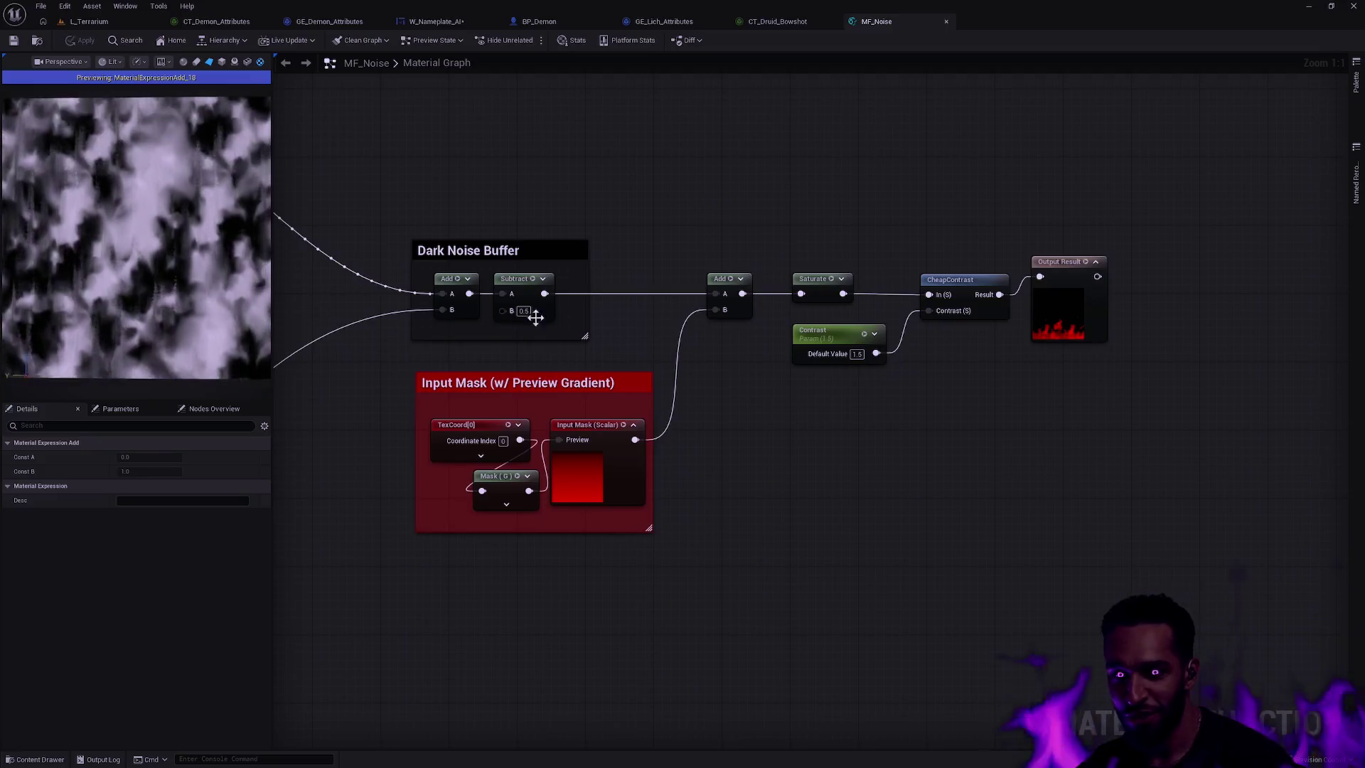
- Preview the Input Mask, Add, Output Result and Saturate nodes of MF_Noise in turn
click(586, 426)
key(space)
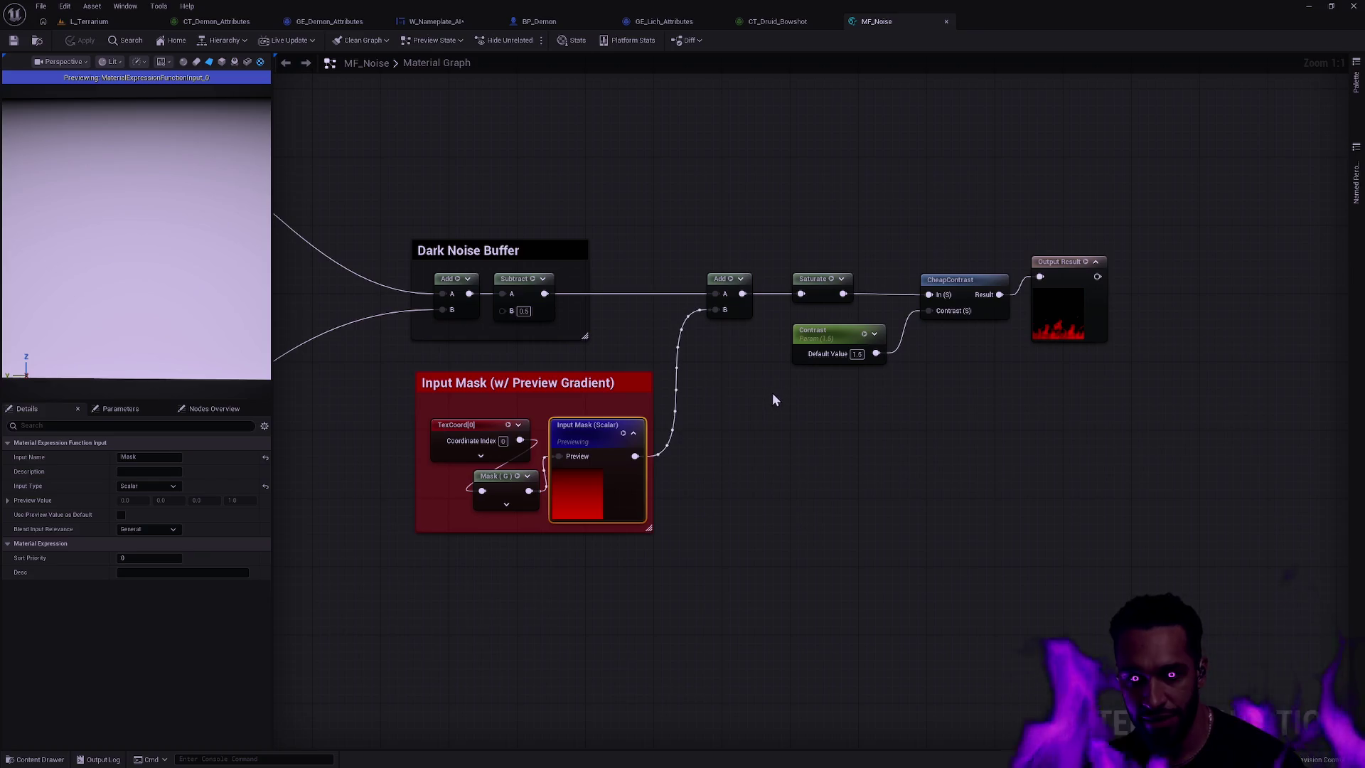
scroll(144, 169, down, 5)
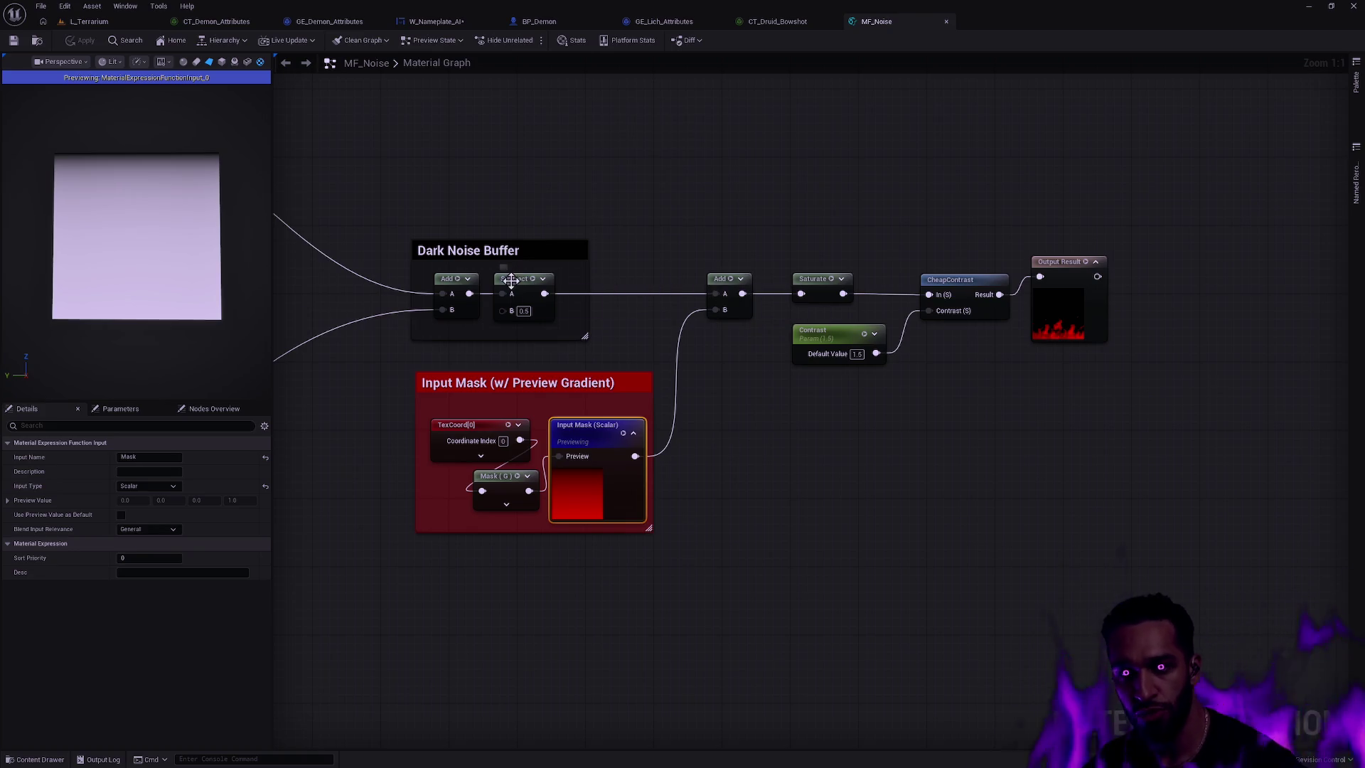
click(448, 280)
key(space)
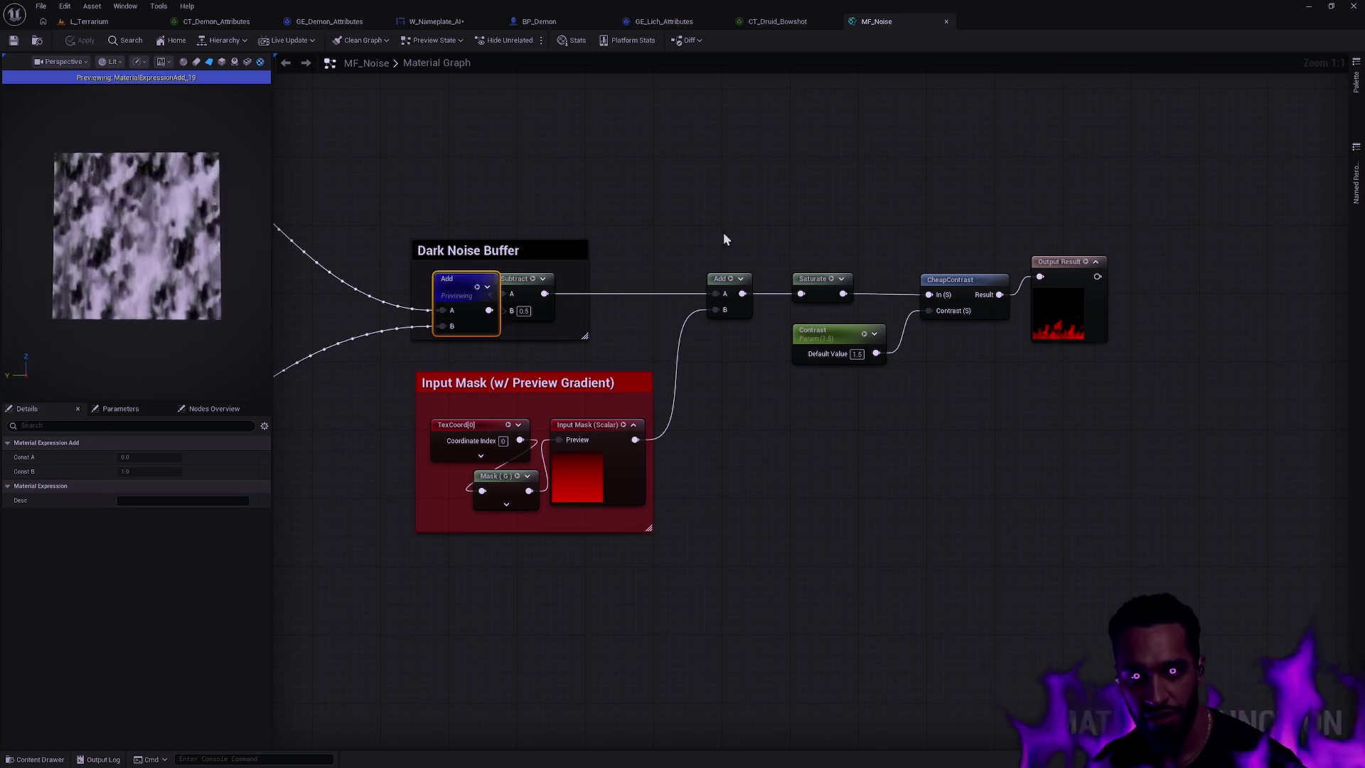
click(1076, 263)
key(space)
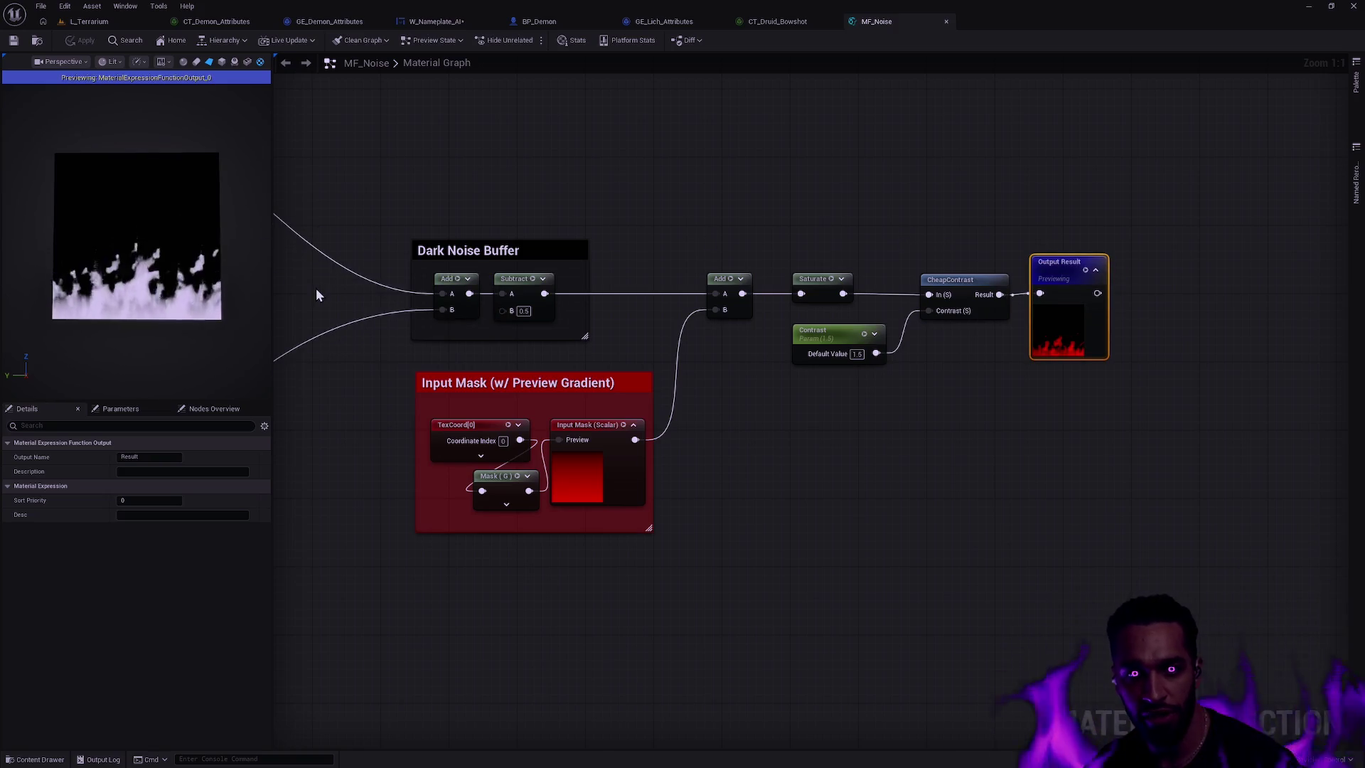
click(829, 274)
key(space)
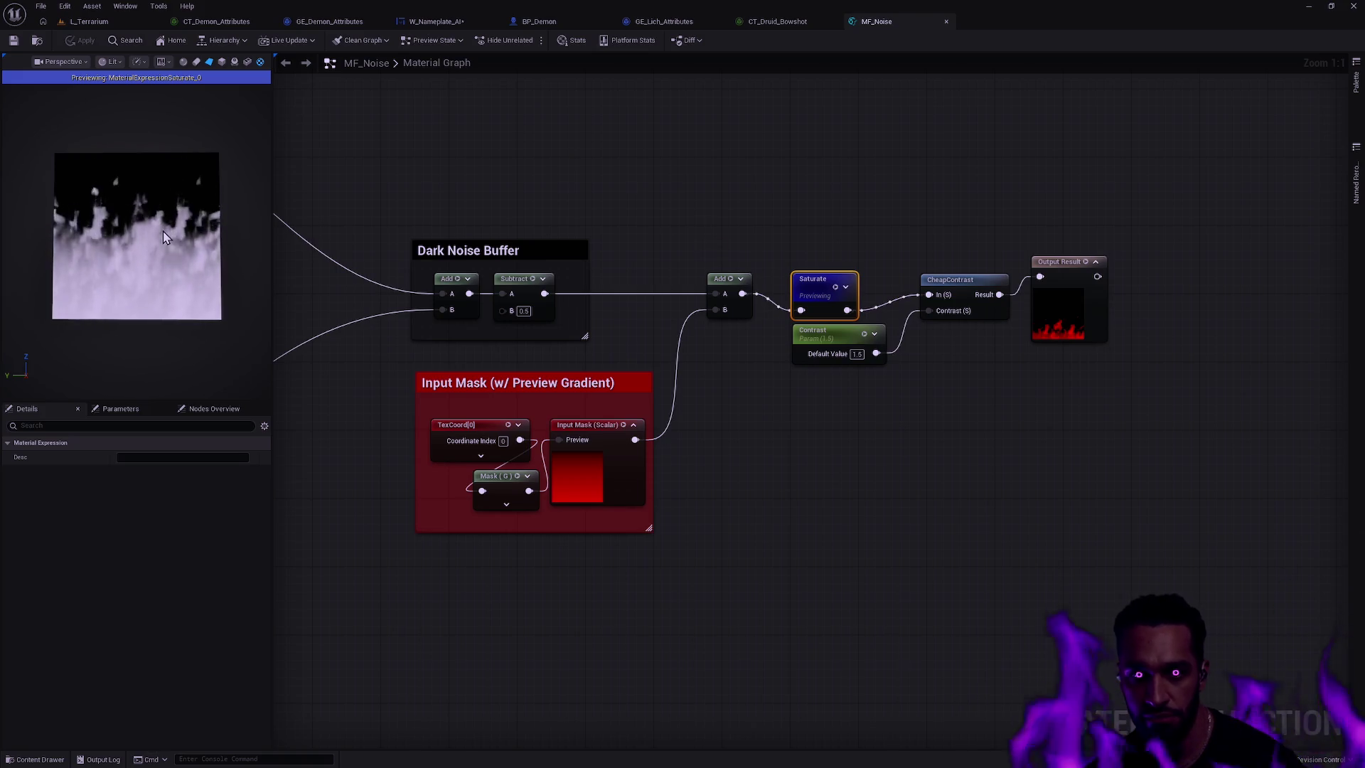
- Compare the previews again, switching between Input Mask, Add and Saturate
scroll(163, 237, up, 3)
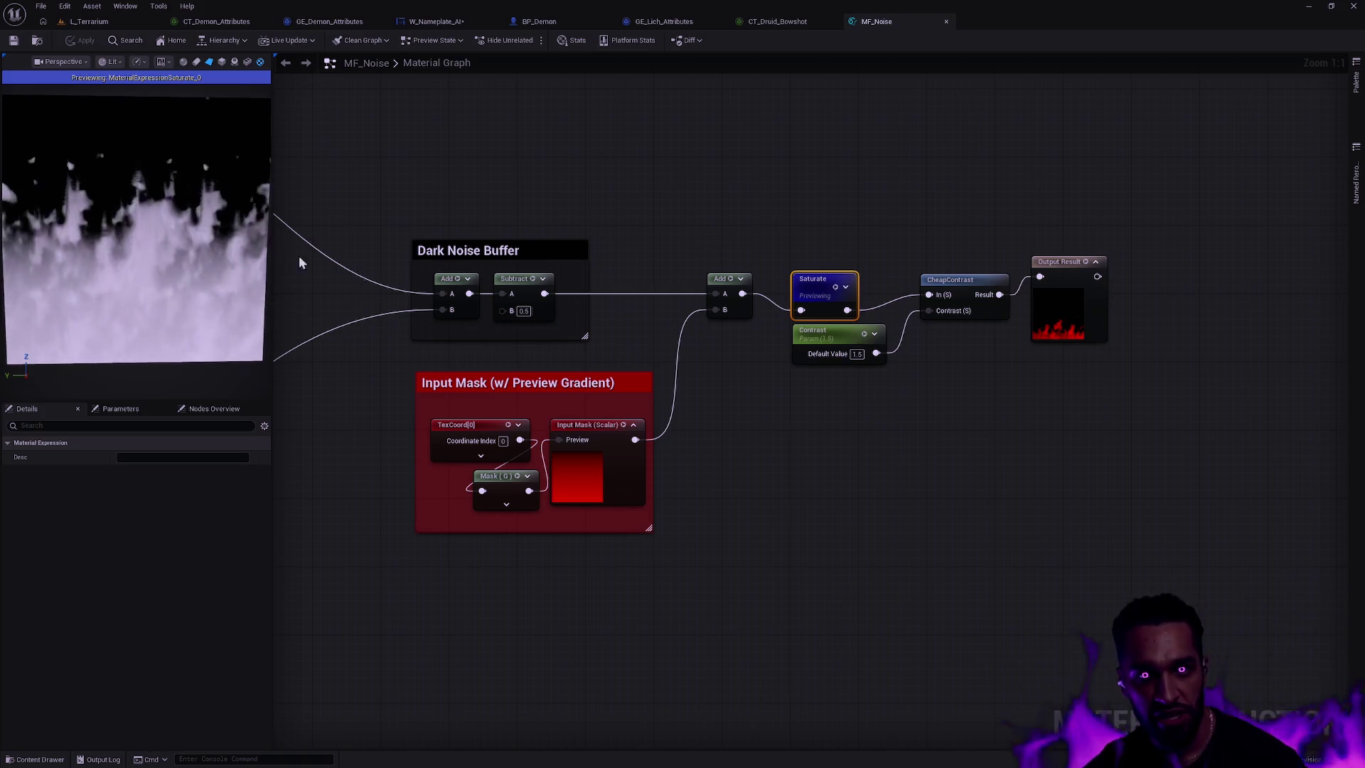
click(590, 426)
key(space)
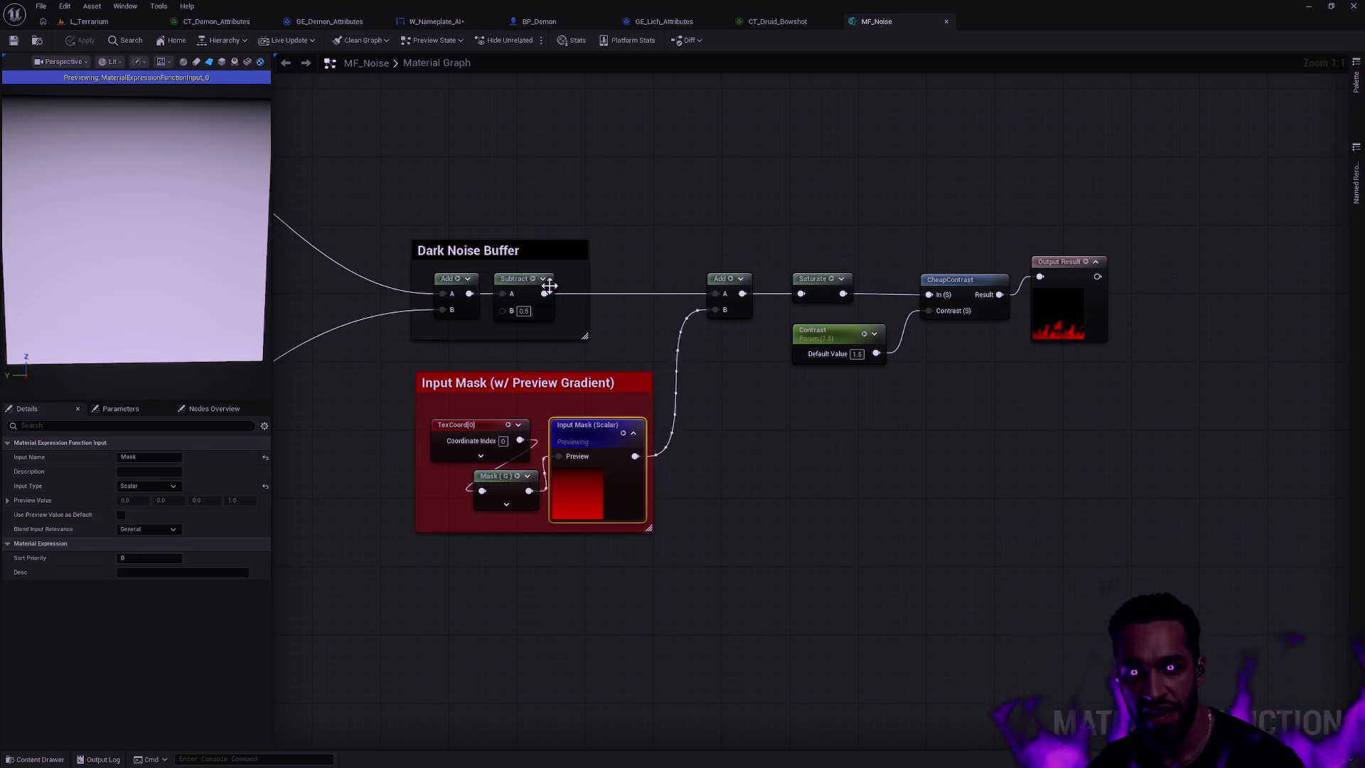
click(455, 282)
key(space)
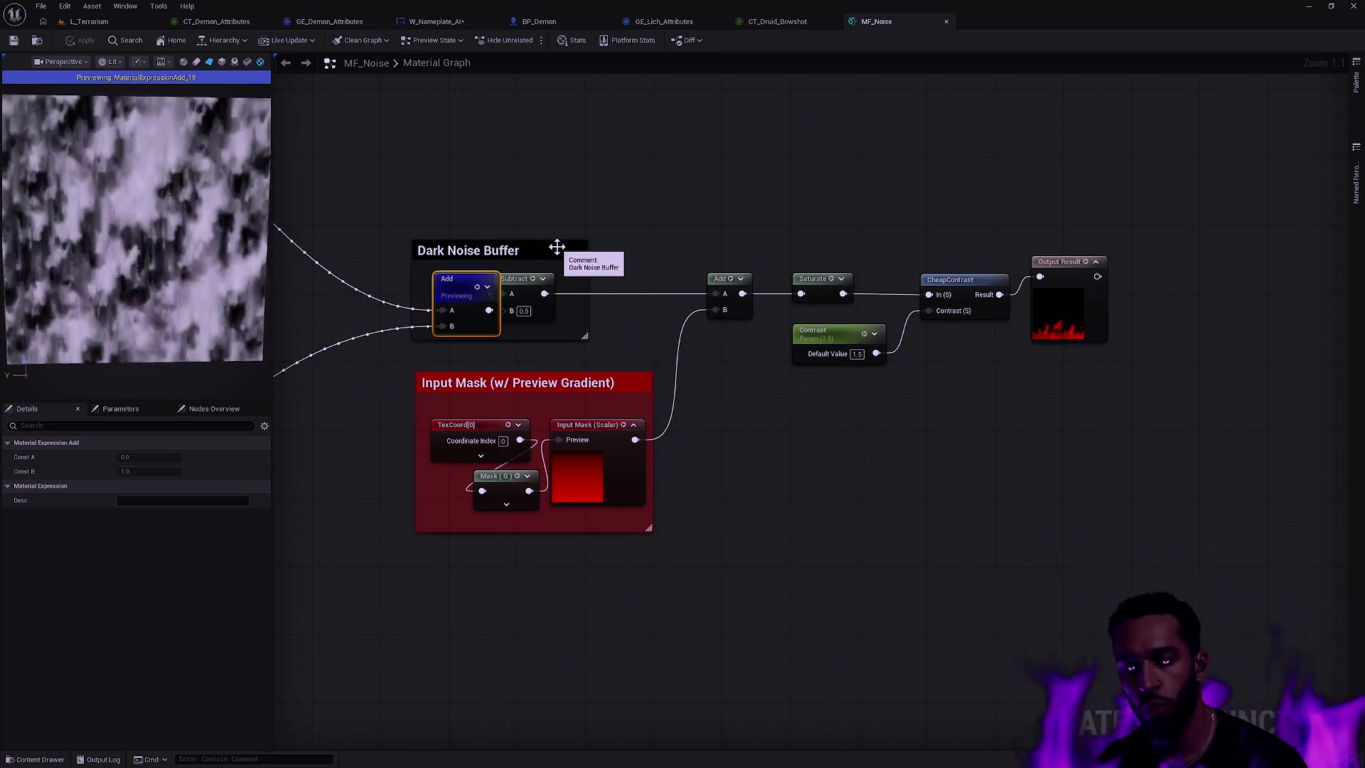
click(825, 288)
key(space)
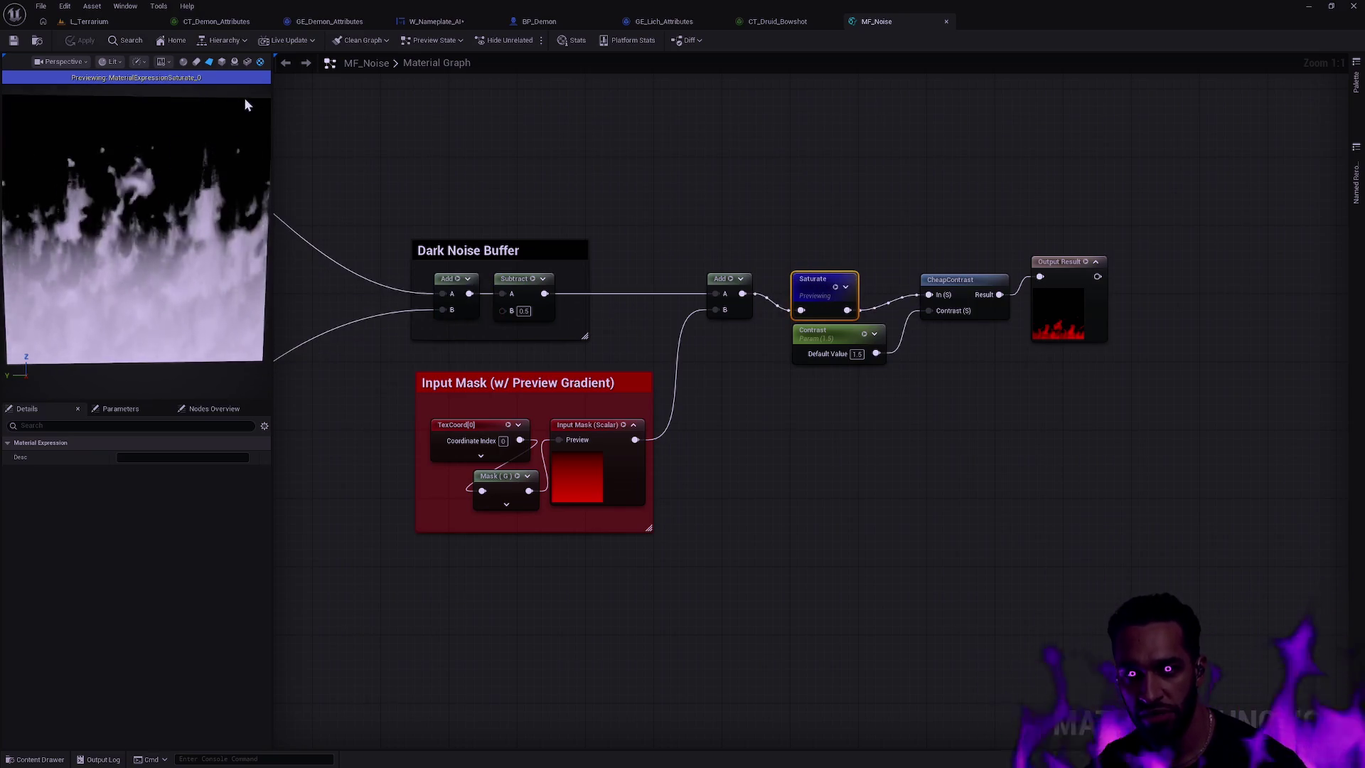
click(579, 462)
key(space)
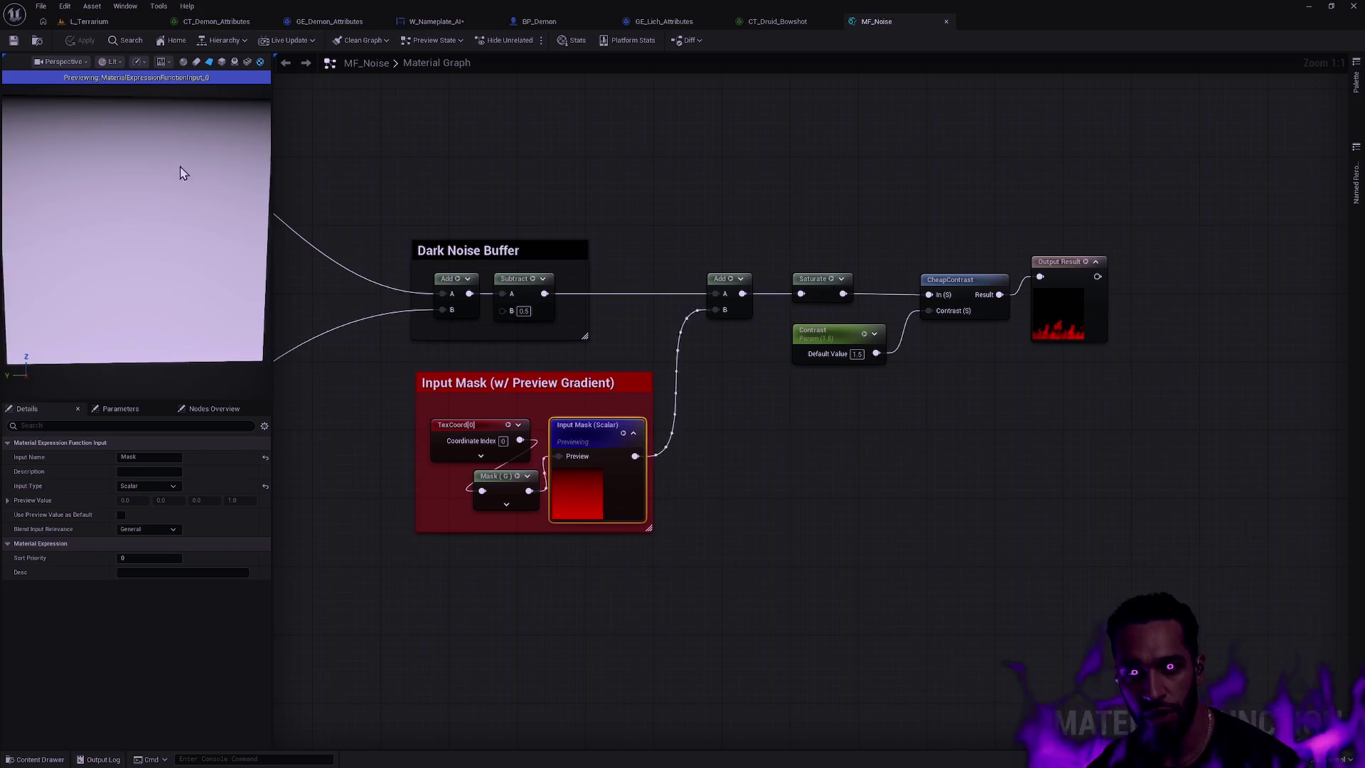
click(823, 306)
key(space)
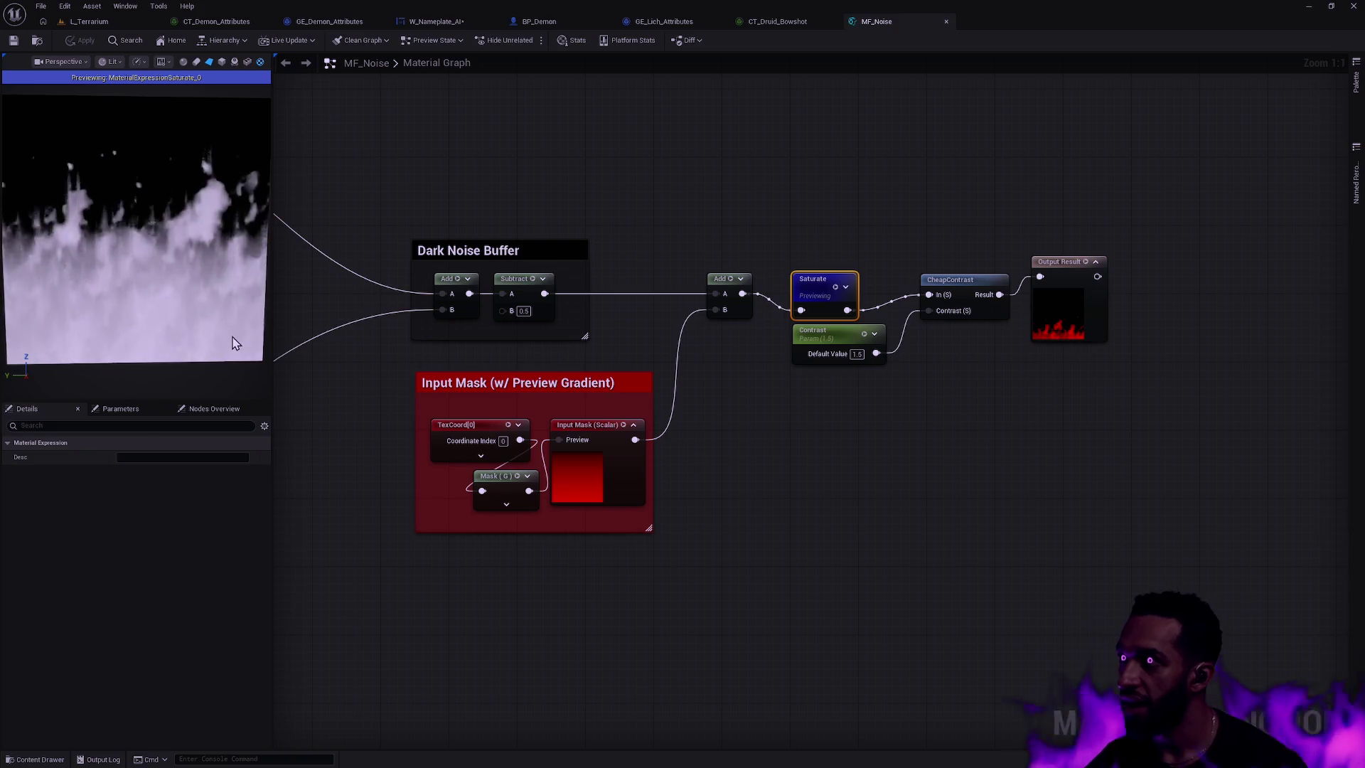
- Reselect the Input Mask node and preview its flat gradient
click(606, 425)
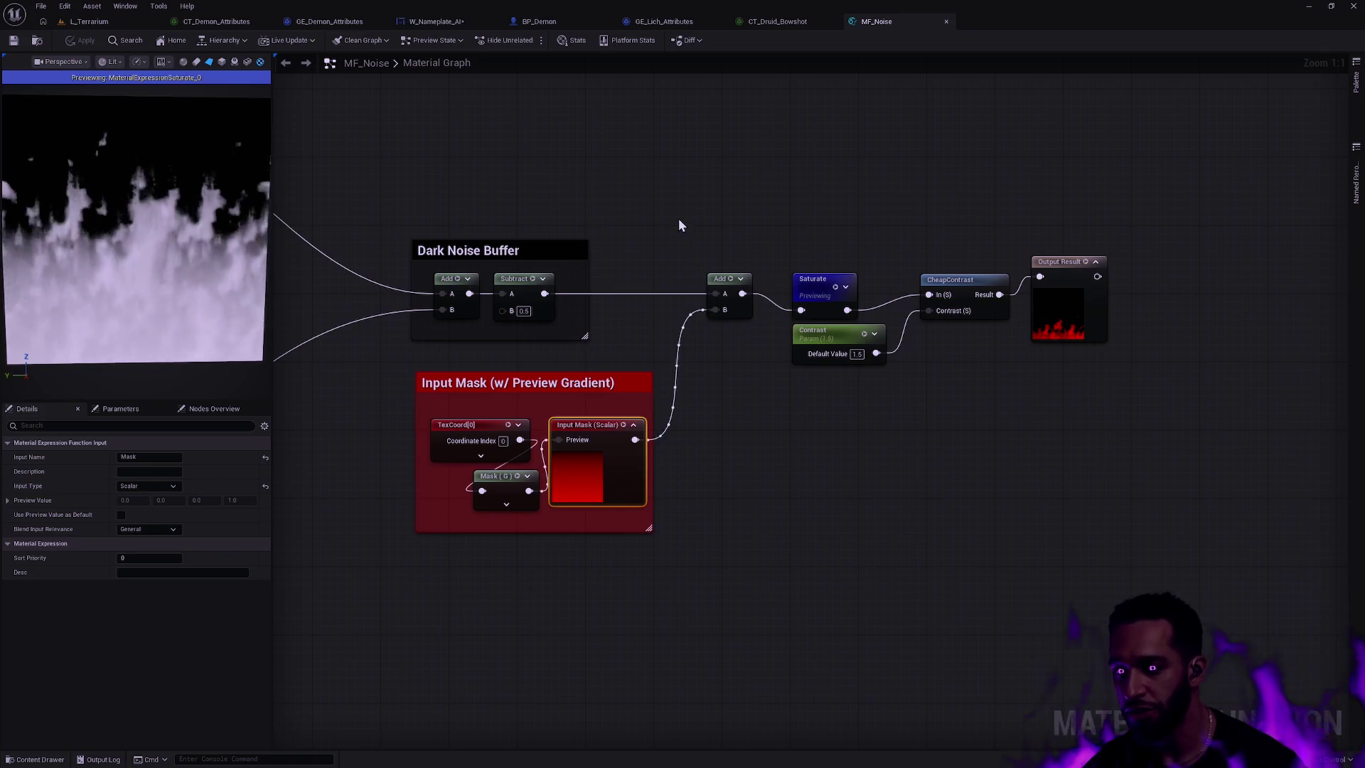
click(697, 179)
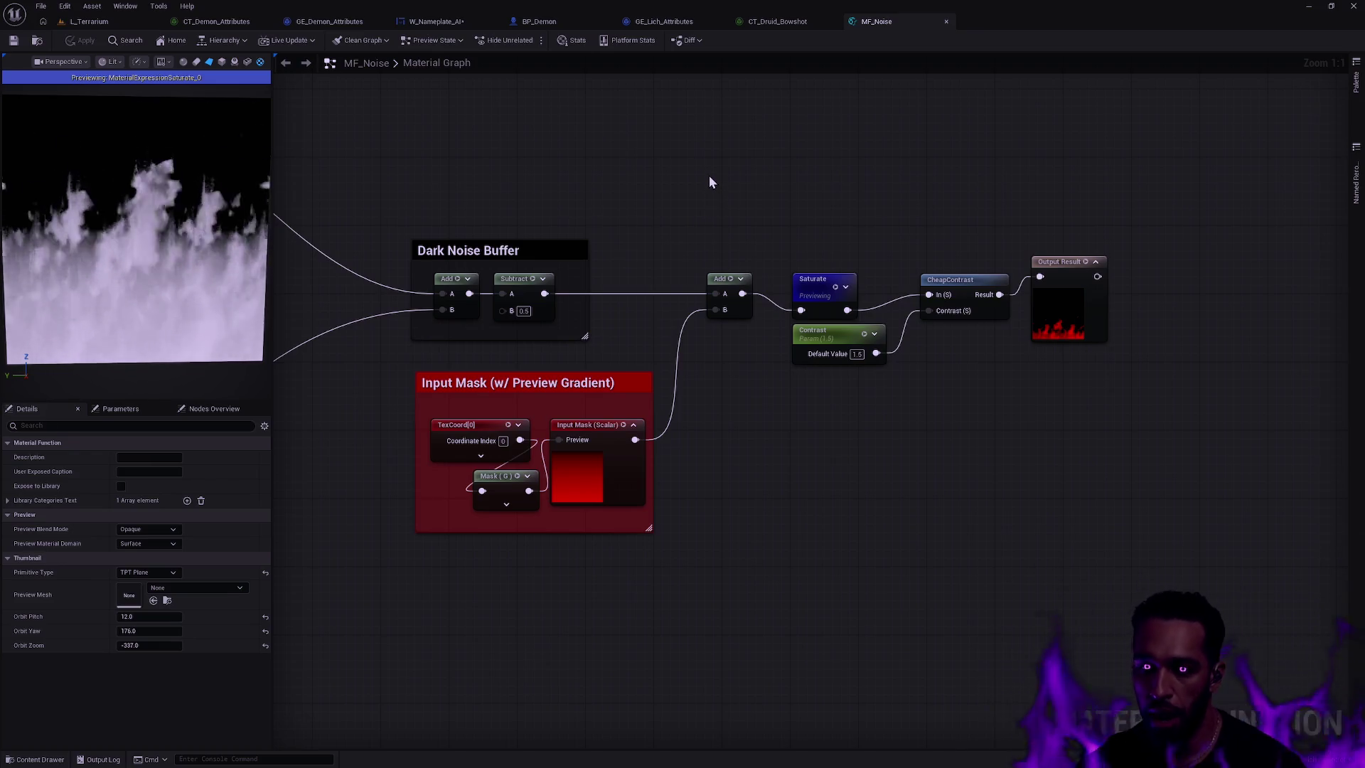
click(590, 426)
key(space)
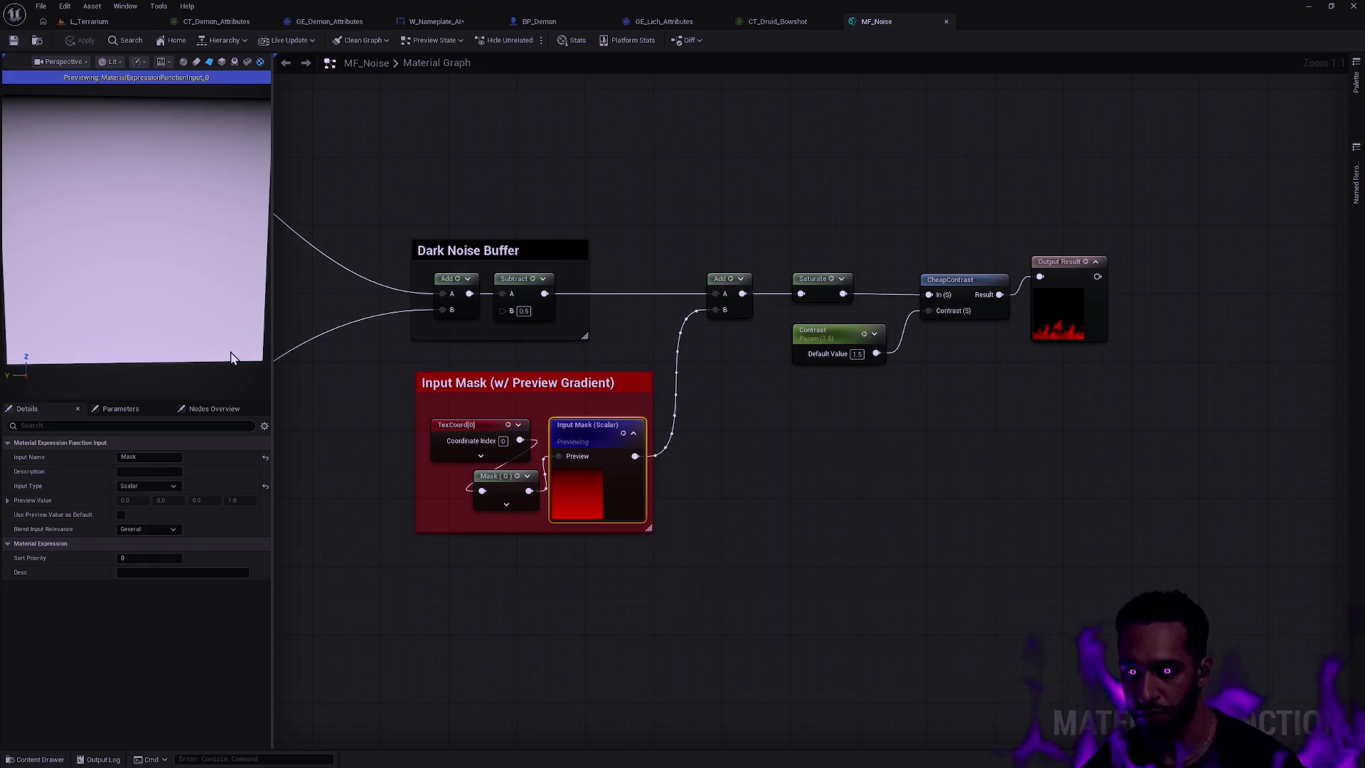
- Preview the Saturate and darker CheapContrast results, then close MF_Noise
mouse_move(288, 324)
mouse_down()
mouse_move(946, 455)
mouse_move(636, 228)
mouse_move(398, 208)
mouse_up()
click(774, 327)
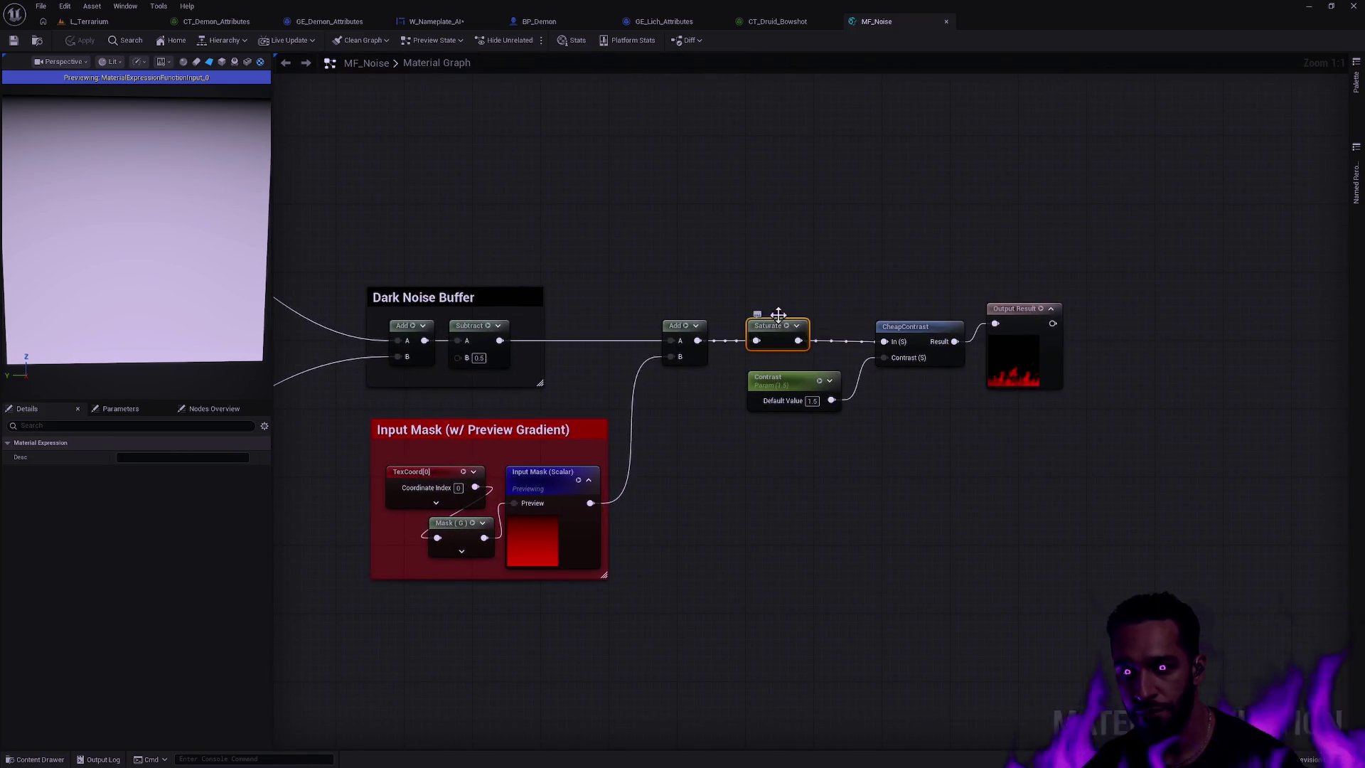
key(space)
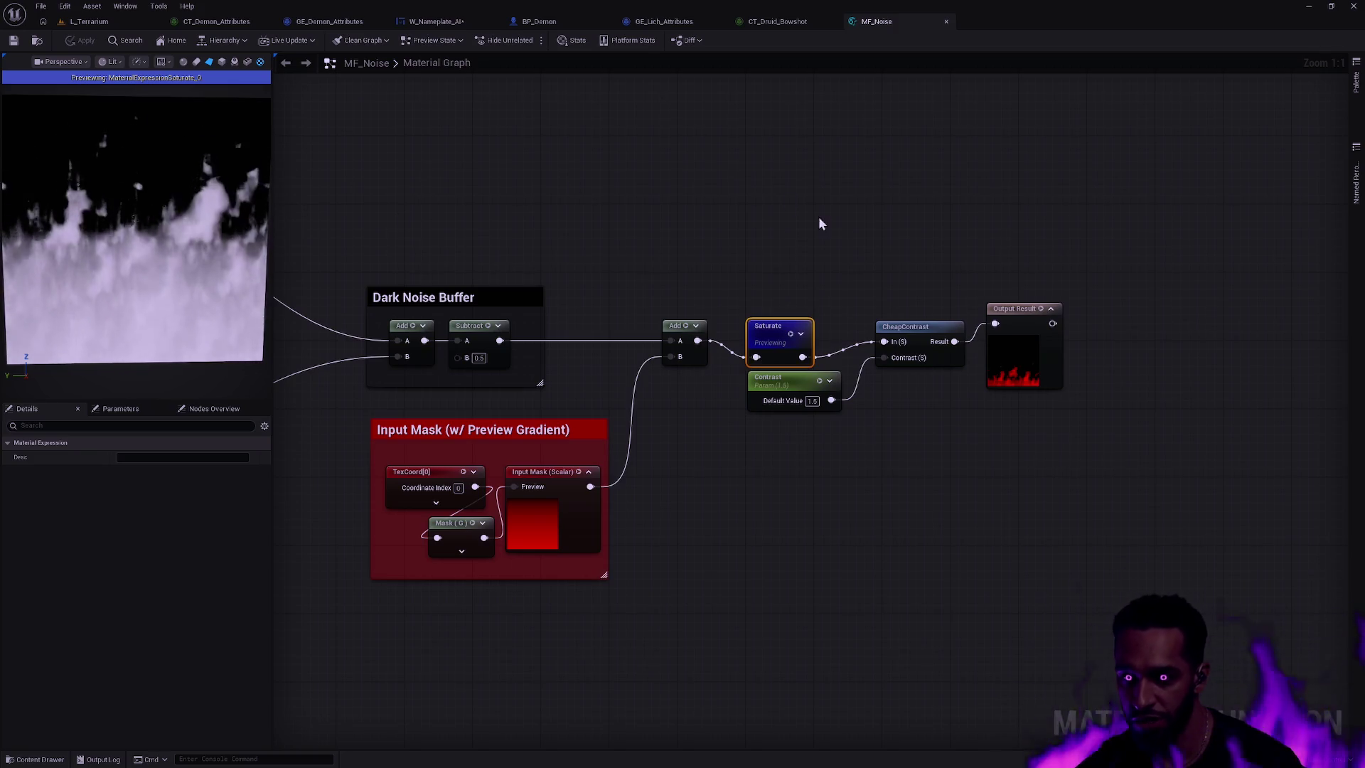
click(933, 321)
key(space)
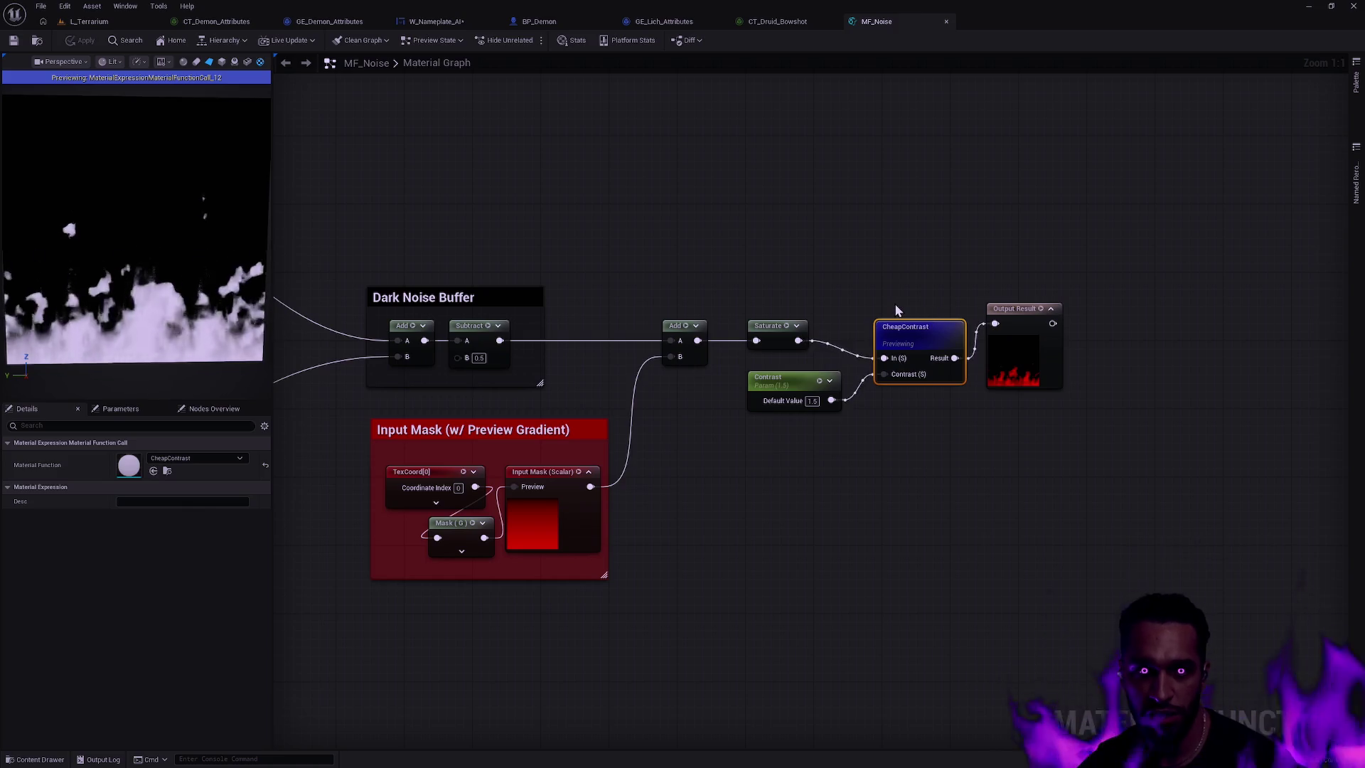
click(945, 22)
- From L_Terrarium, find M_SightFog with the Ctrl+P asset search and open it
click(79, 22)
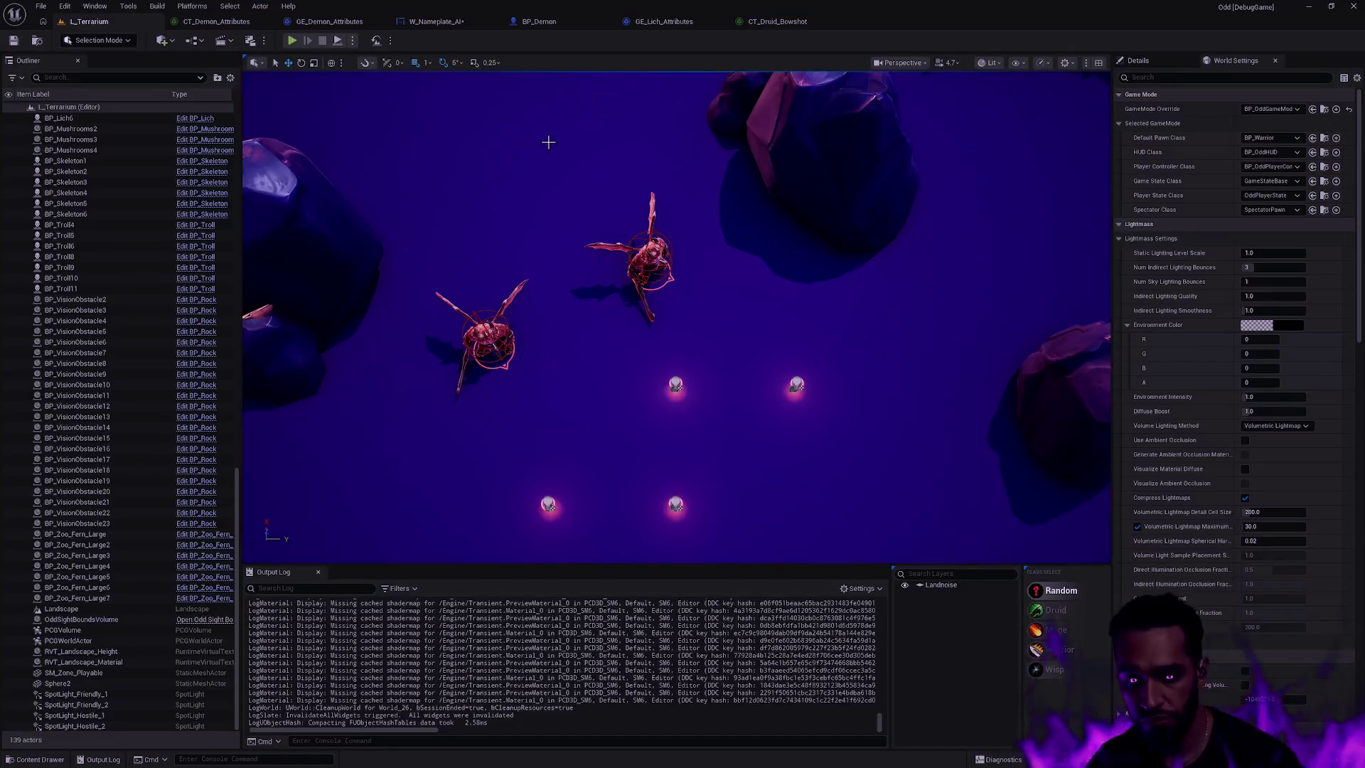
key(ctrl+p)
key(Escape)
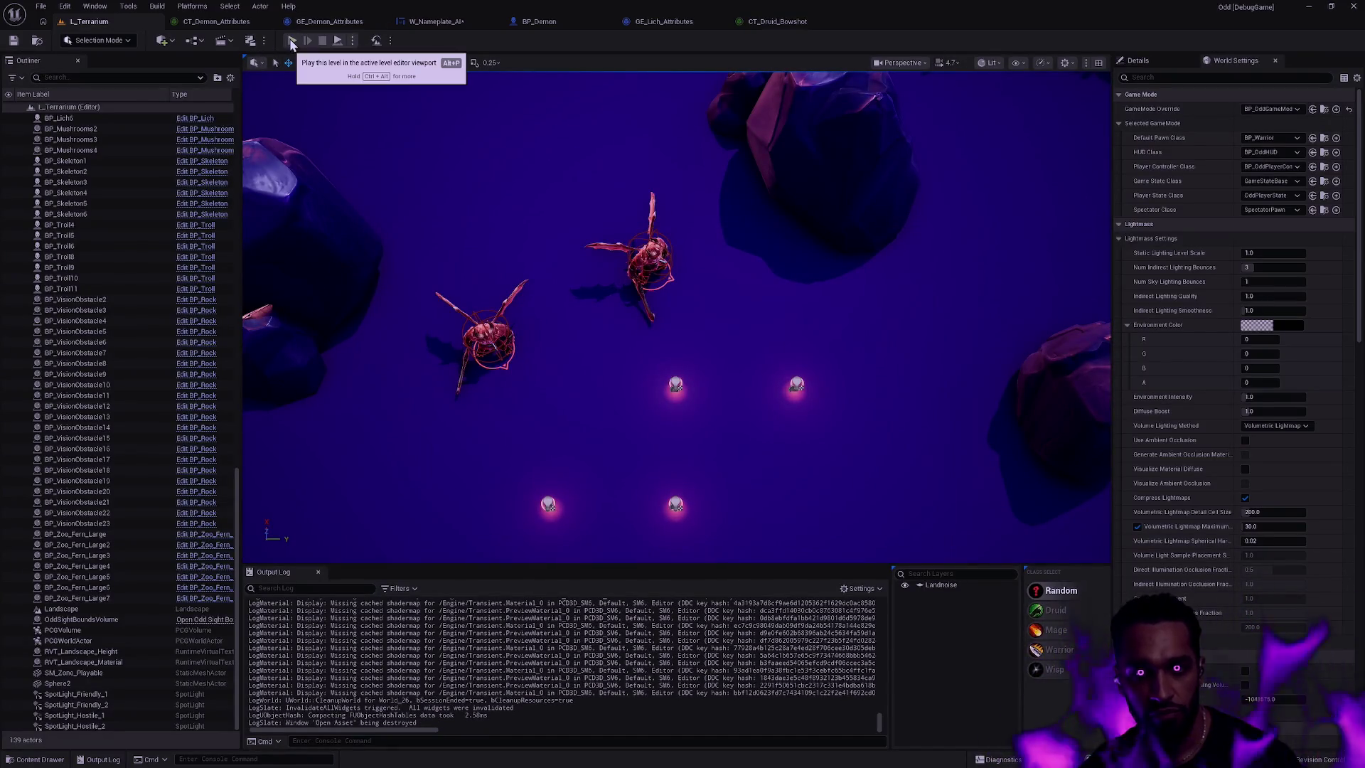
key(ctrl+p)
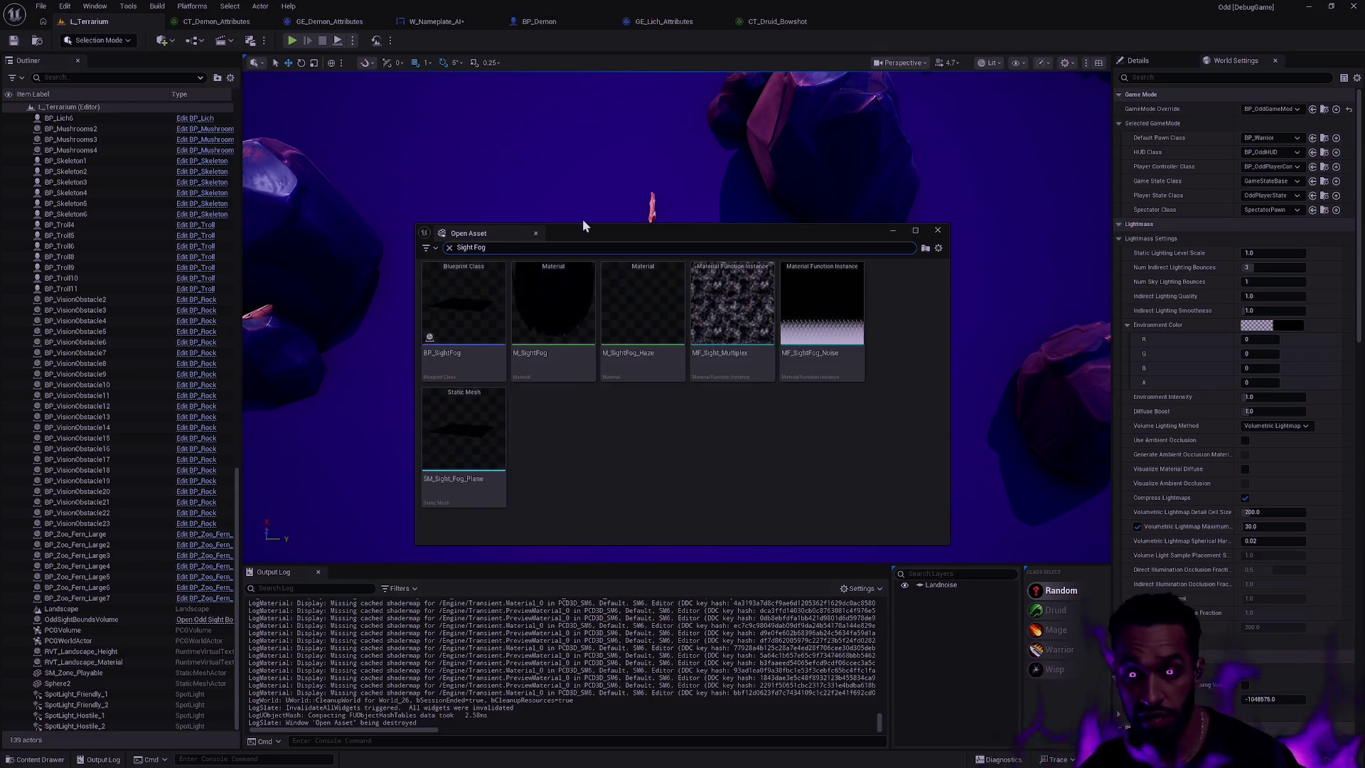
double_click(581, 359)
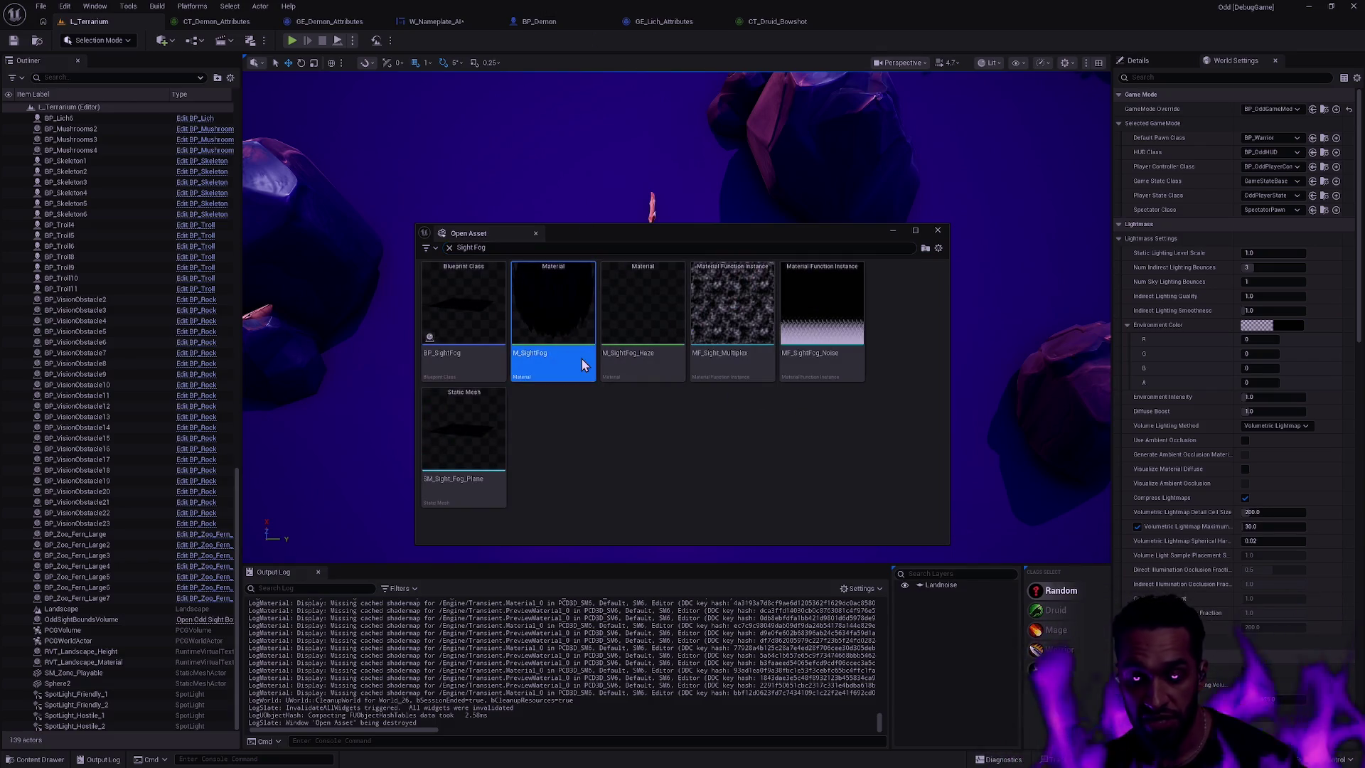
scroll(582, 365, down, 5)
scroll(703, 325, up, 5)
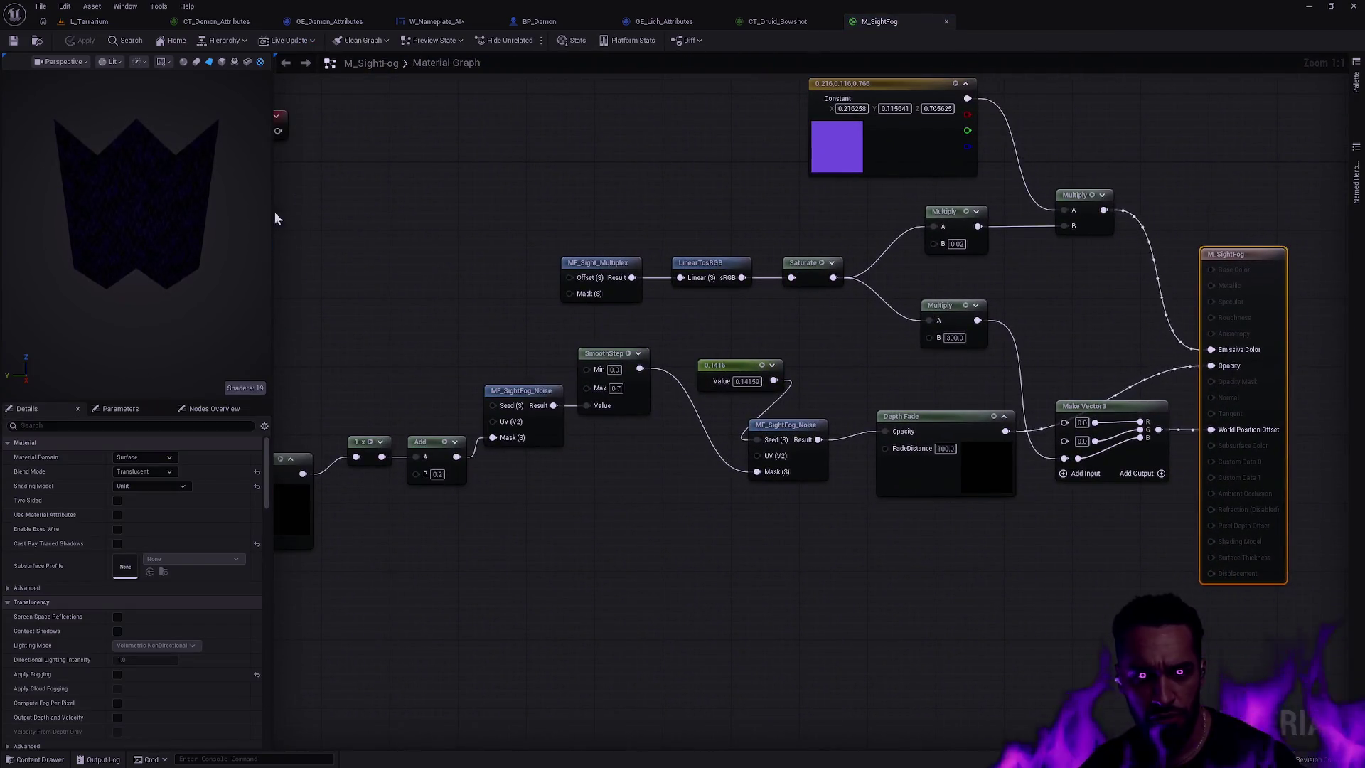
- Pan across the M_SightFog graph to inspect the Gaussian nodes, then return to L_Terrarium
mouse_move(529, 341)
mouse_down()
mouse_move(746, 305)
mouse_move(1032, 341)
mouse_up()
drag(953, 309, 541, 415)
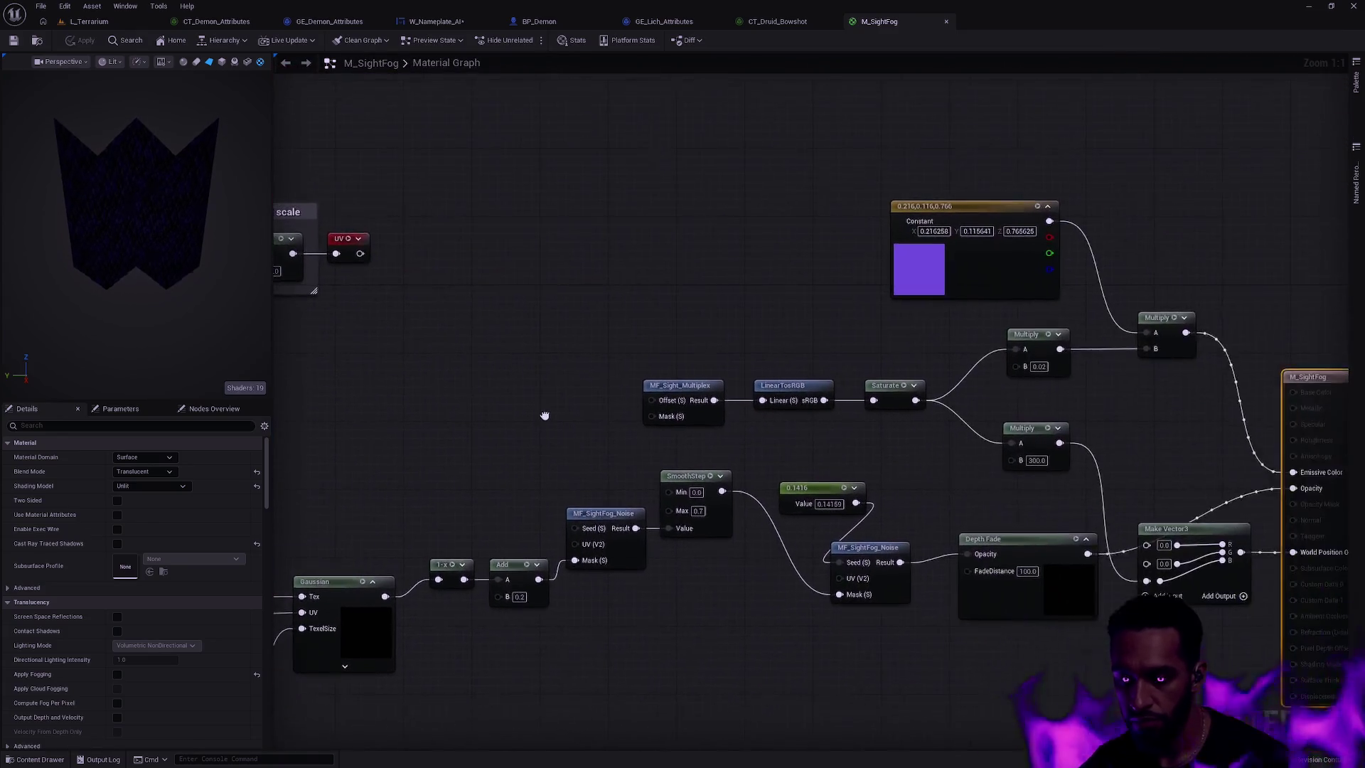
click(91, 22)
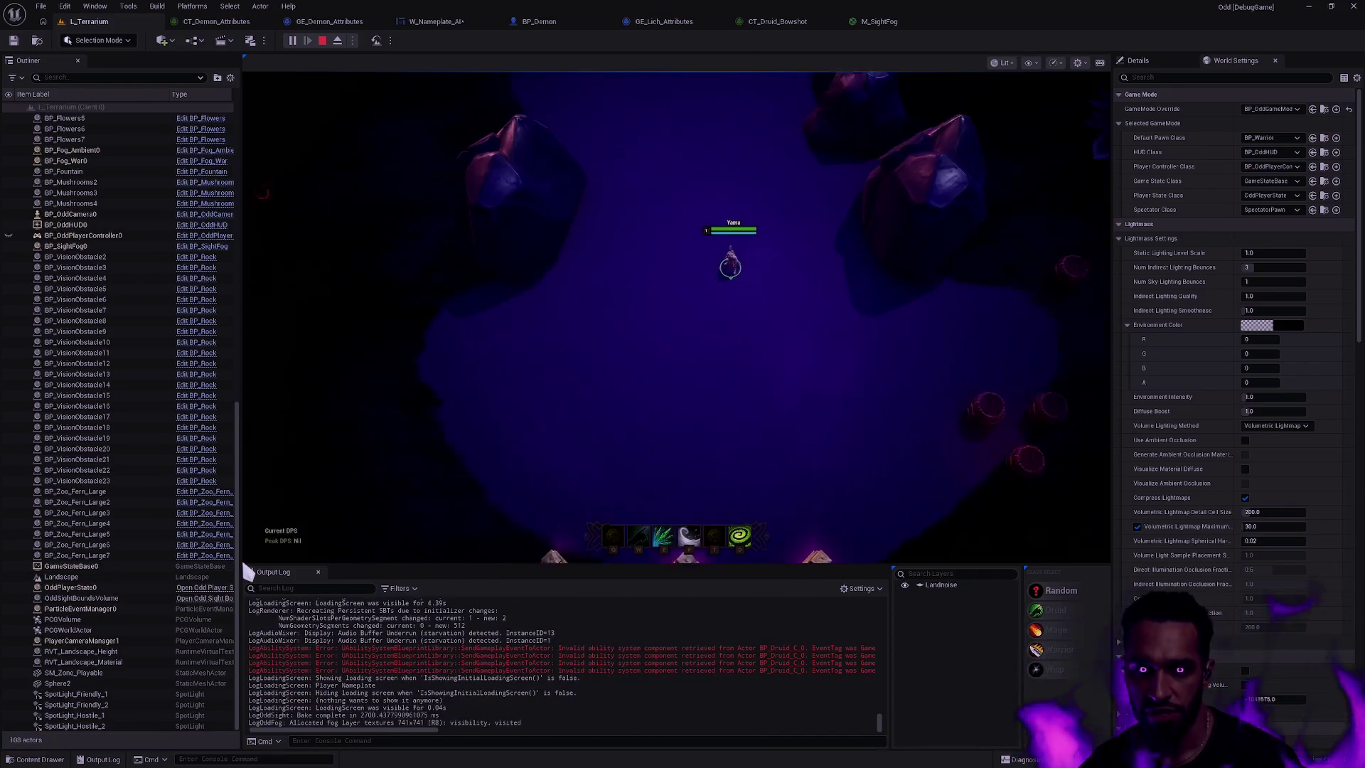
- Play the level full-screen and walk the champion around the fog
key(F11)
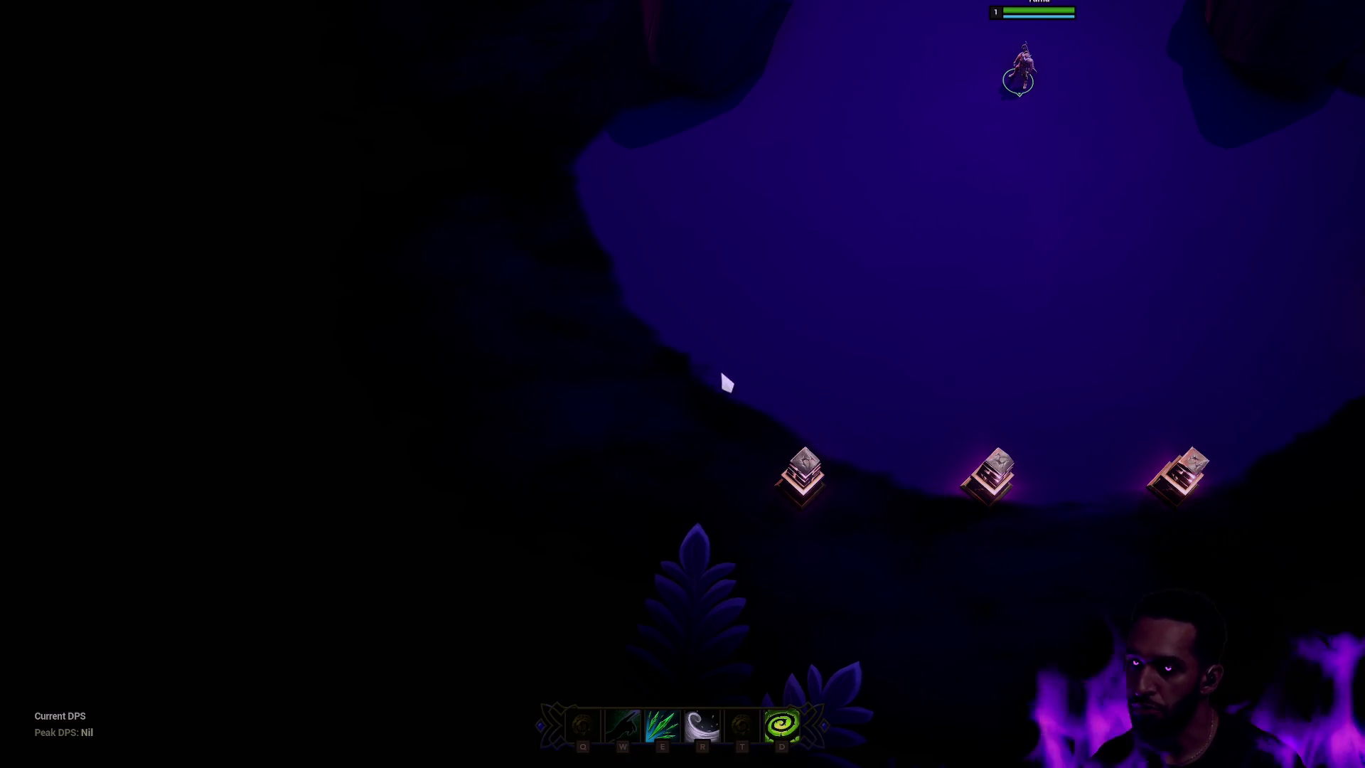
right_click(910, 140)
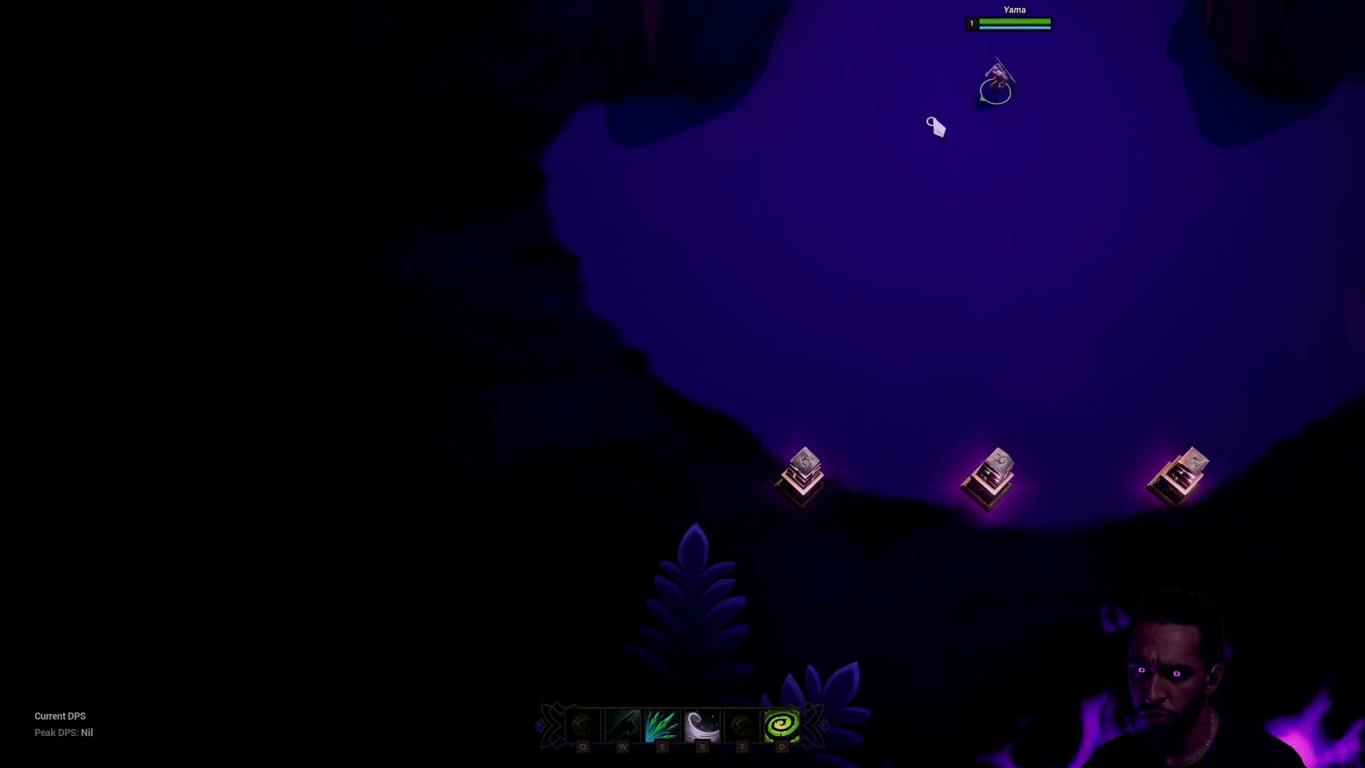
right_click(879, 173)
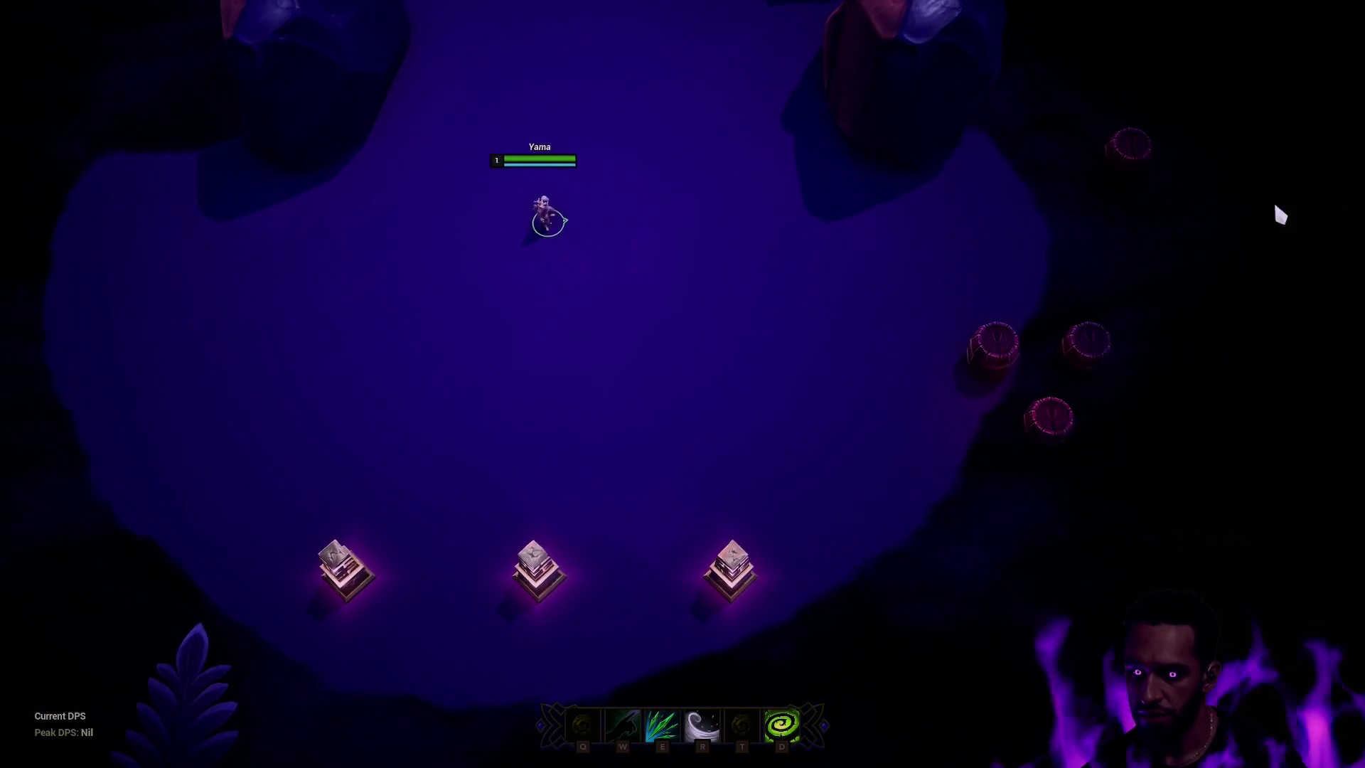
right_click(716, 259)
right_click(646, 228)
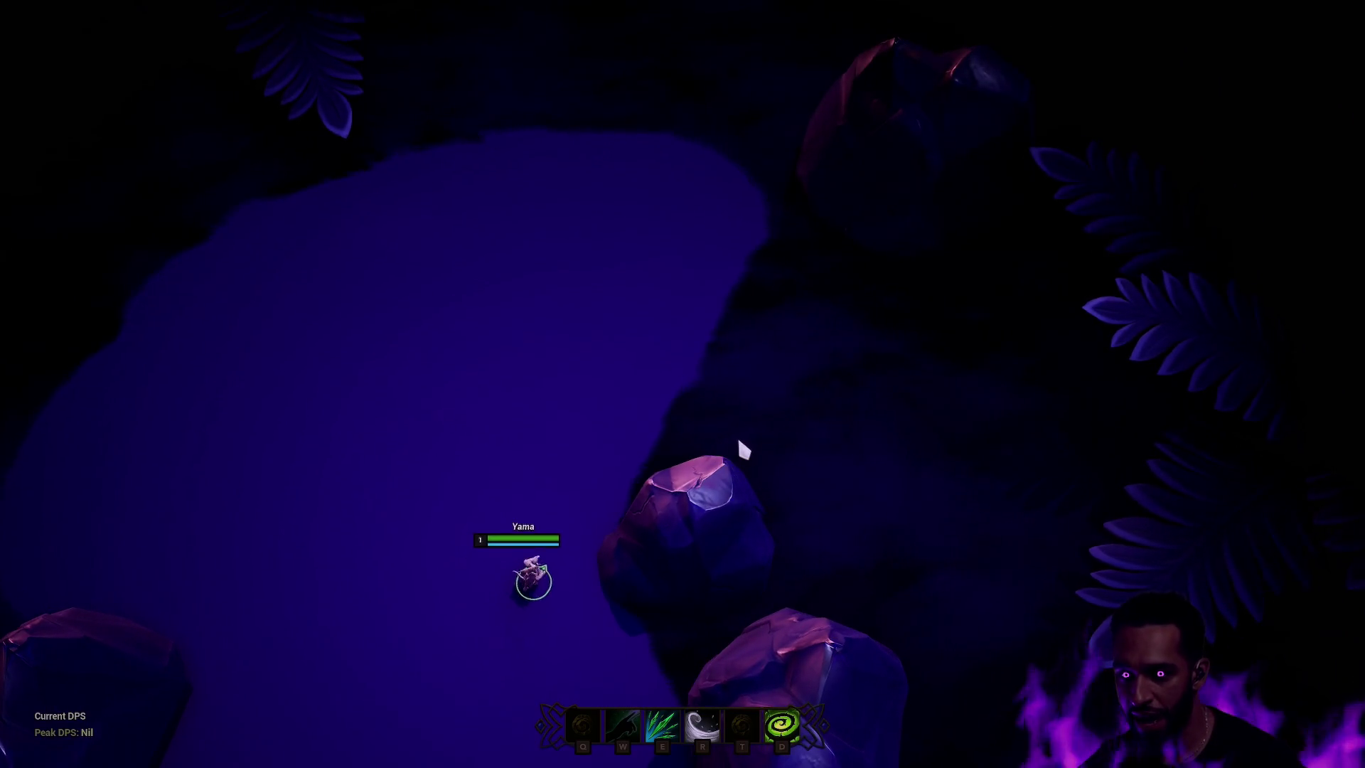
right_click(744, 451)
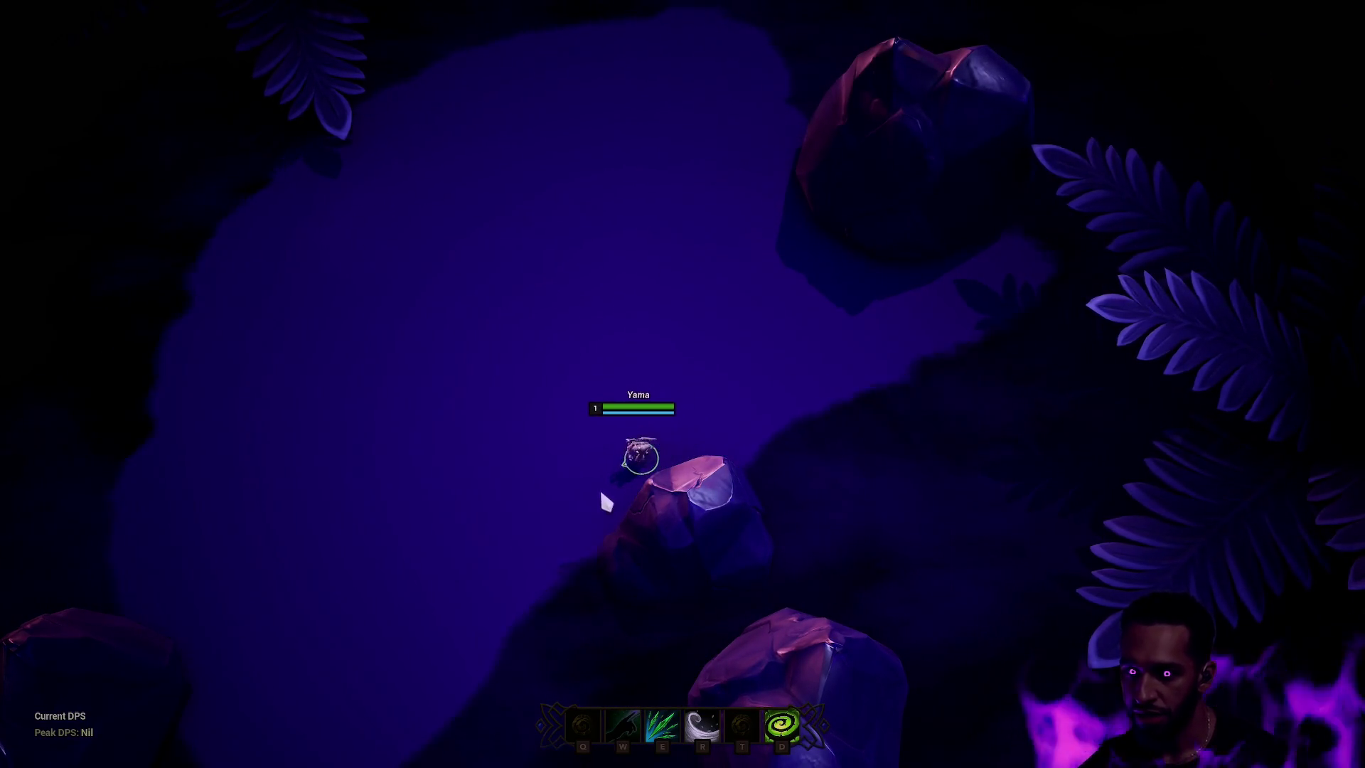
right_click(594, 563)
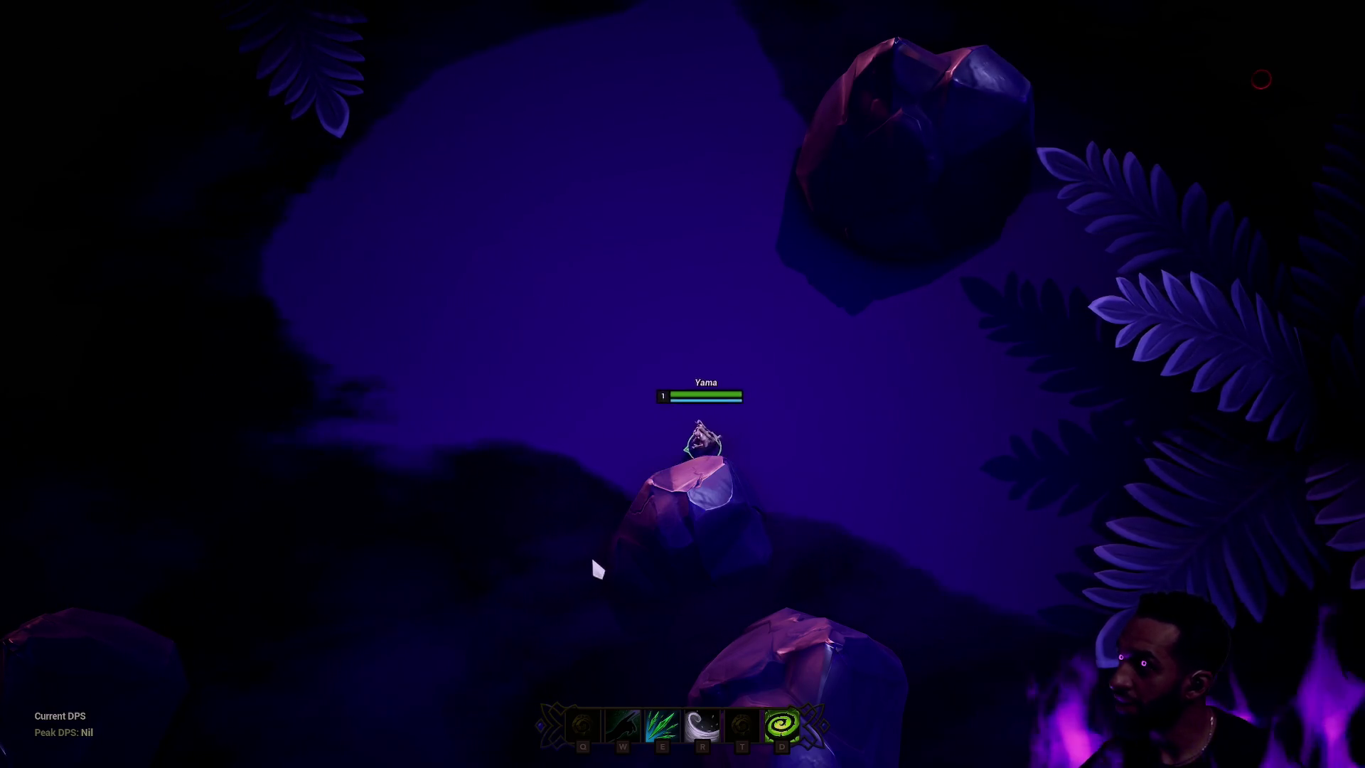
right_click(807, 441)
right_click(590, 478)
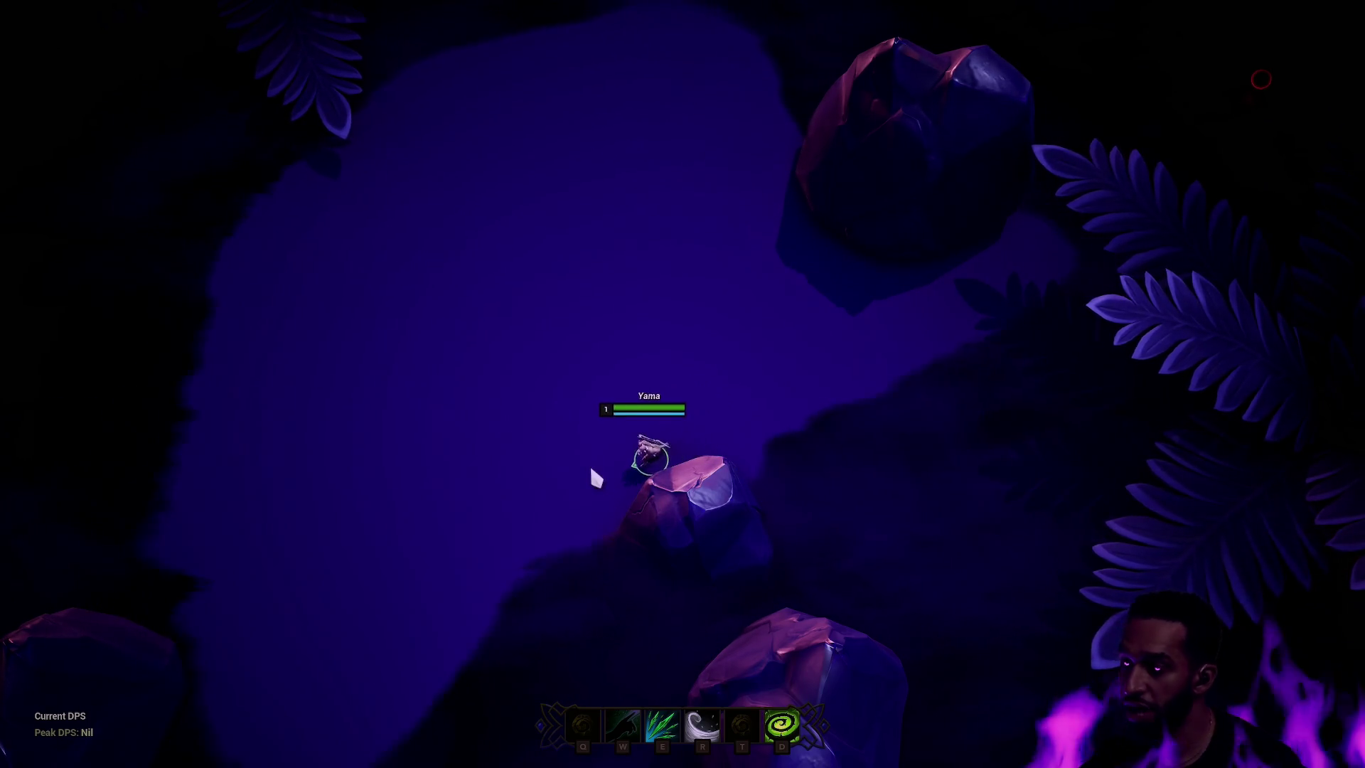
- Stop play, resume the debugger and bring up M_SightFog
key(Escape)
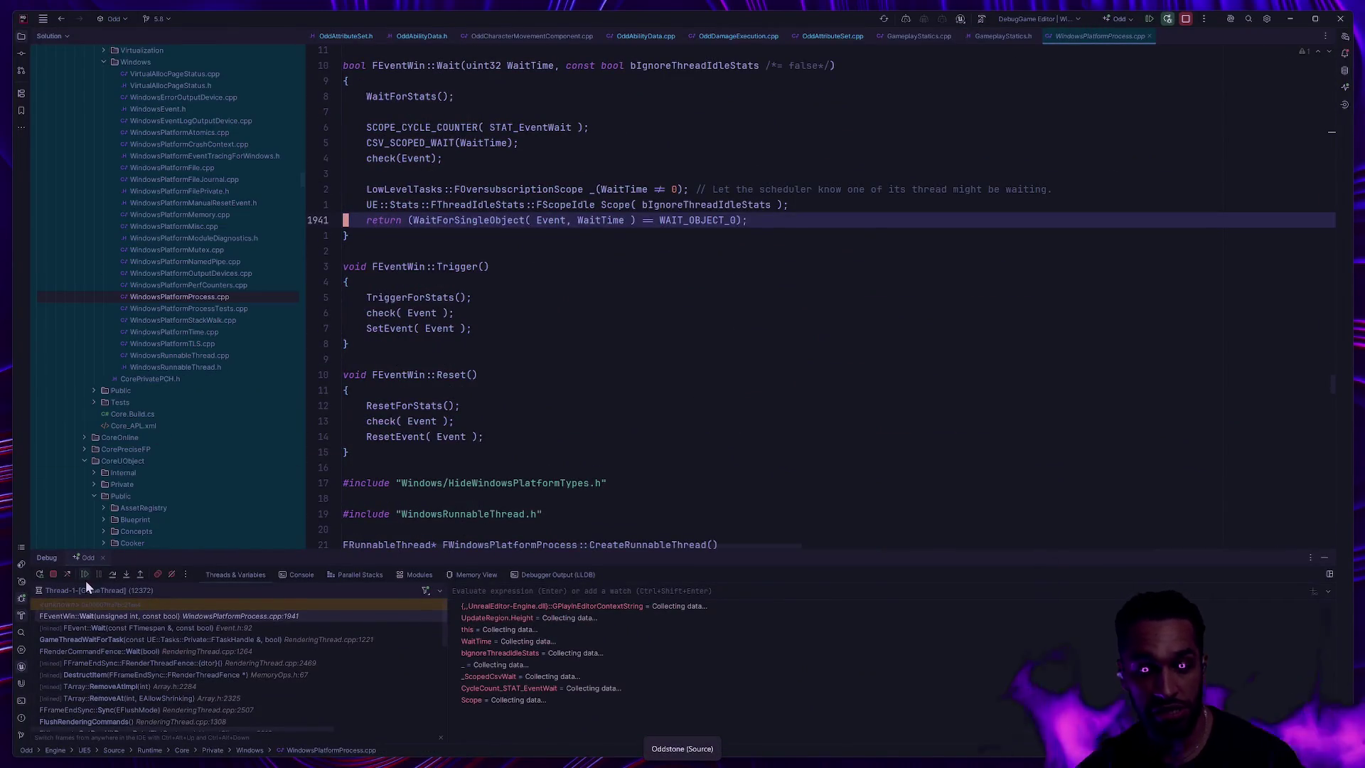
click(84, 575)
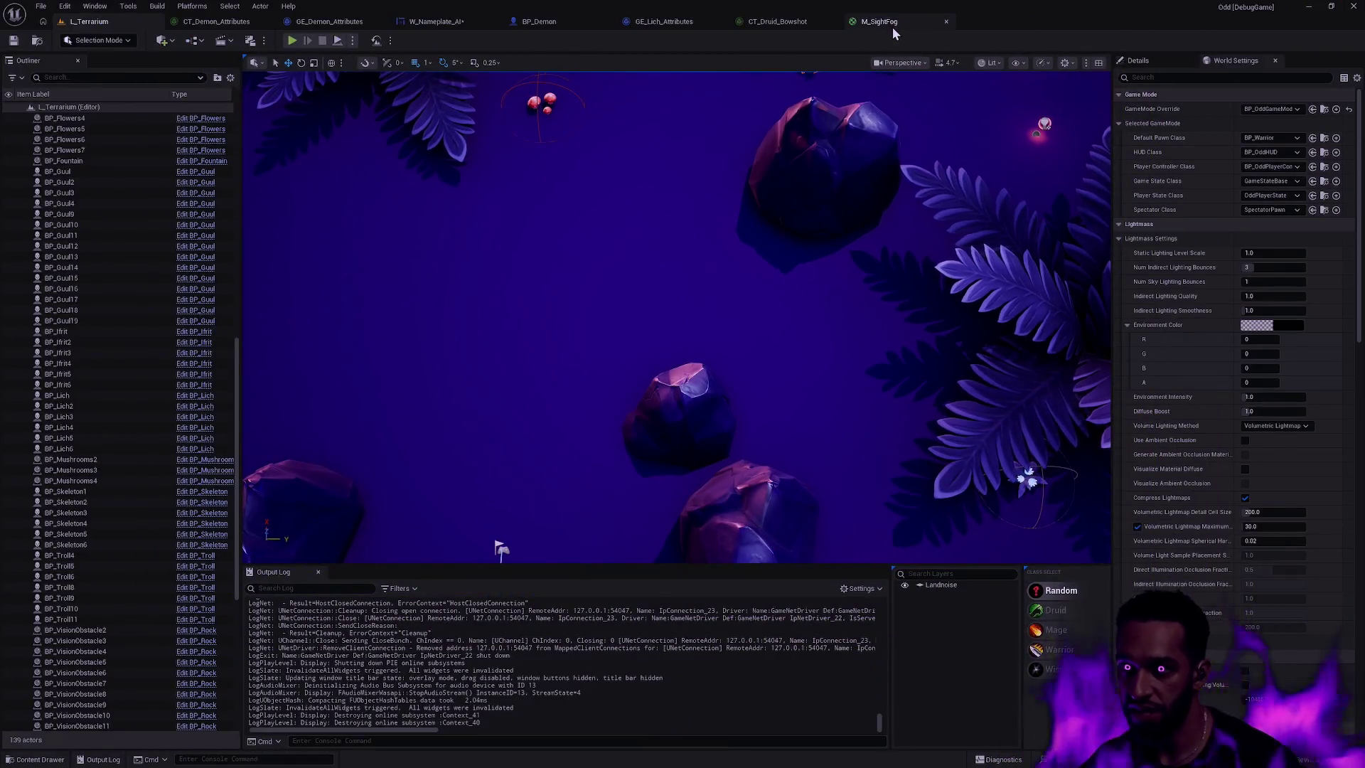
click(893, 27)
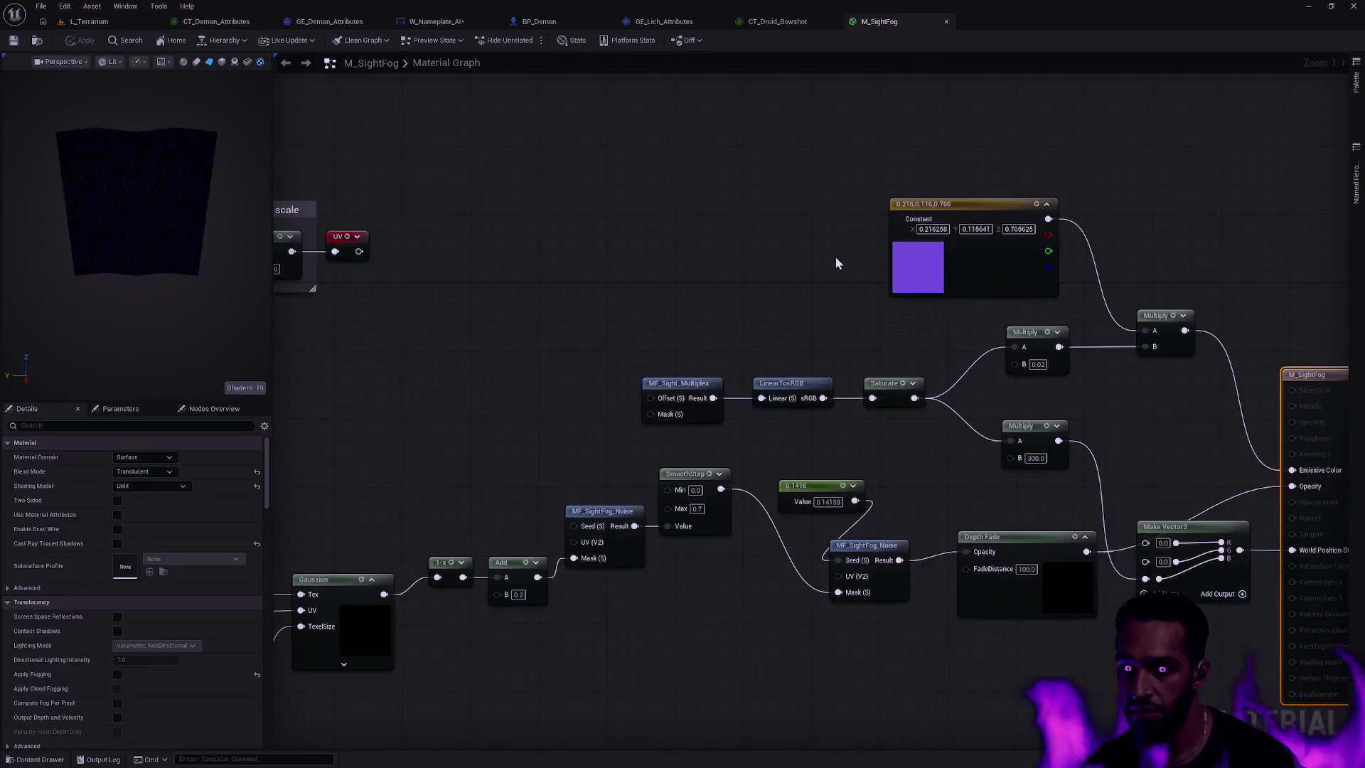
- Wire the Add node's output into SmoothStep's Value input
mouse_move(647, 415)
mouse_down()
mouse_move(655, 398)
mouse_move(872, 305)
mouse_move(610, 417)
mouse_up()
drag(577, 516, 714, 469)
drag(626, 372, 396, 341)
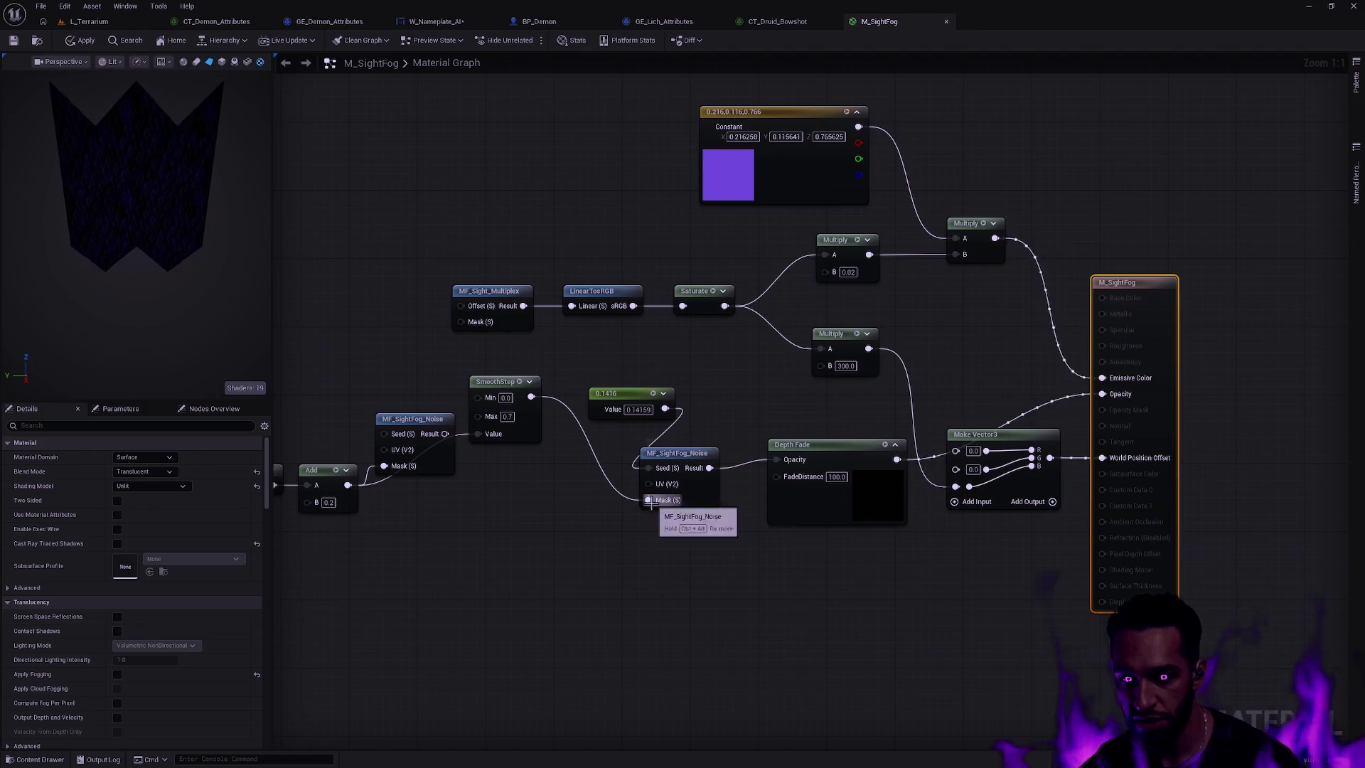
mouse_move(567, 410)
mouse_down()
mouse_move(647, 458)
mouse_move(744, 477)
mouse_move(775, 460)
mouse_up()
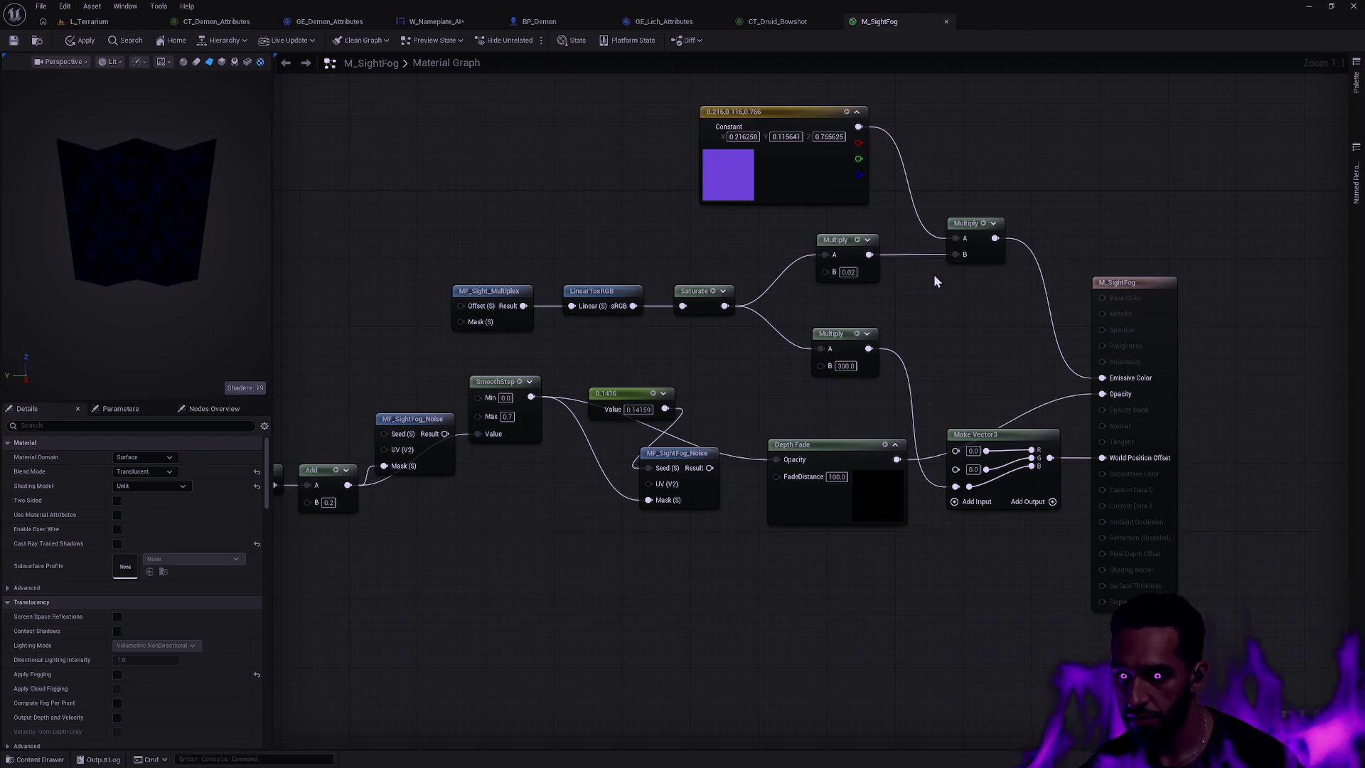
- Break the Multiply to Emissive Color link and apply the material change
alt+click(1051, 313)
click(86, 42)
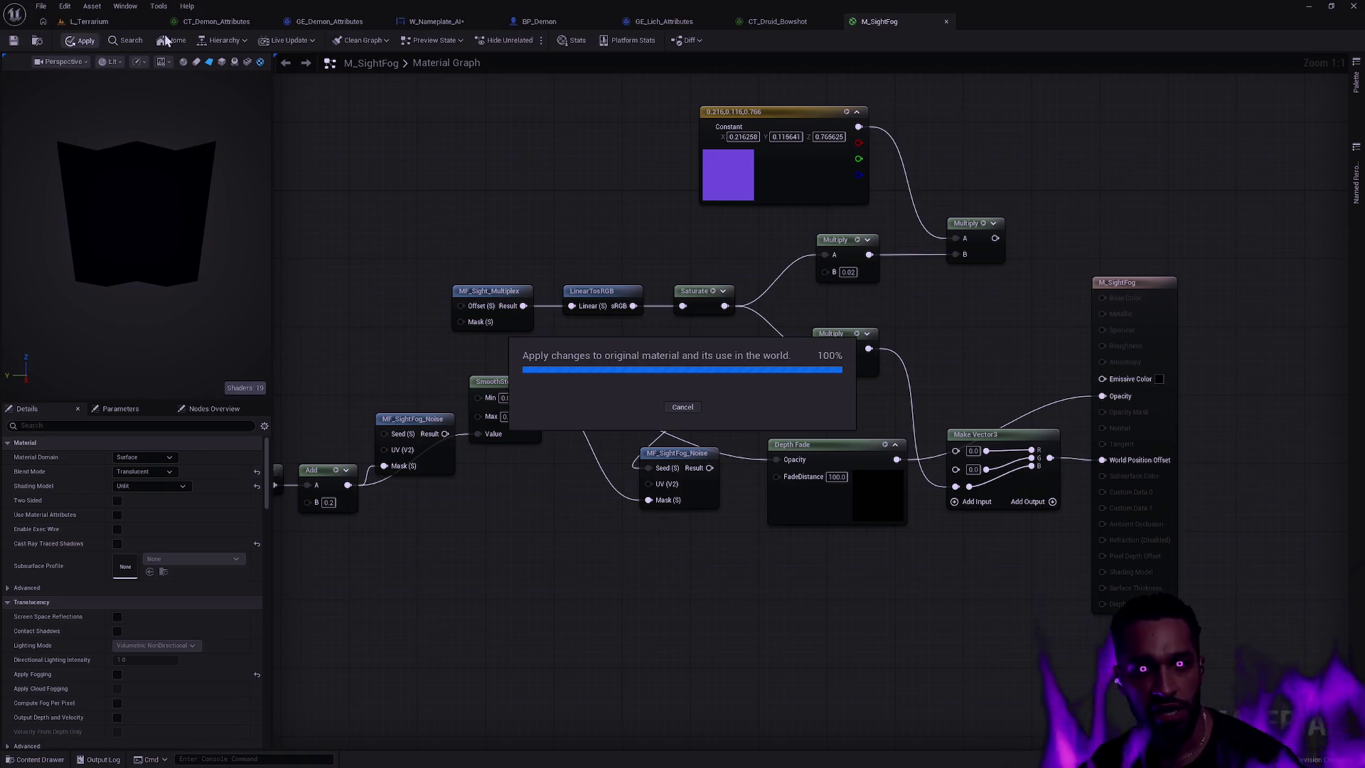
click(89, 21)
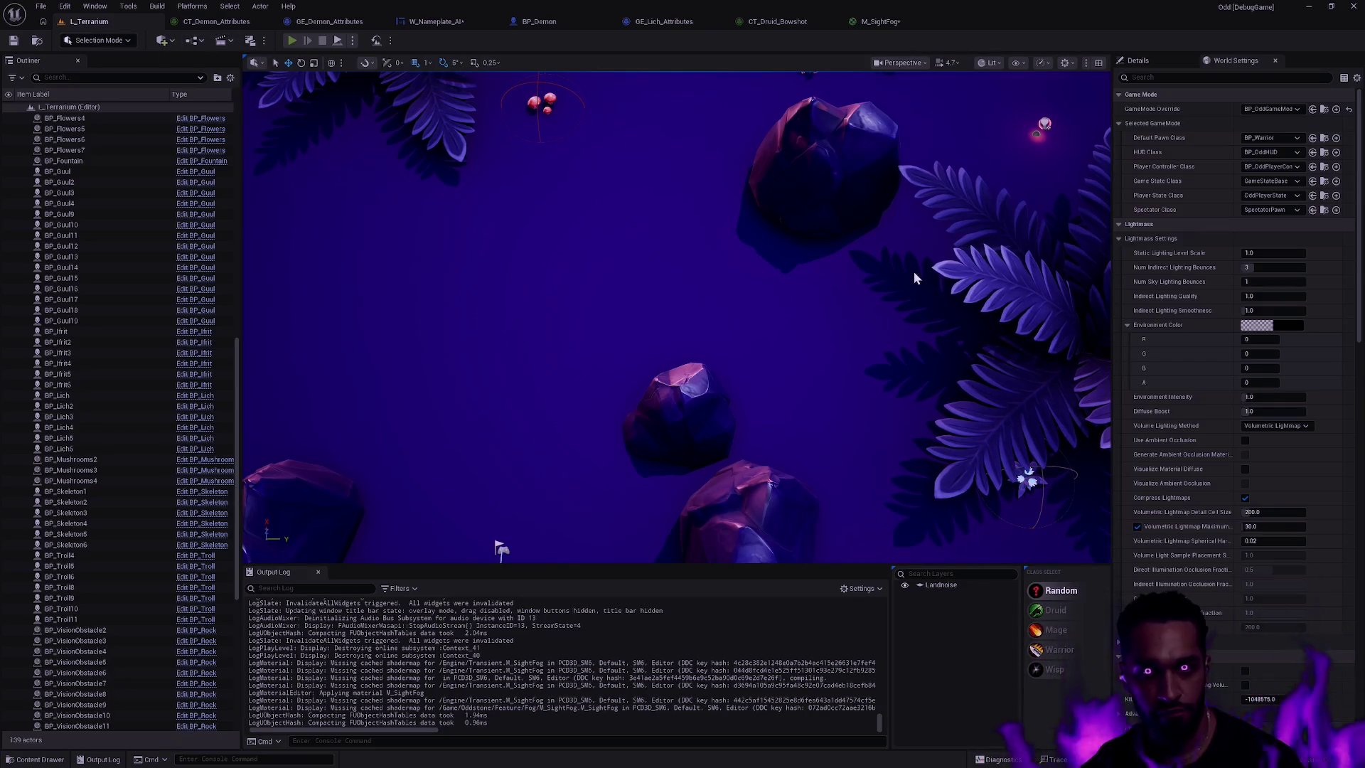
- Start Play In Editor full-screen and run the champion around the rock
key(alt+p)
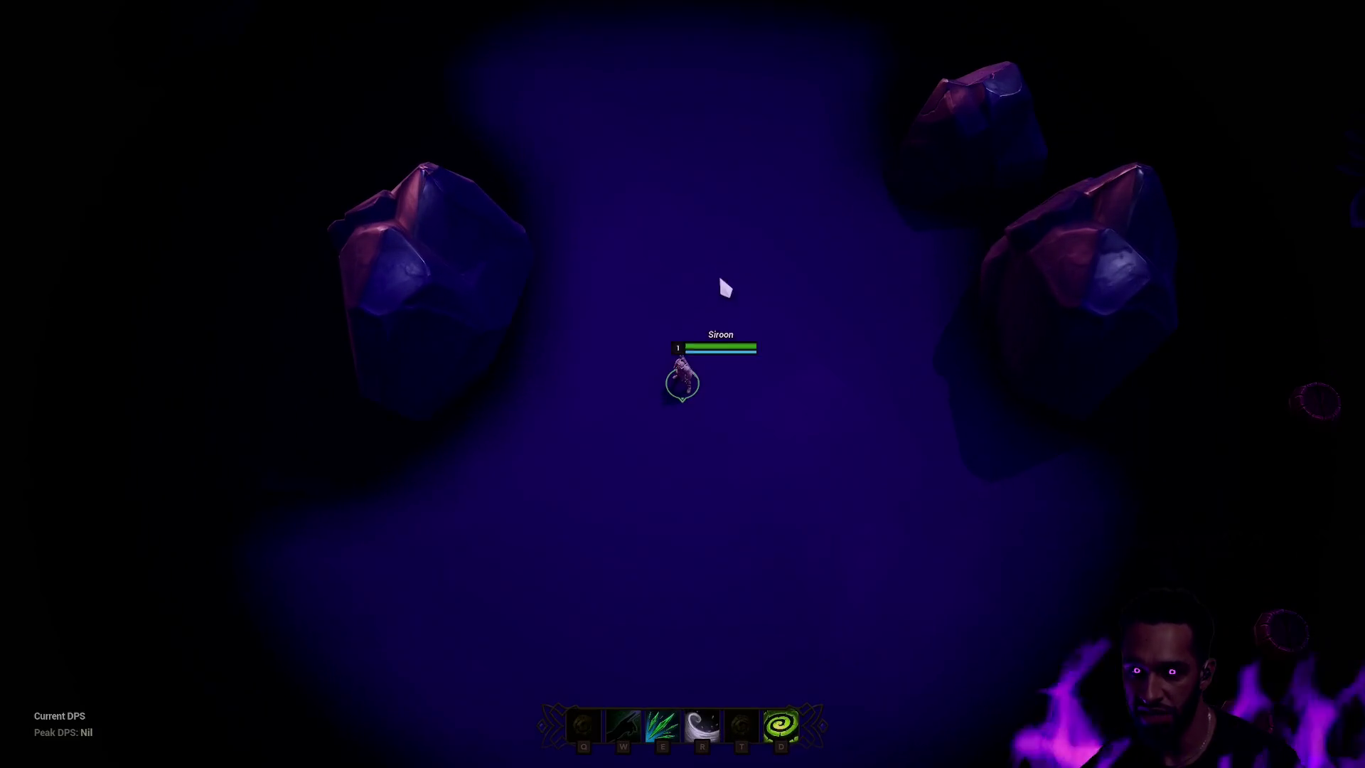
key(F11)
right_click(673, 429)
right_click(795, 348)
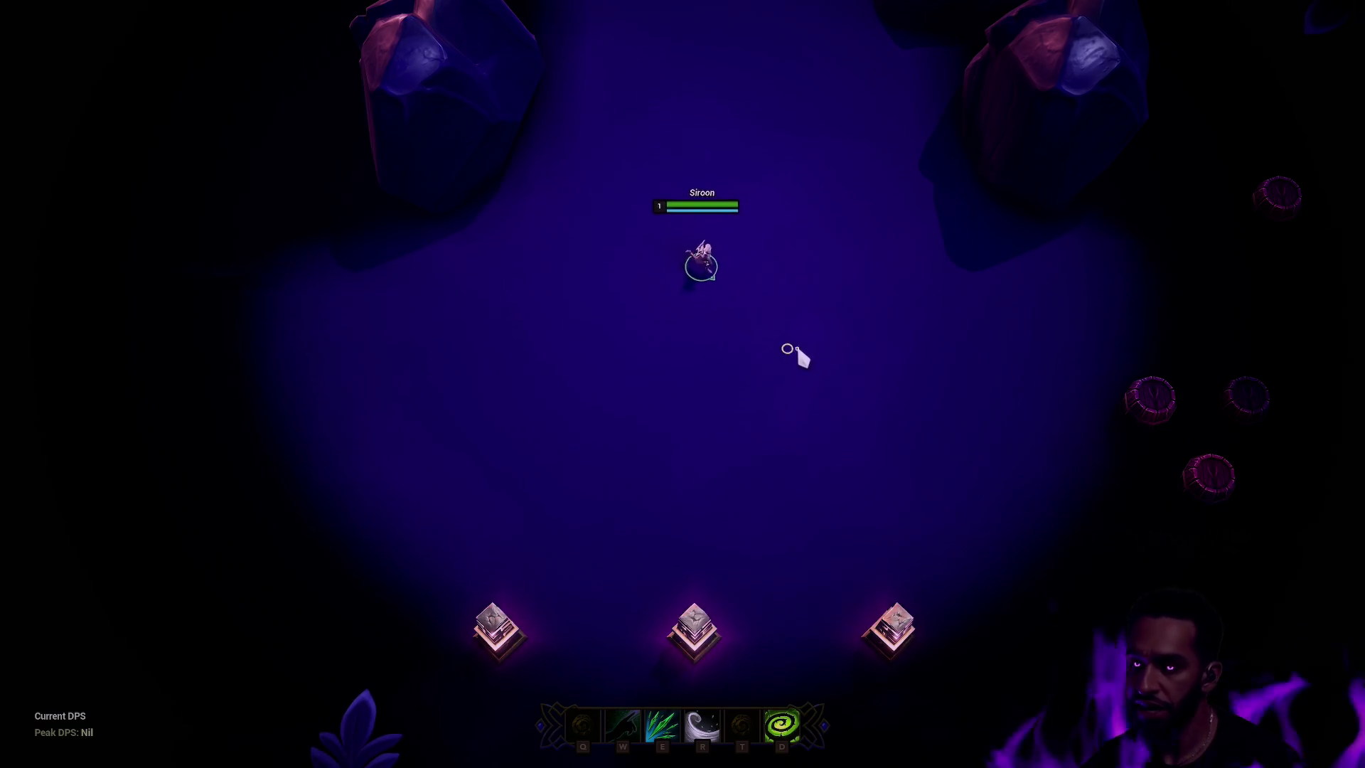
right_click(934, 408)
right_click(1072, 305)
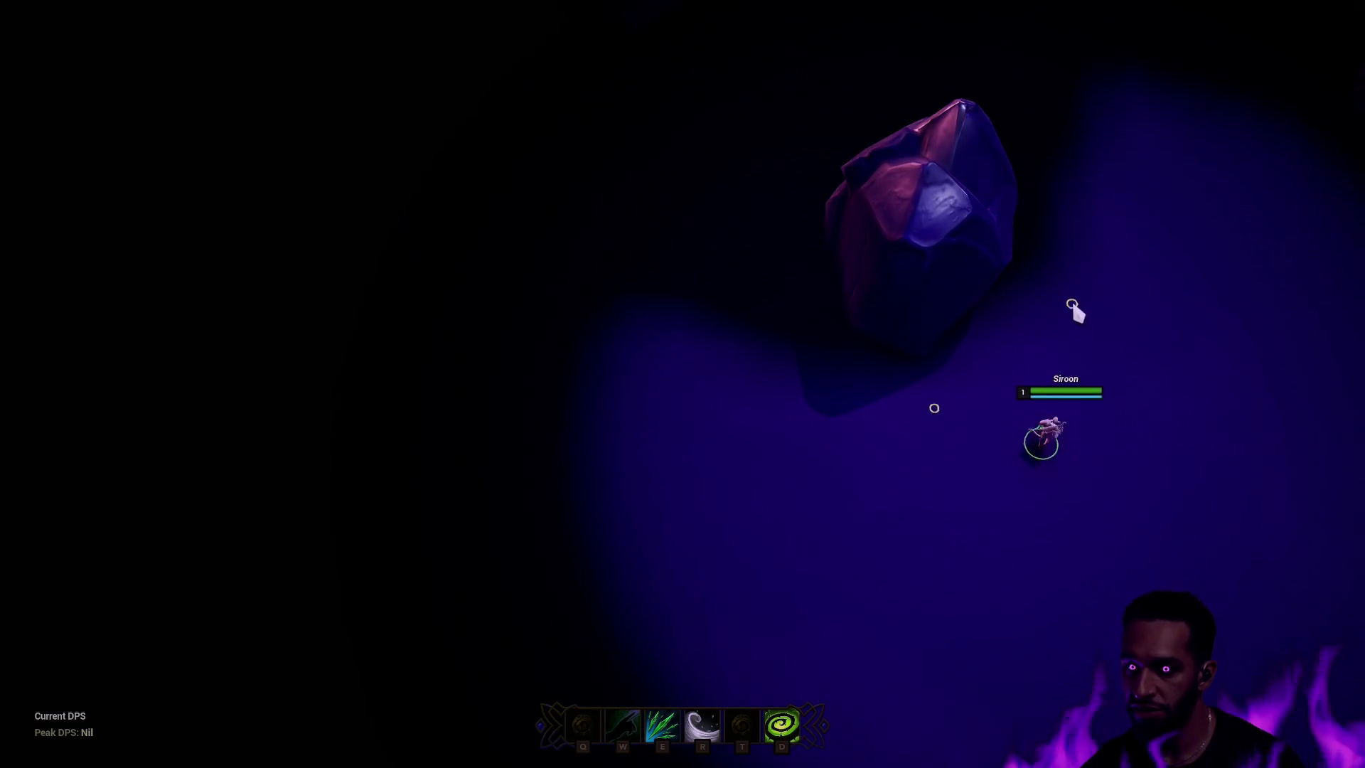
right_click(981, 327)
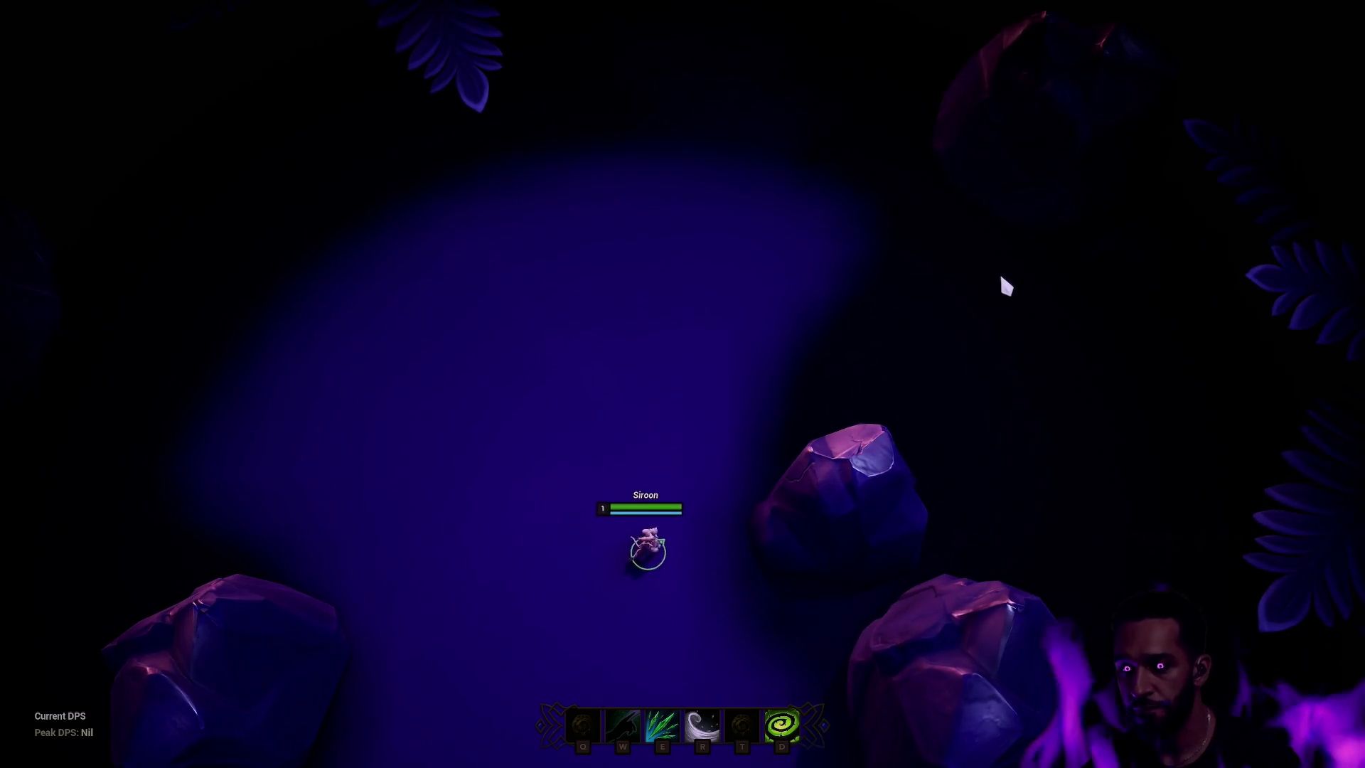
- Walk the champion down-left through the fog, then end the session
right_click(659, 492)
right_click(593, 467)
right_click(594, 573)
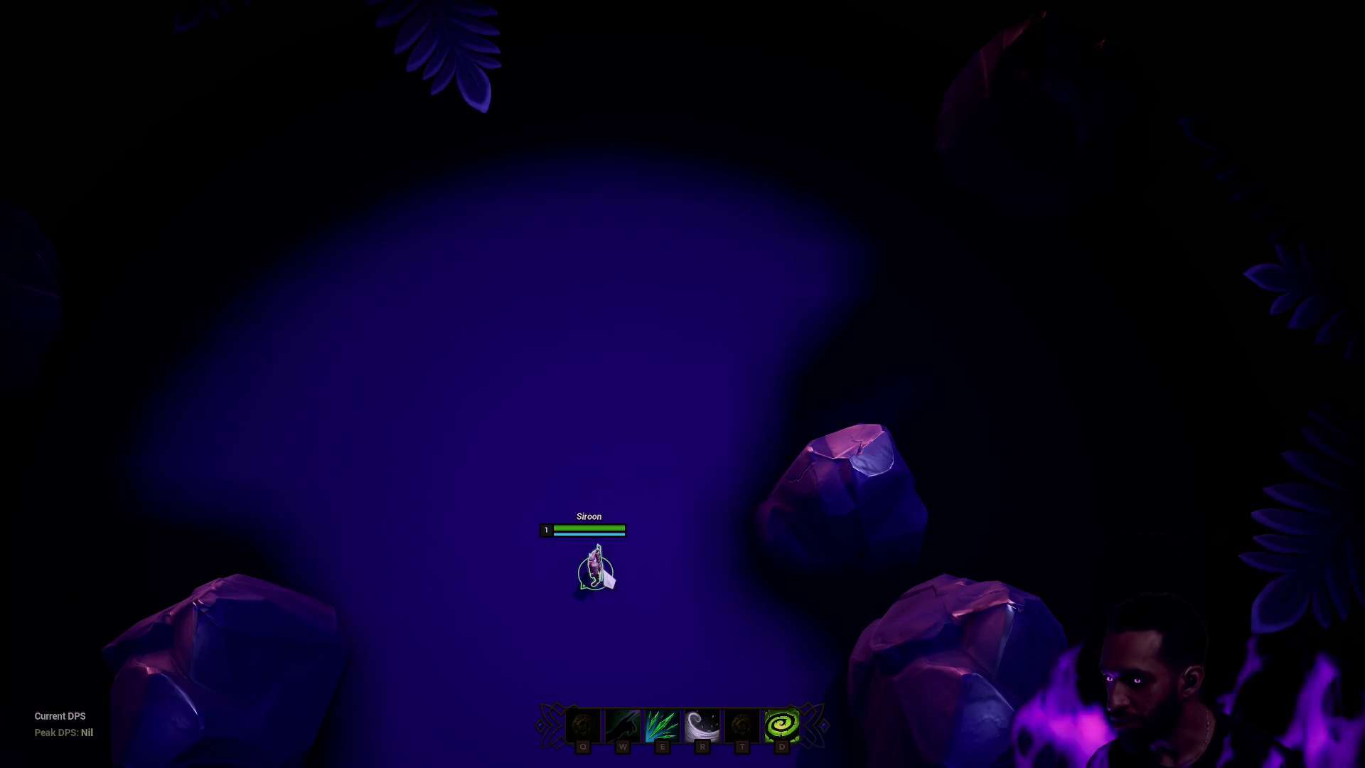
right_click(597, 466)
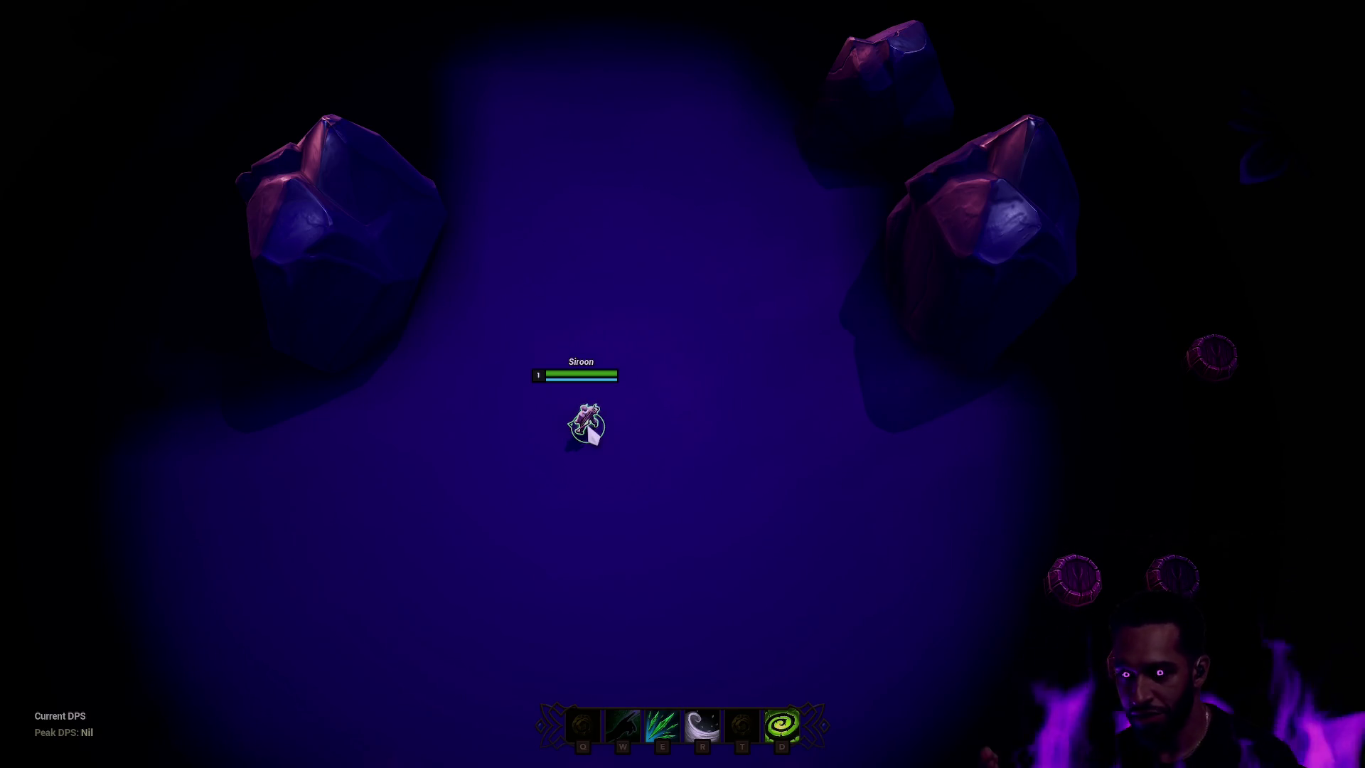
key(Escape)
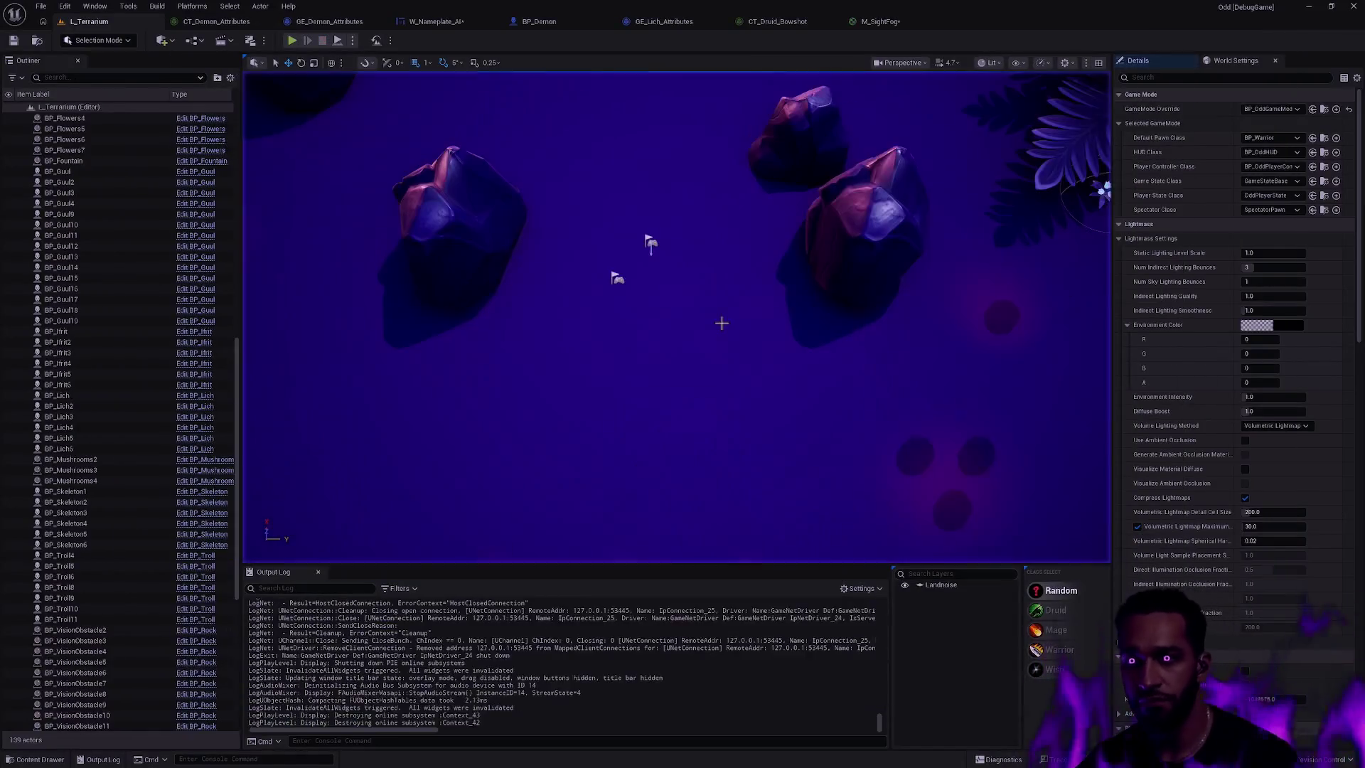
- Search 'Noise Textures' in Open Asset and open T_VFX_Noise_06 in the texture editor
key(ctrl+space)
key(ctrl+p)
text(Noi)
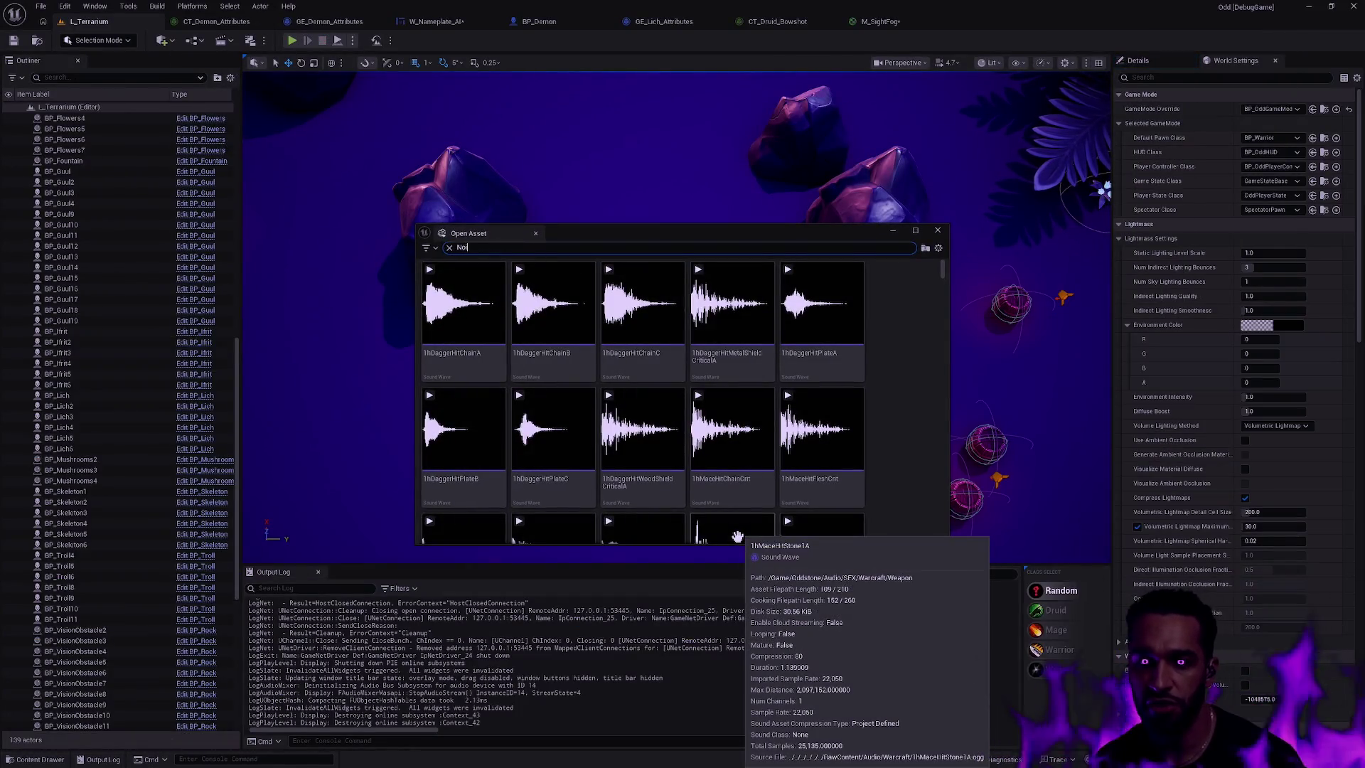
text(se Textures)
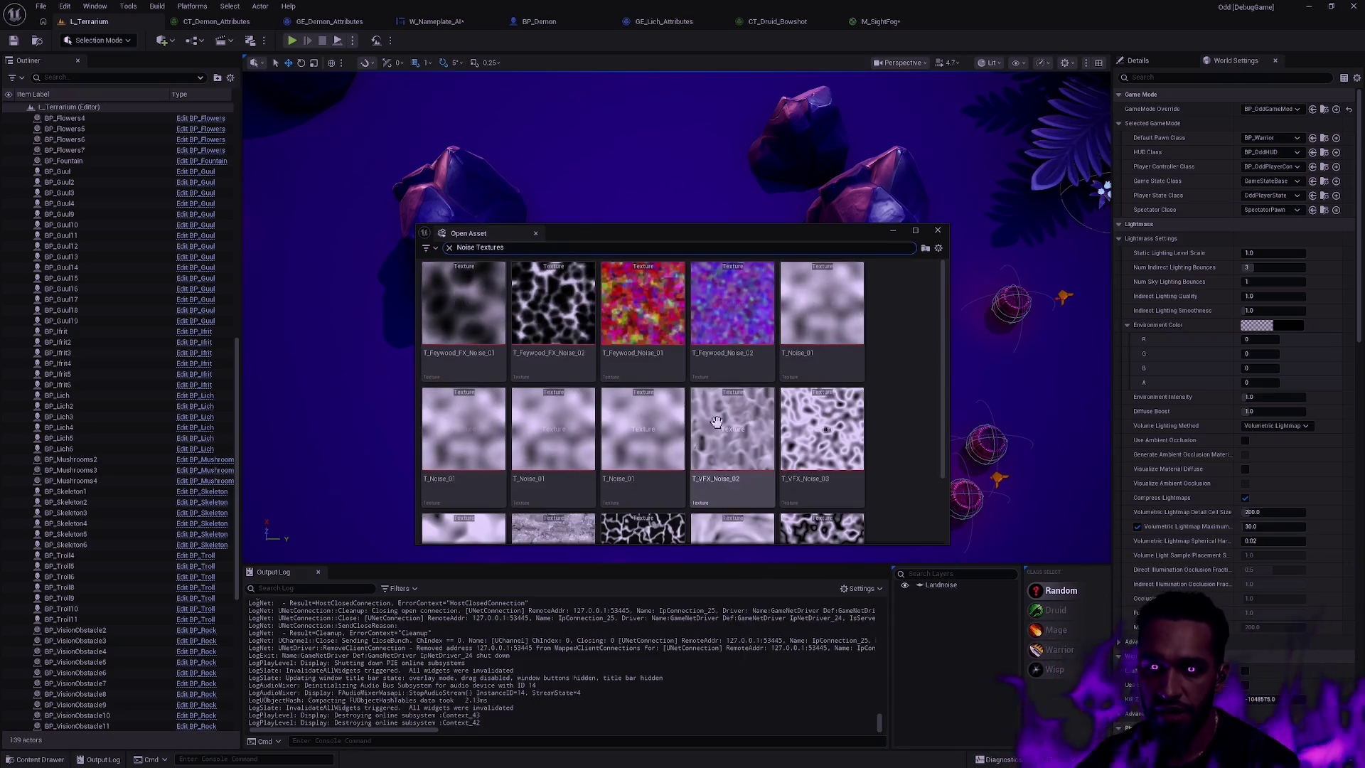
scroll(754, 403, down, 2)
scroll(817, 390, up, 2)
scroll(853, 413, down, 2)
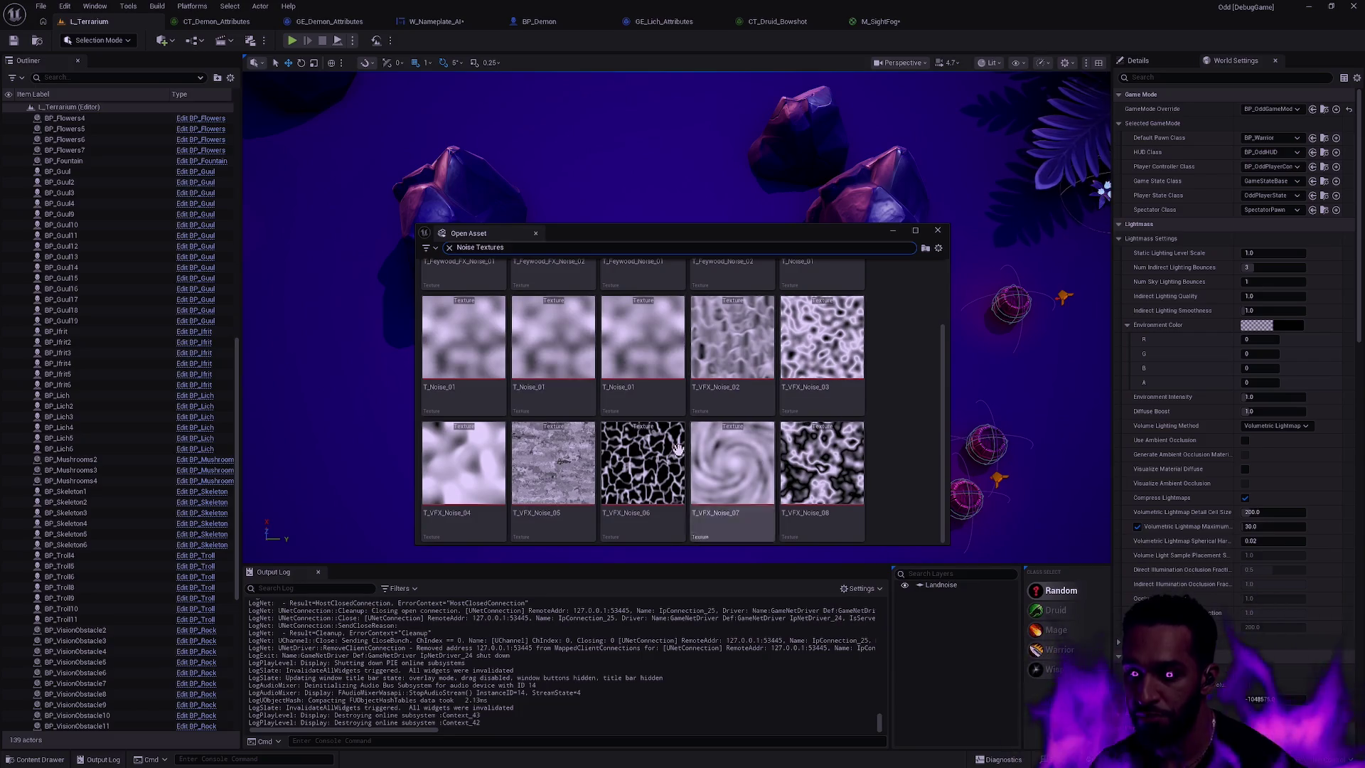
click(640, 460)
double_click(640, 460)
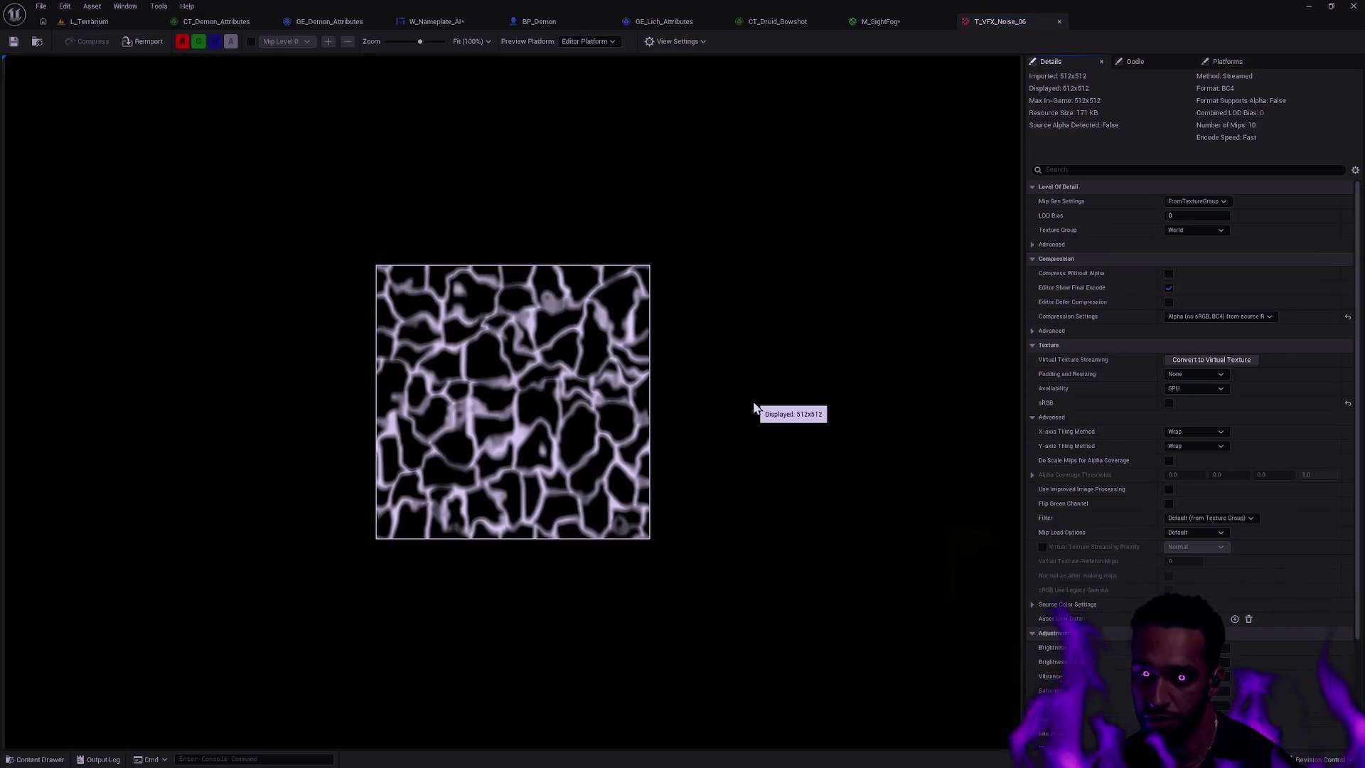
scroll(558, 447, up, 5)
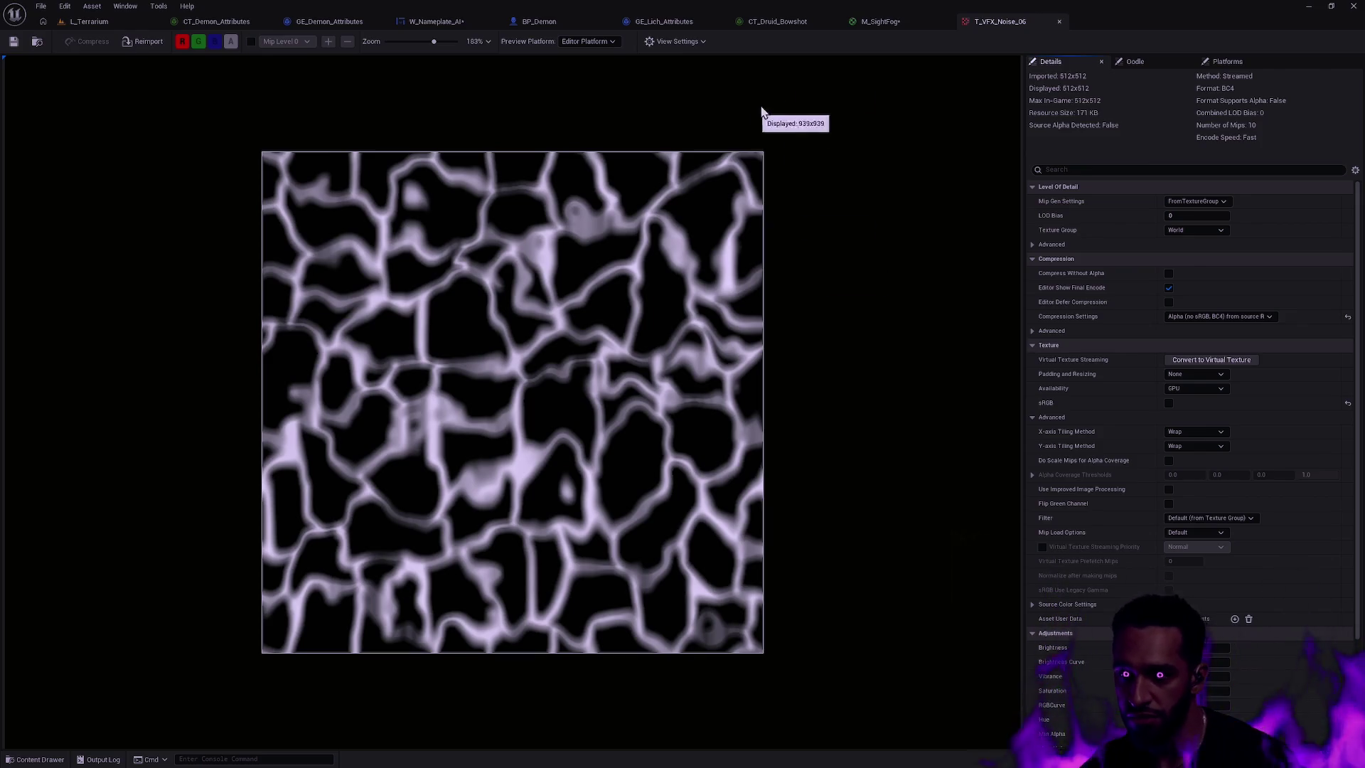
- Close the T_VFX_Noise_06 and M_SightFog editor tabs
click(1059, 24)
key(ctrl+space)
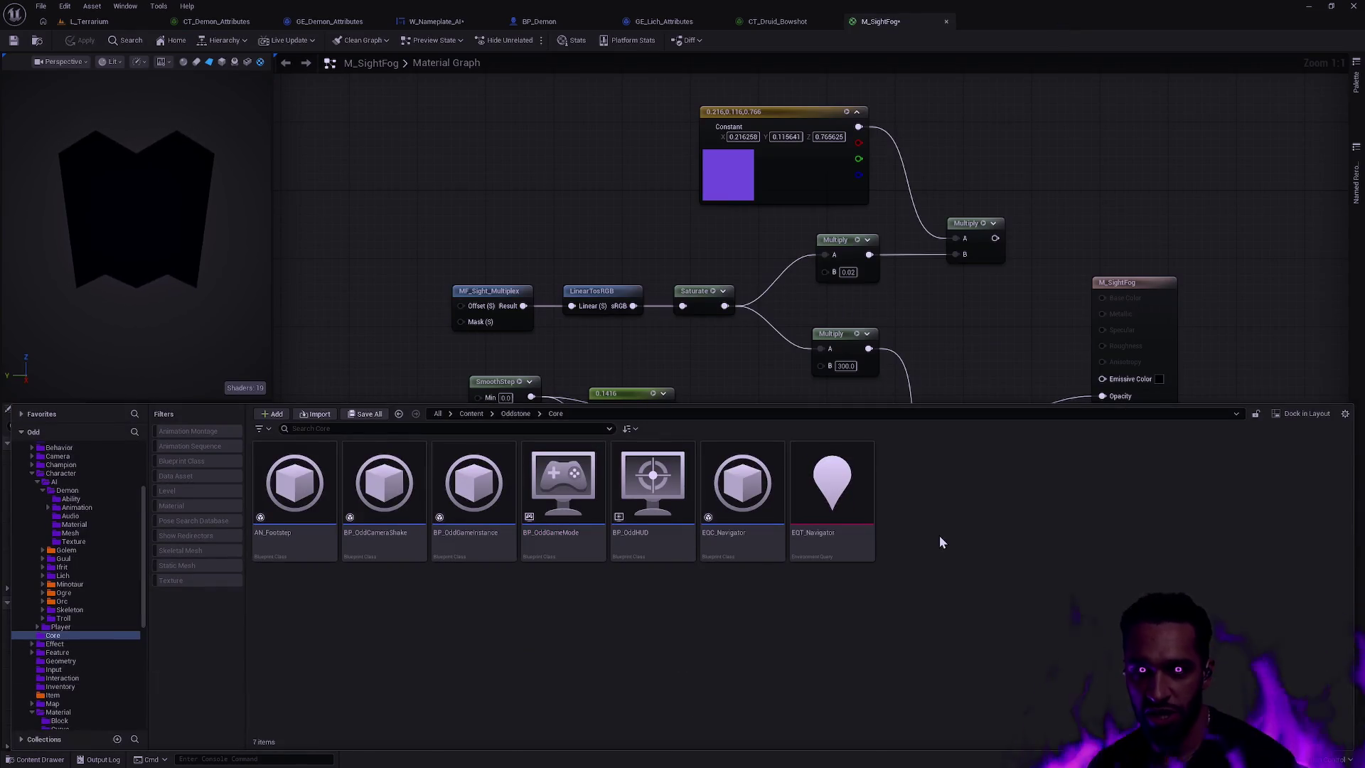
click(547, 190)
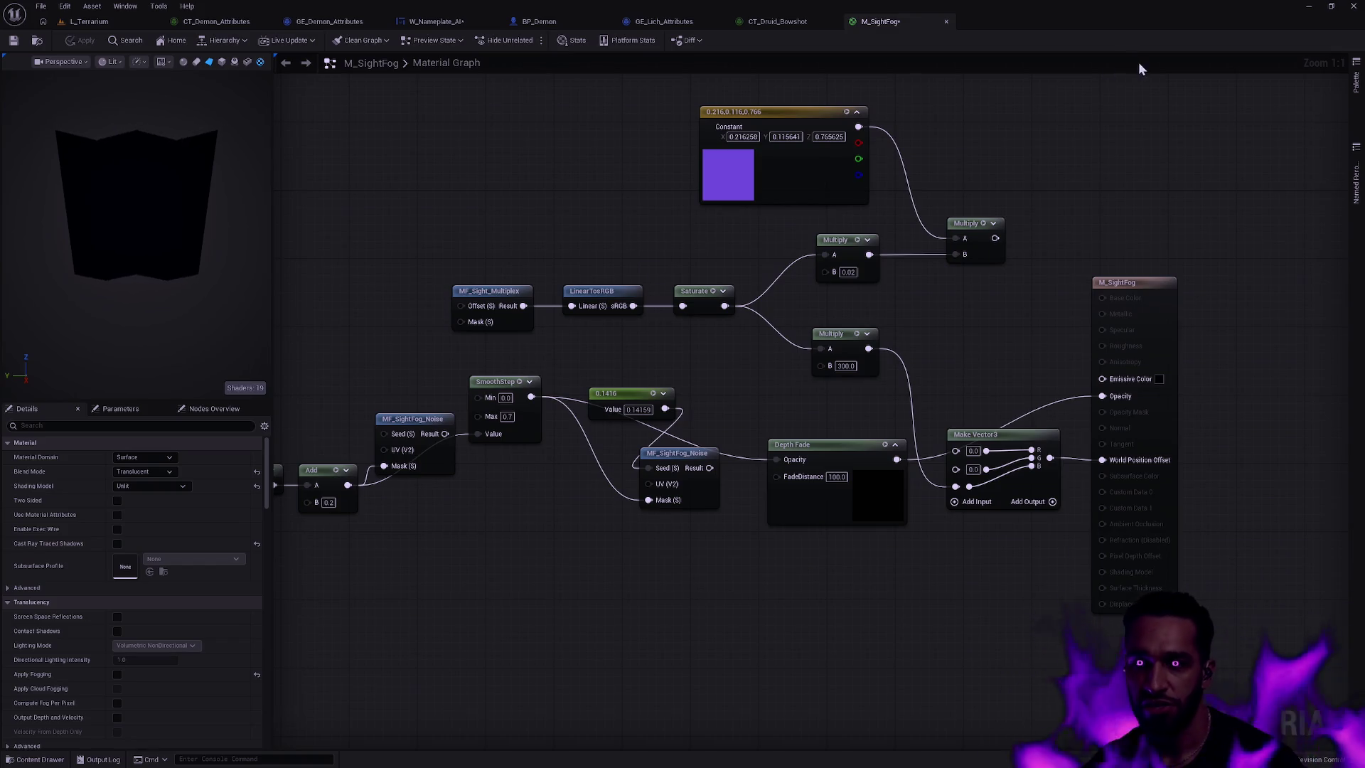
key(ctrl+space)
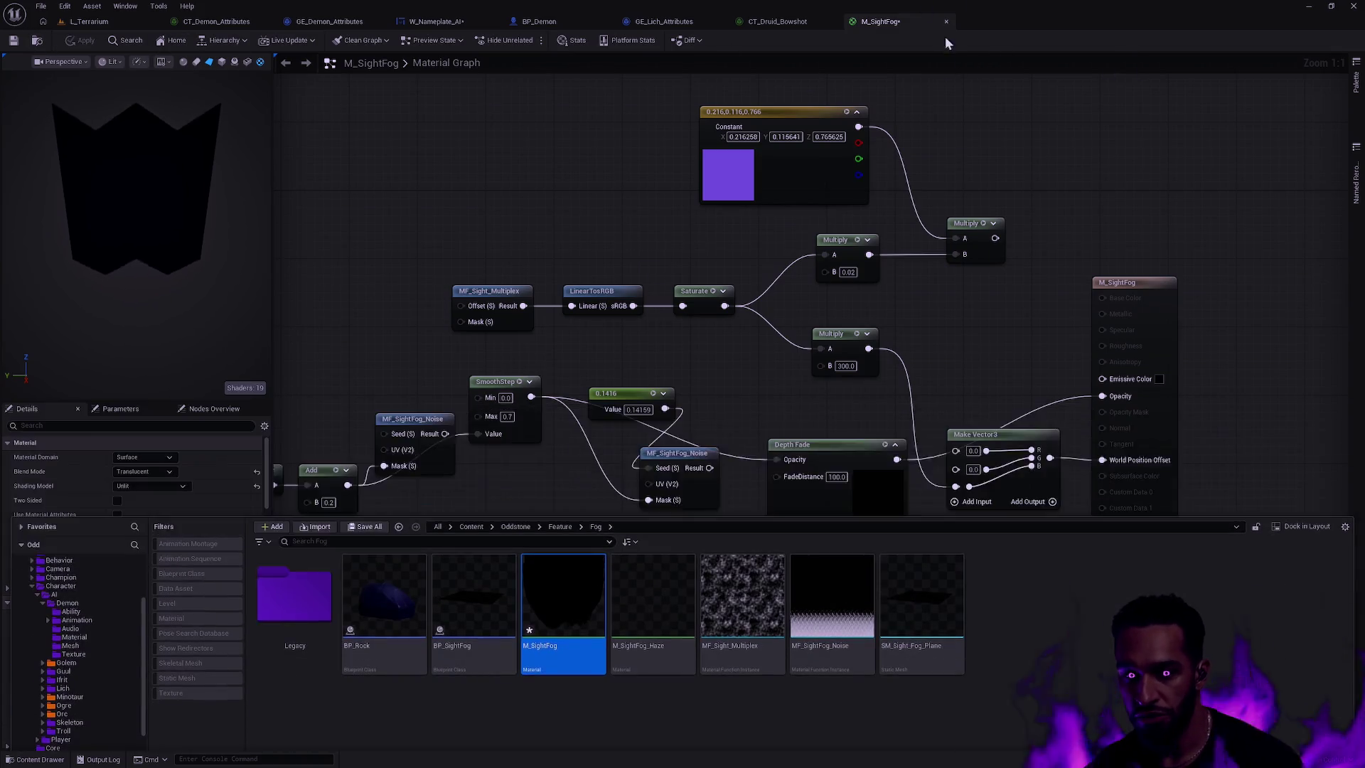
click(946, 21)
- Reload M_SightFog to discard its unsaved edits, then return to L_Terrarium
right_click(560, 633)
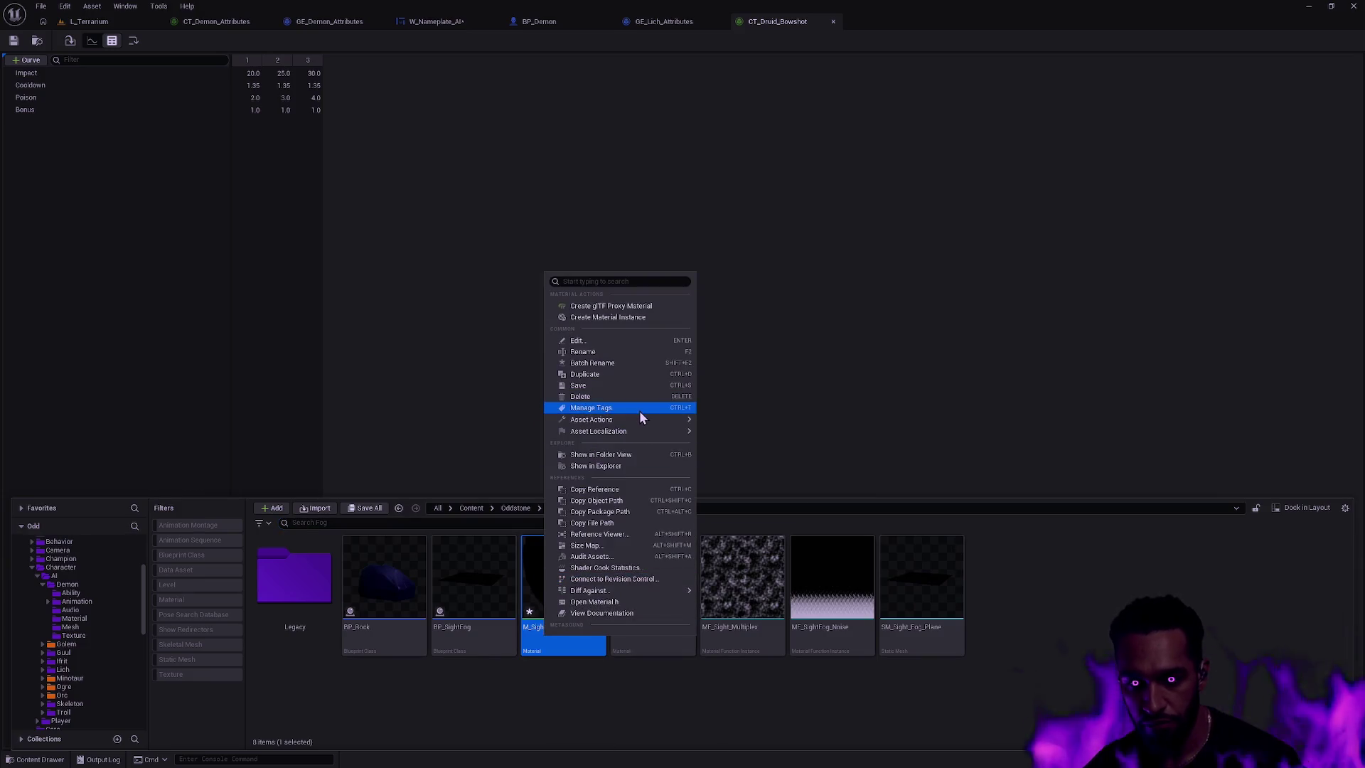
mouse_move(682, 420)
click(746, 533)
click(797, 407)
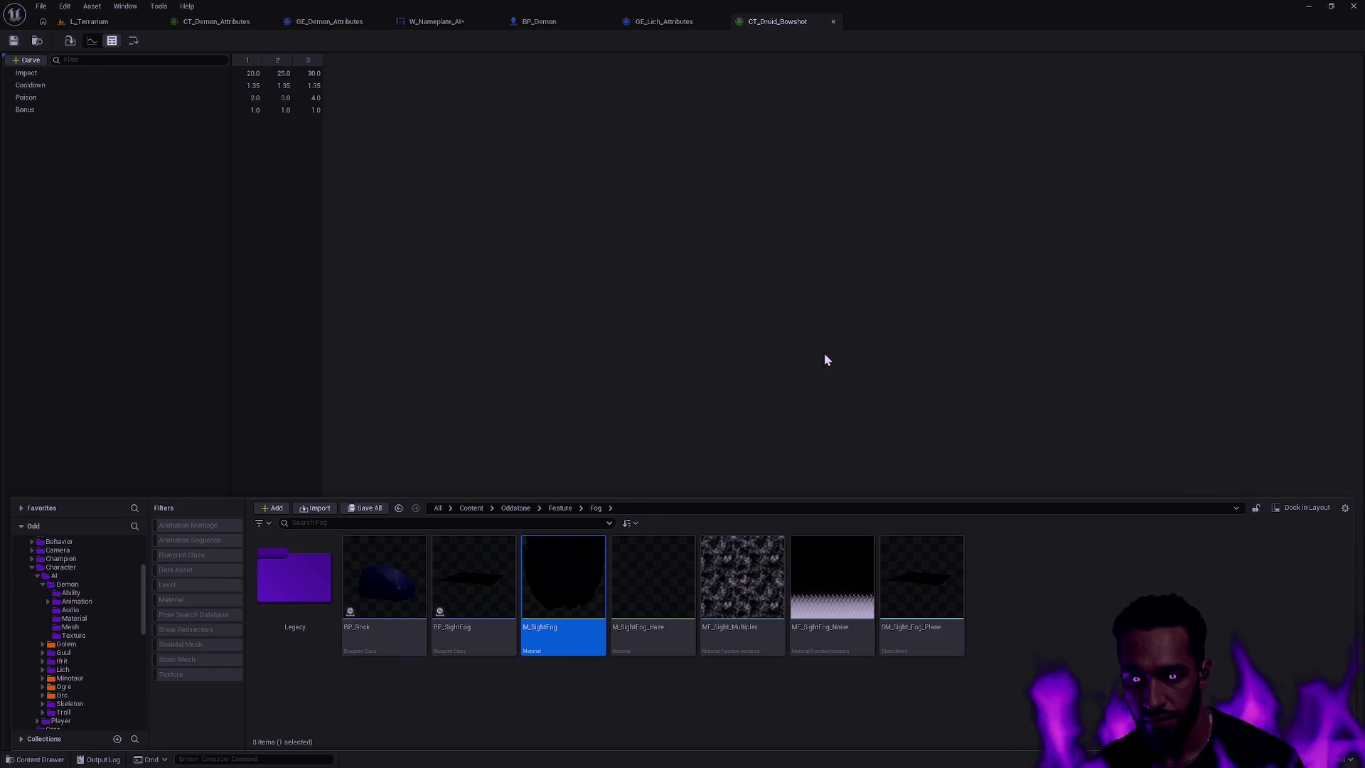
click(89, 22)
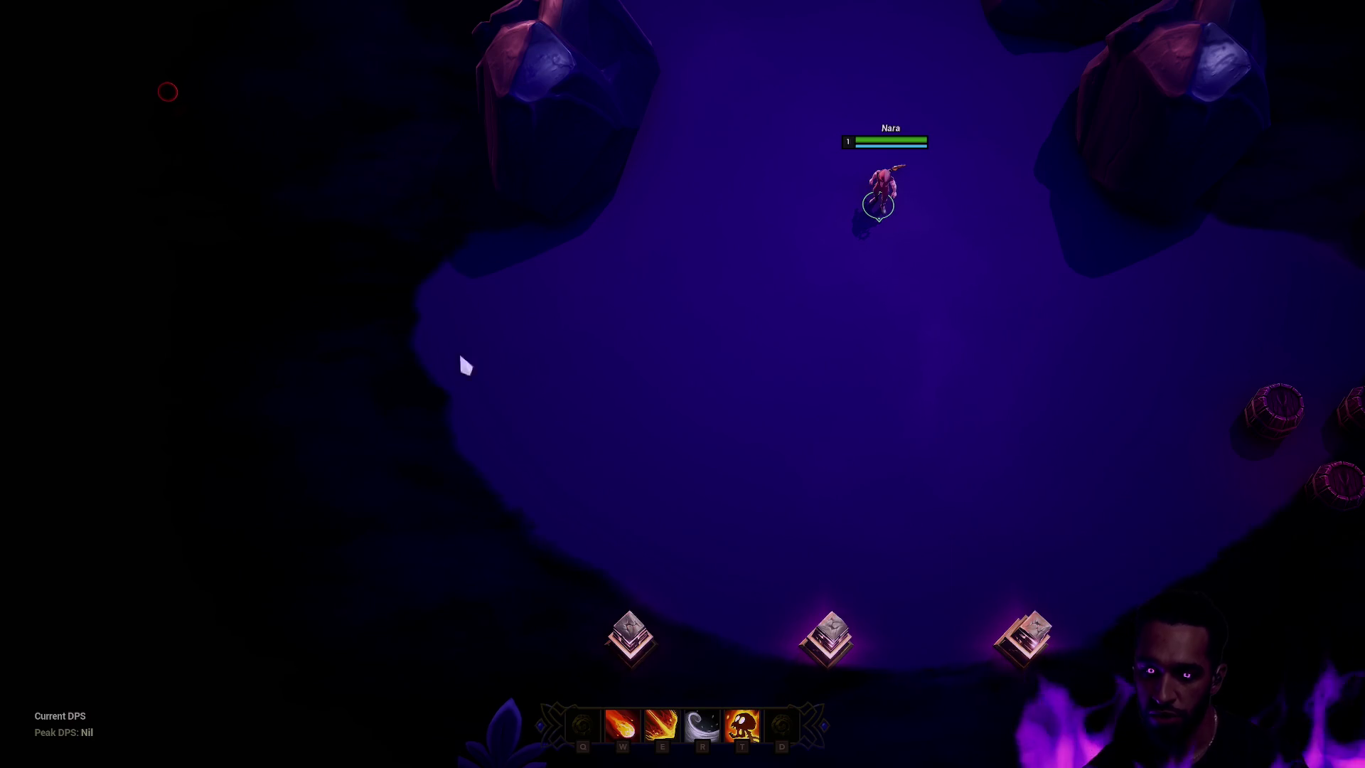
- Walk the champion past the rock, then exit full-screen and open the Feature/Fog Content Drawer
right_click(713, 277)
right_click(780, 307)
right_click(935, 280)
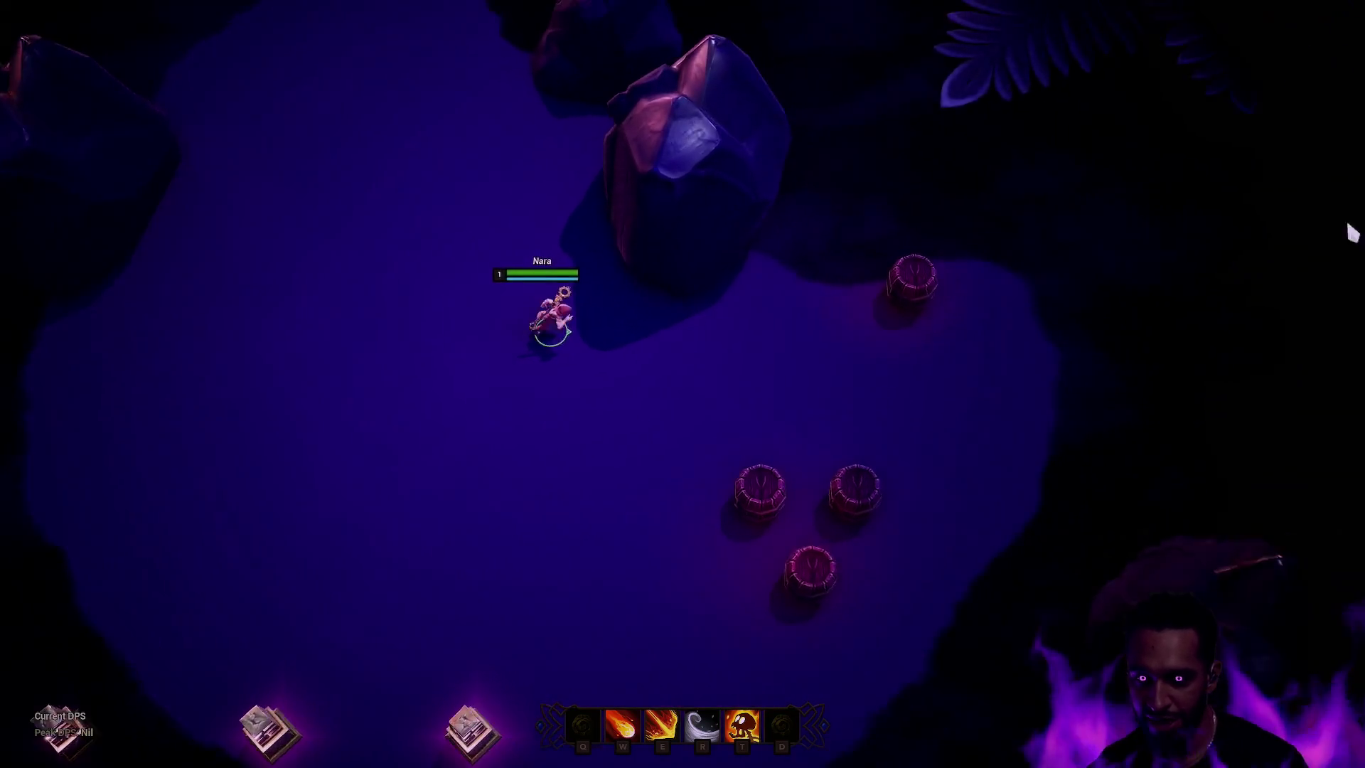
right_click(742, 351)
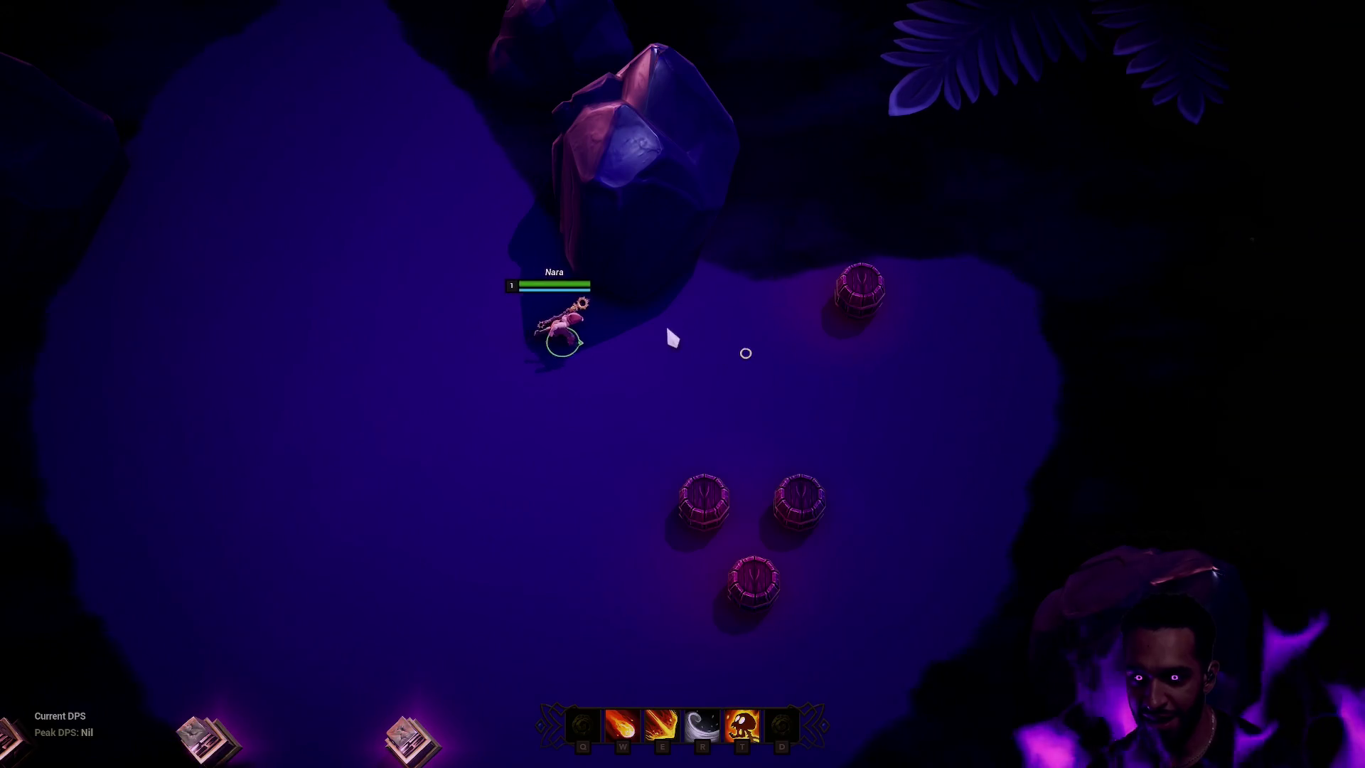
right_click(402, 228)
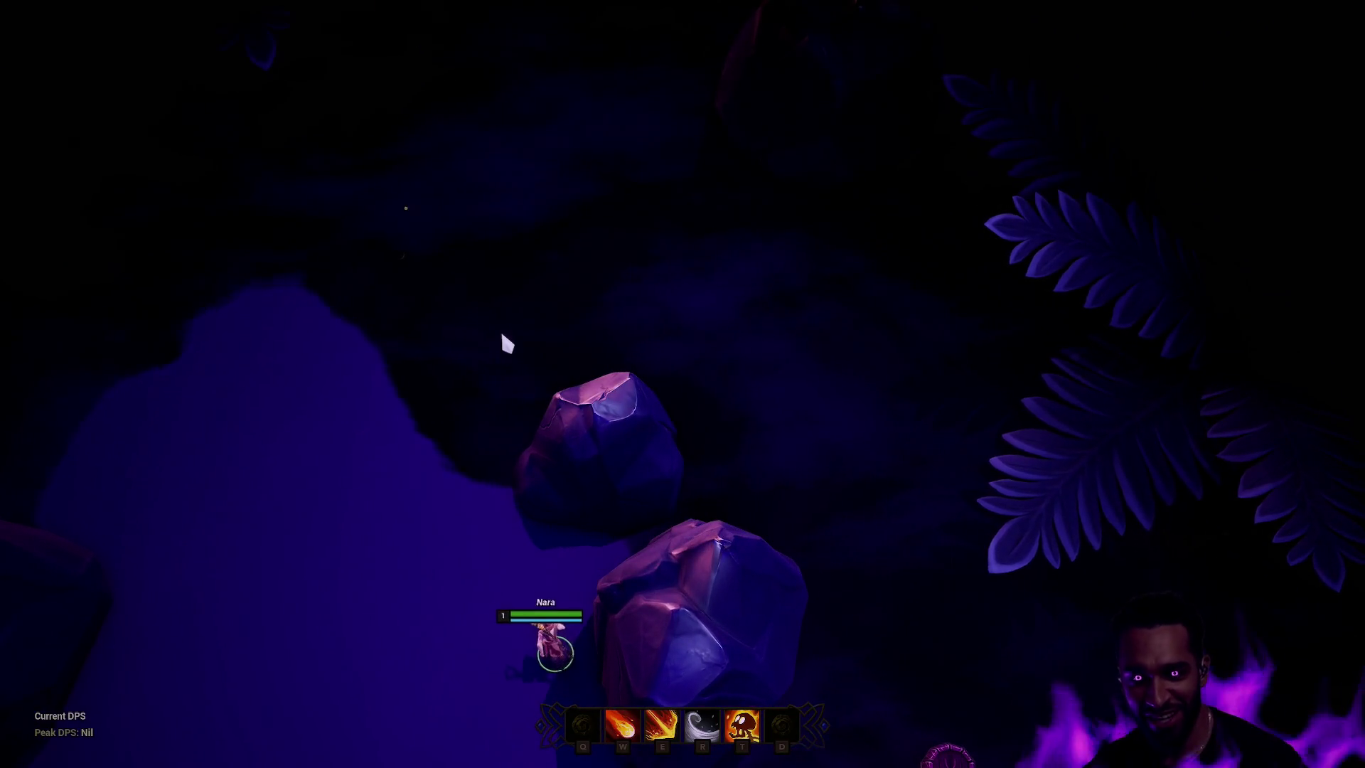
right_click(686, 305)
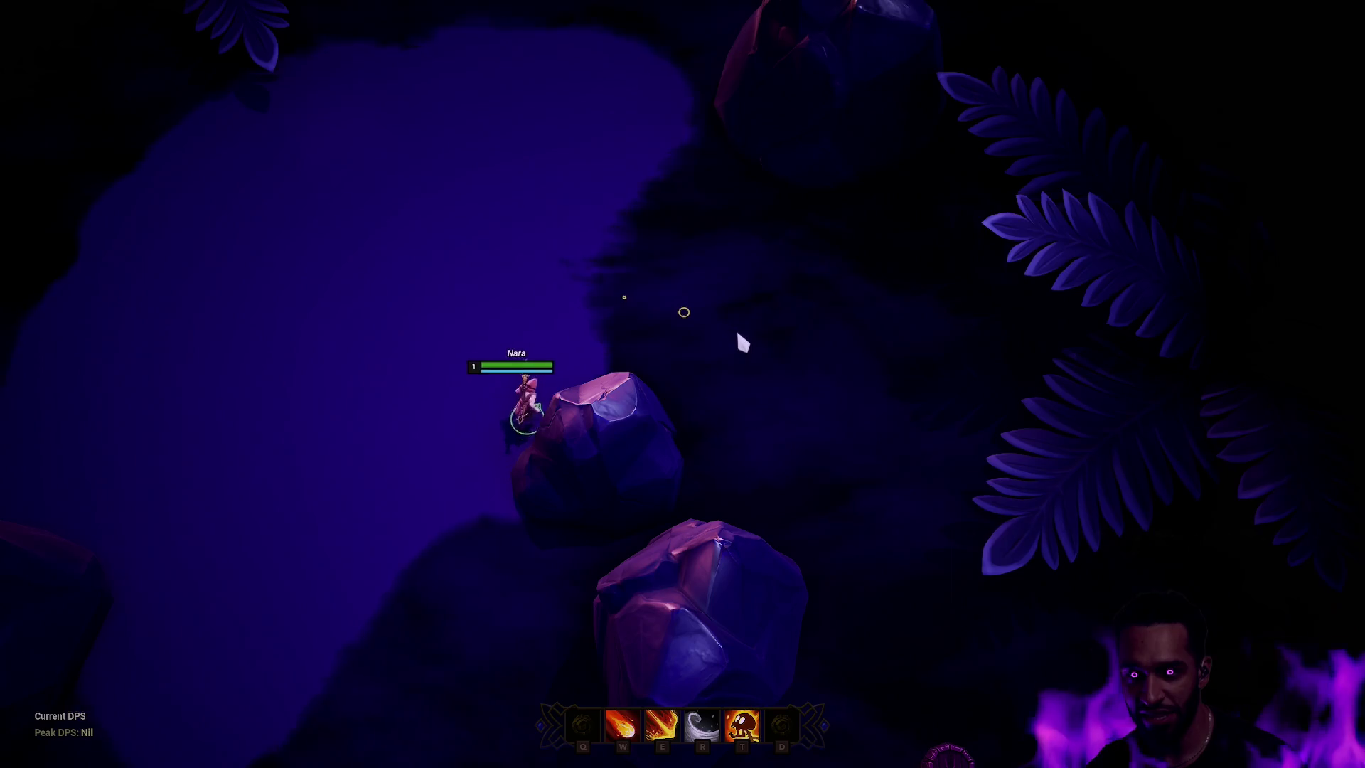
right_click(487, 389)
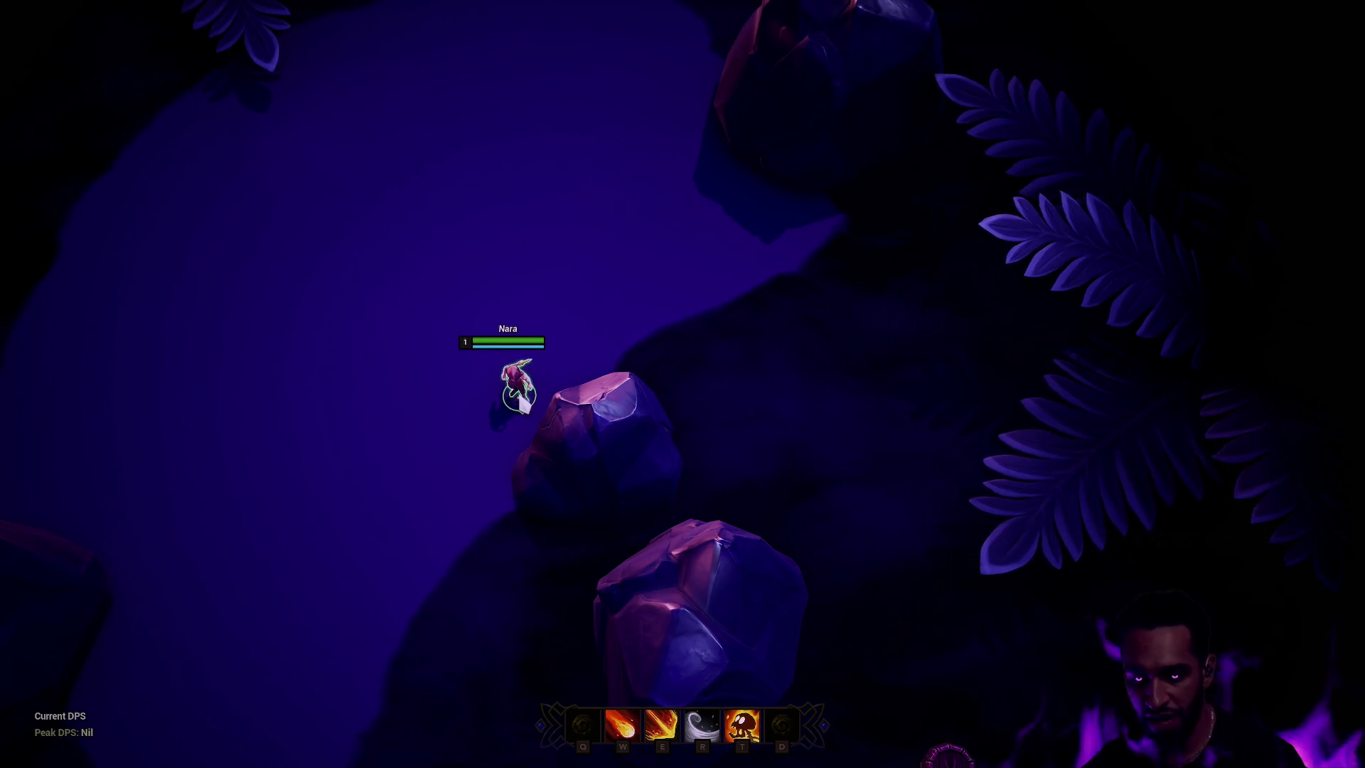
key(F11)
key(F11)
key(ctrl+space)
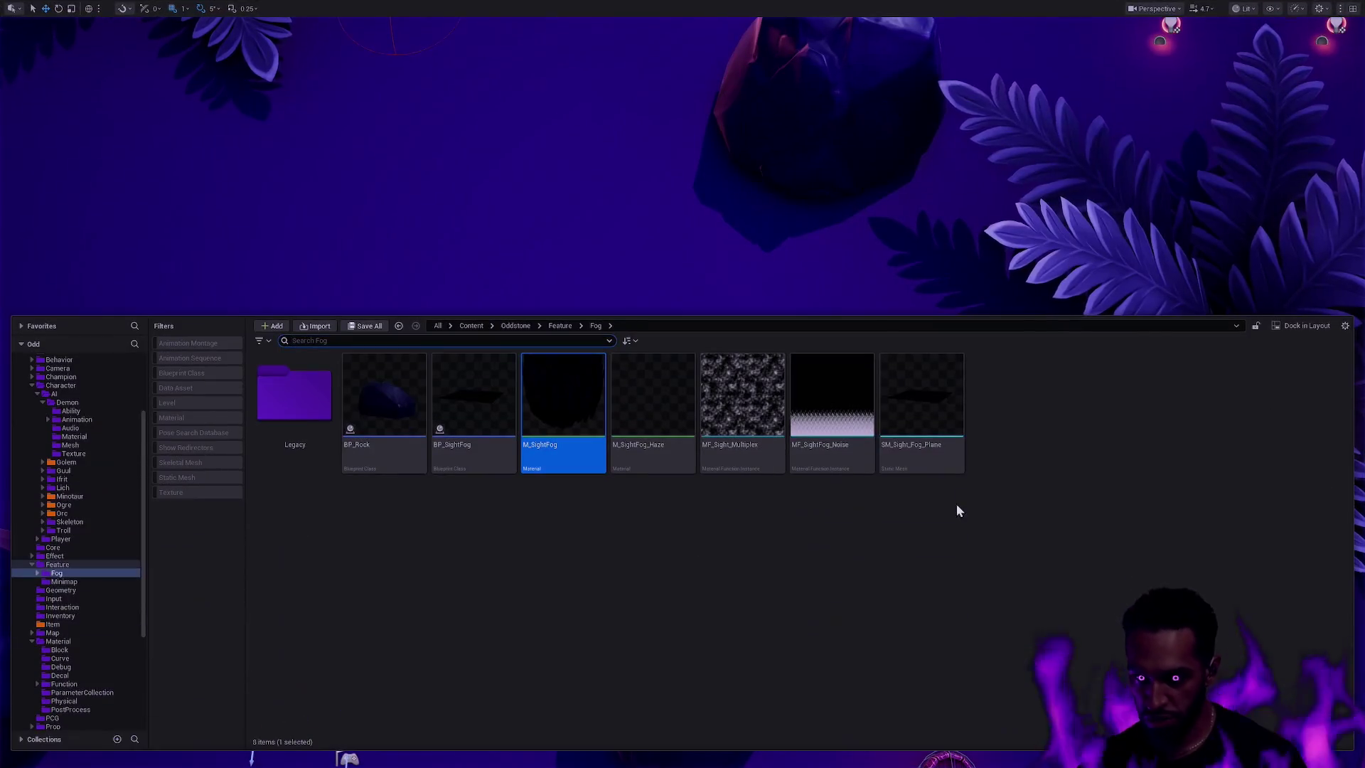
- Open the MF_Noise material function from the Material/Function folder
key(ctrl+b)
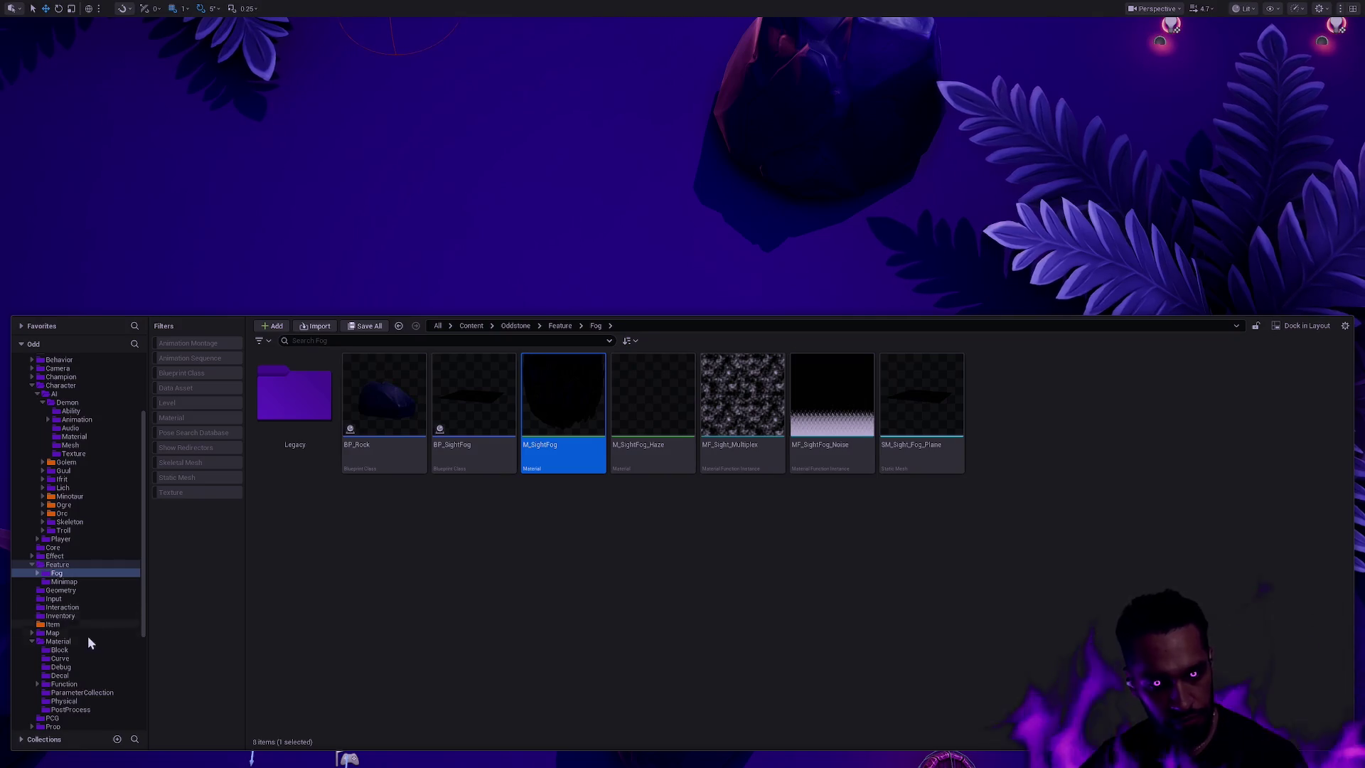
click(84, 683)
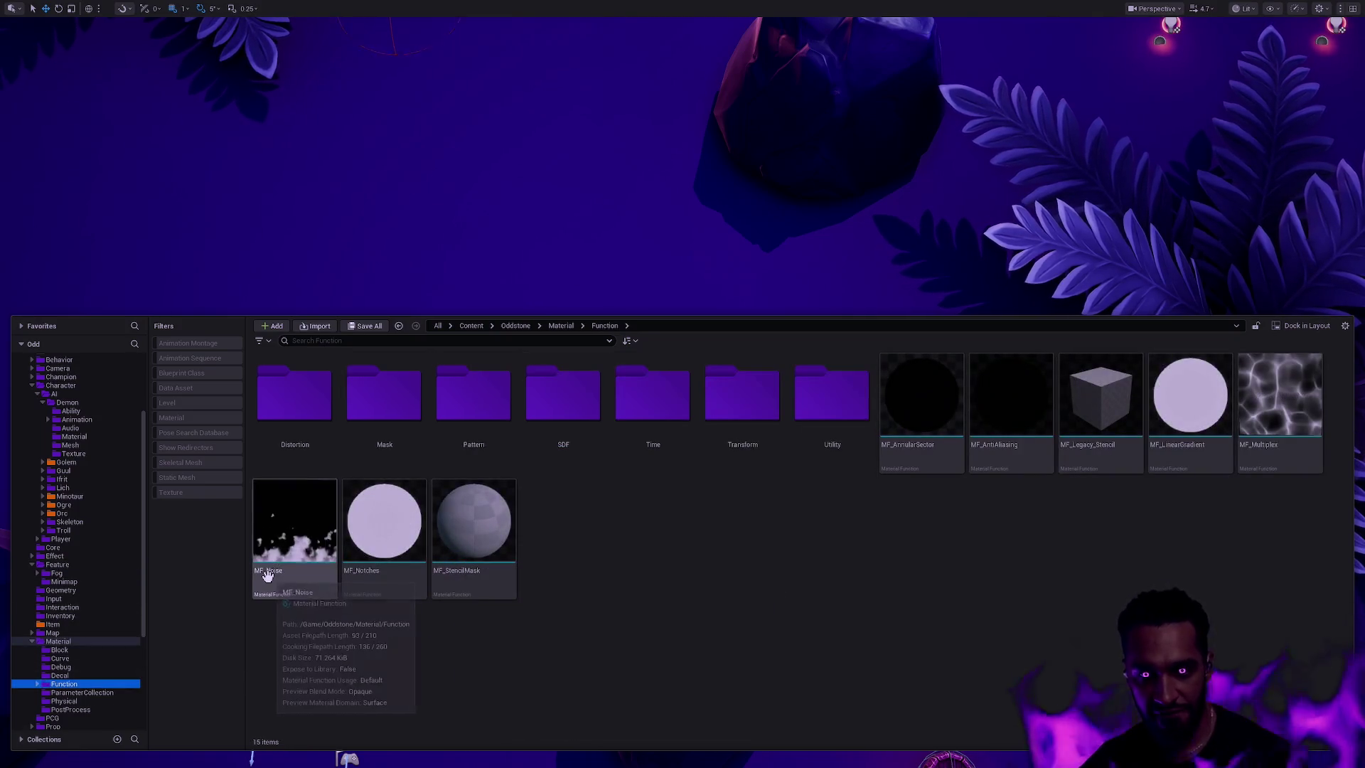
key(F11)
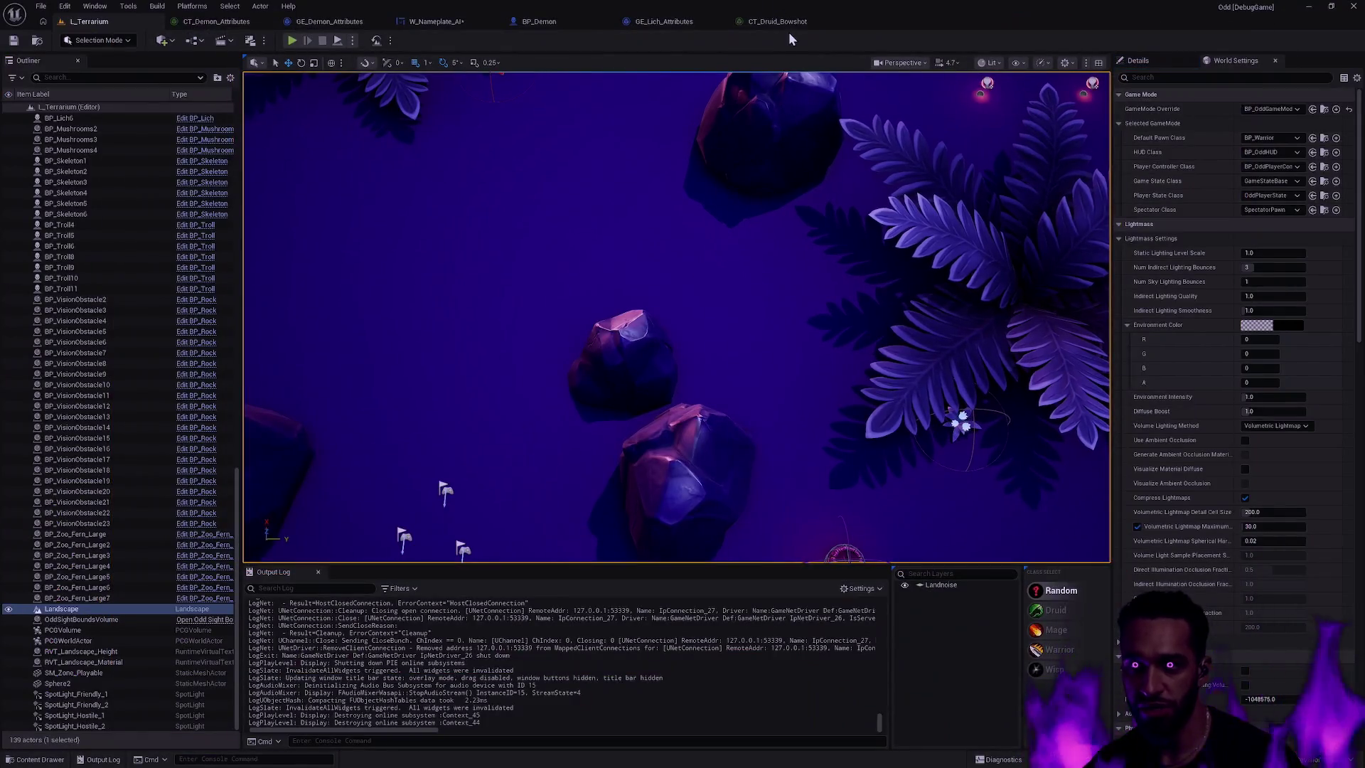
key(ctrl+space)
double_click(296, 580)
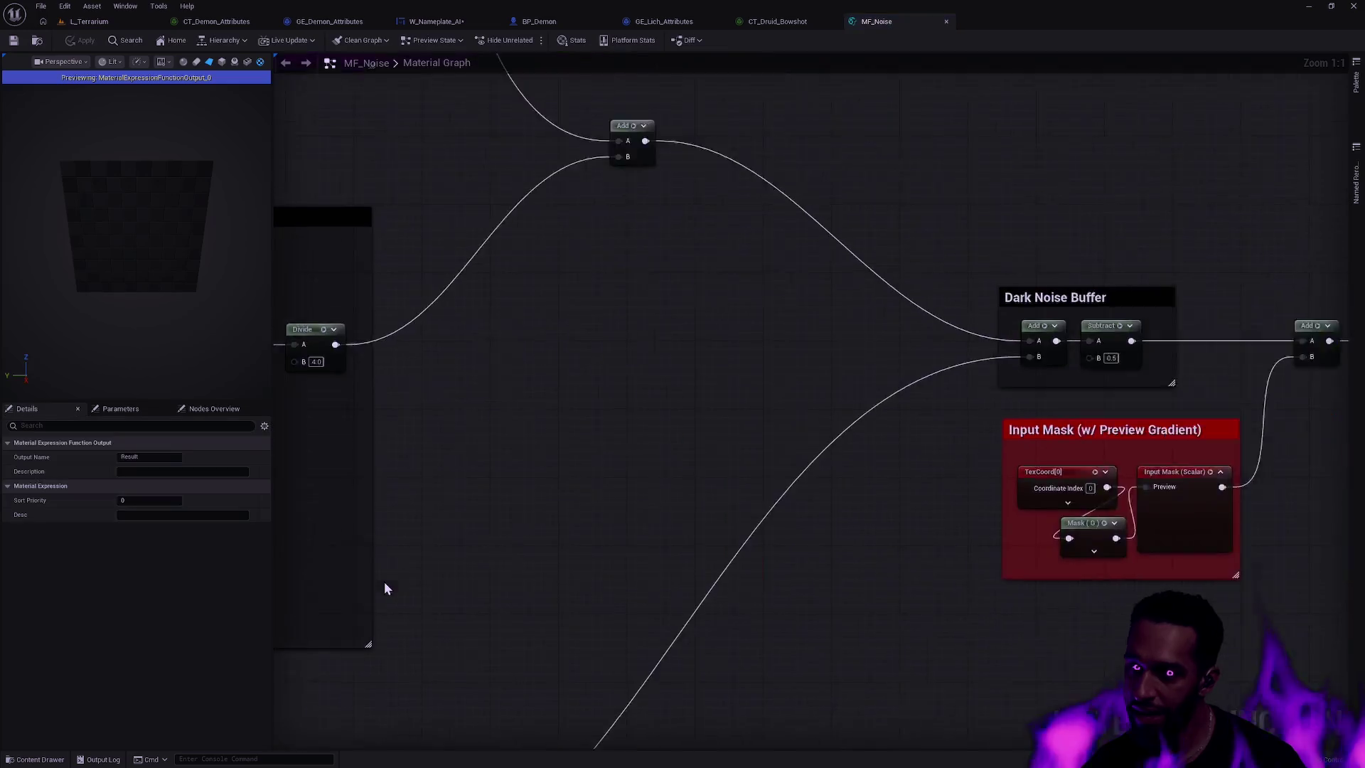
- Preview the output of the Add node inside the Dark Noise Buffer section
scroll(668, 552, down, 2)
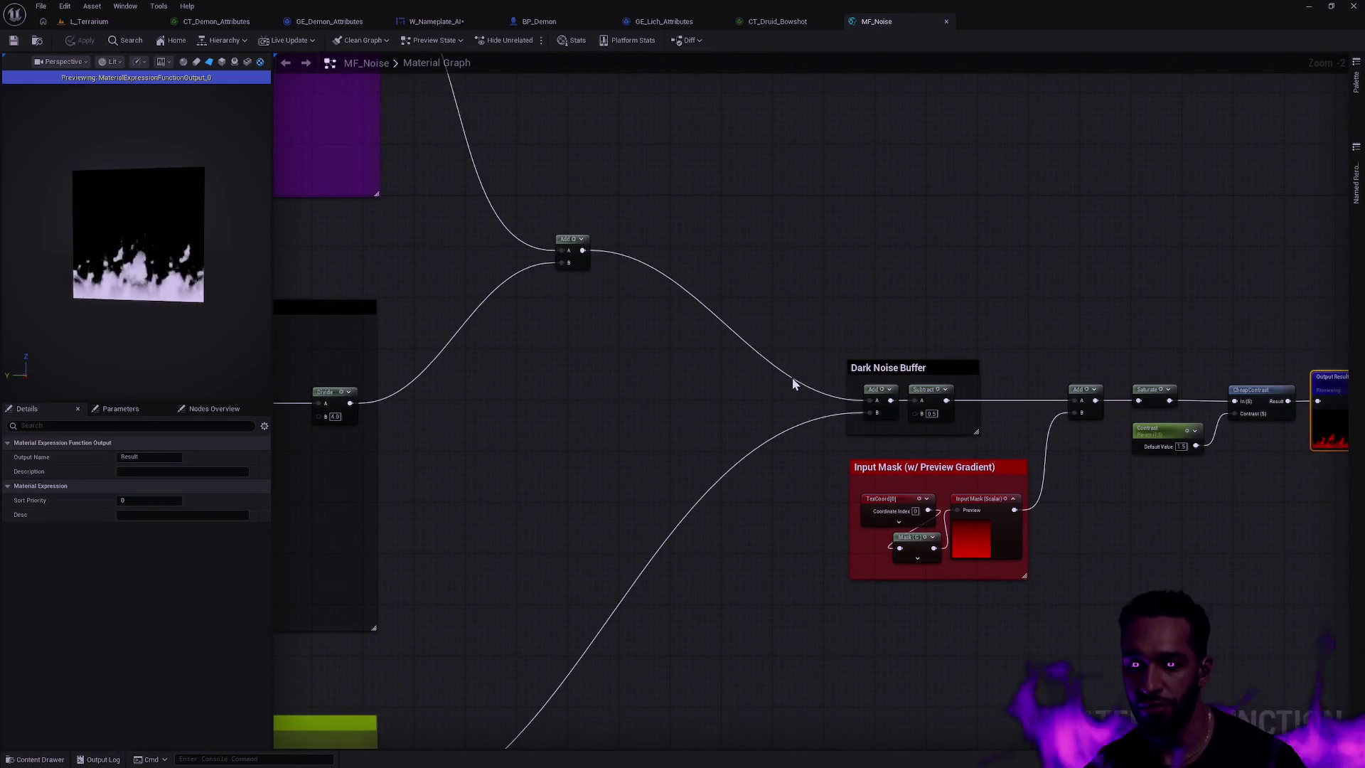
scroll(792, 384, down, 2)
scroll(887, 302, down, 2)
scroll(978, 363, up, 5)
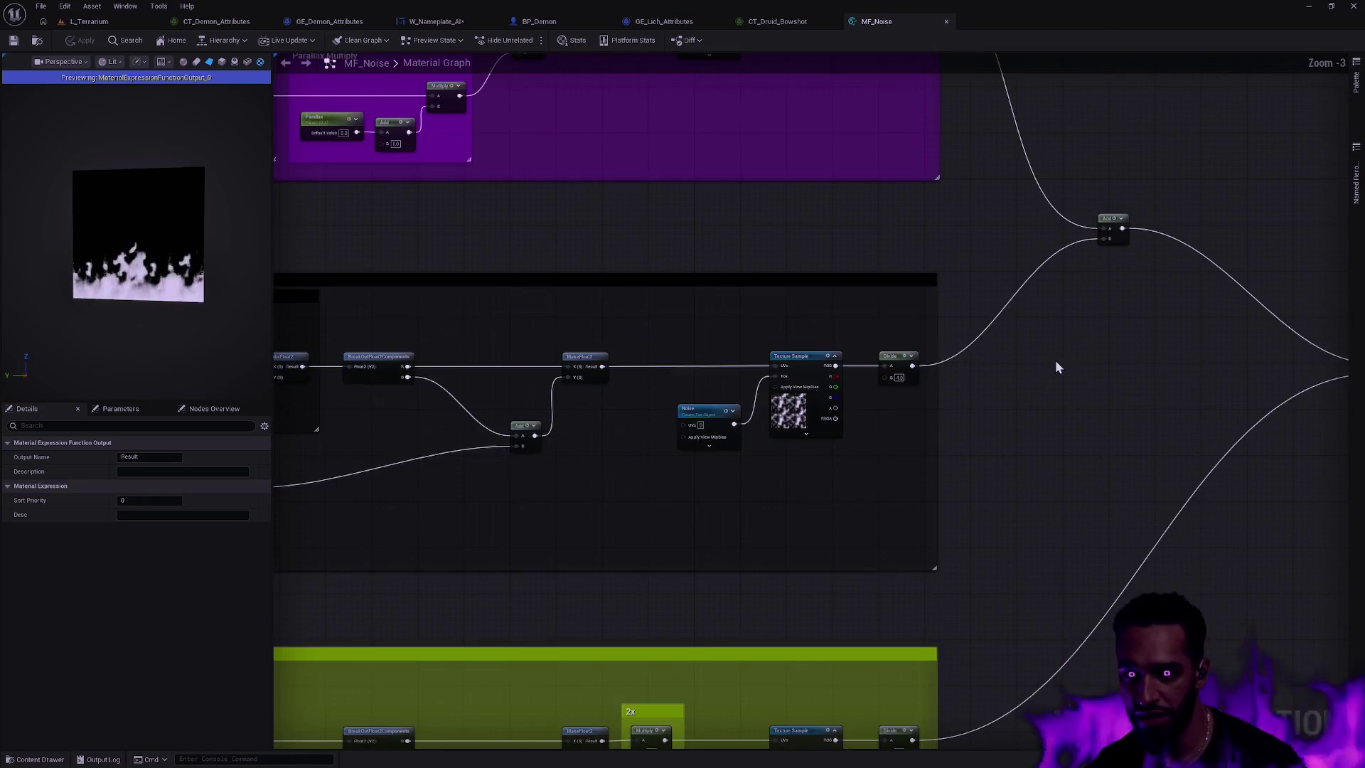
scroll(1064, 363, down, 2)
scroll(807, 342, down, 3)
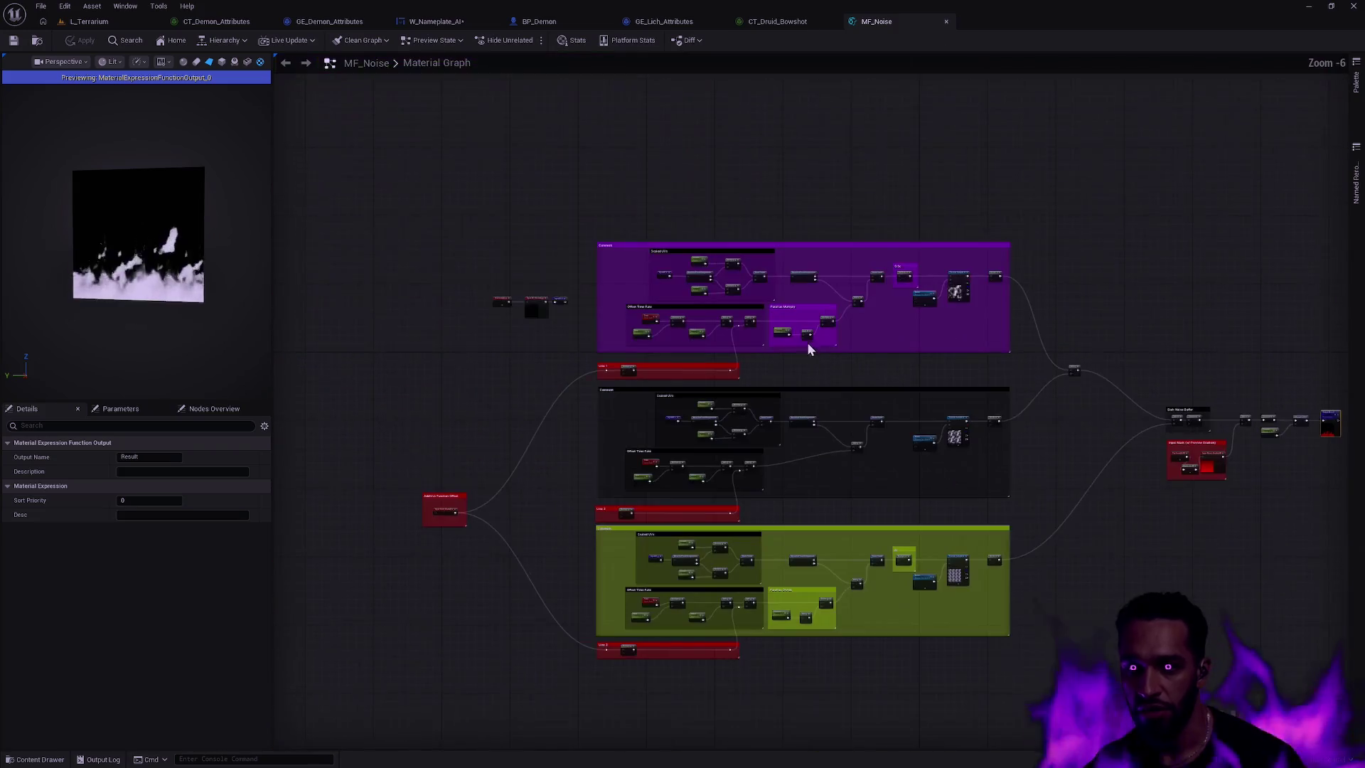
click(690, 203)
drag(1100, 429, 816, 420)
scroll(816, 420, up, 5)
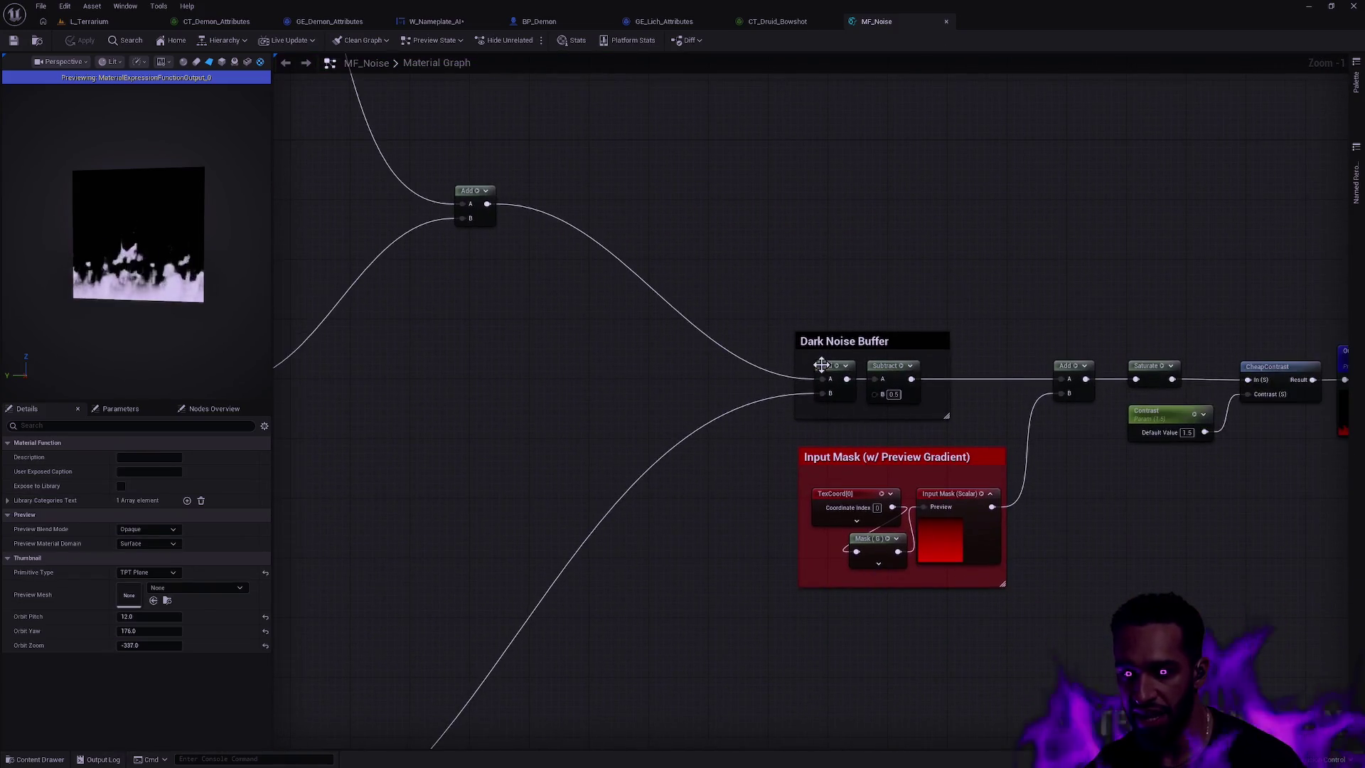
click(819, 364)
key(space)
- Tilt the noise preview and pan the graph to the Output Result node
scroll(121, 228, up, 5)
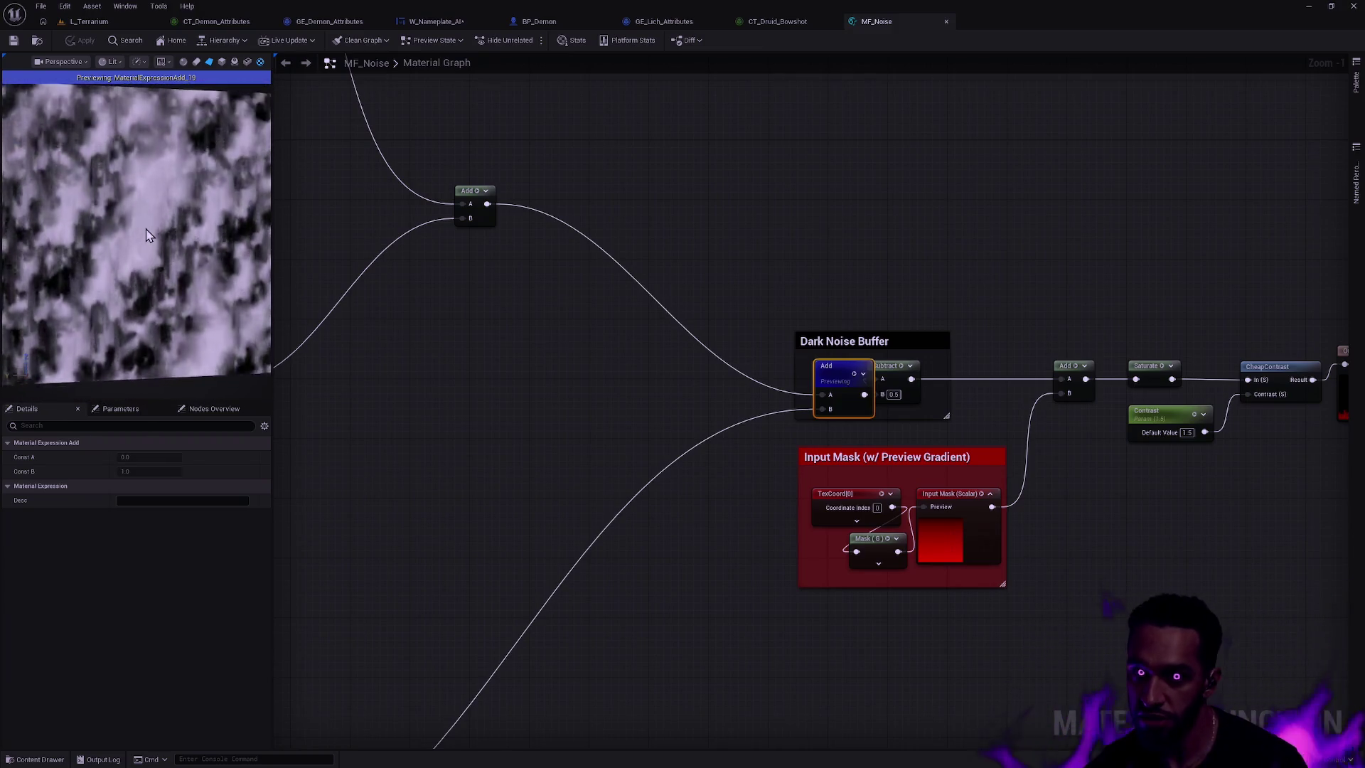
drag(146, 228, 204, 246)
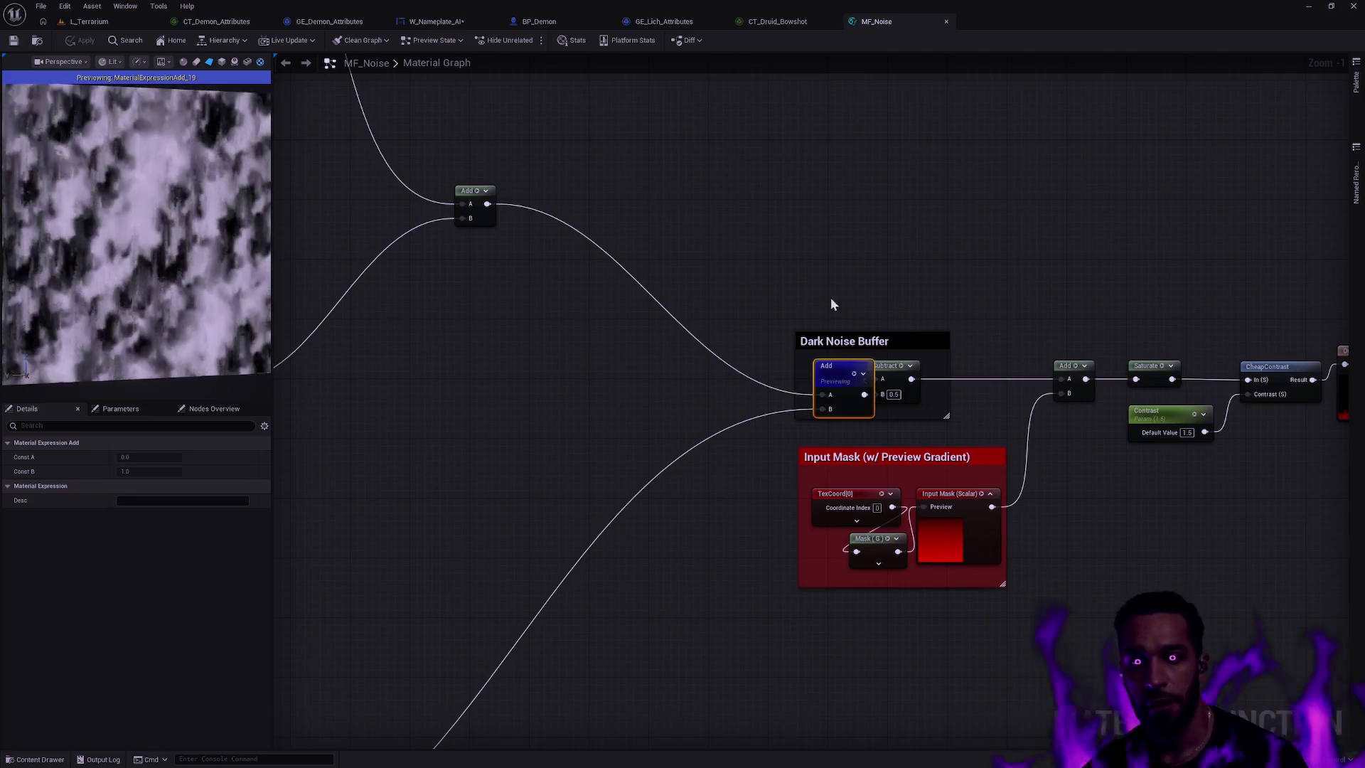
drag(900, 285, 718, 266)
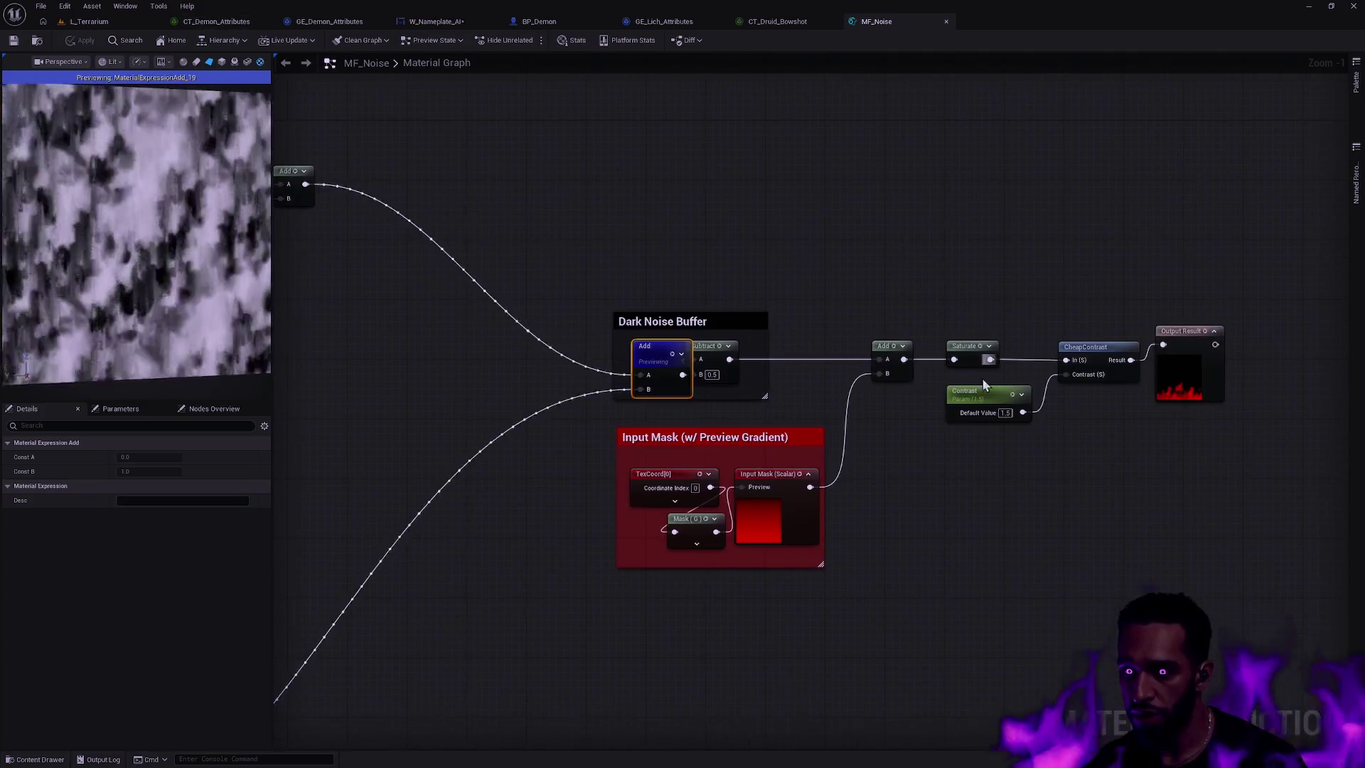
click(720, 273)
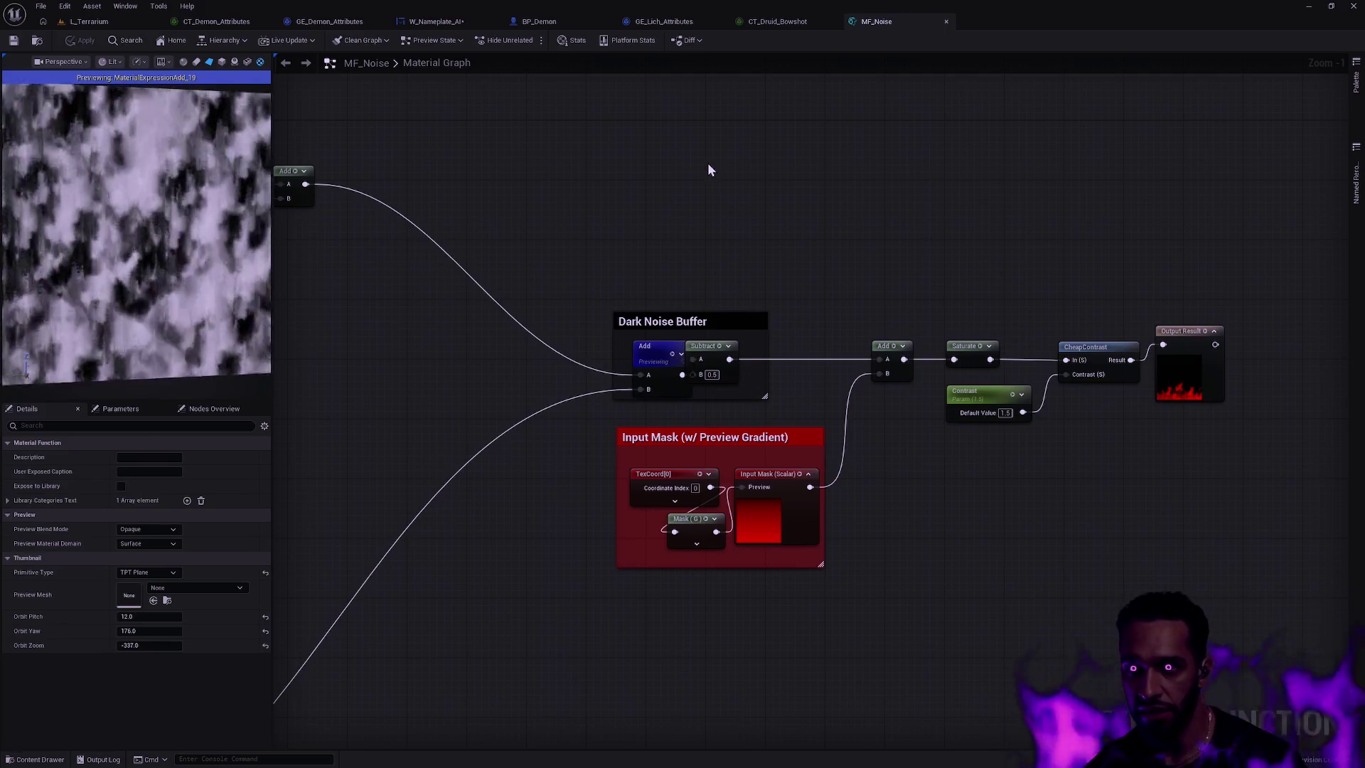
key(ctrl+space)
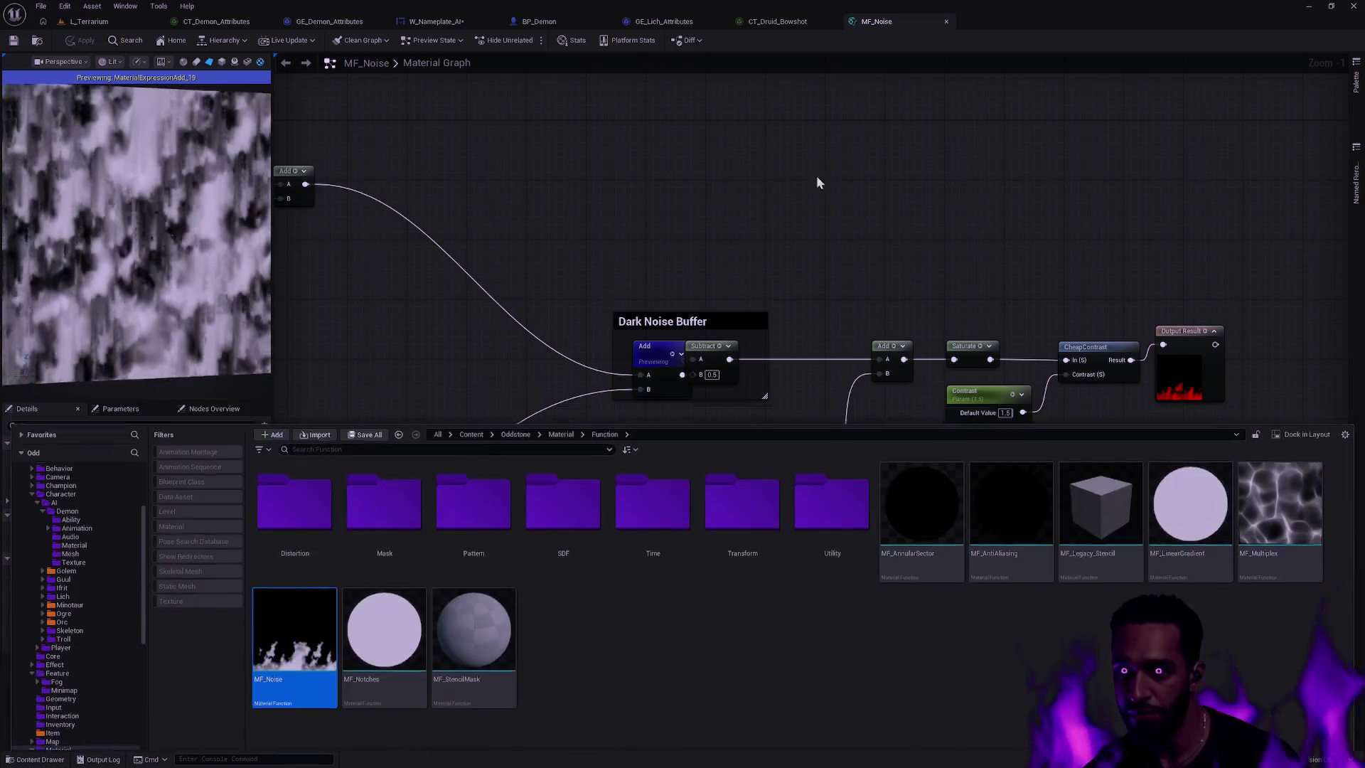
- Open MF_Multiplex and bring Output Result and its comment boxes into view
double_click(1279, 490)
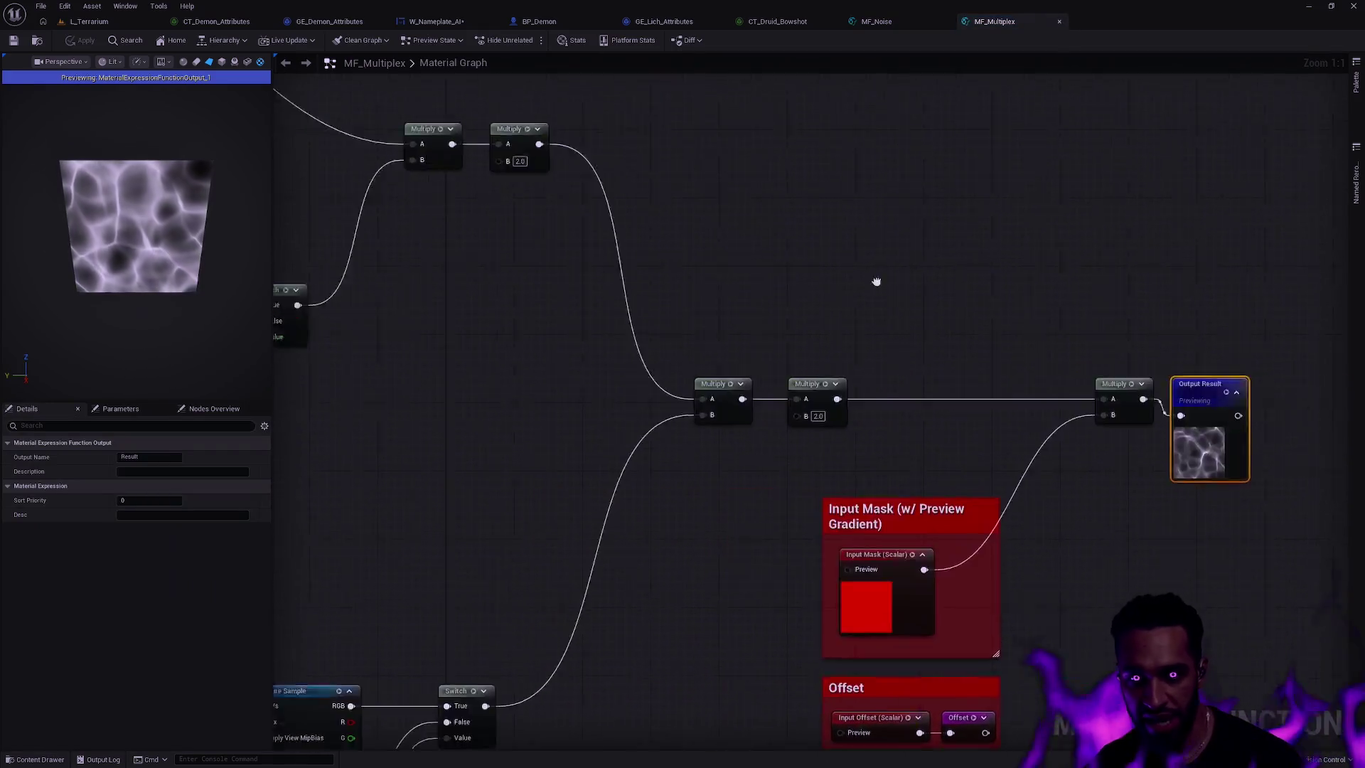
scroll(166, 234, up, 3)
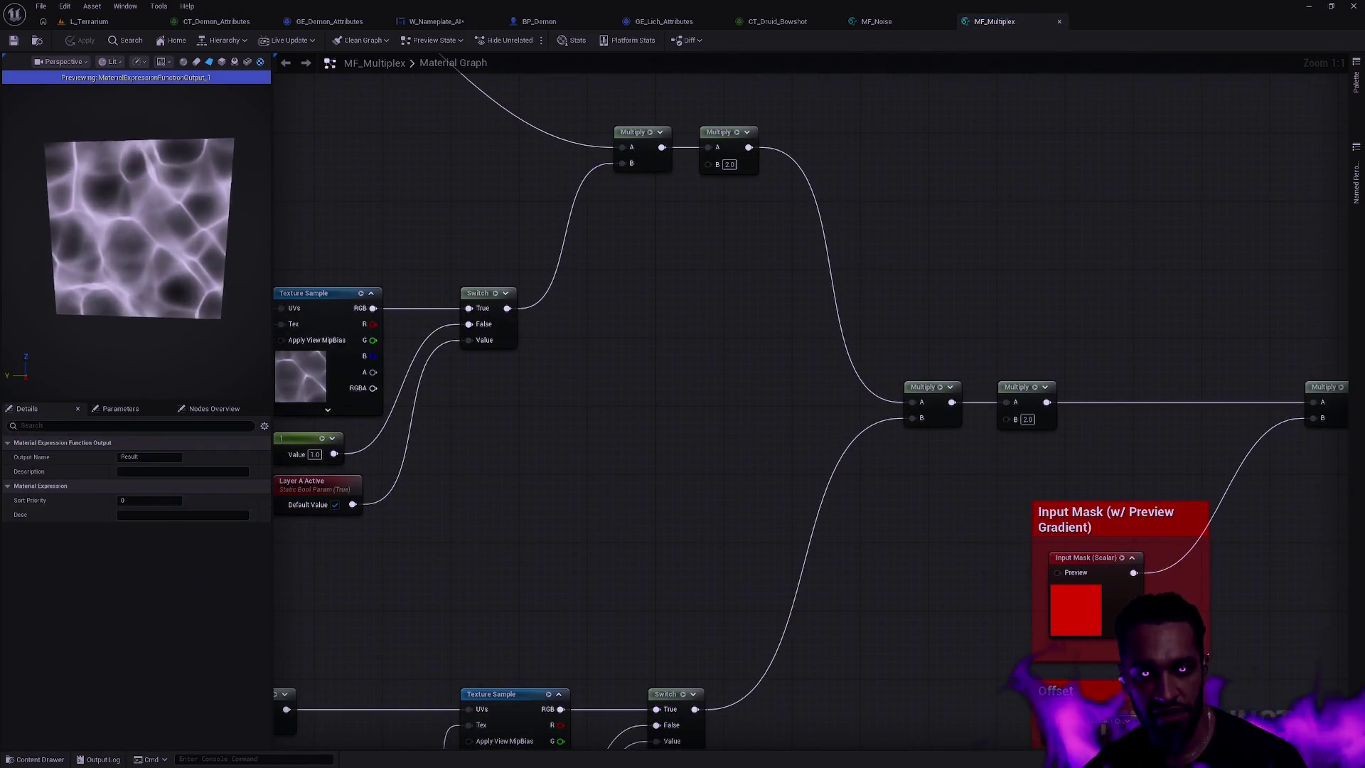
drag(1179, 365, 761, 309)
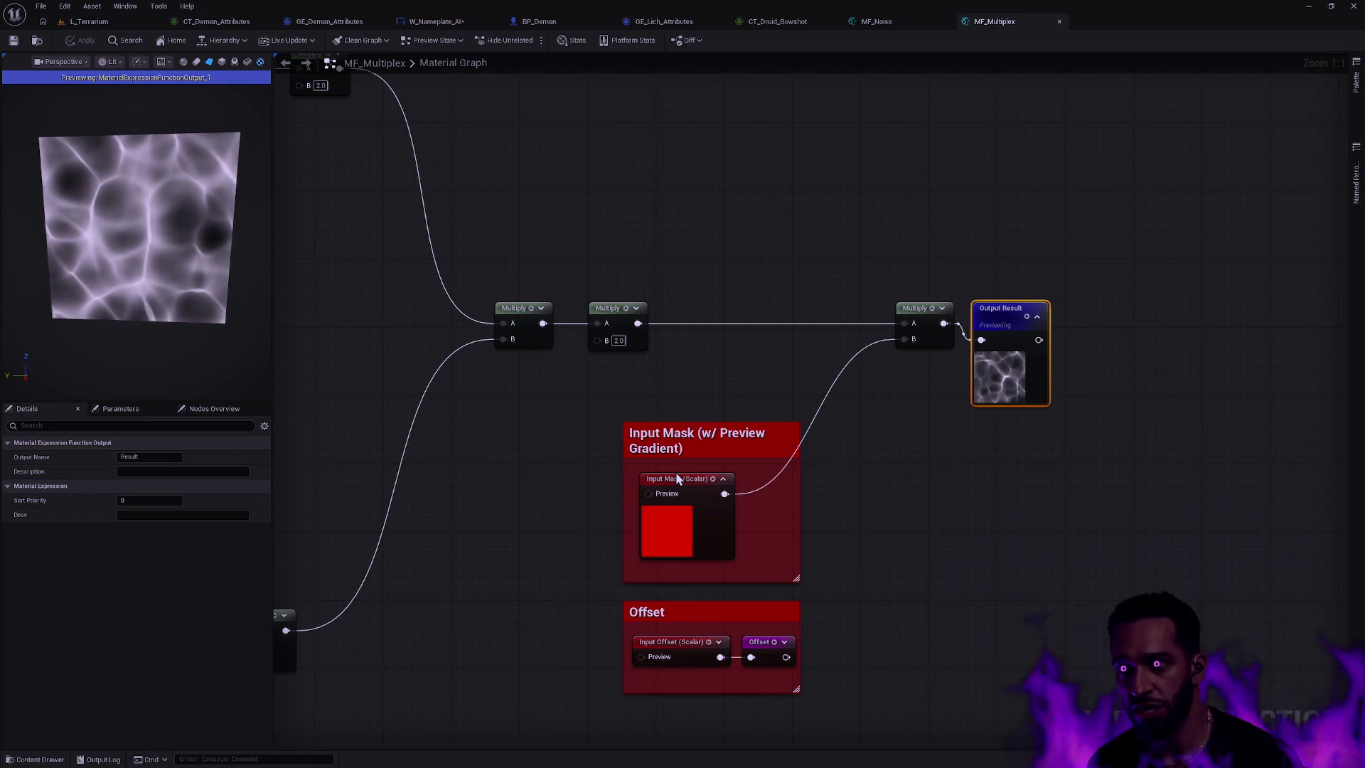
- Pan across MF_Multiplex's Input Mask and Offset sections toward the output, then open the asset search
scroll(668, 292, down, 6)
scroll(1103, 391, up, 2)
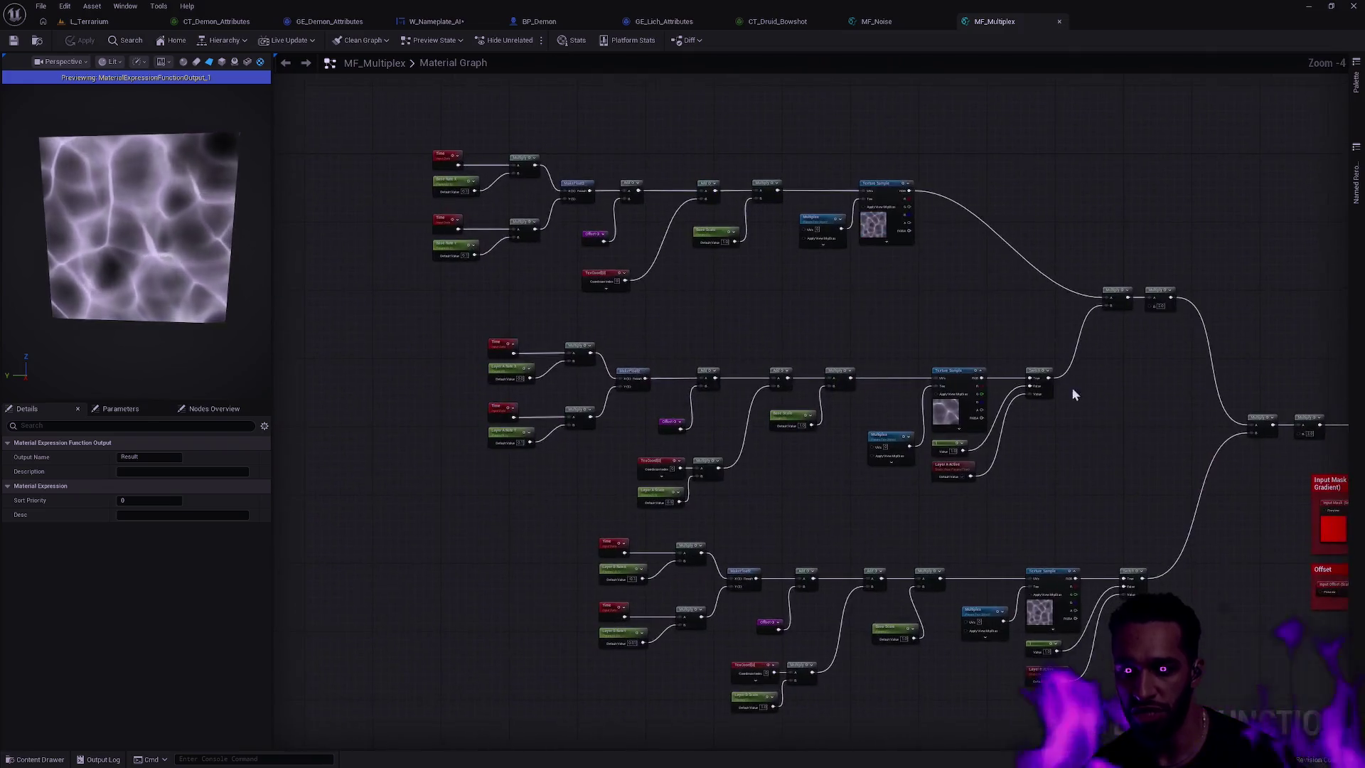
drag(887, 330, 755, 268)
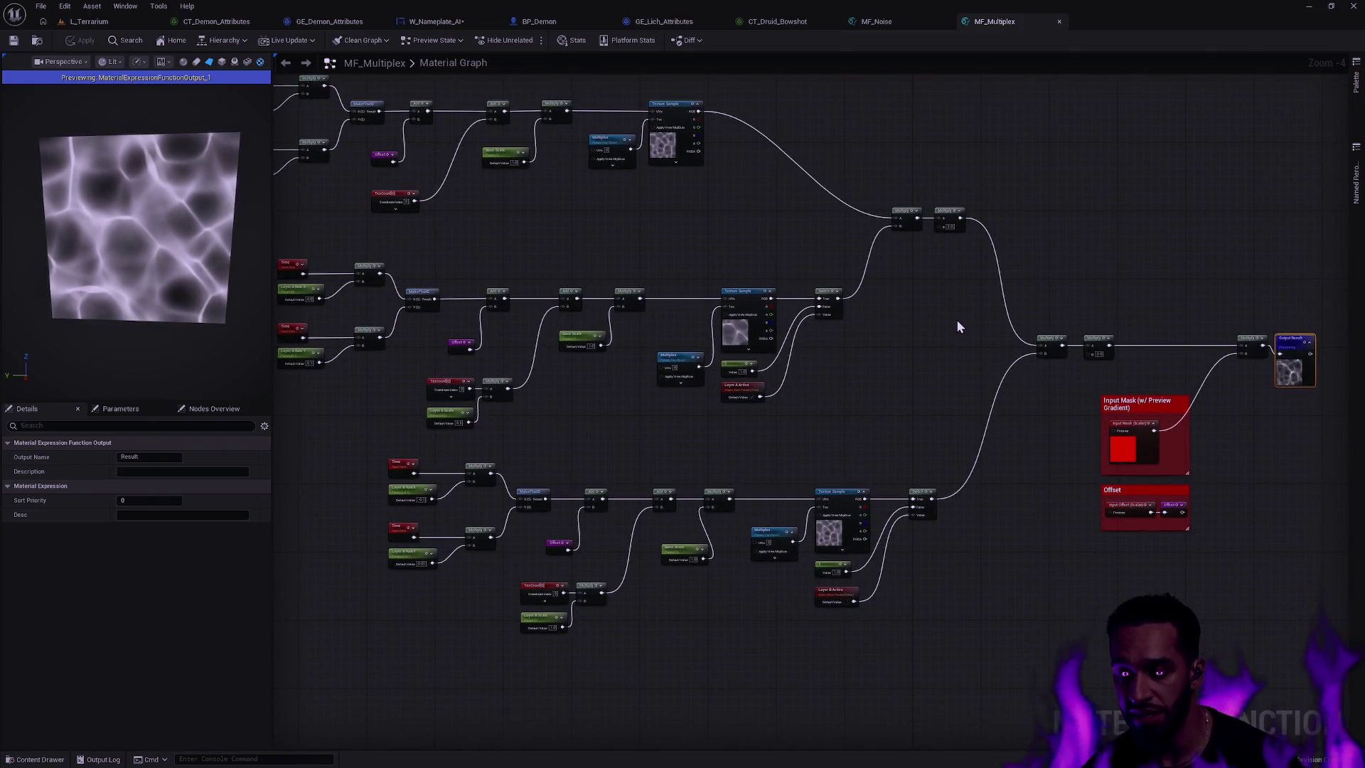
drag(1110, 302, 860, 322)
scroll(952, 355, up, 4)
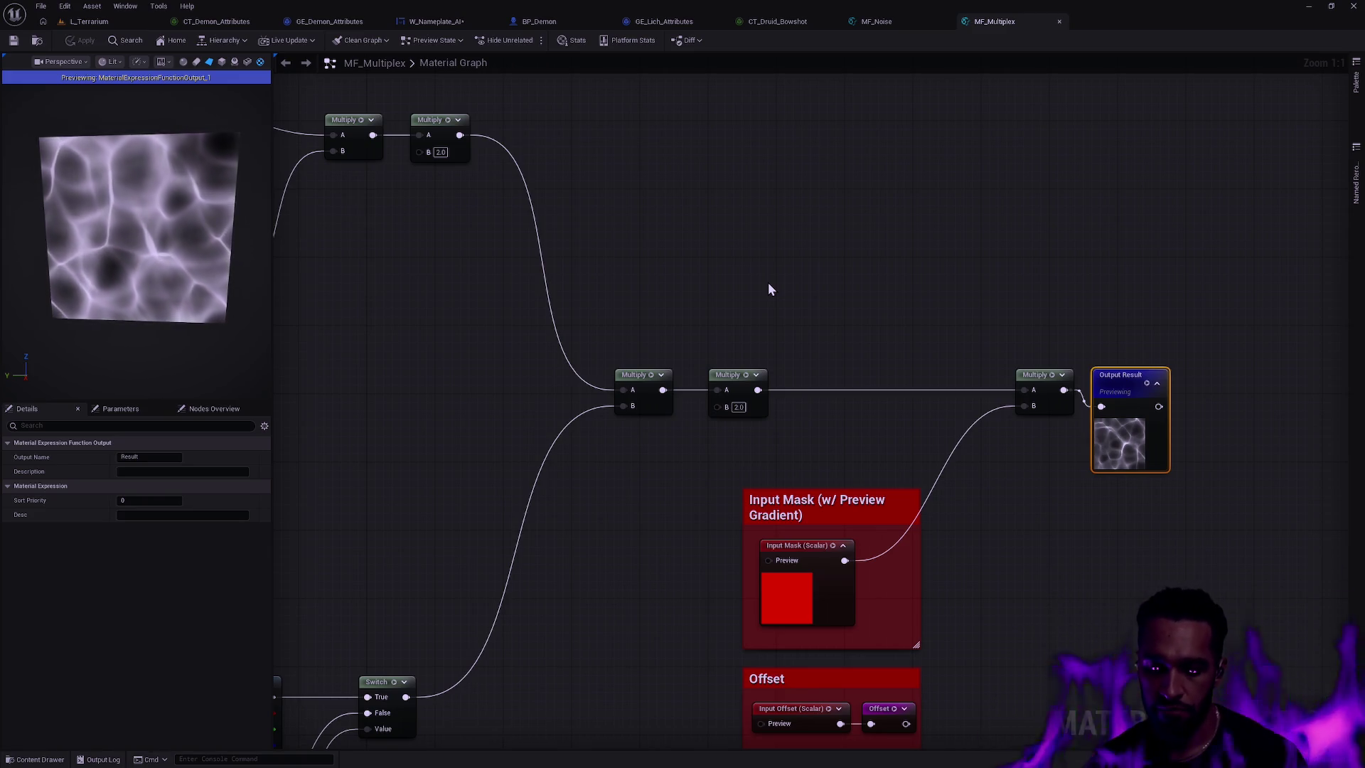
key(ctrl+p)
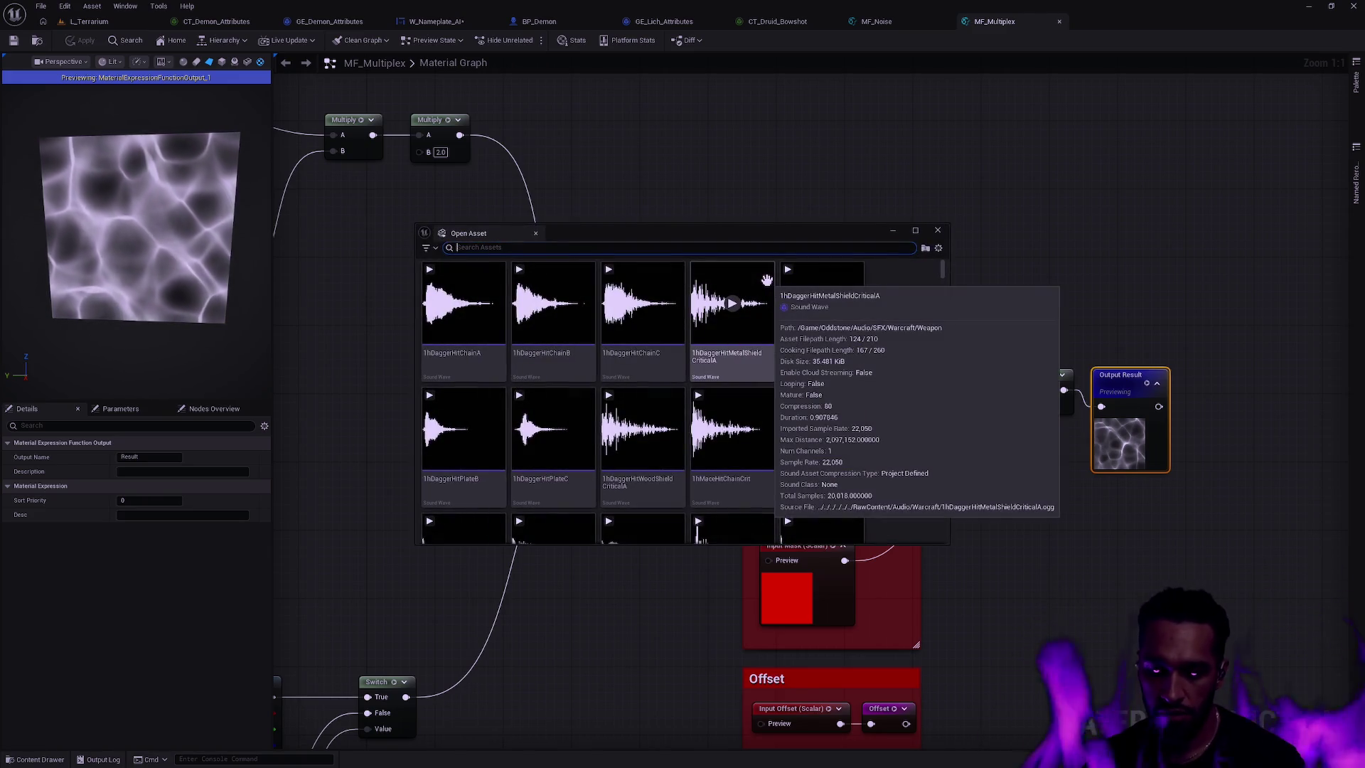
- Search for 'Fireball', open M_Fireball and pan across its colour, levels and noise nodes
text(Fireball)
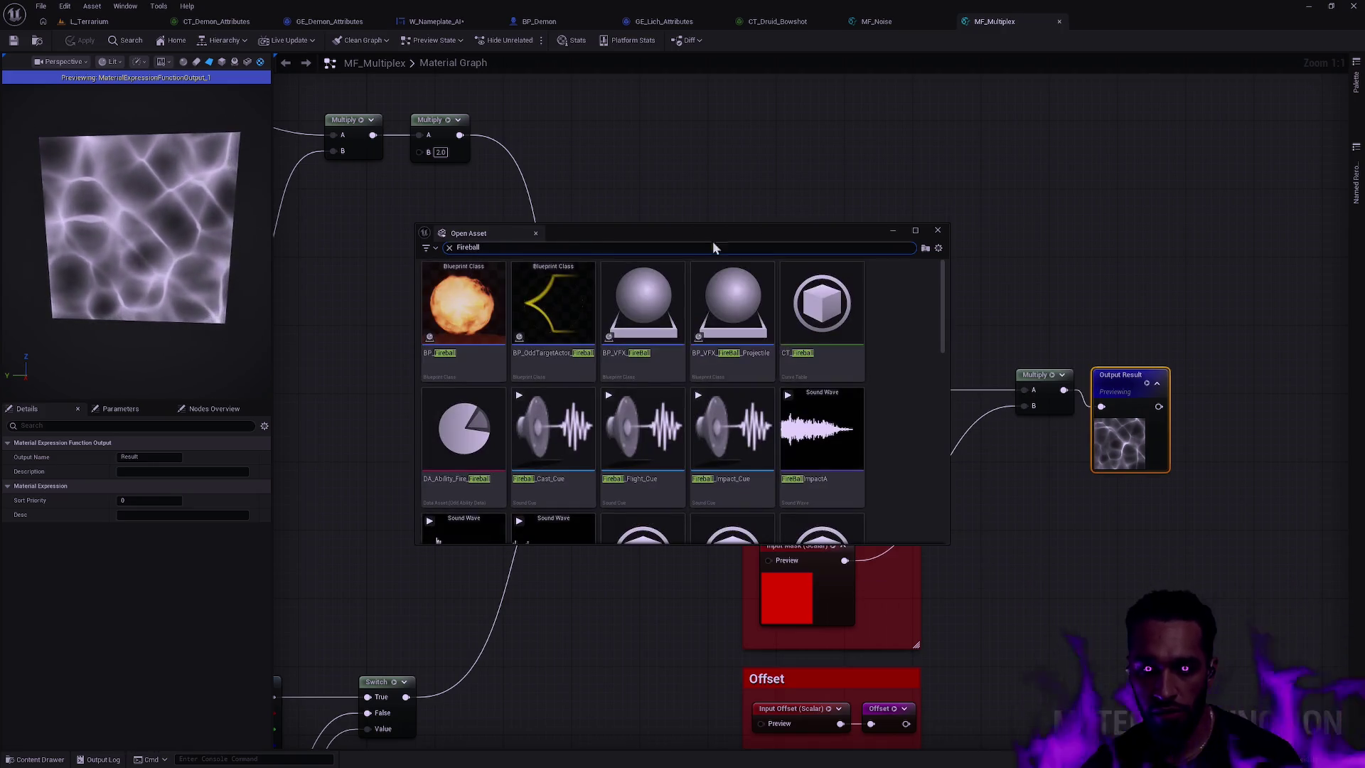
scroll(882, 418, down, 5)
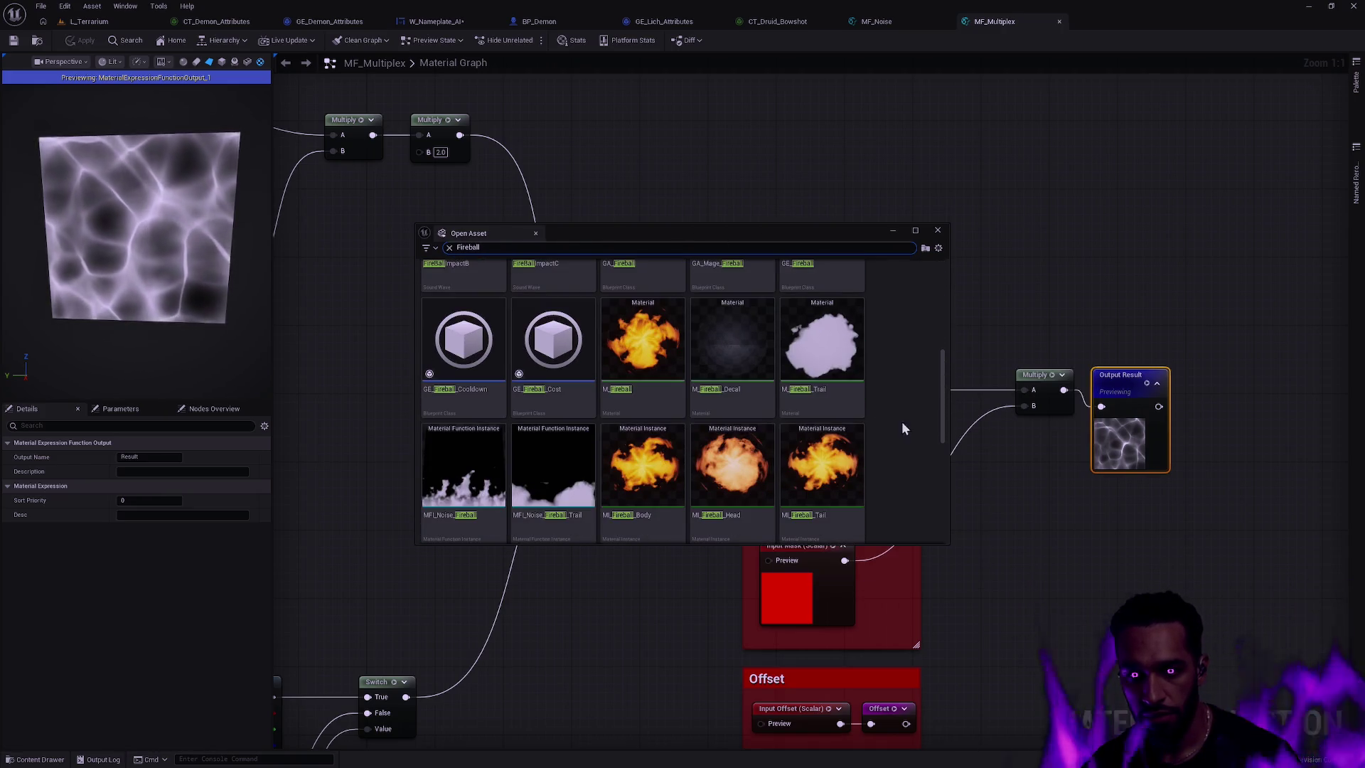
double_click(651, 414)
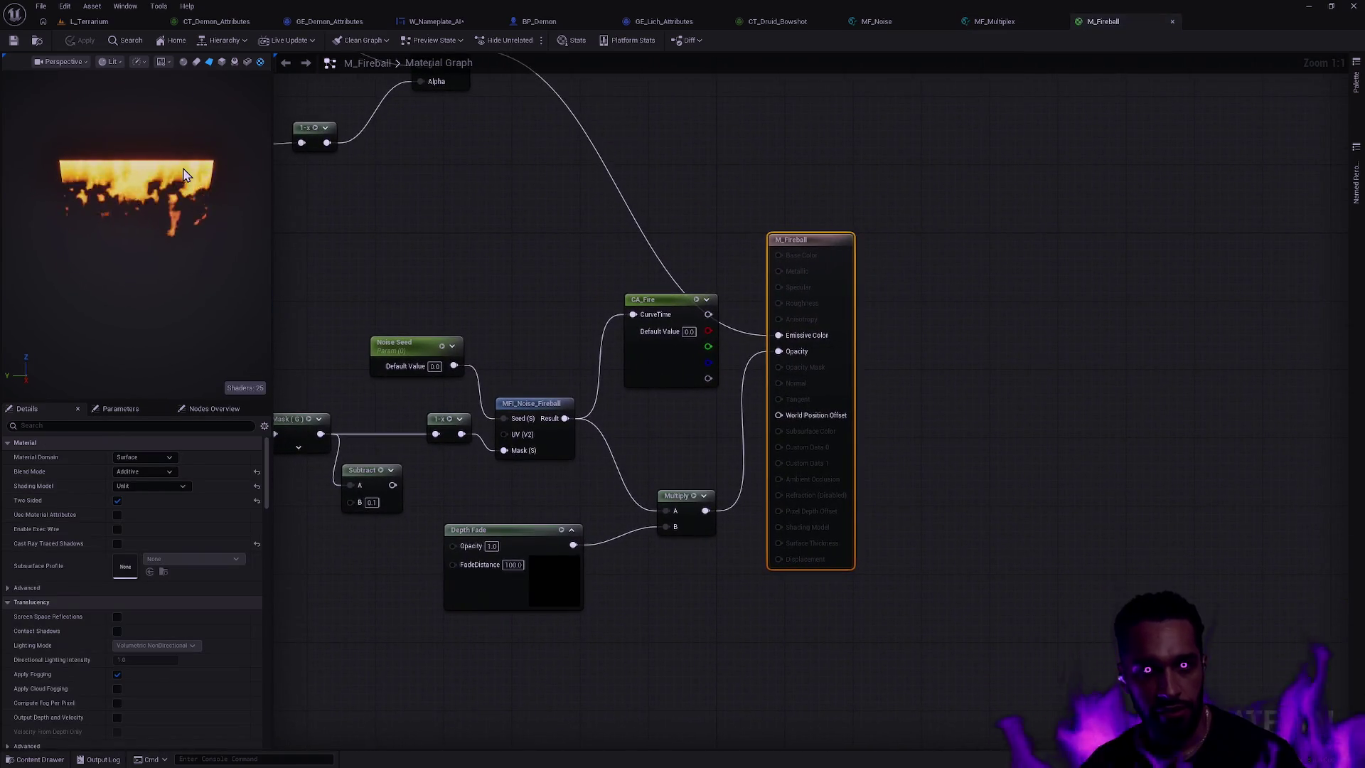
scroll(135, 213, up, 3)
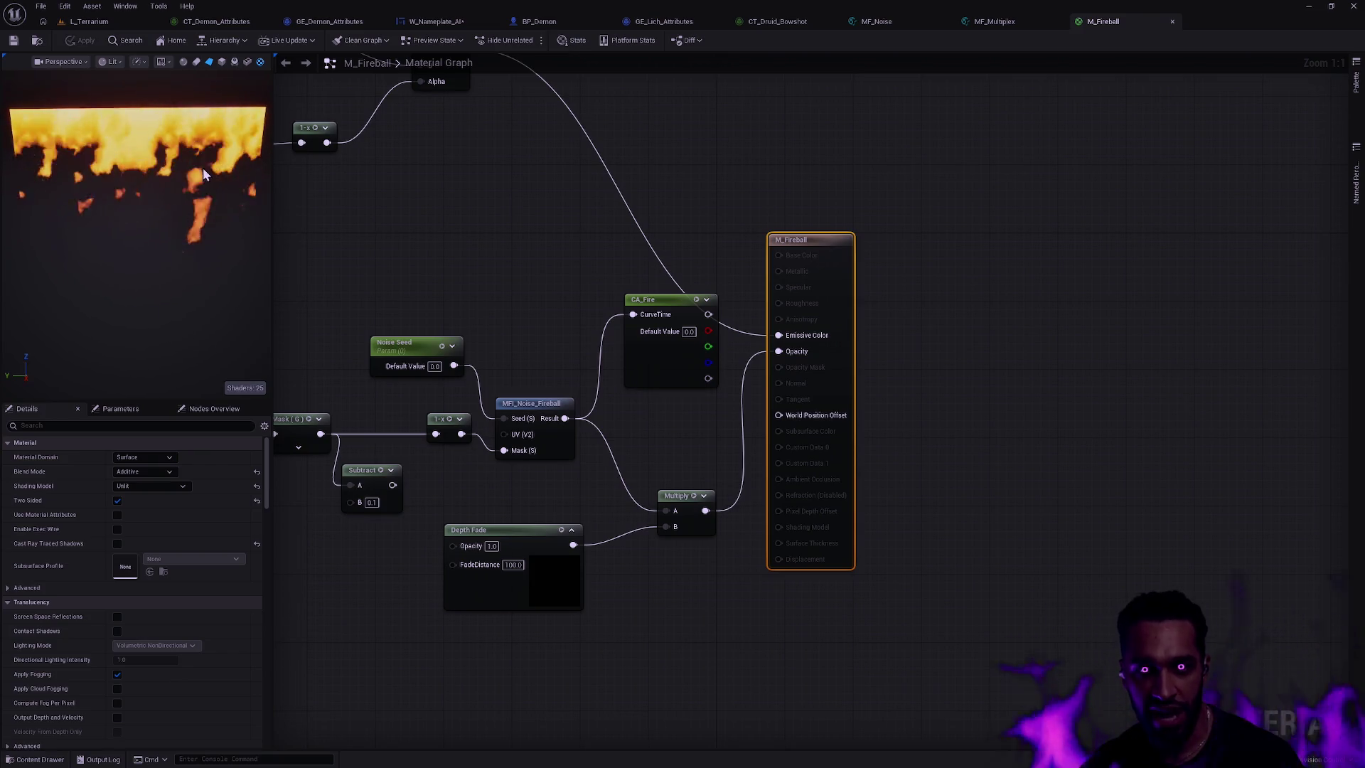
scroll(135, 213, down, 1)
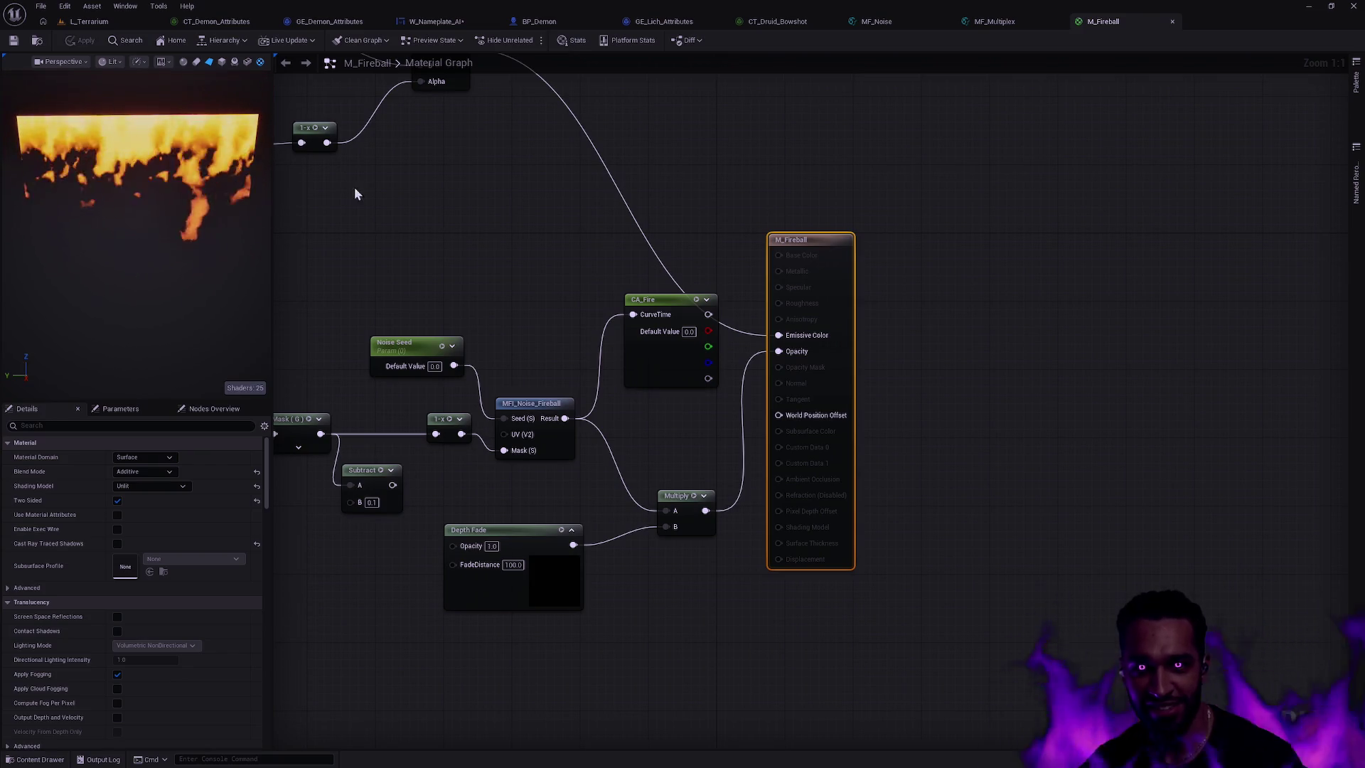
mouse_move(577, 275)
mouse_down()
mouse_move(745, 286)
mouse_move(1076, 509)
mouse_up()
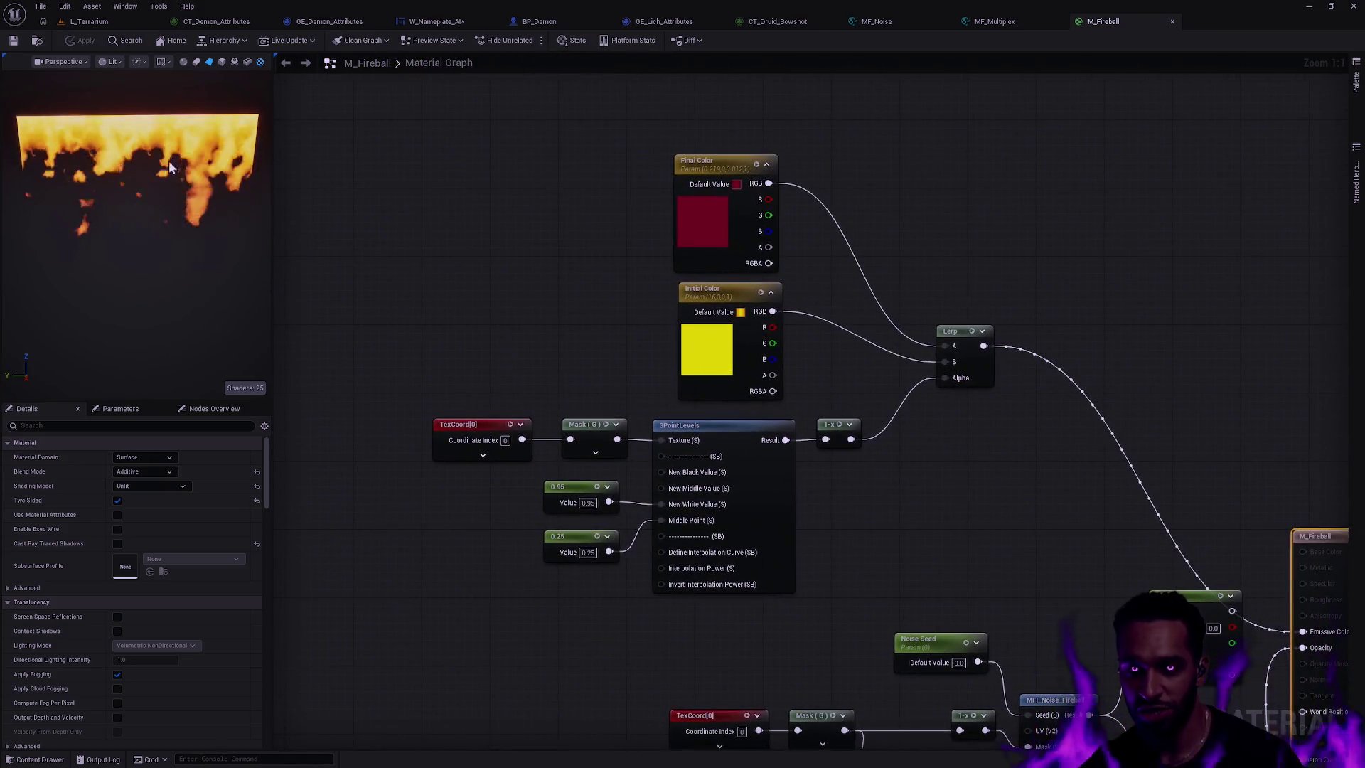
mouse_move(1028, 439)
mouse_down()
mouse_move(899, 313)
mouse_move(833, 179)
mouse_move(697, 144)
mouse_up()
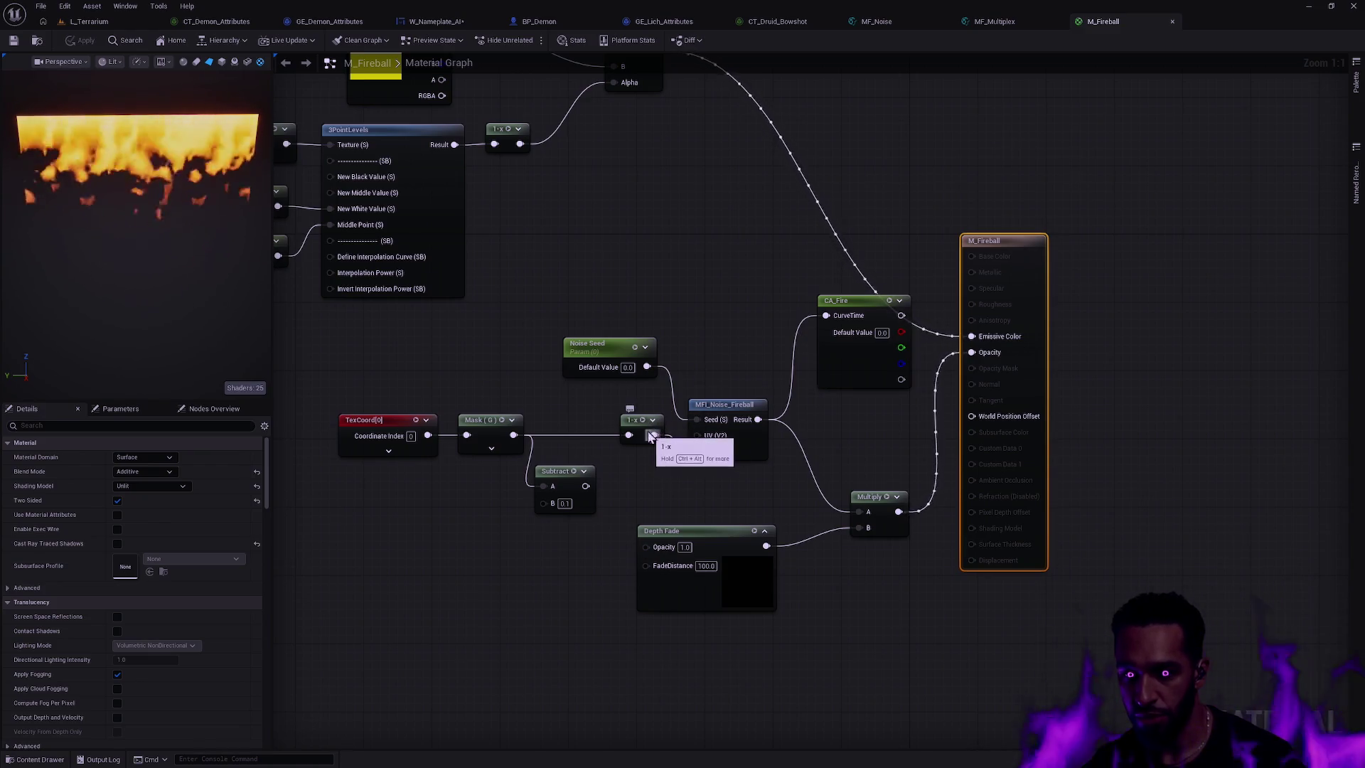
- Wire the 1-x result into CA_Fire's CurveTime and Multiply's A input
drag(654, 435, 825, 315)
drag(652, 435, 862, 513)
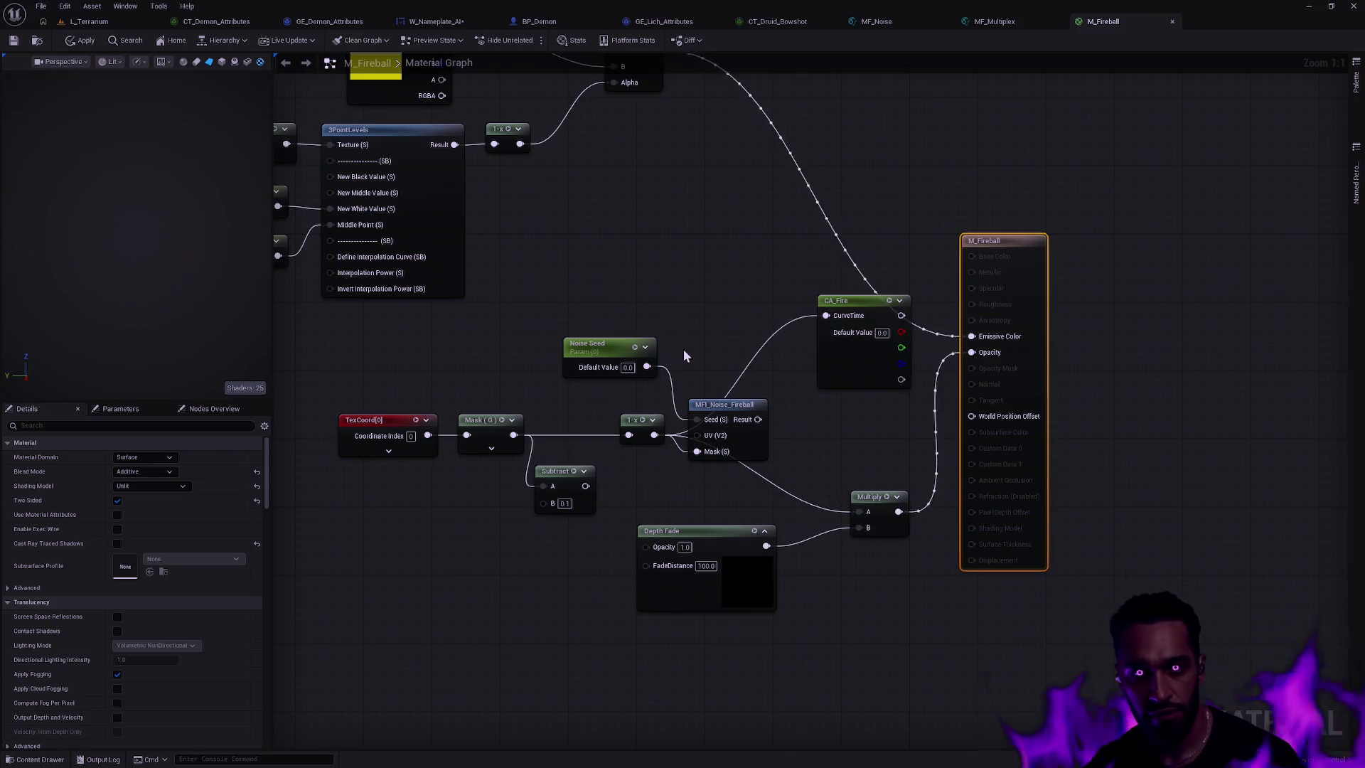
scroll(157, 187, down, 4)
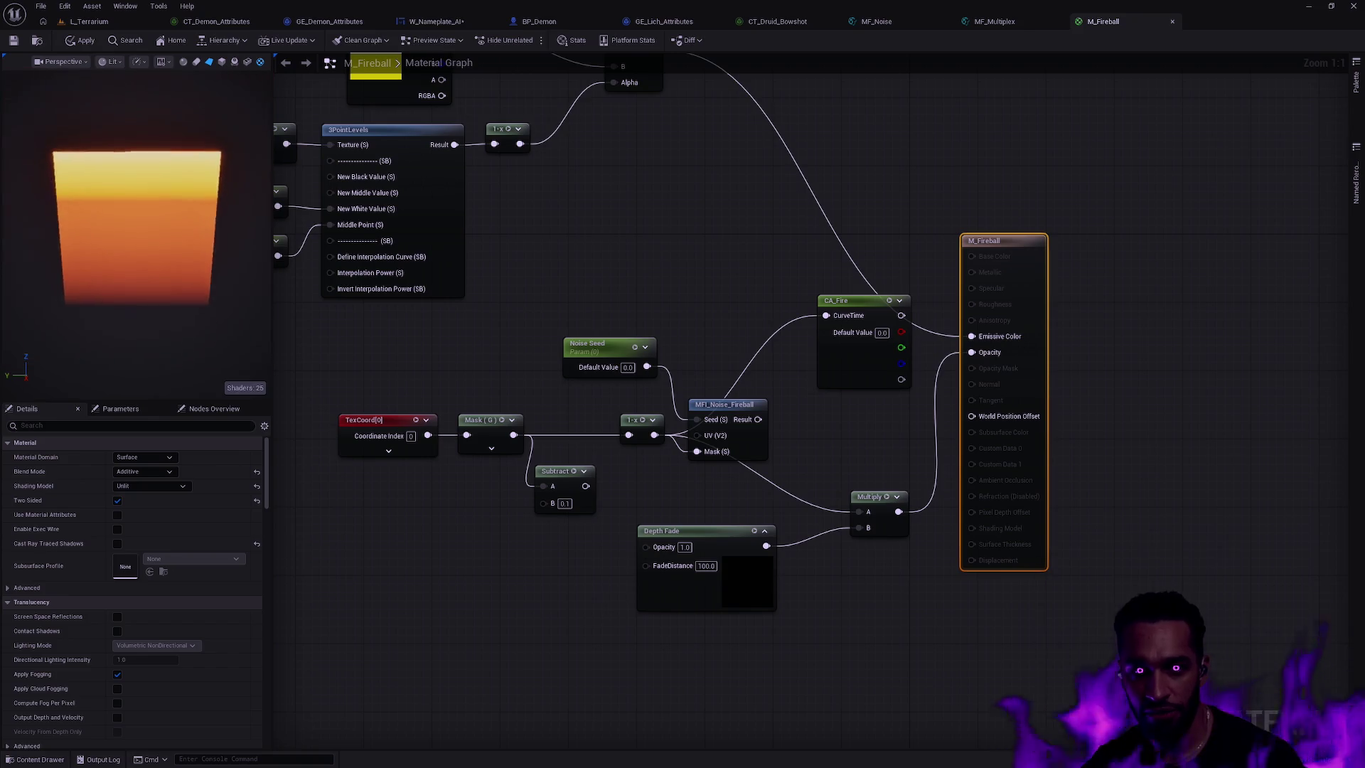
mouse_move(166, 218)
mouse_down()
mouse_move(142, 218)
mouse_move(166, 218)
mouse_up()
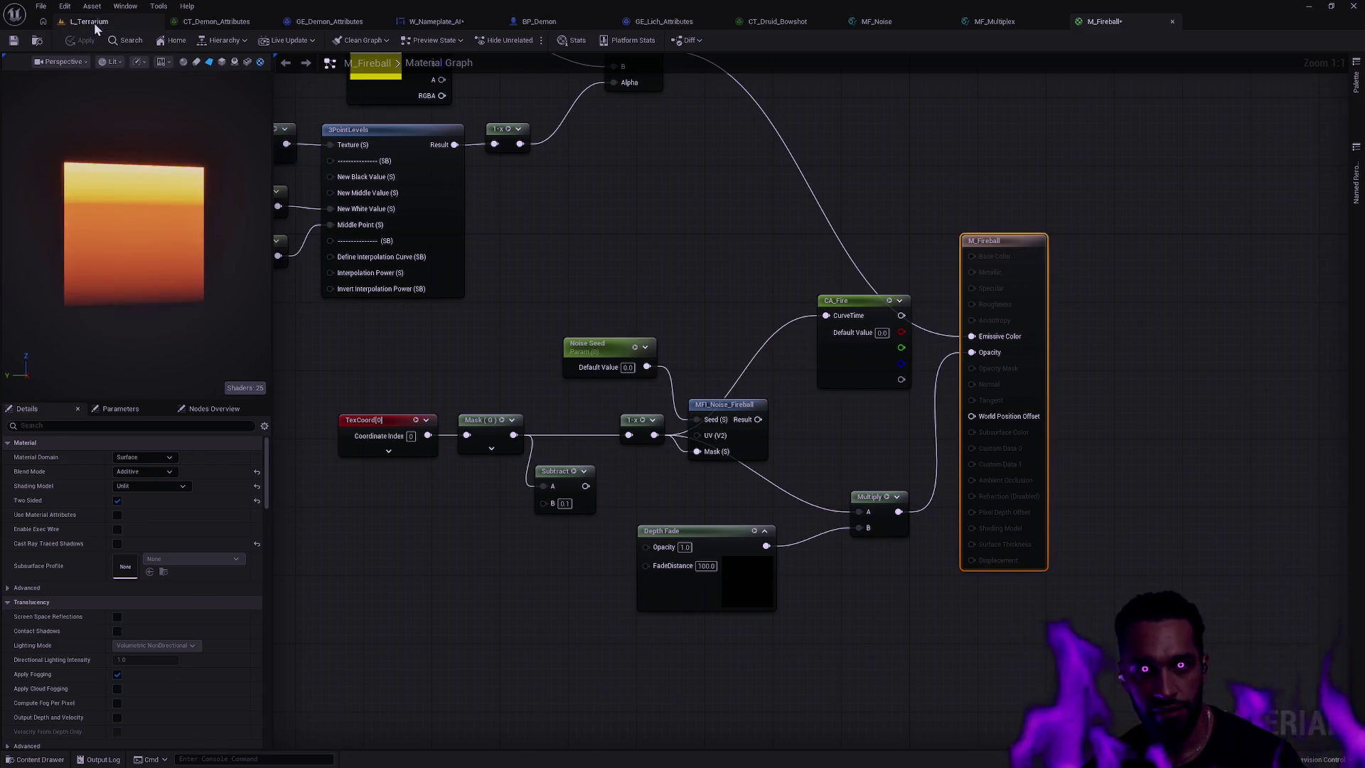
click(93, 24)
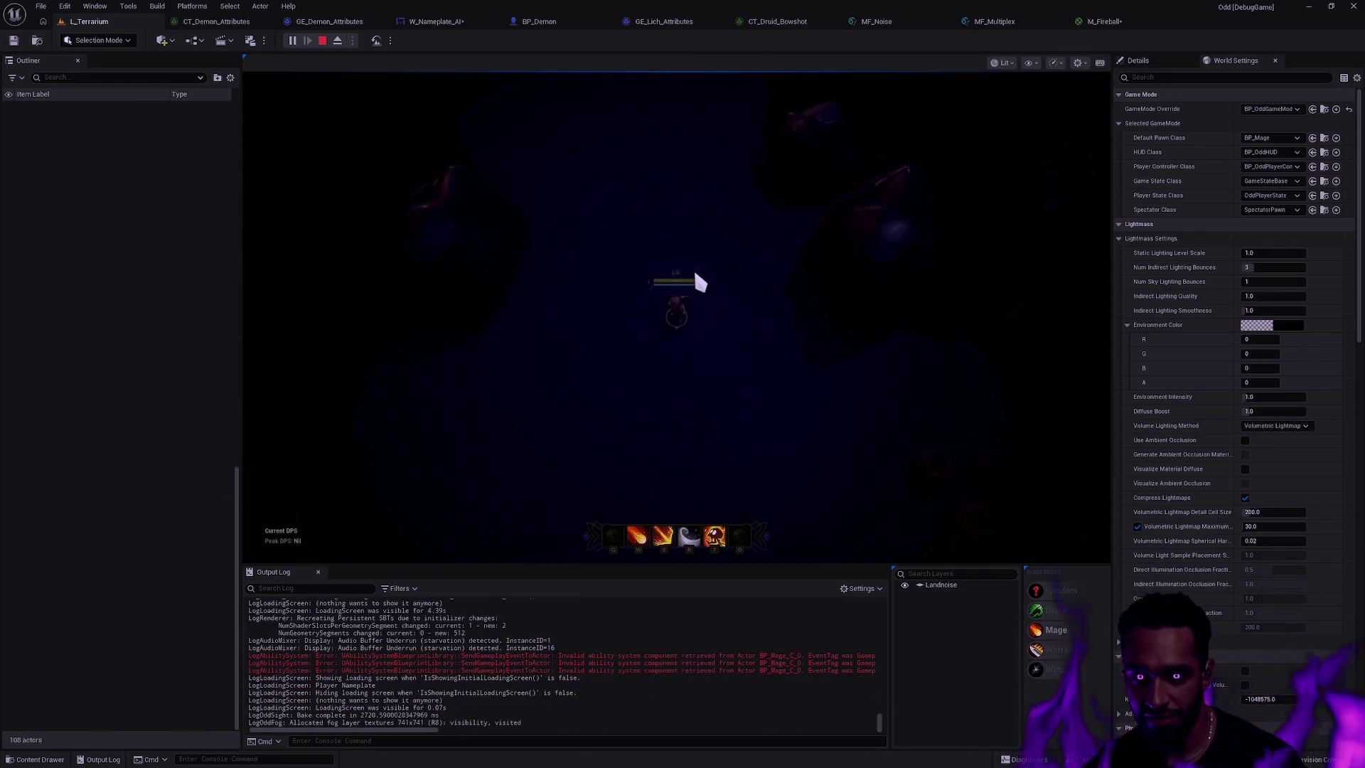
key(w)
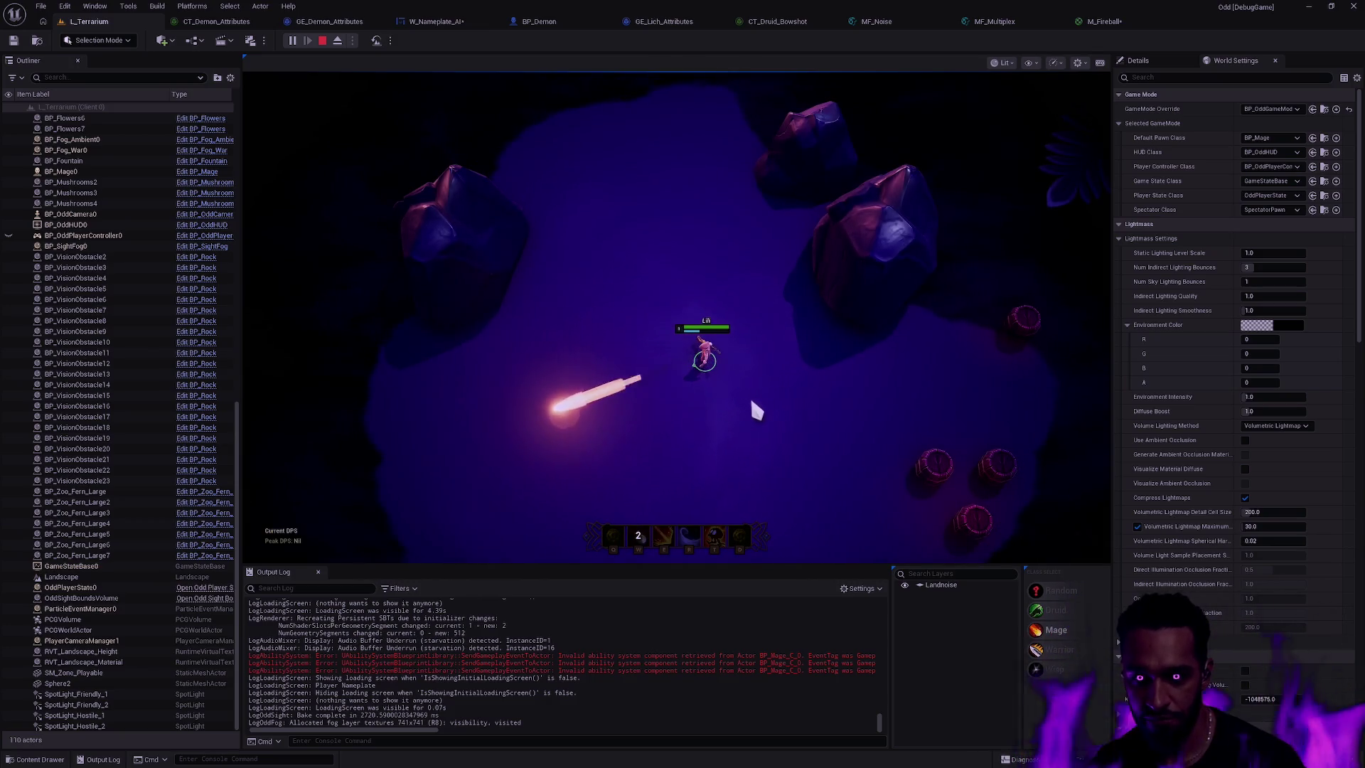
right_click(820, 331)
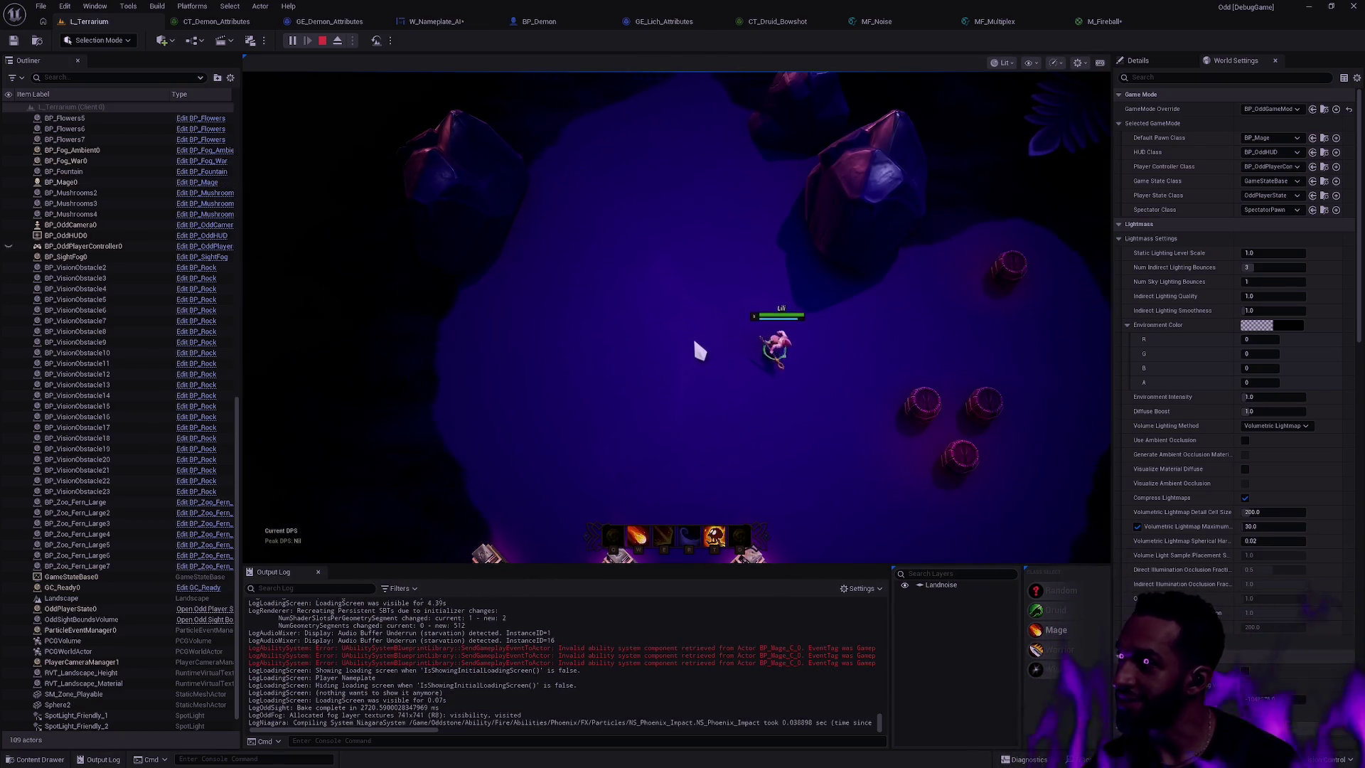
key(w)
right_click(861, 342)
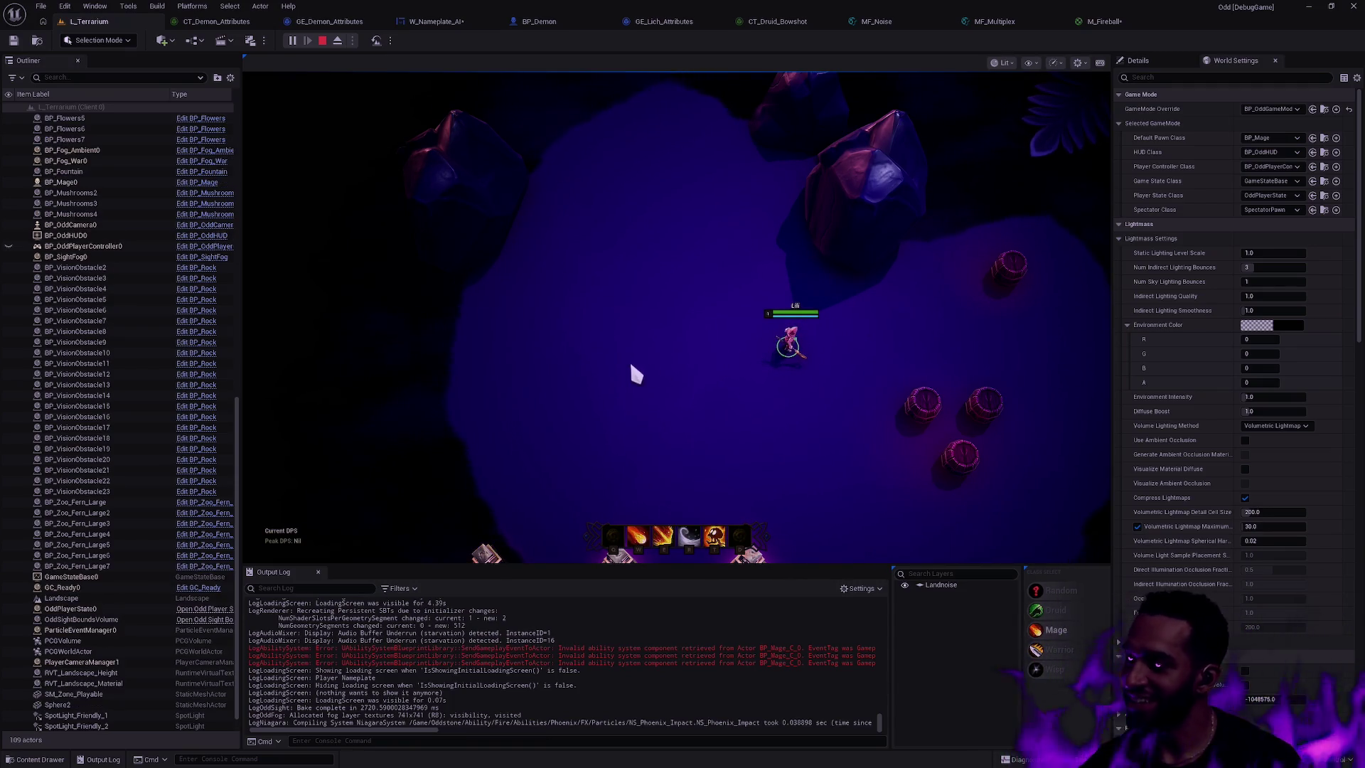
key(w)
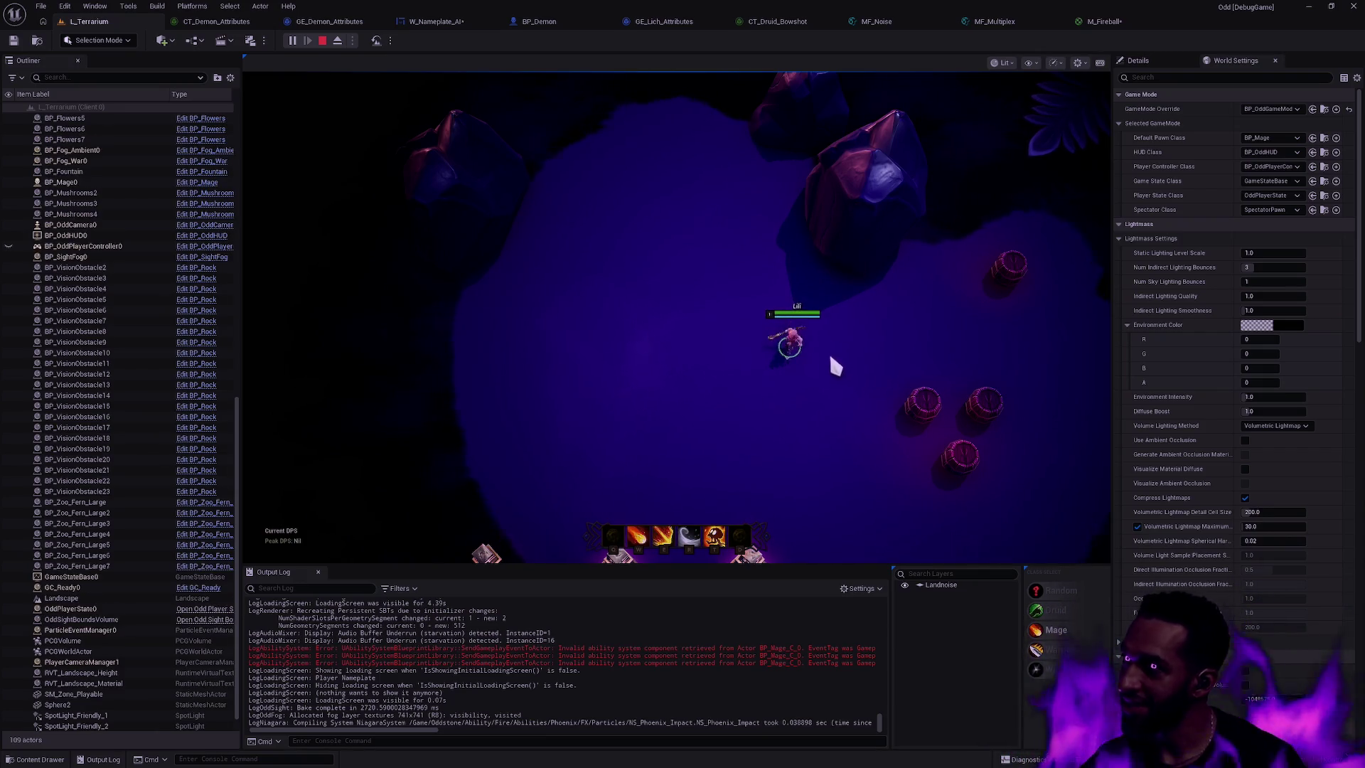
right_click(724, 365)
key(w)
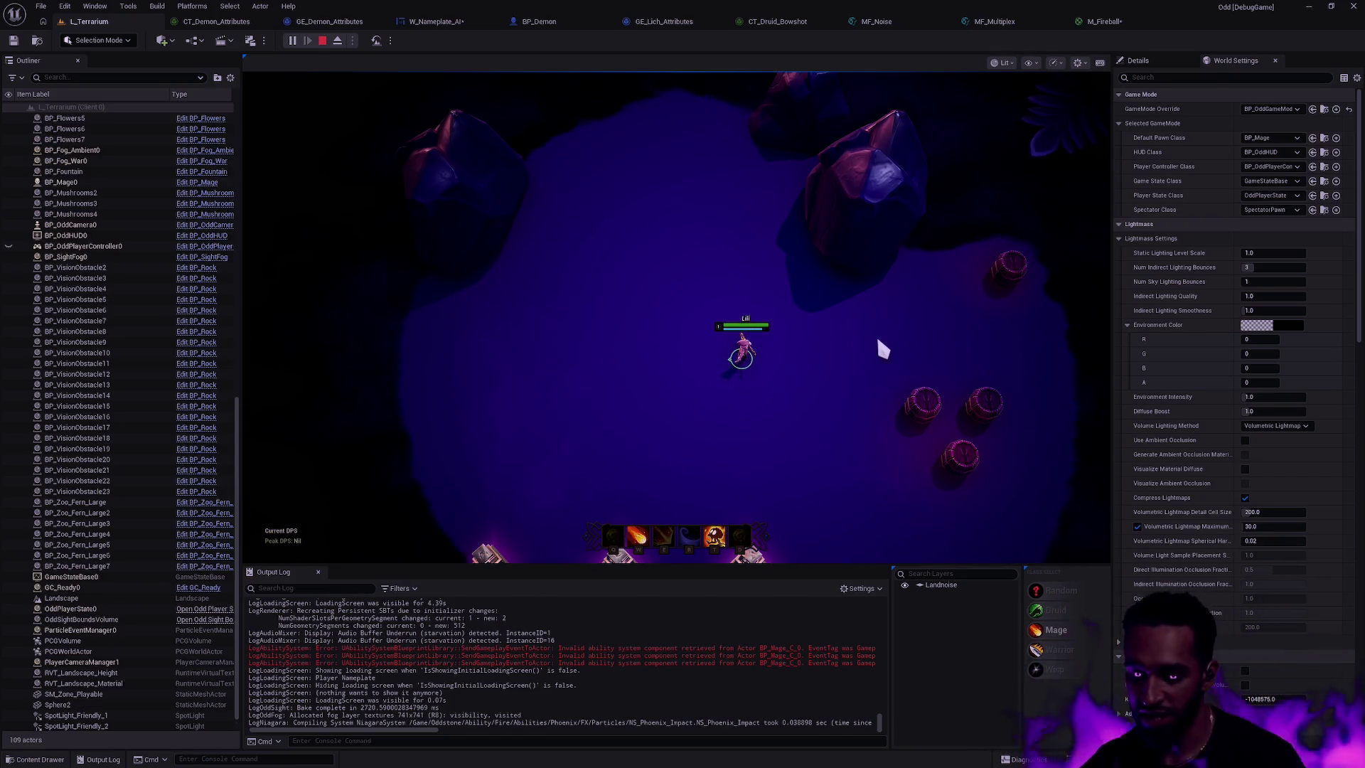
key(F11)
key(w)
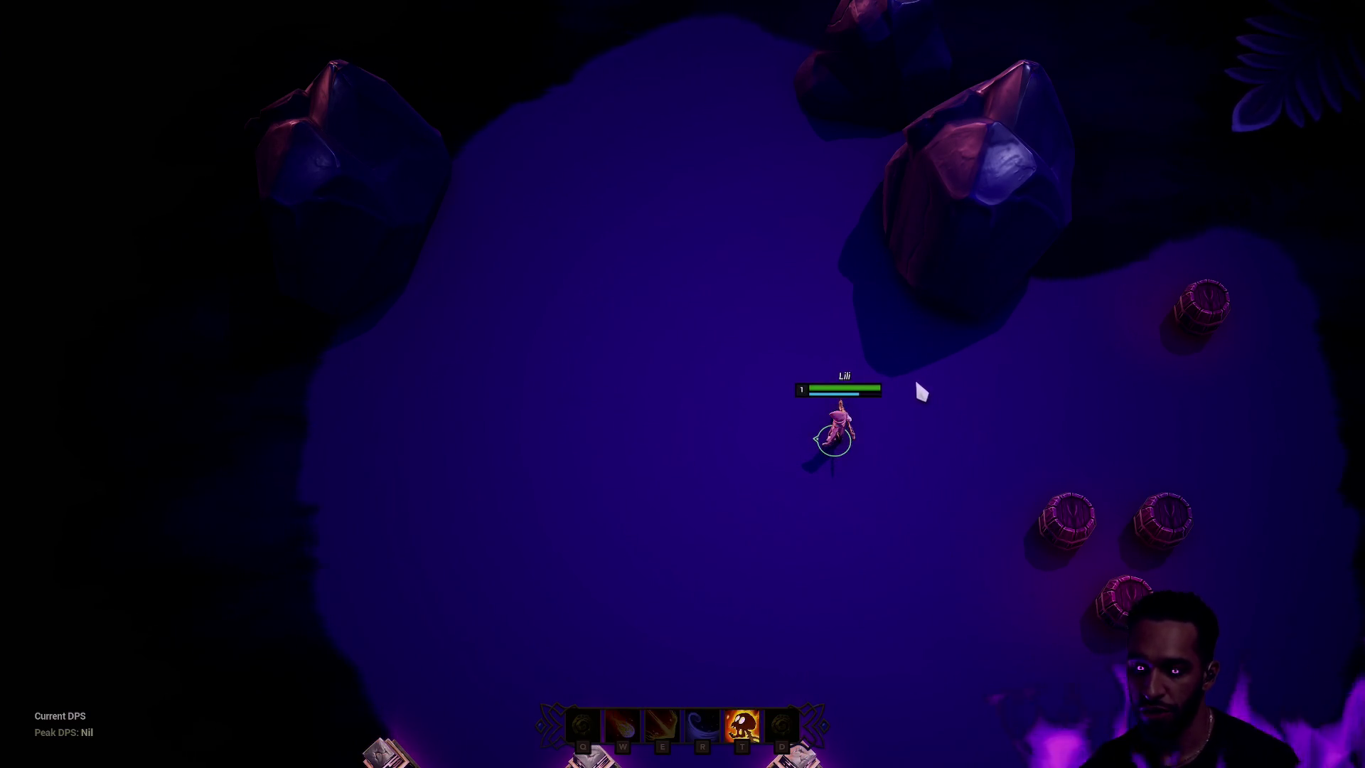
key(F11)
key(Escape)
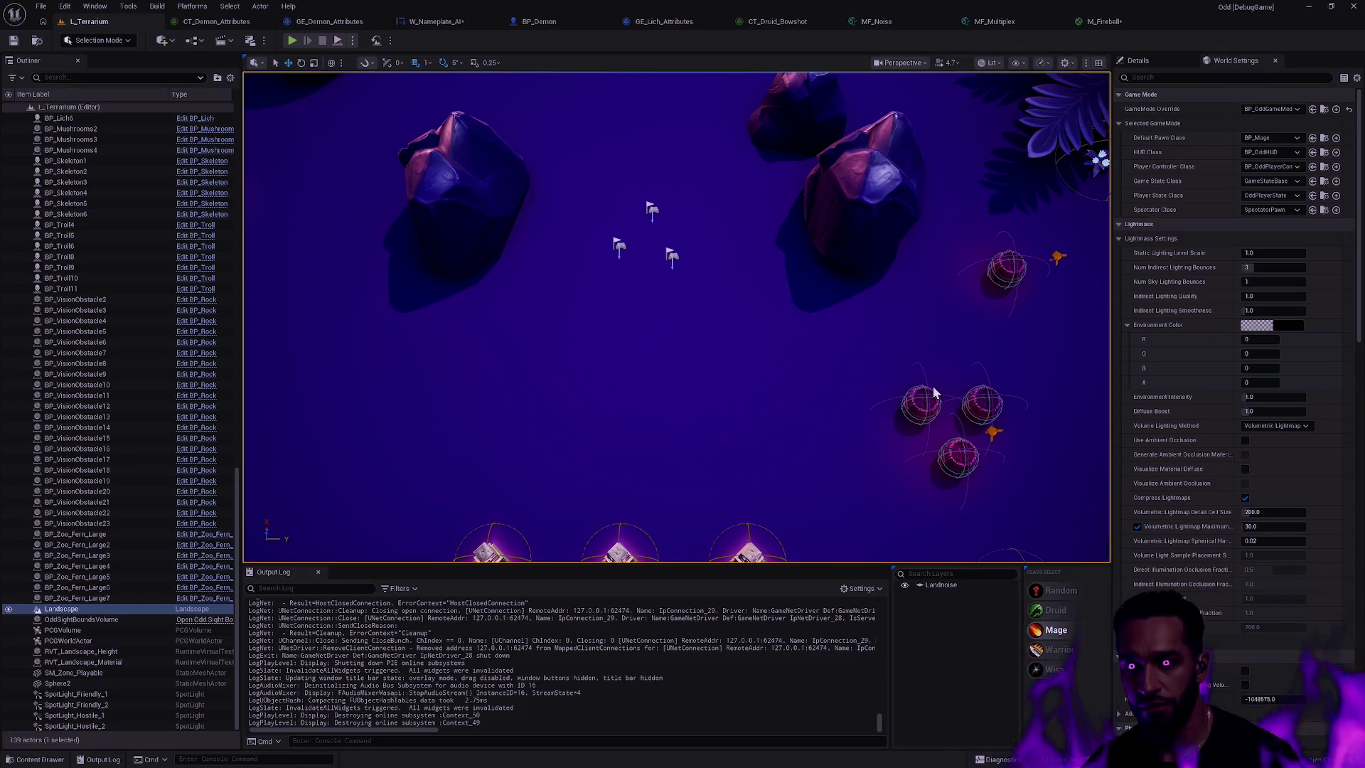
key(alt+p)
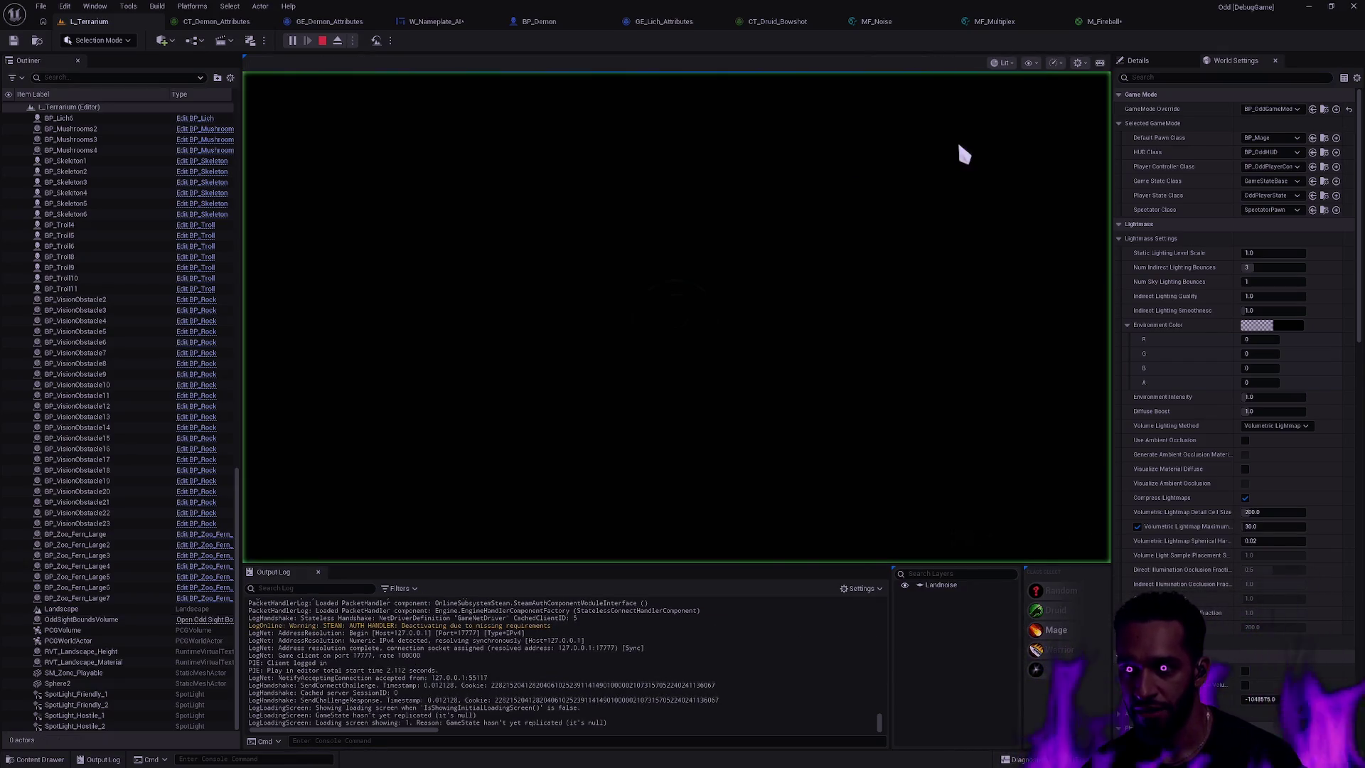
click(1105, 22)
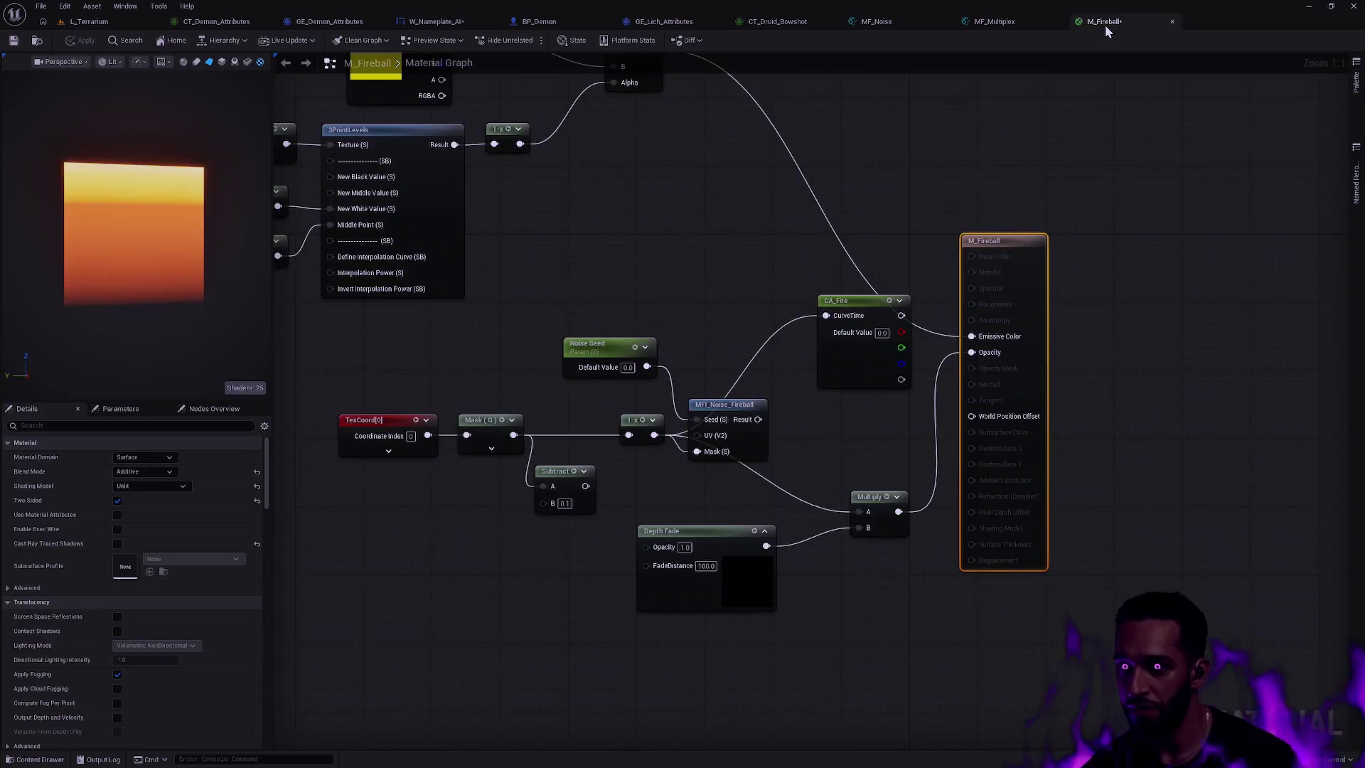
- Connect the noise Result to Multiply A, apply, and play-test L_Terrarium
mouse_move(757, 419)
mouse_down()
mouse_move(826, 318)
mouse_move(757, 419)
mouse_move(869, 517)
mouse_up()
click(86, 40)
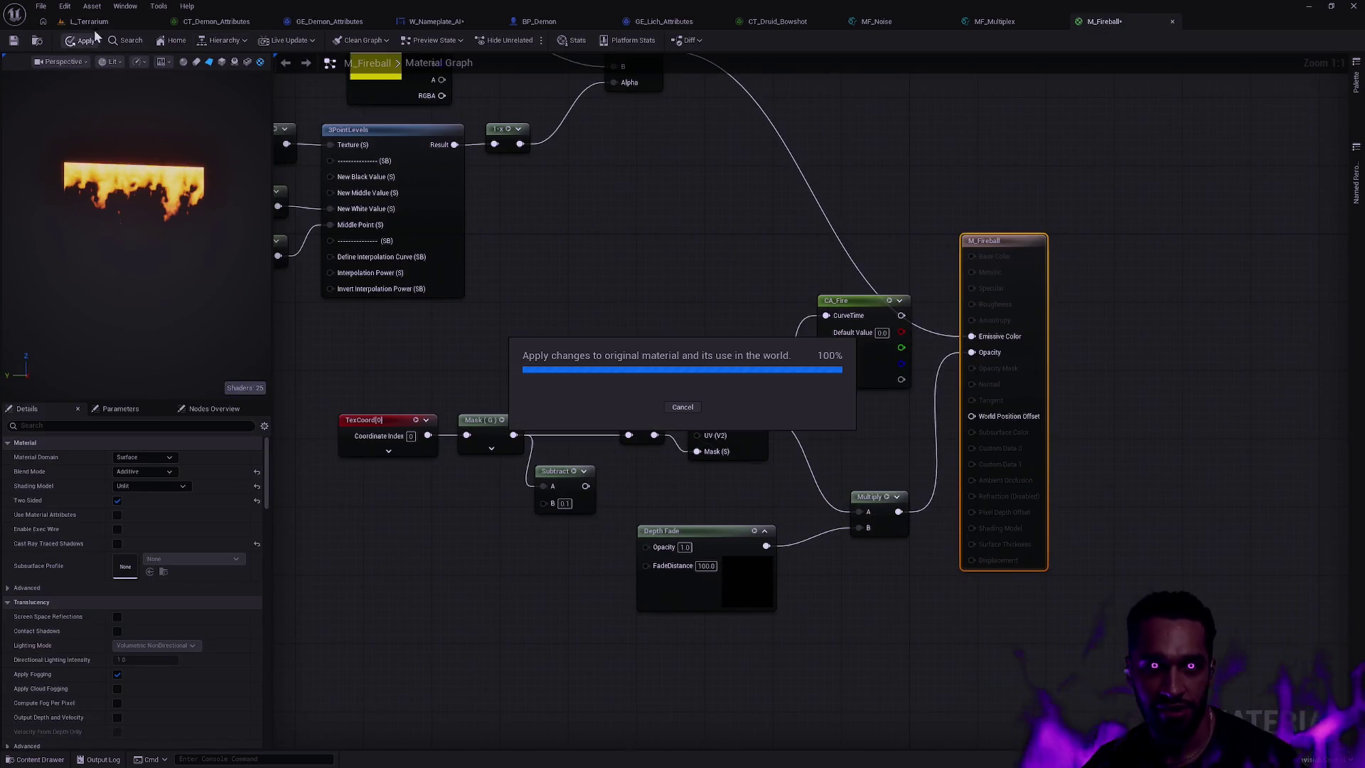
click(98, 22)
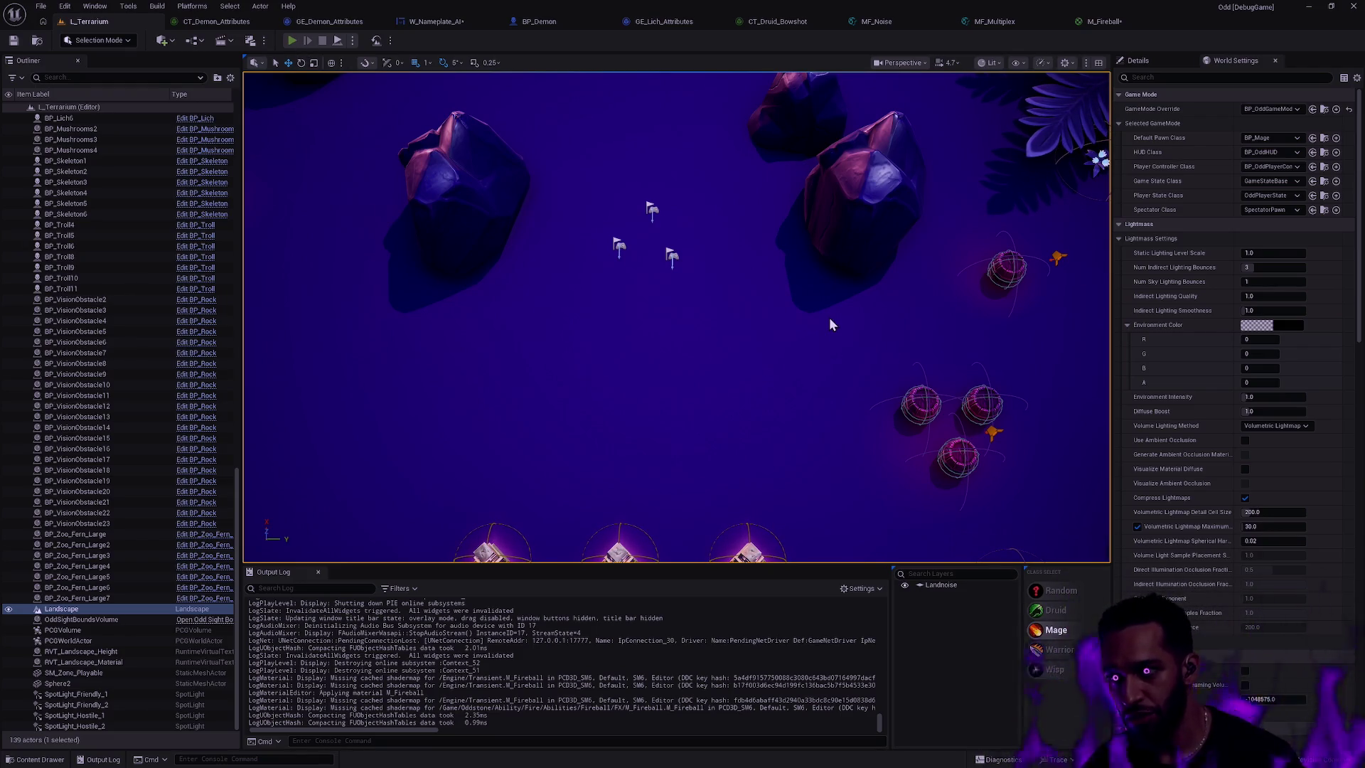
key(alt+p)
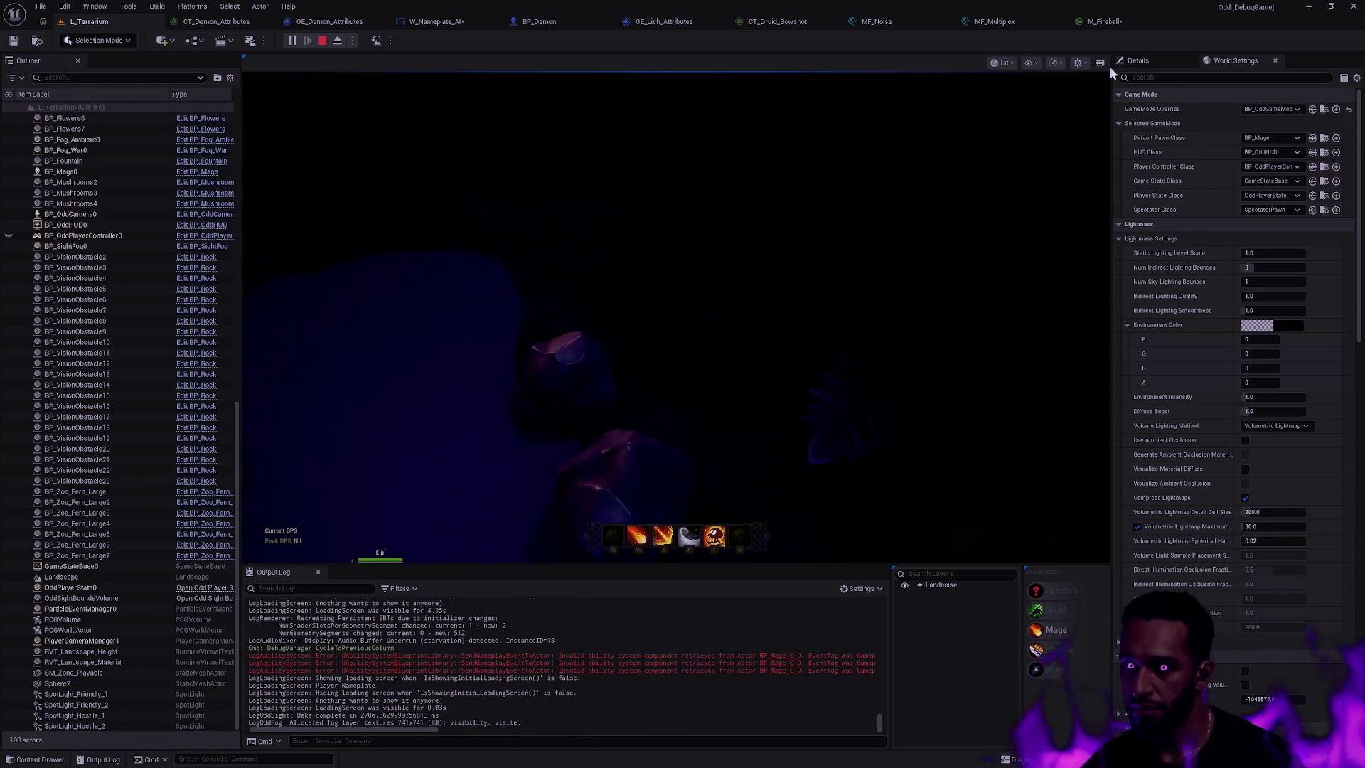
- Return to the M_Fireball graph and pan up to the colour parameters
click(1105, 23)
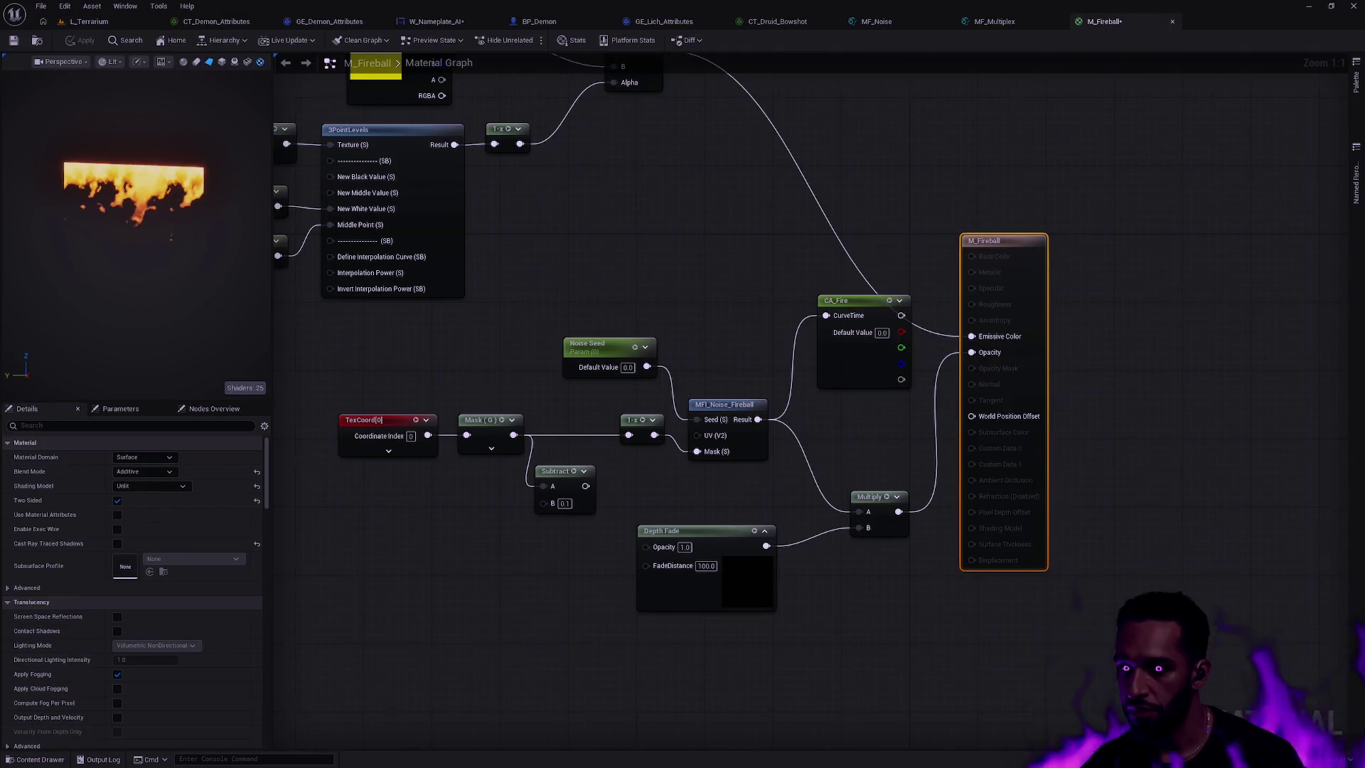
drag(855, 232, 952, 346)
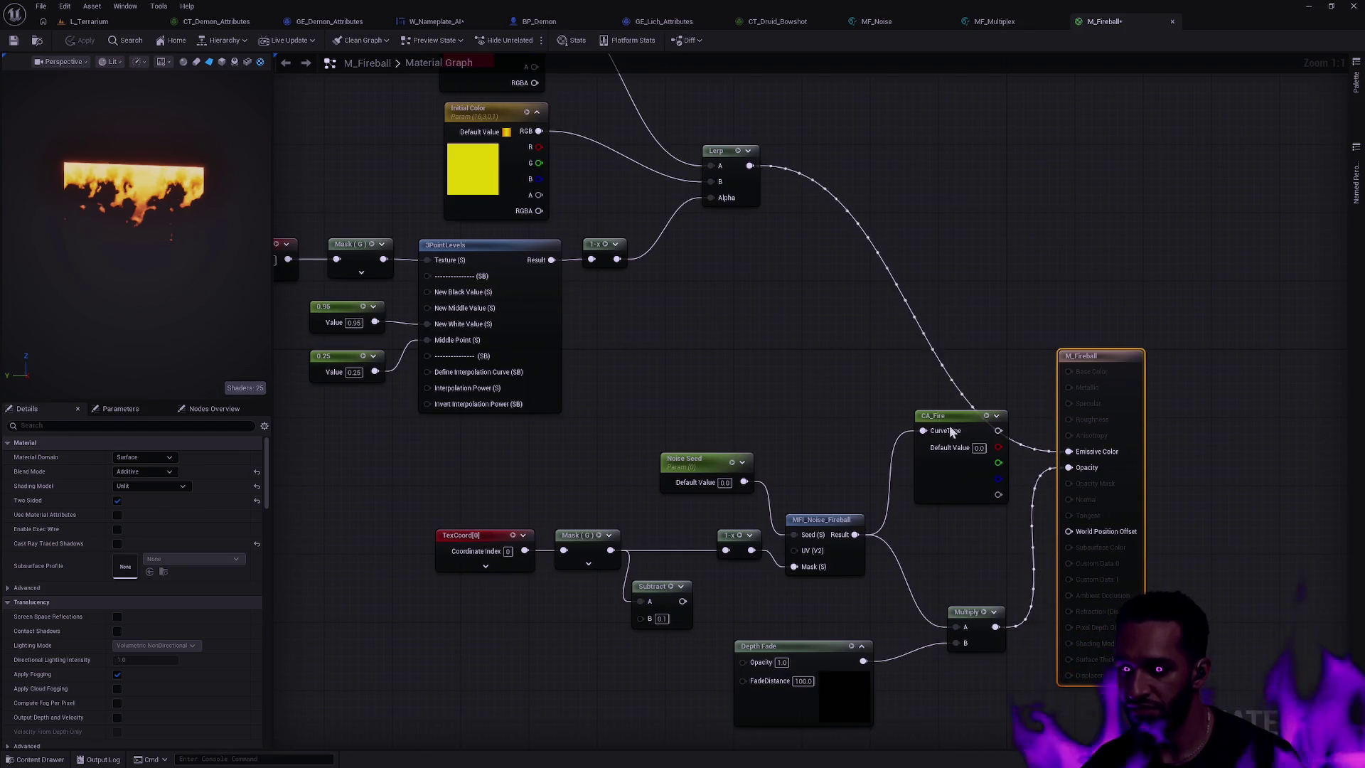
drag(964, 433, 813, 261)
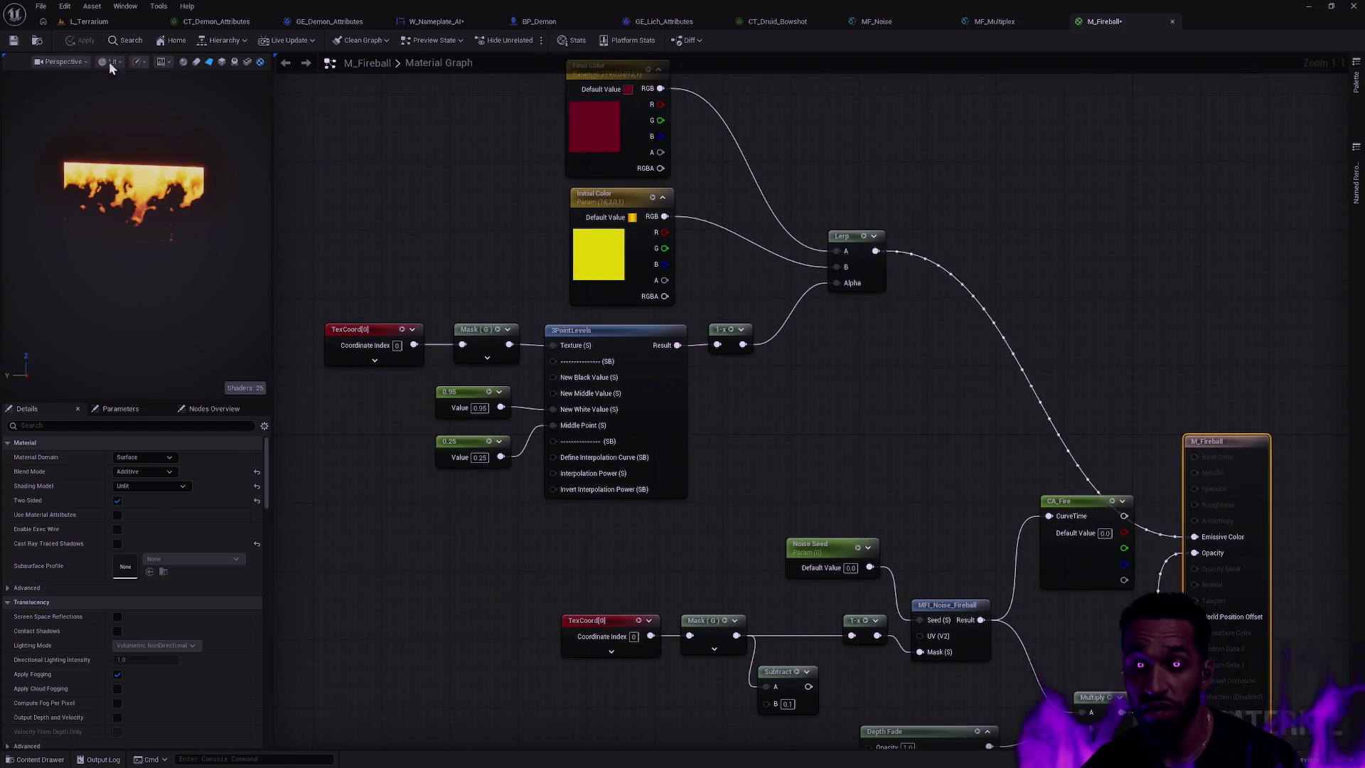
- Cast several fireballs around the running level, then end the play session
click(89, 21)
key(w)
right_click(739, 415)
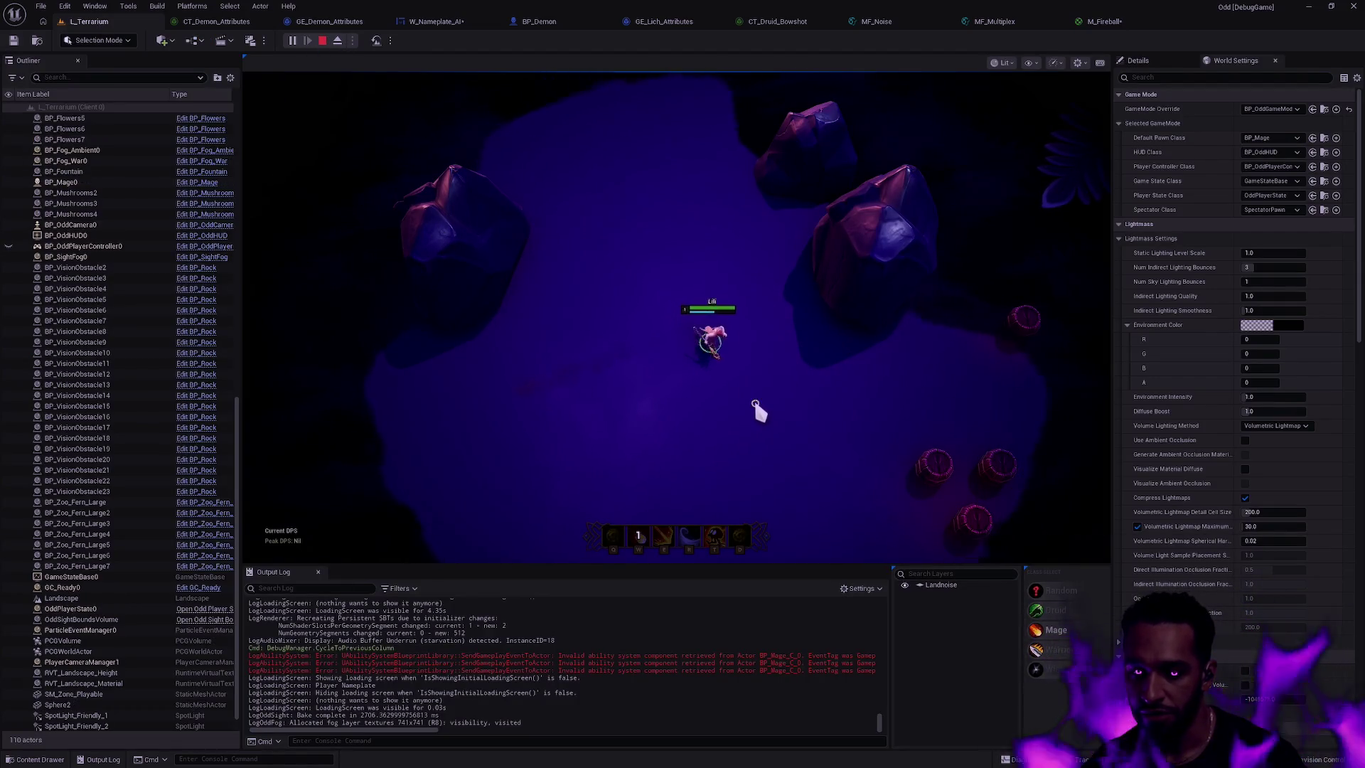
key(w)
click(531, 393)
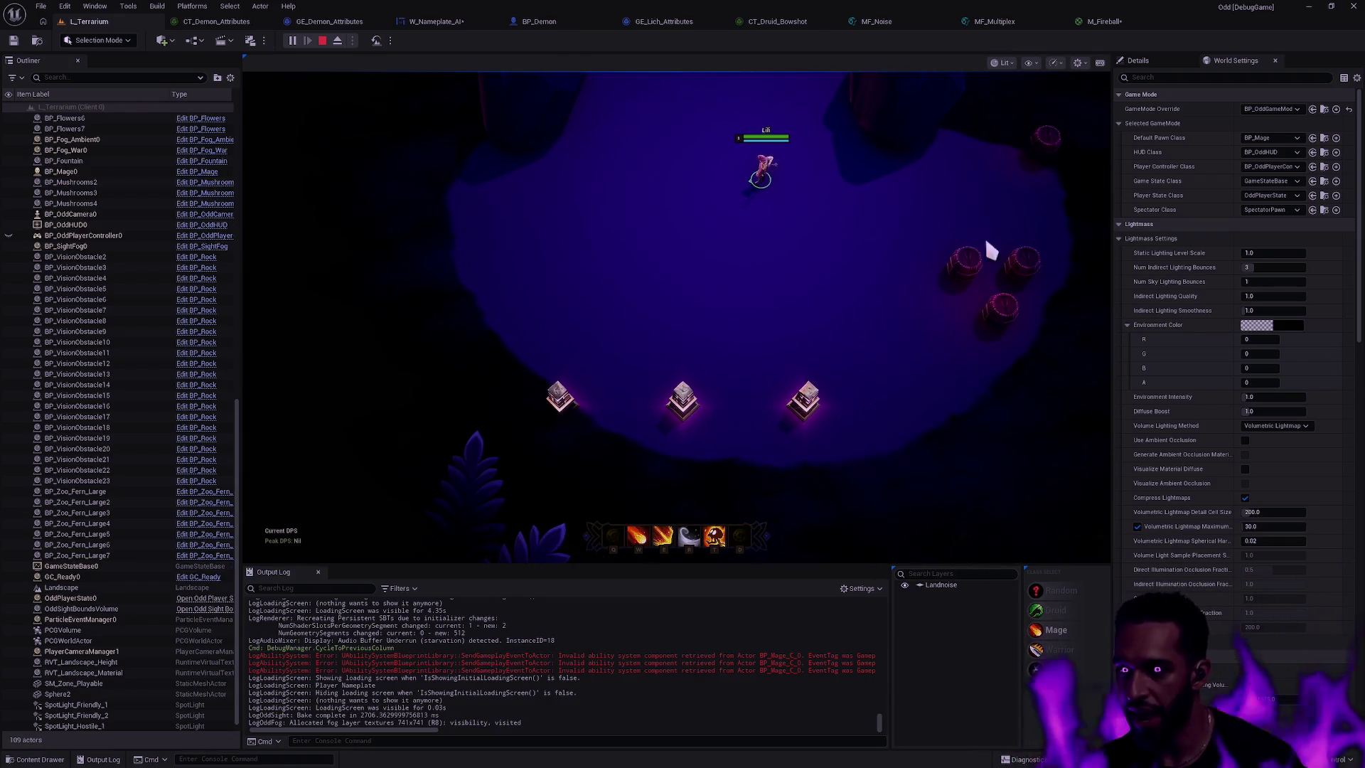
key(q)
click(606, 311)
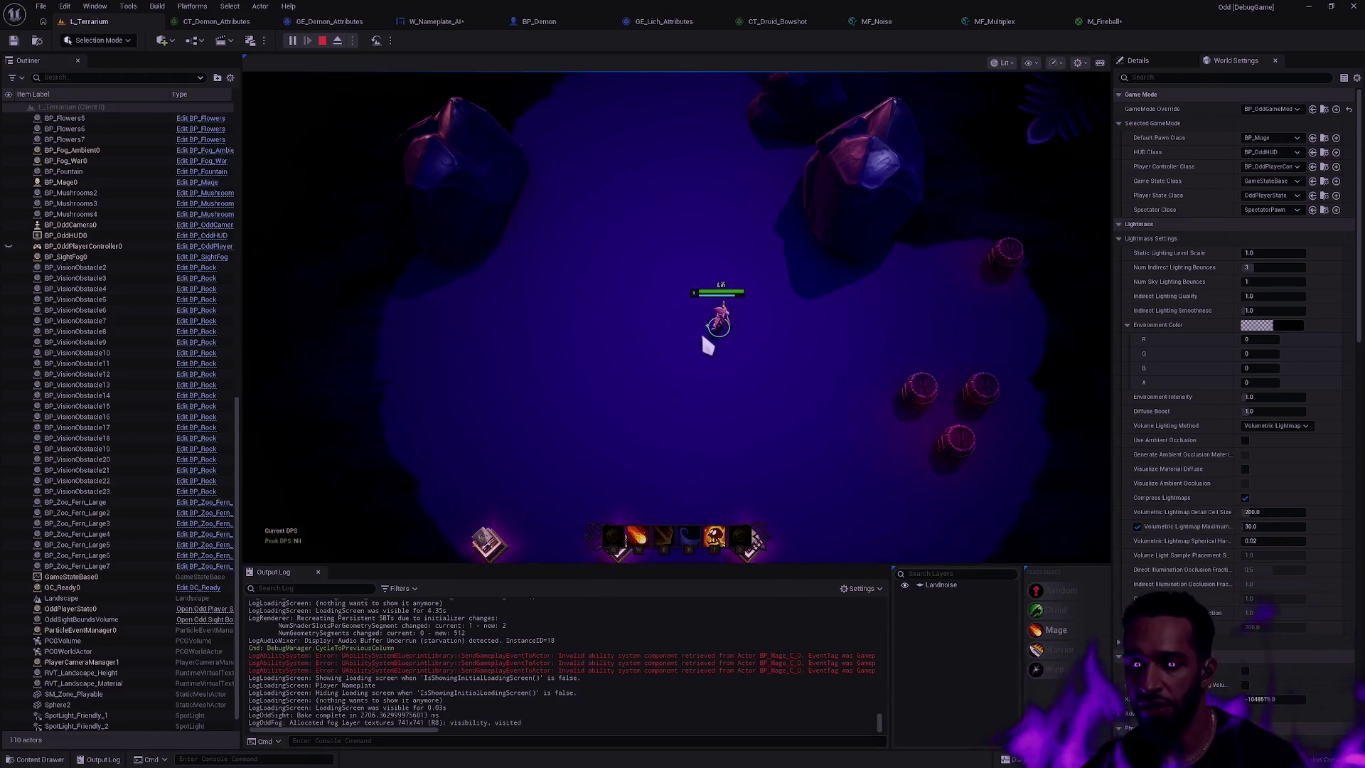
key(w)
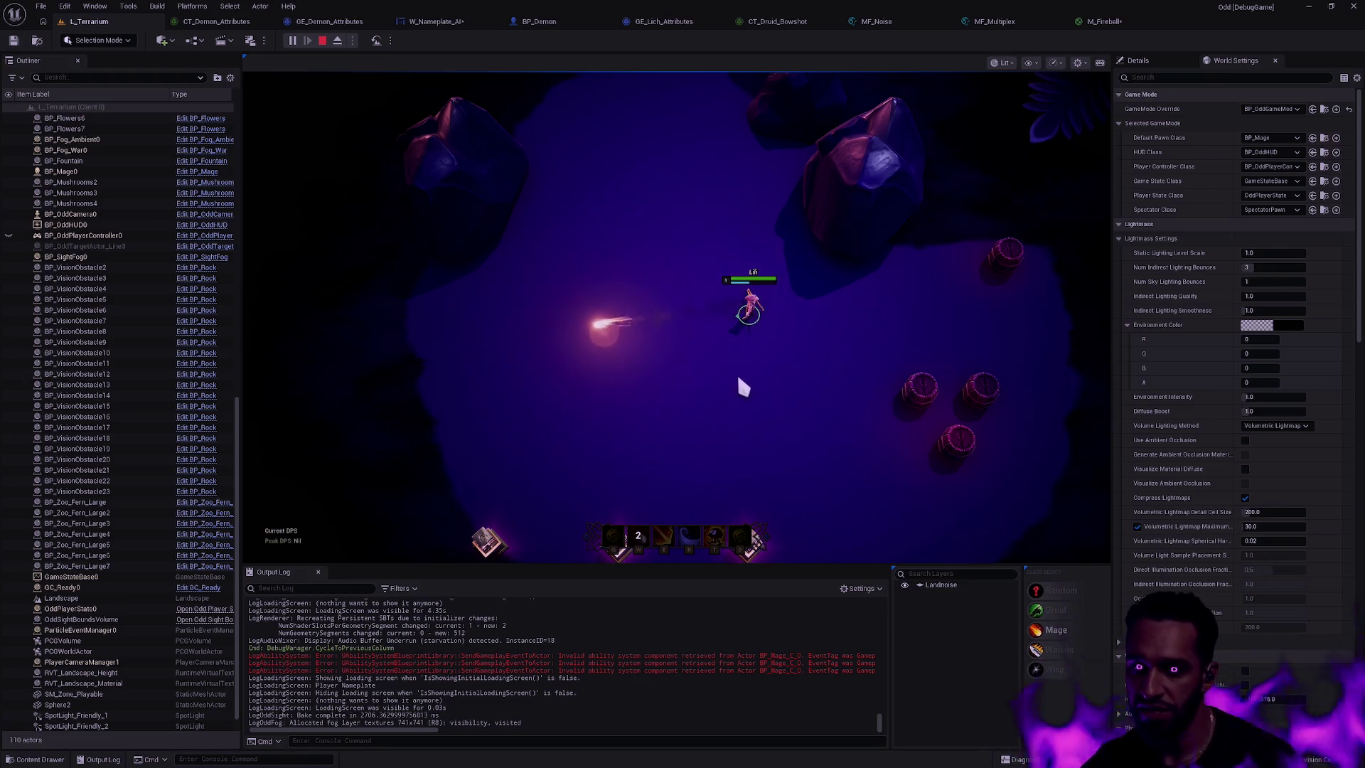
key(Escape)
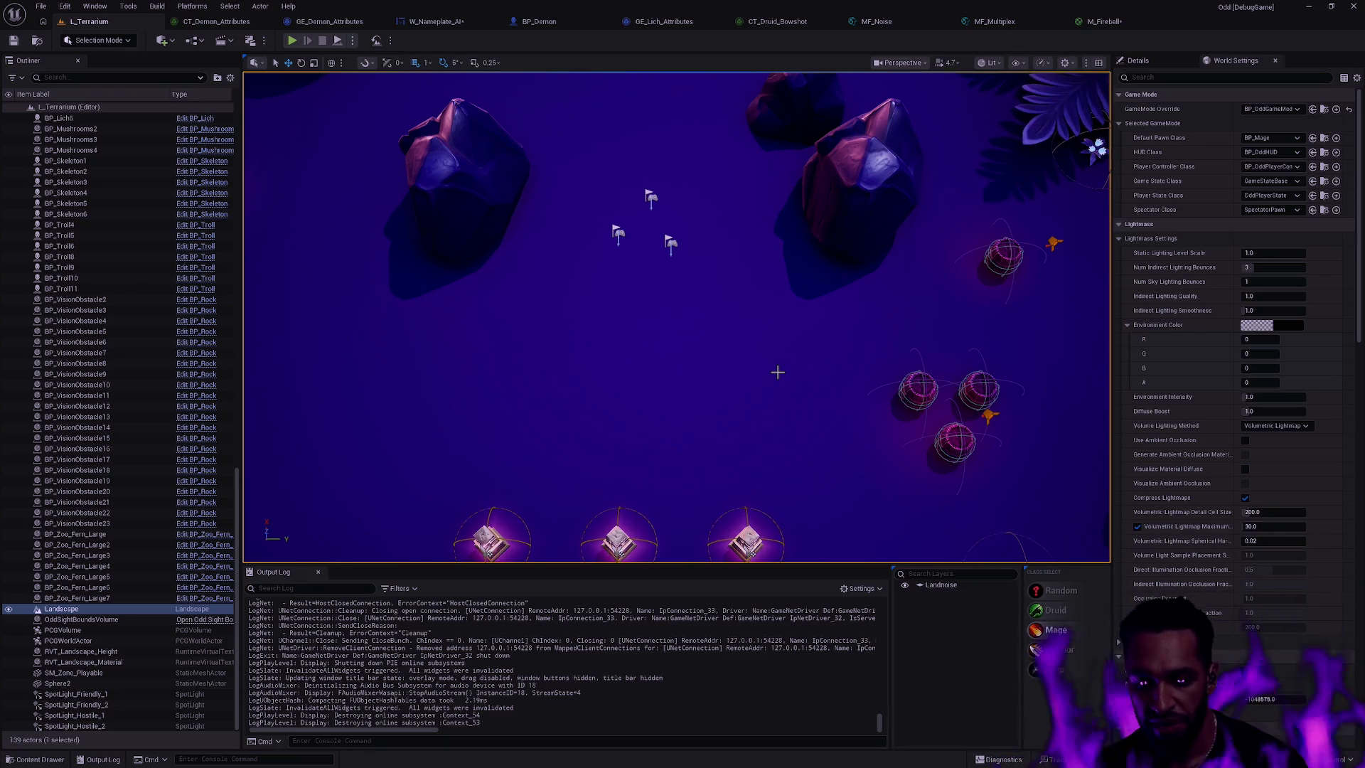
- Find and open the NS_Multiplex_Thael Niagara system and enlarge its preview
key(ctrl+space)
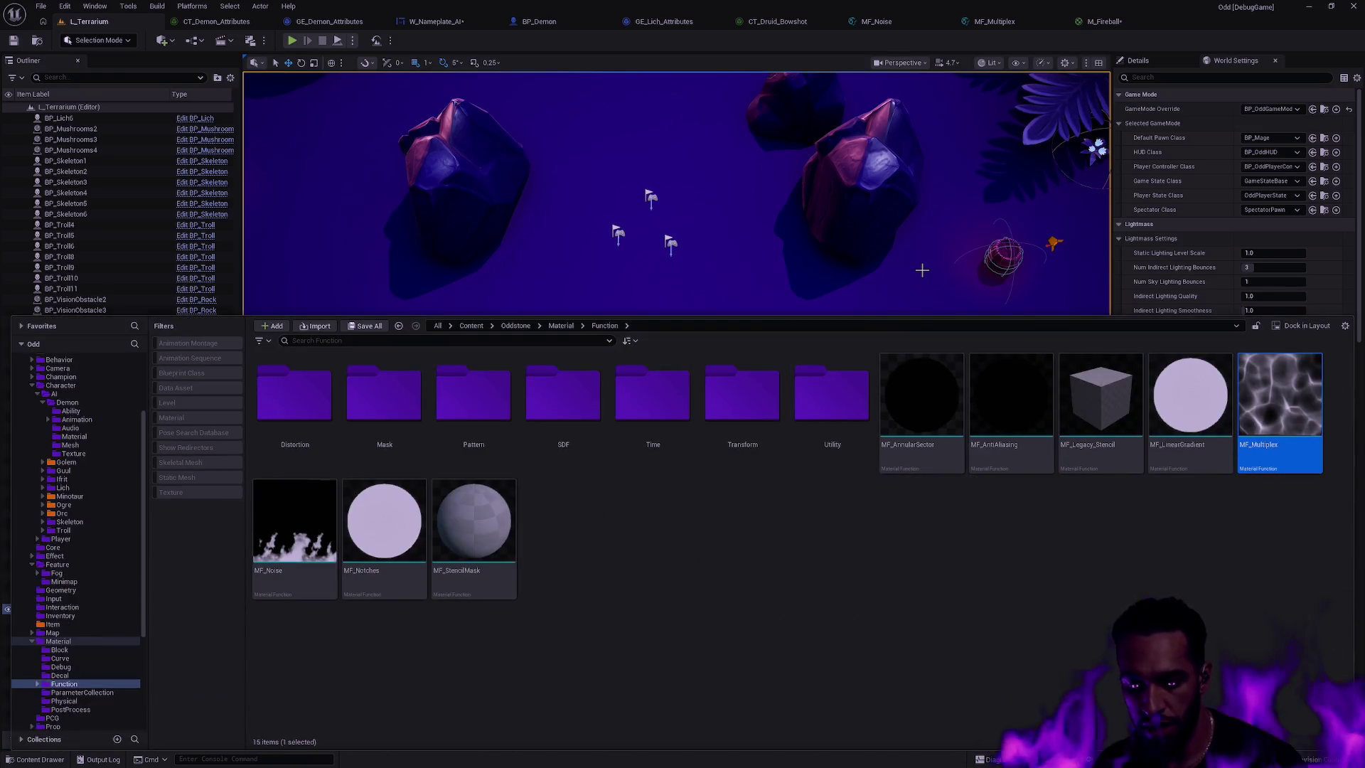
key(ctrl+p)
text(NS_Multipl)
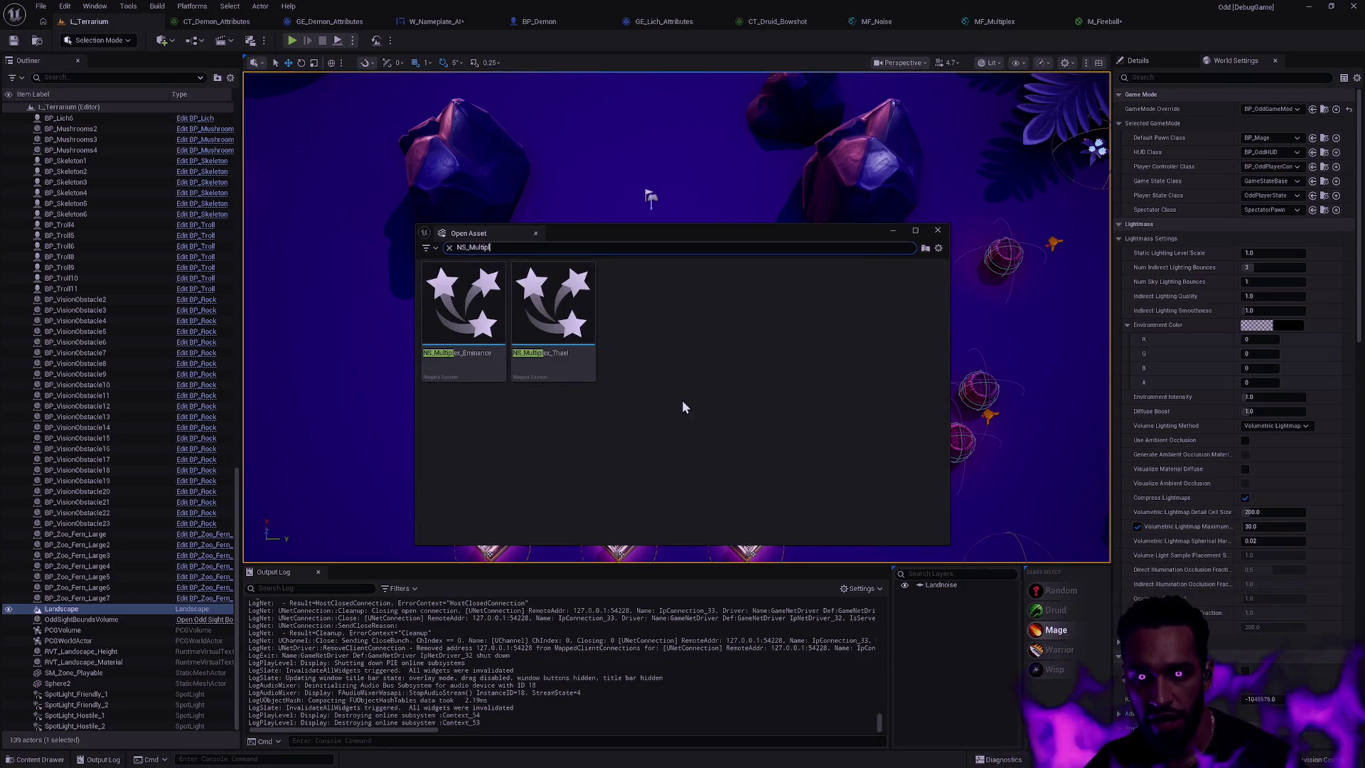
double_click(553, 320)
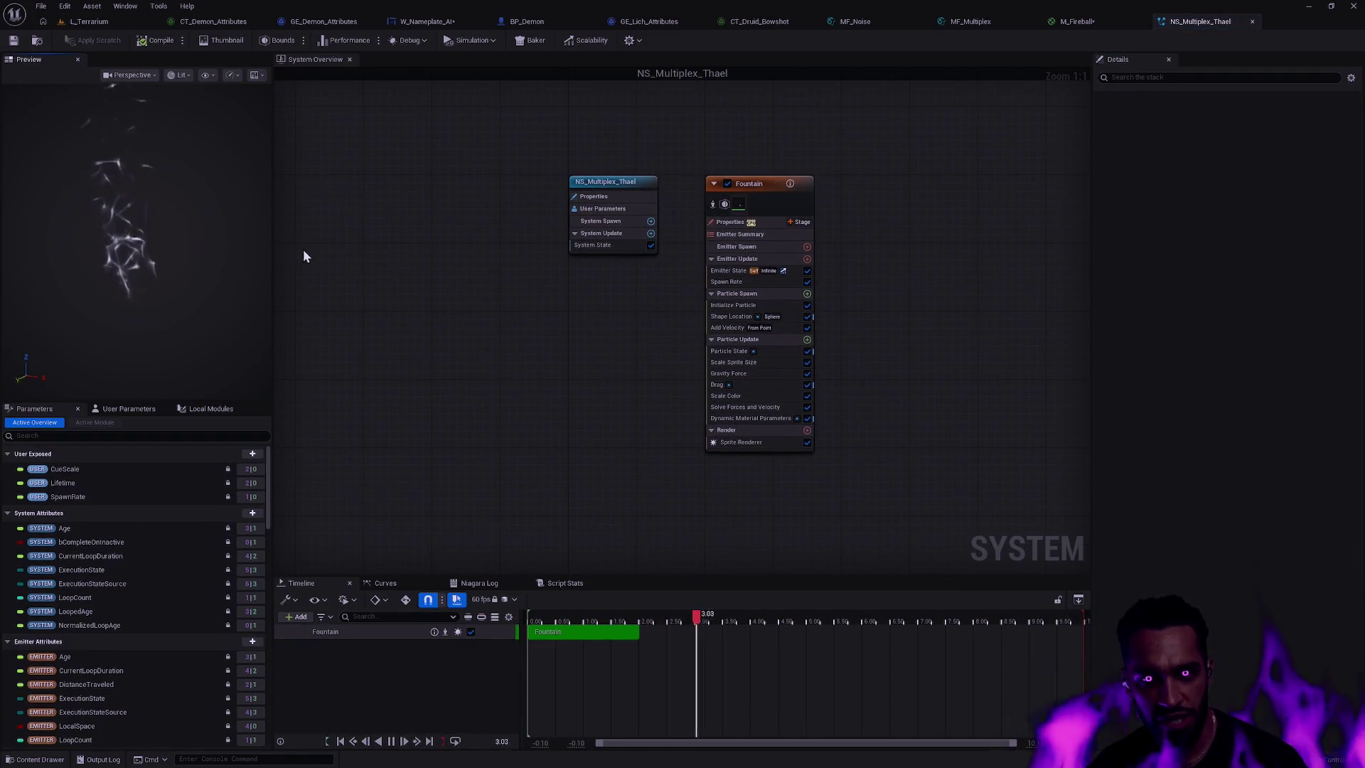
drag(272, 236, 350, 309)
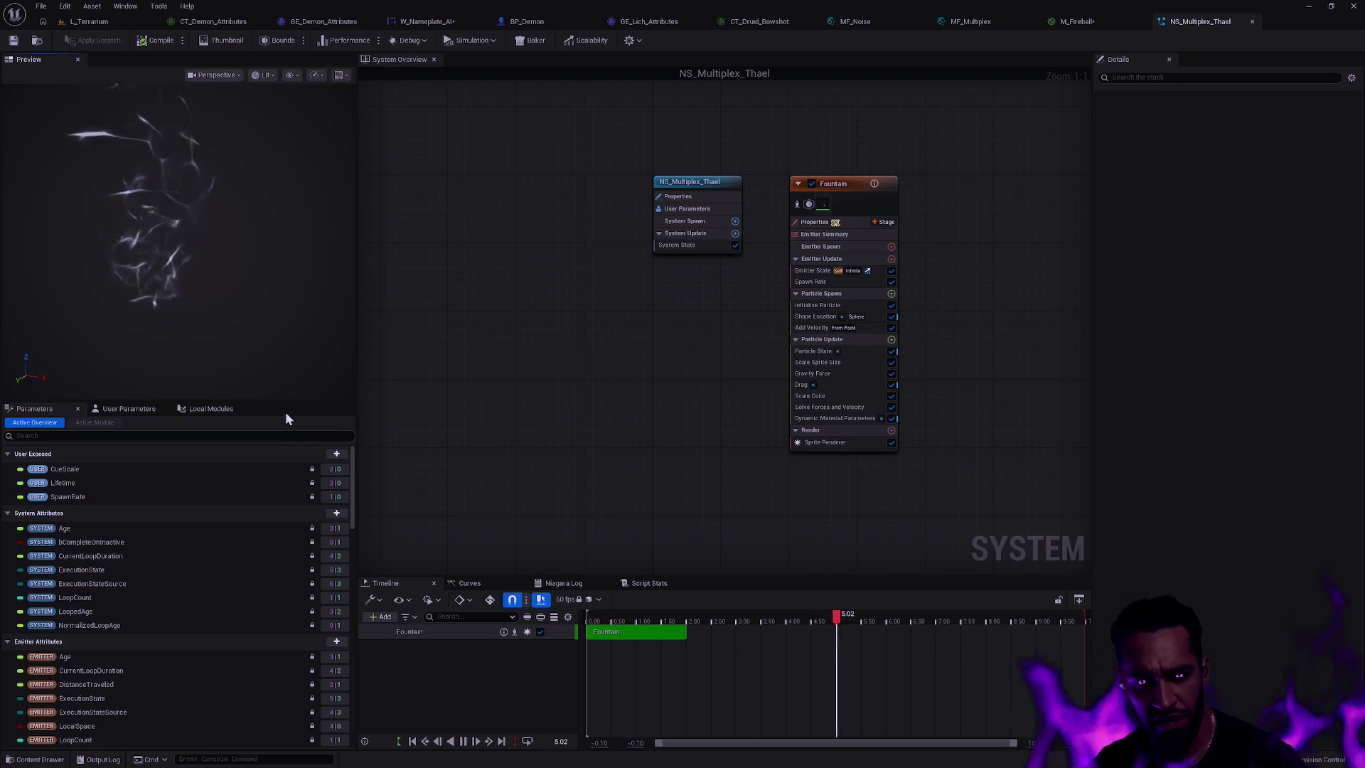
drag(264, 401, 294, 479)
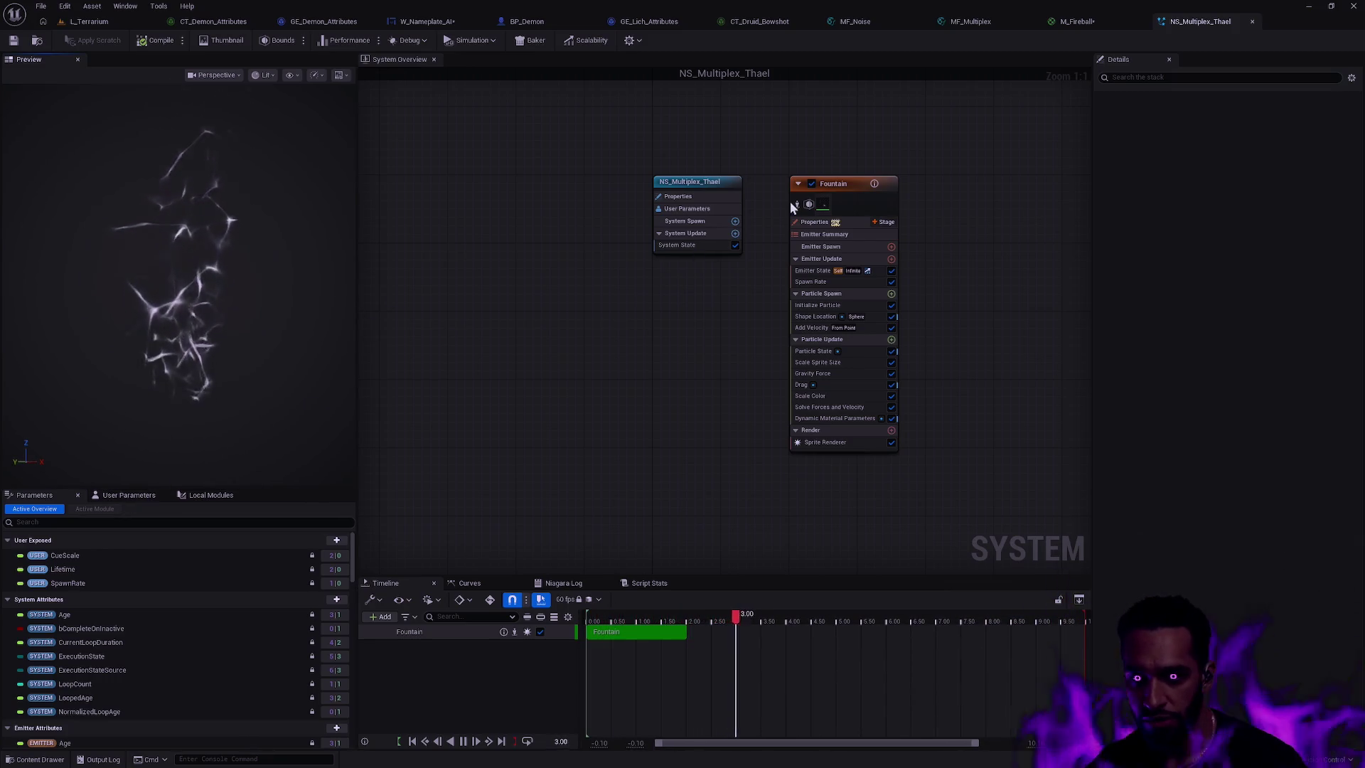
- Inspect the Fountain emitter and browse to its Sprite Renderer's M_Thael material
click(852, 197)
click(838, 283)
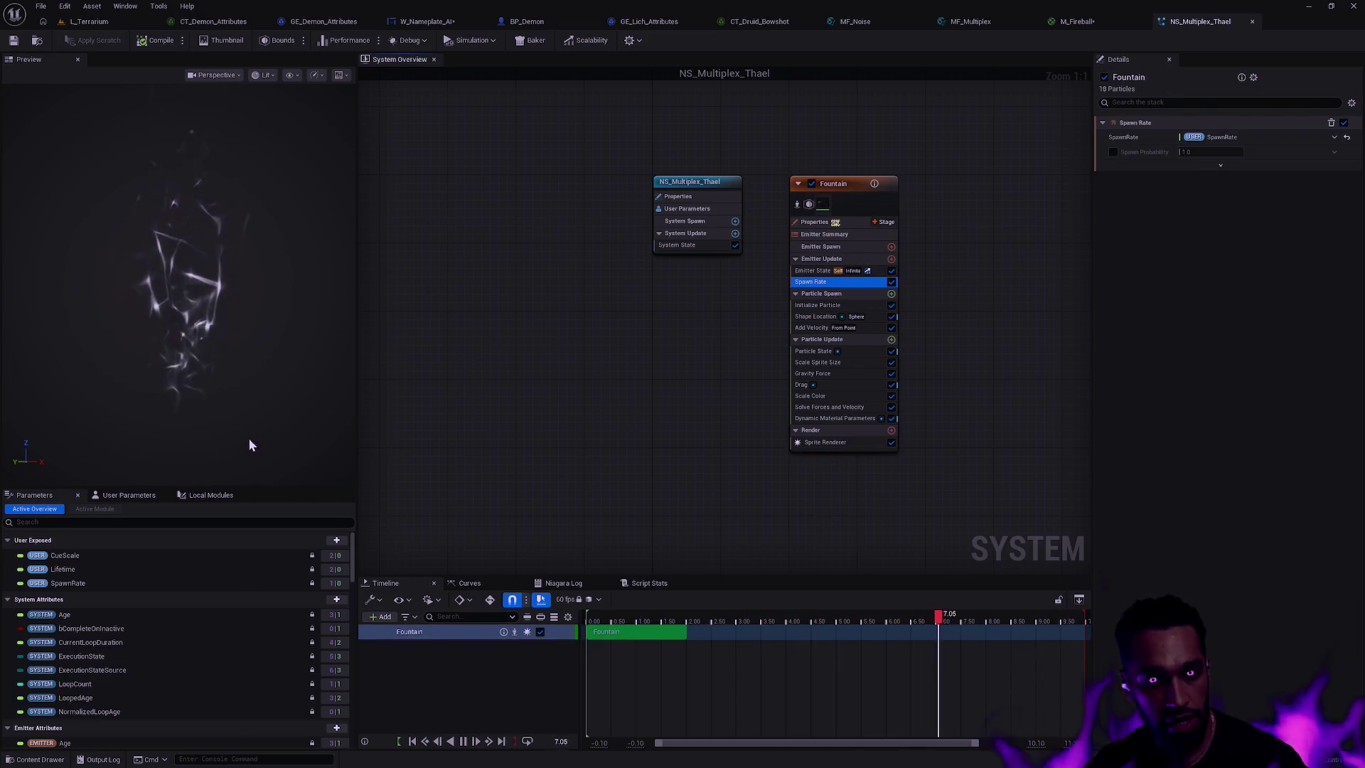
click(138, 499)
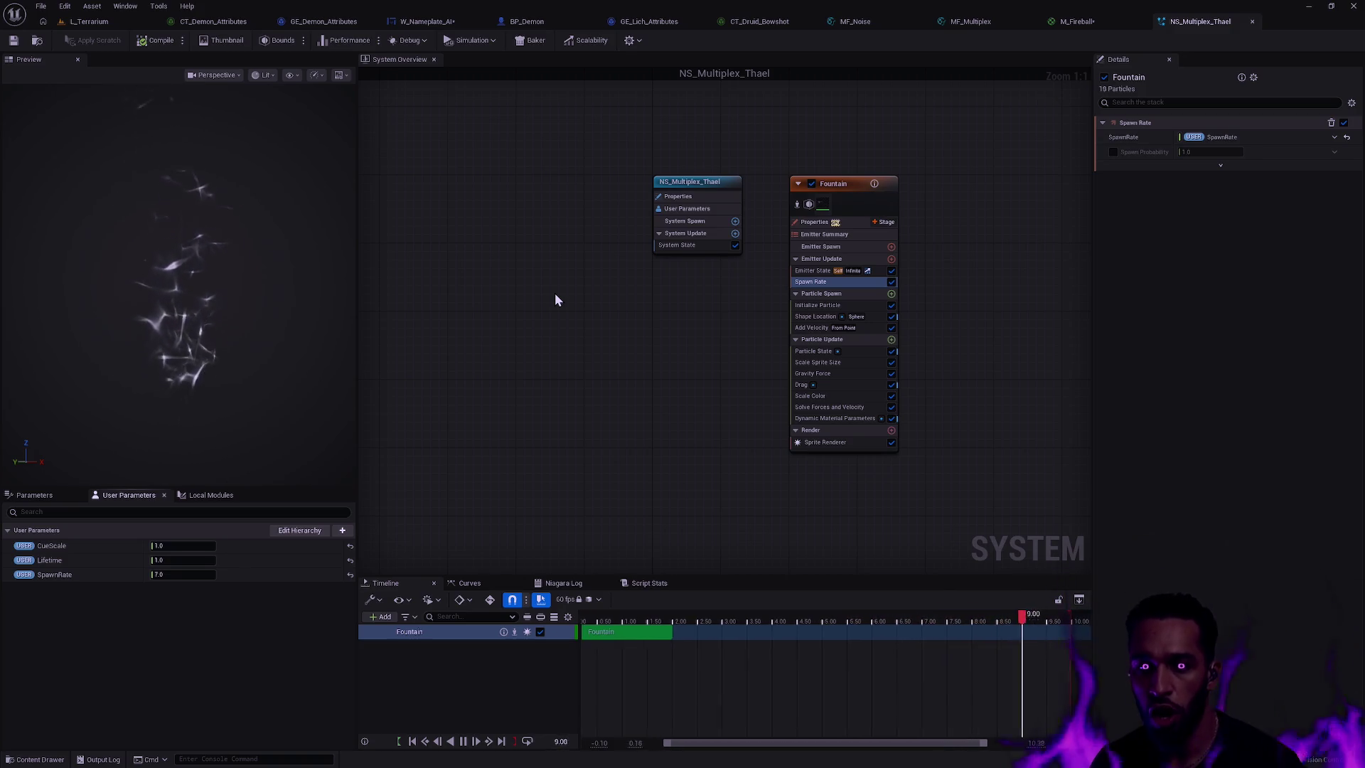
click(821, 204)
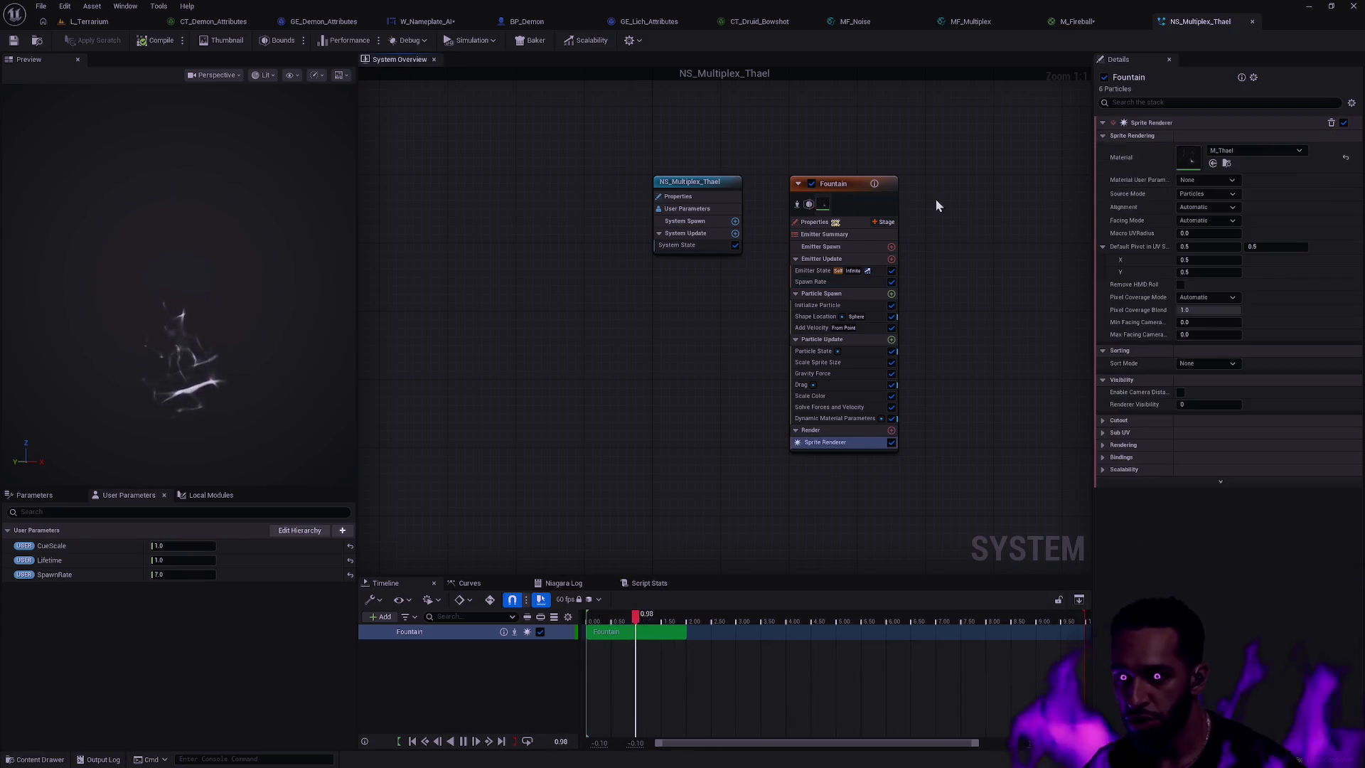
click(1225, 163)
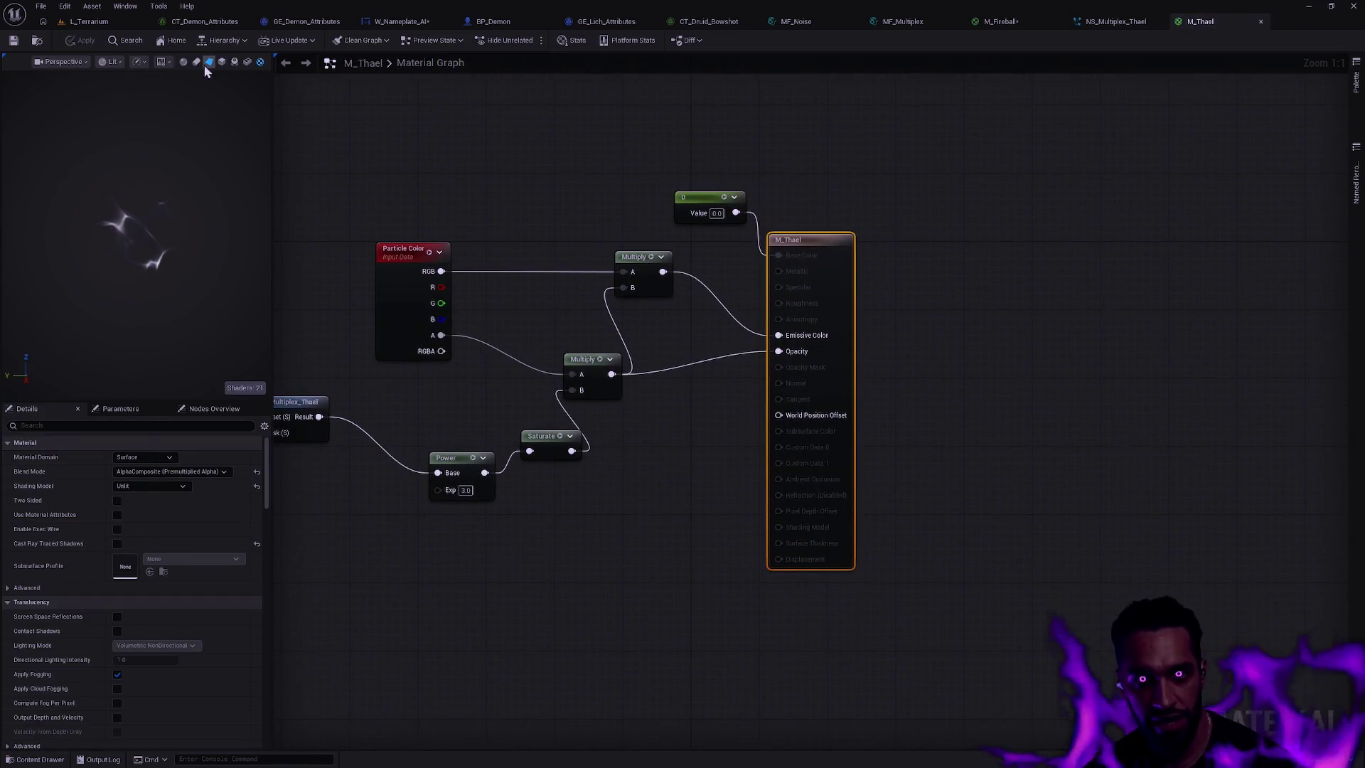
- Pan M_Thael's graph, inspect the Texture Sample, and browse to the MFI_Multiplex_Thael asset
mouse_move(777, 308)
mouse_down()
mouse_move(807, 344)
mouse_move(995, 357)
mouse_up()
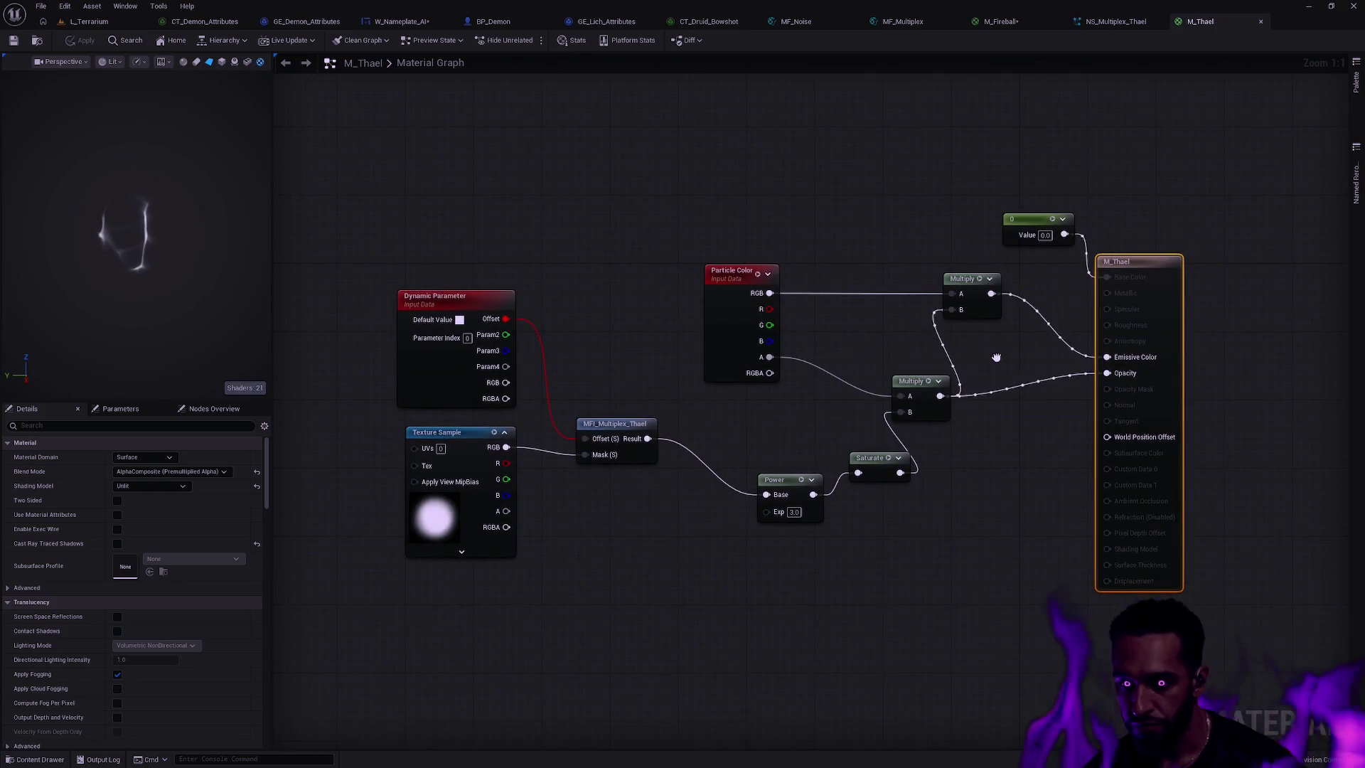
mouse_move(540, 468)
mouse_down()
mouse_move(761, 512)
mouse_move(818, 499)
mouse_up()
scroll(234, 227, up, 5)
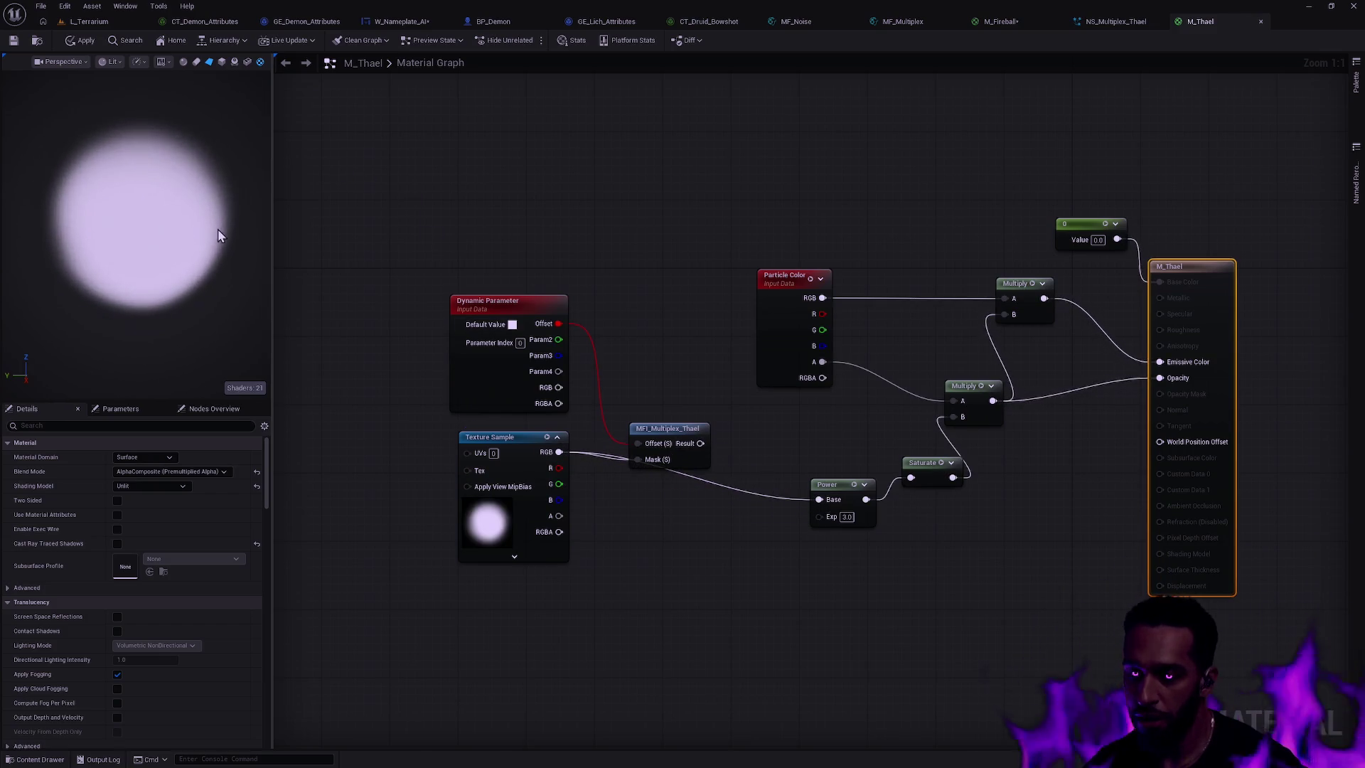
drag(189, 221, 190, 241)
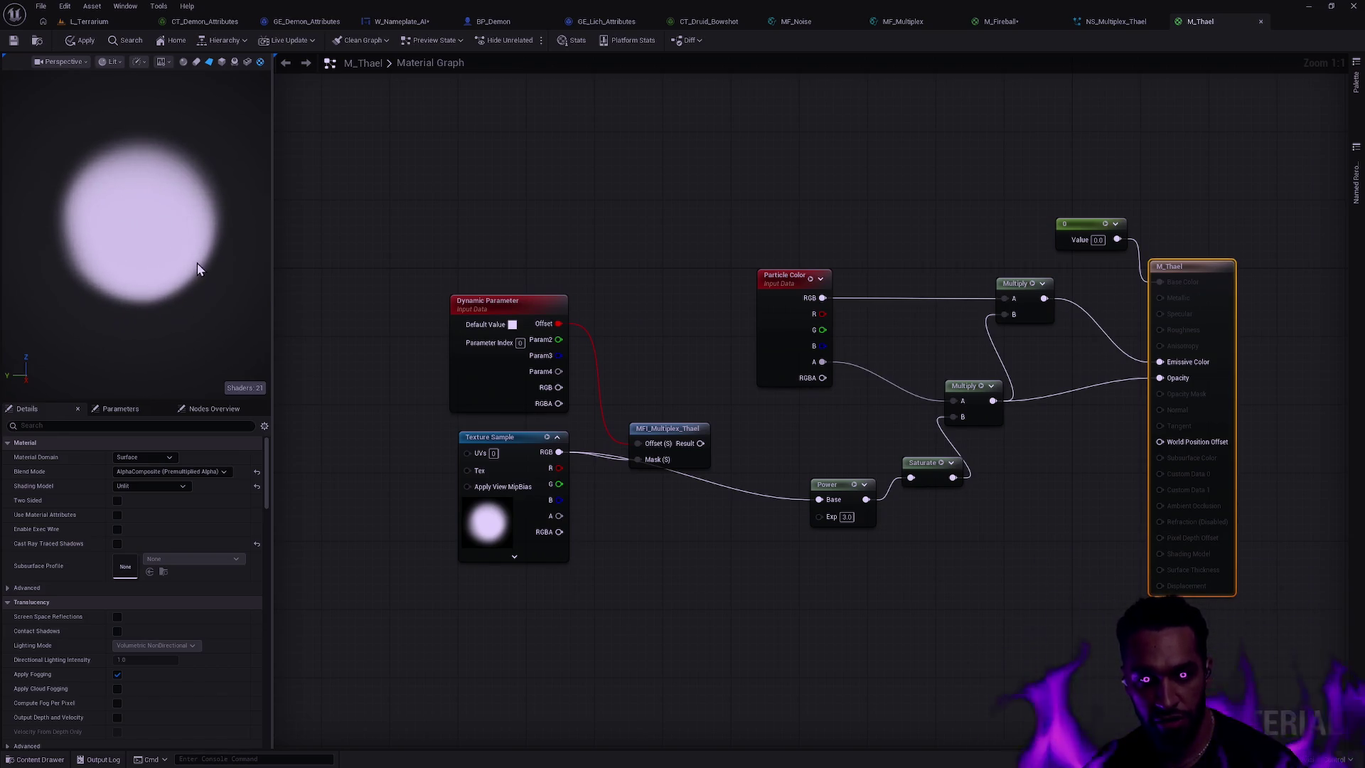
click(497, 437)
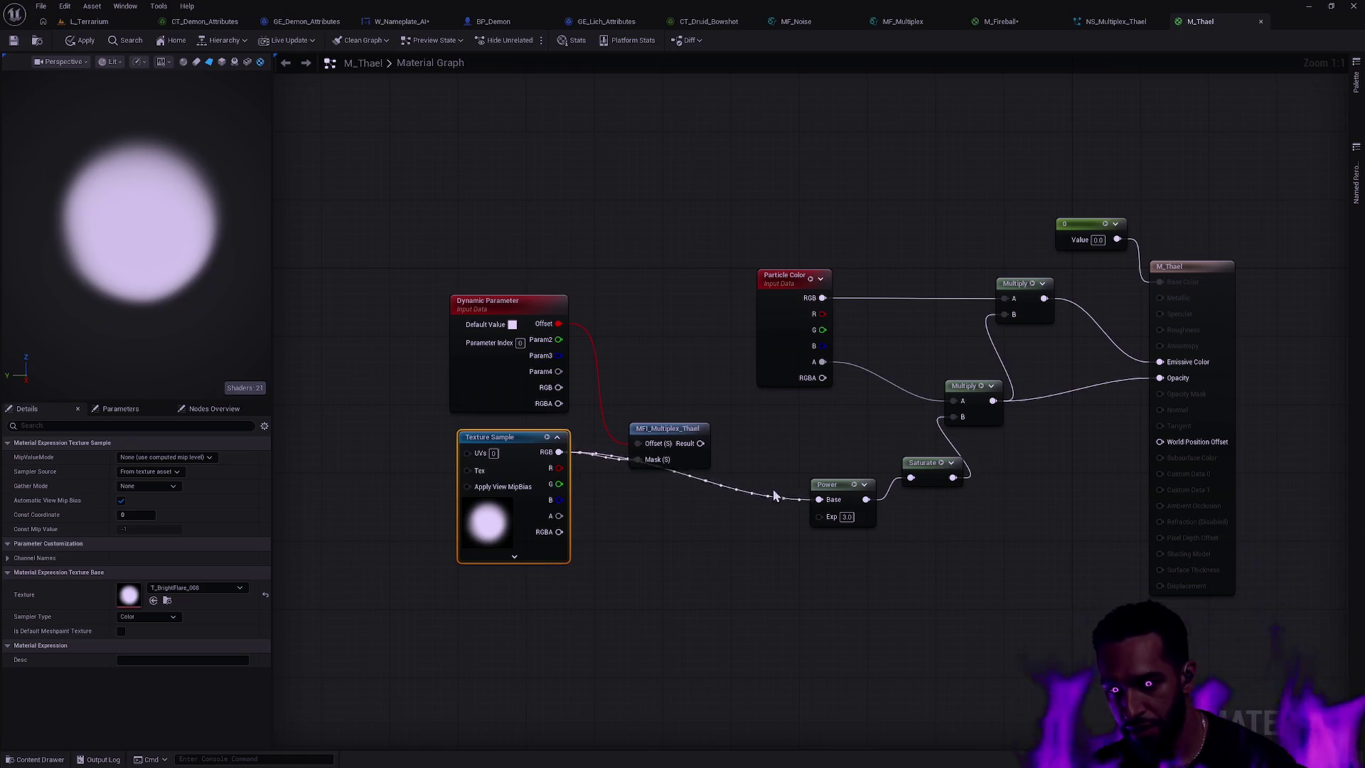
click(687, 435)
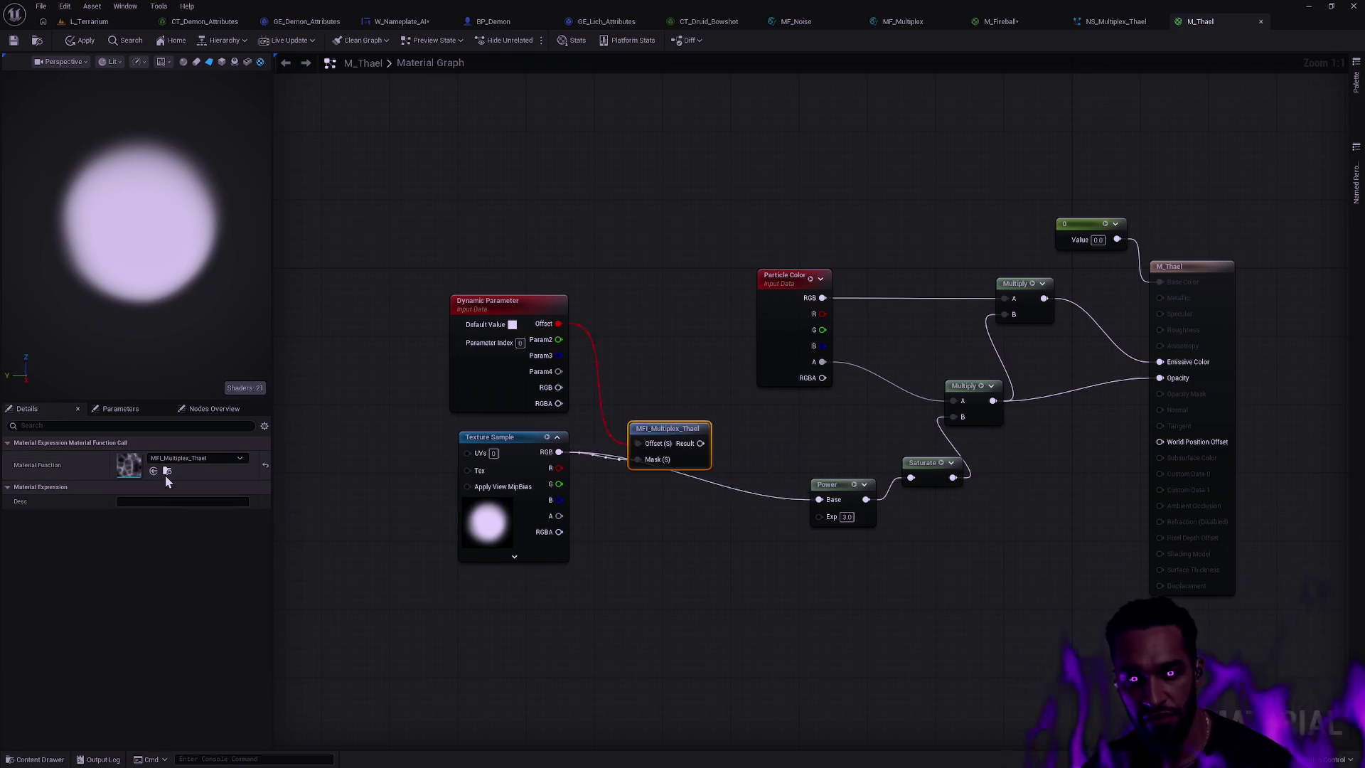
click(167, 471)
- Inspect MFI_Multiplex_Thael, then connect its Result to the Power node's Base
double_click(405, 514)
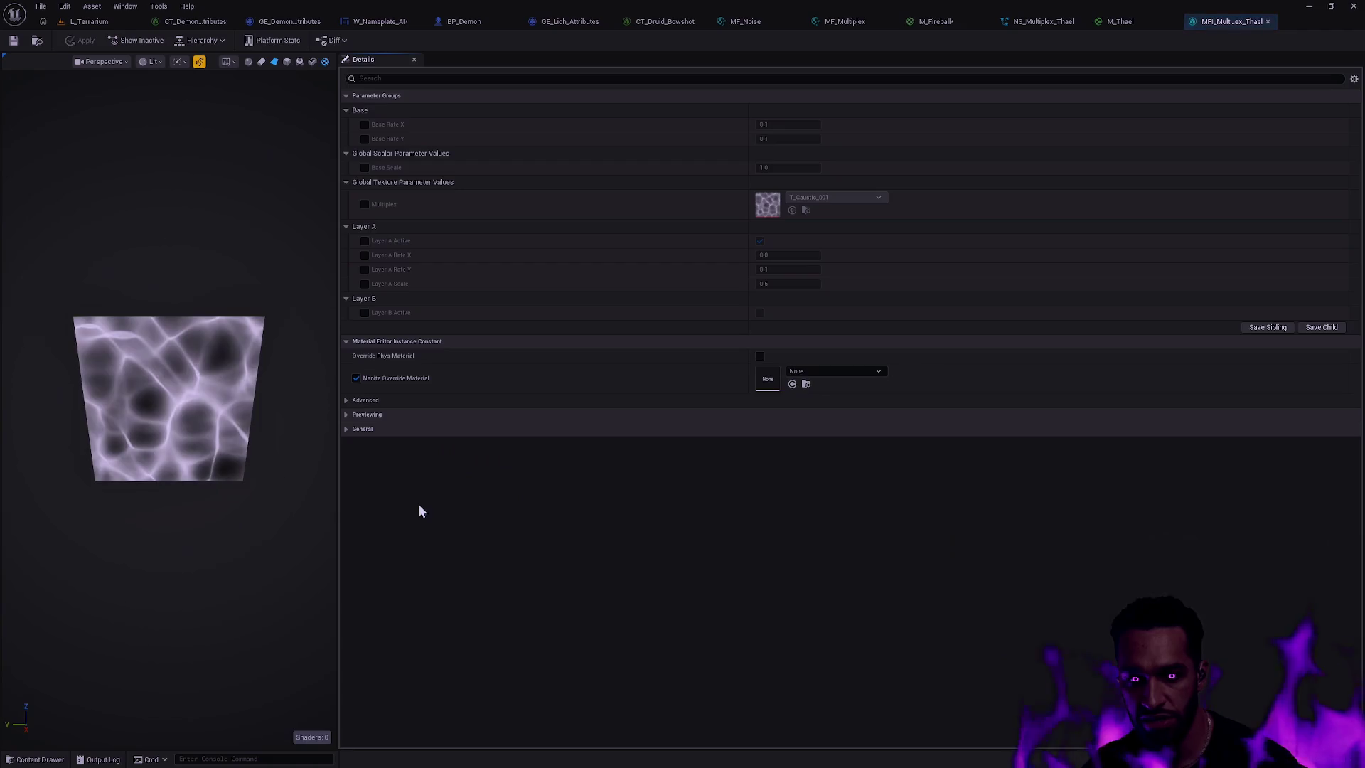
scroll(156, 380, up, 5)
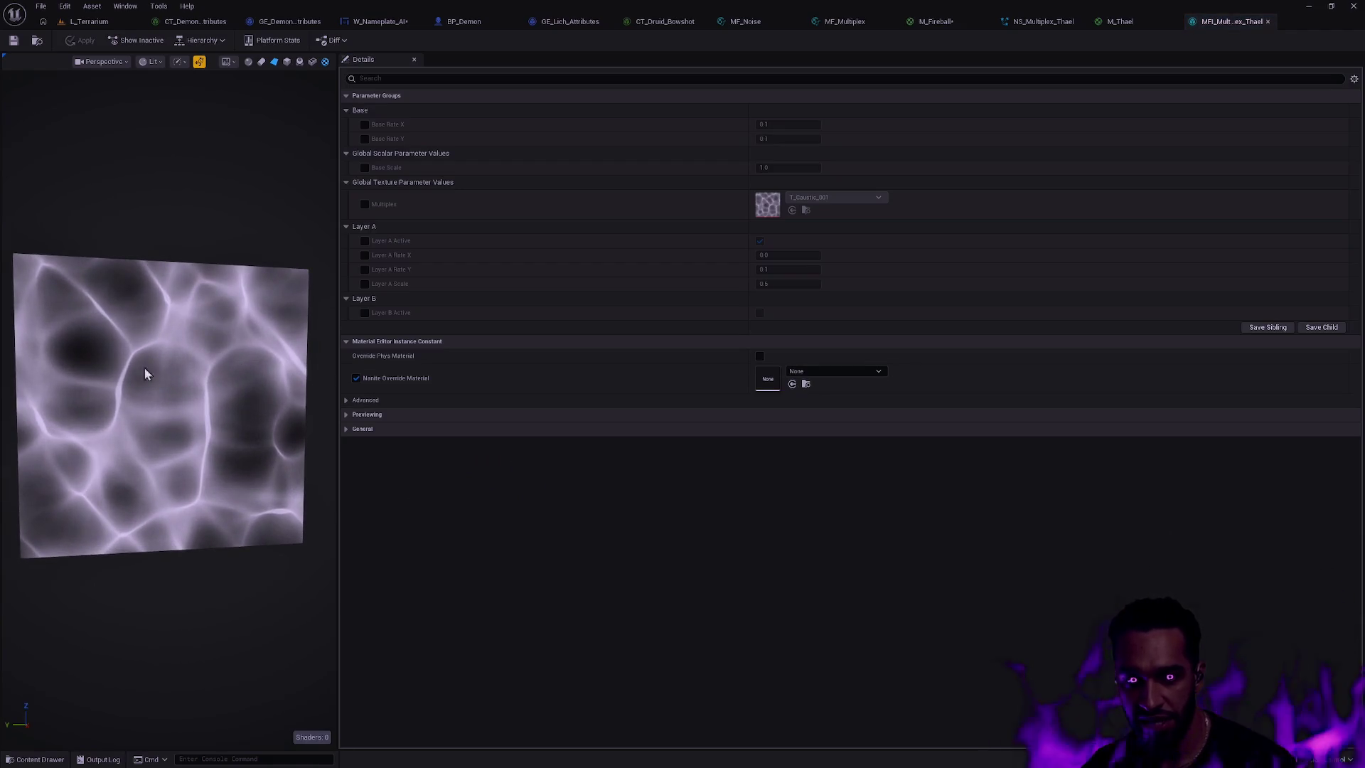
click(1268, 21)
drag(702, 449, 819, 500)
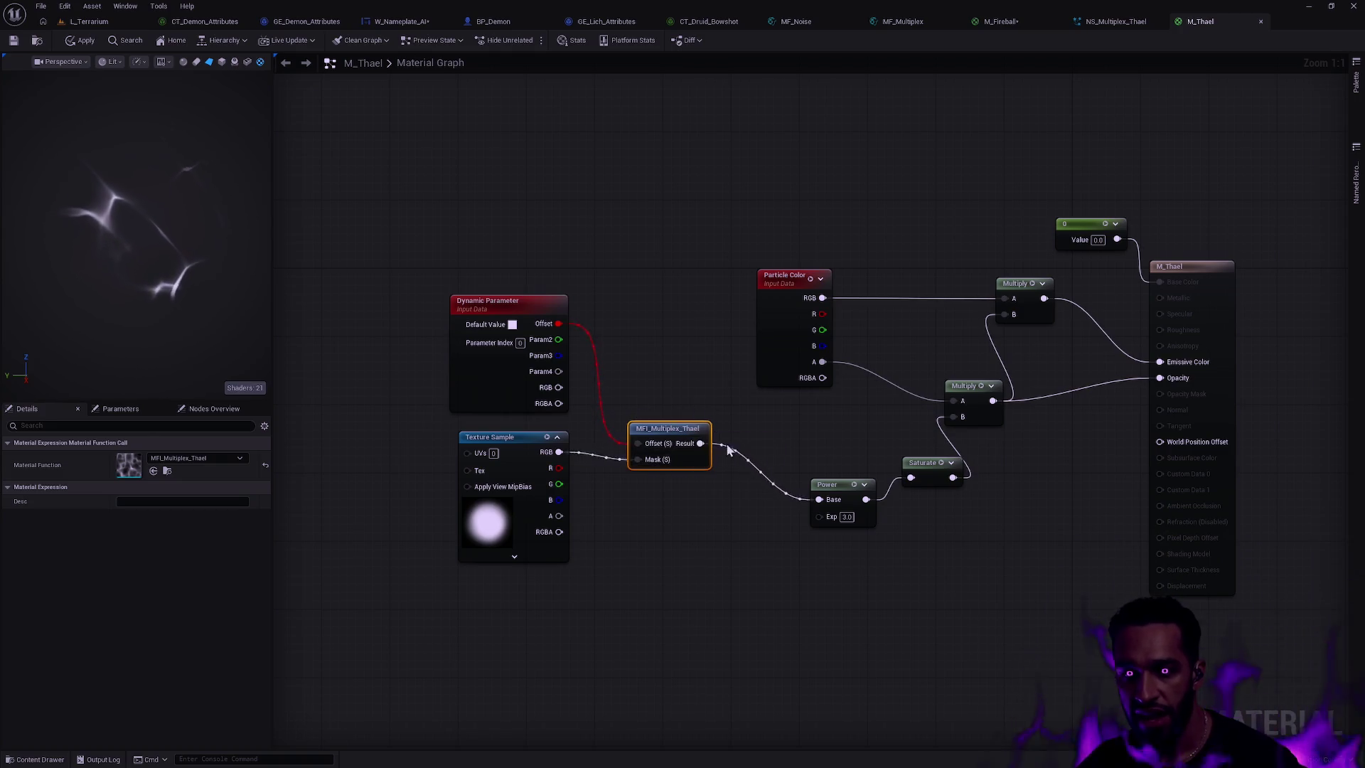
- Dismiss the Thael asset drawer and view the NS_Multiplex_Thael preview with wispy strand particles
key(ctrl+b)
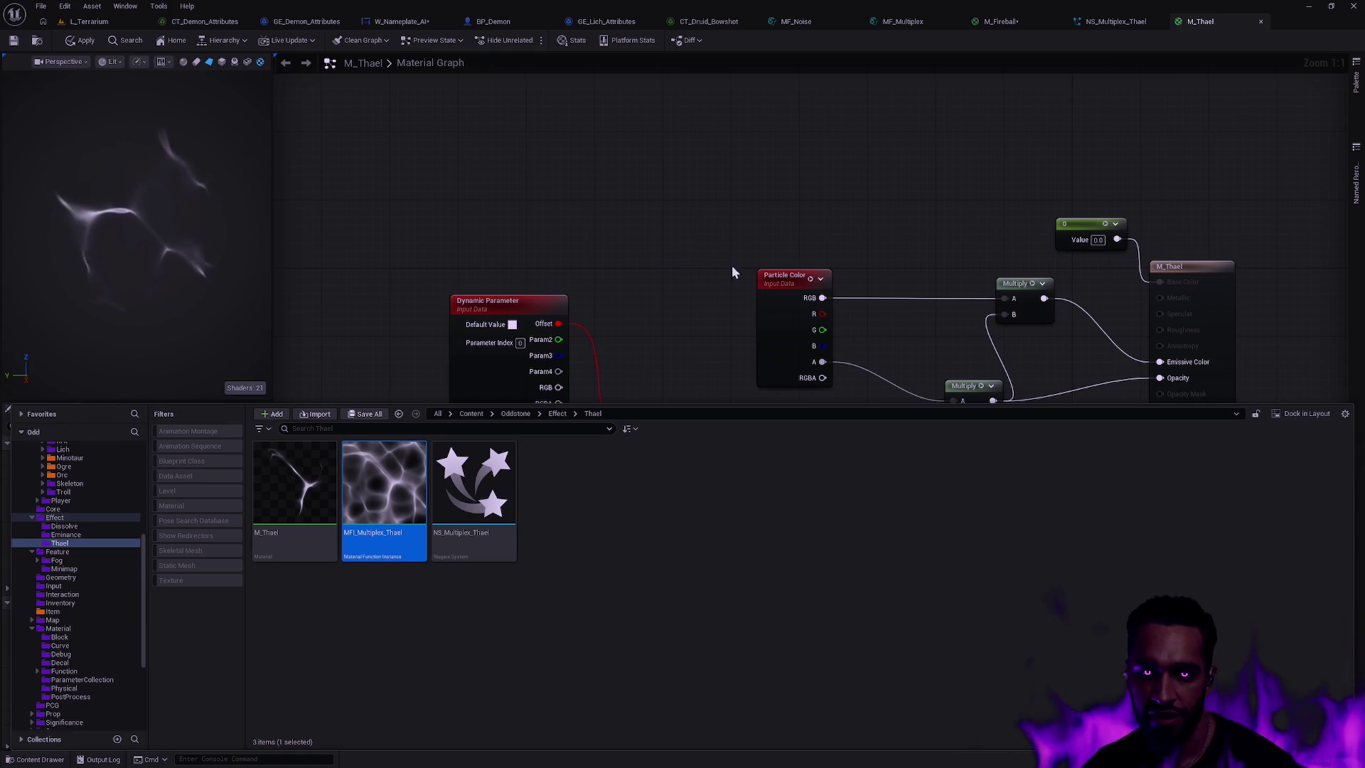
mouse_move(1296, 403)
mouse_down()
mouse_move(1286, 482)
mouse_move(1308, 455)
mouse_up()
click(1309, 367)
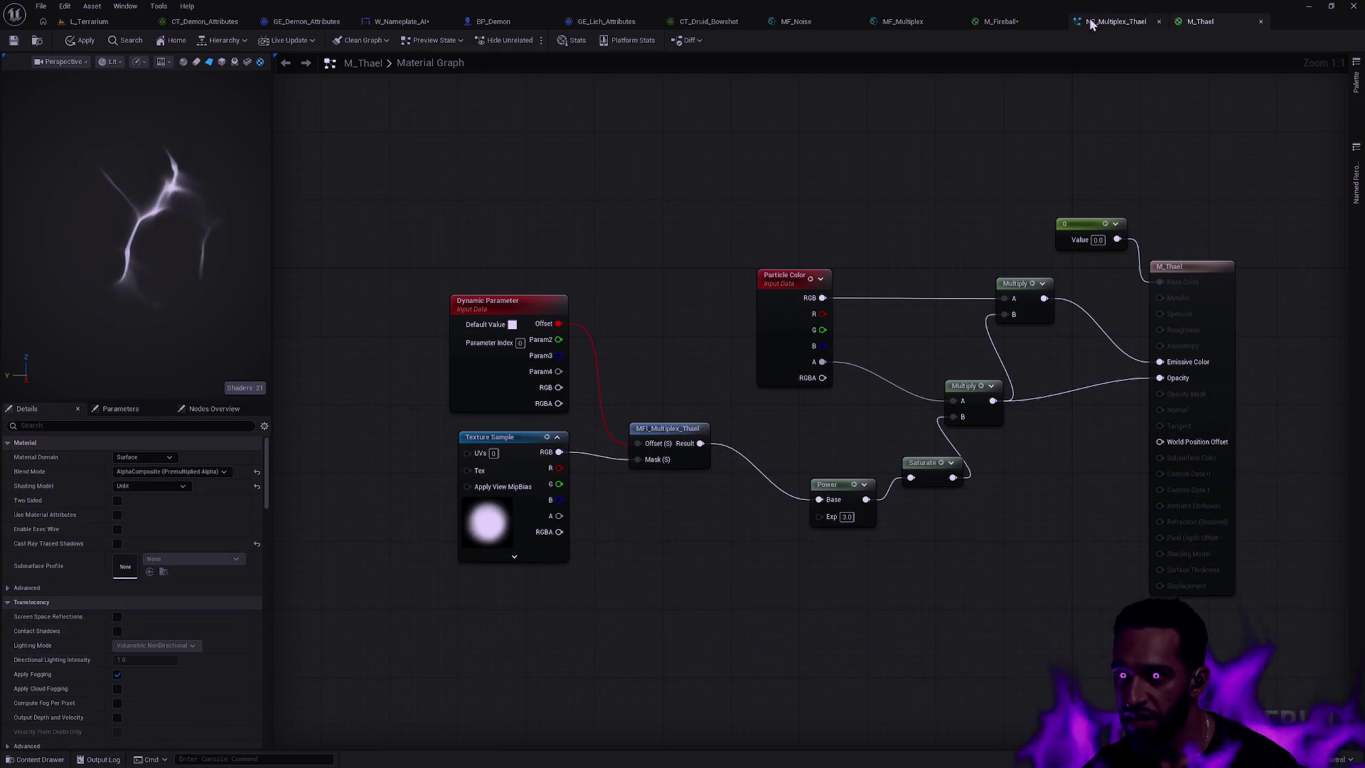
click(1109, 21)
click(1198, 22)
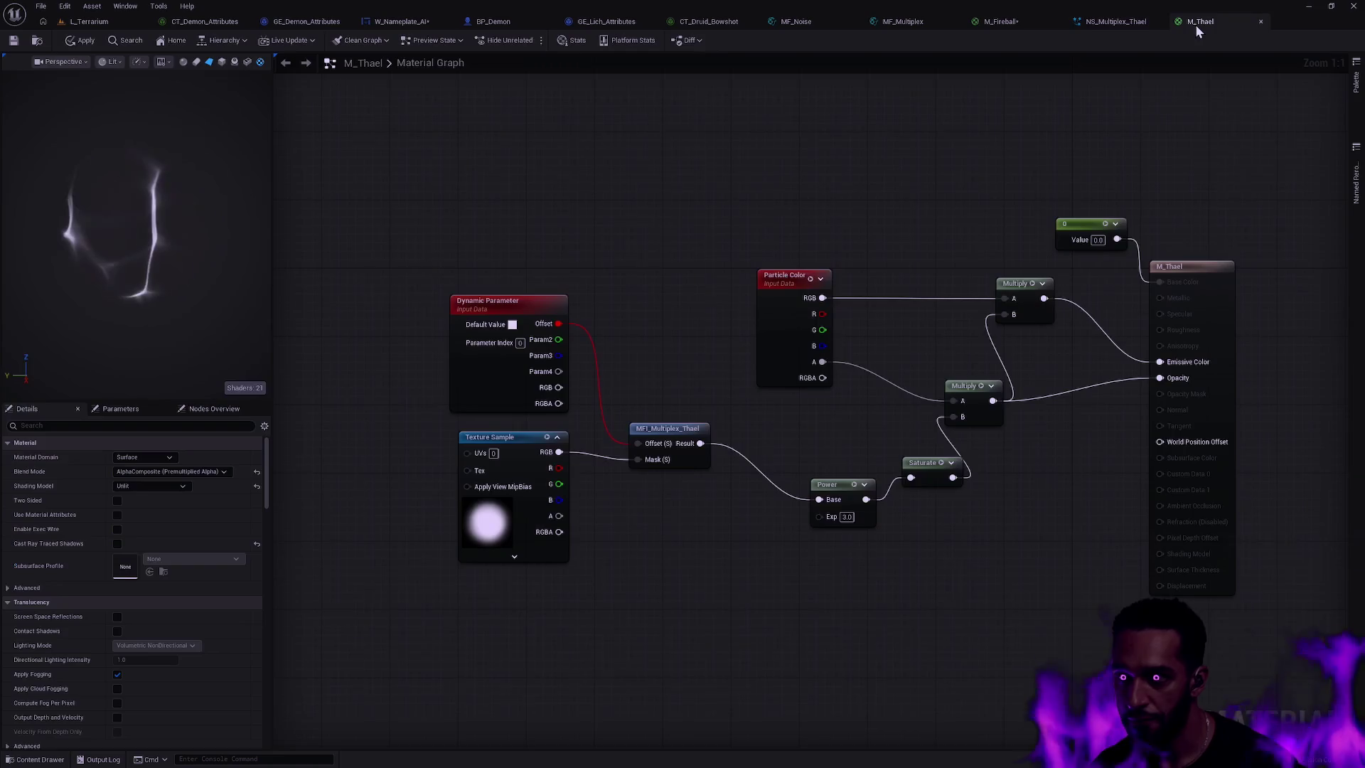
click(1122, 23)
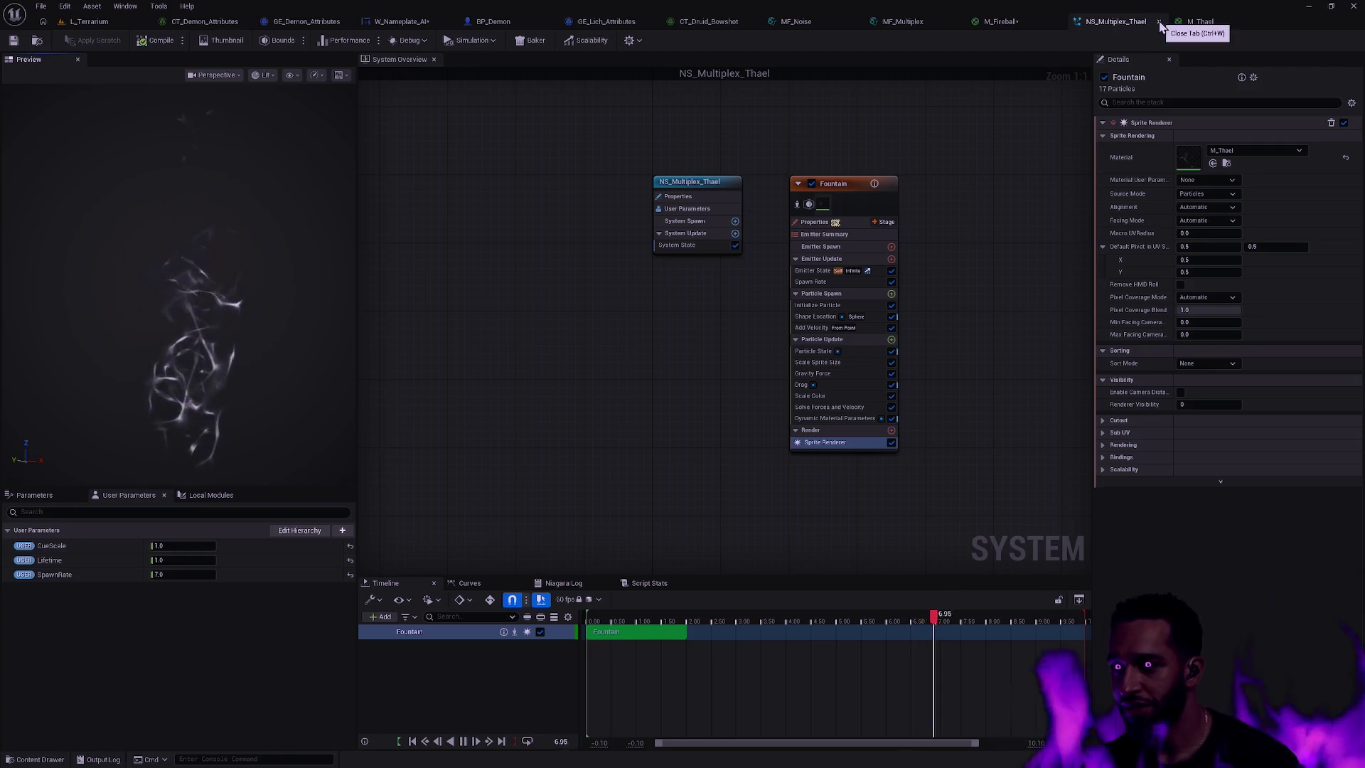
- Return to the M_Thael tab and list the Thael folder's three assets
click(1202, 22)
key(ctrl+space)
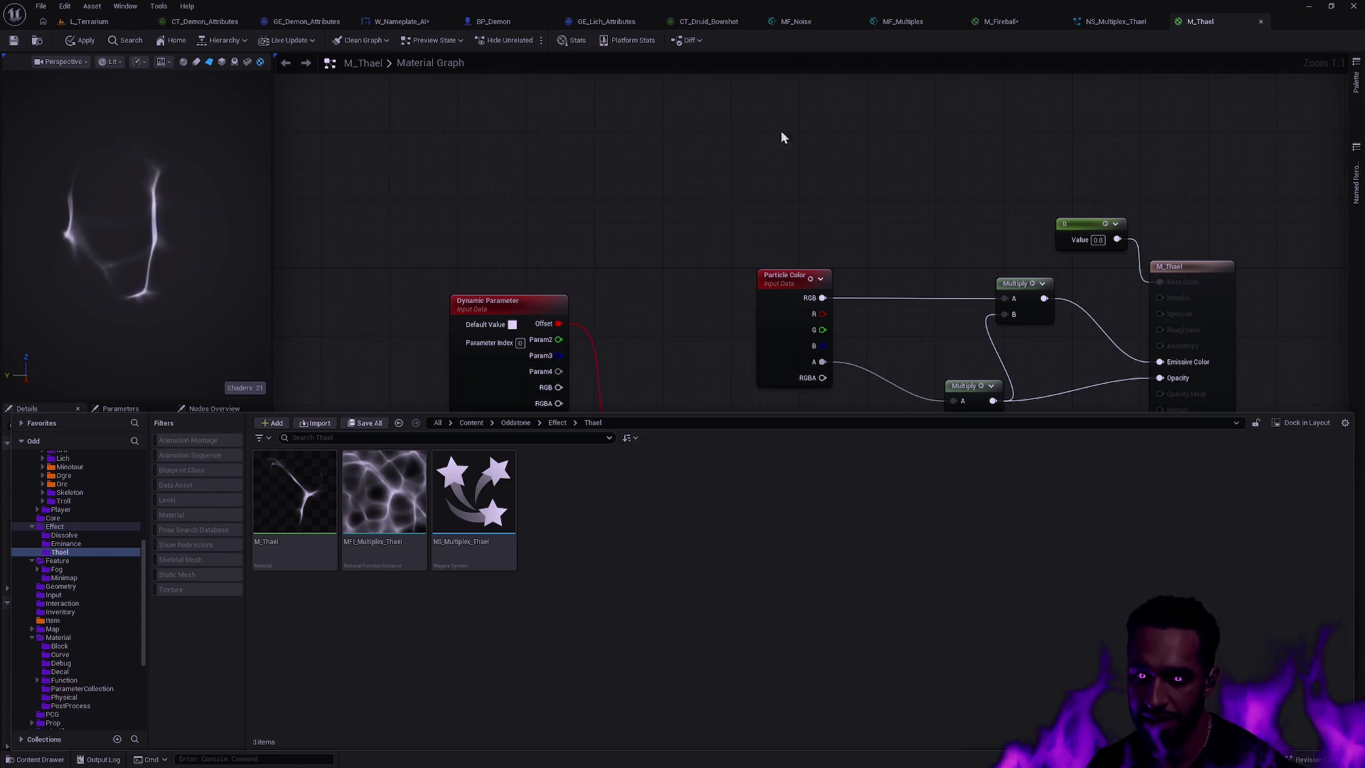
- Click in the M_Thael graph to dismiss the Thael asset drawer
click(754, 177)
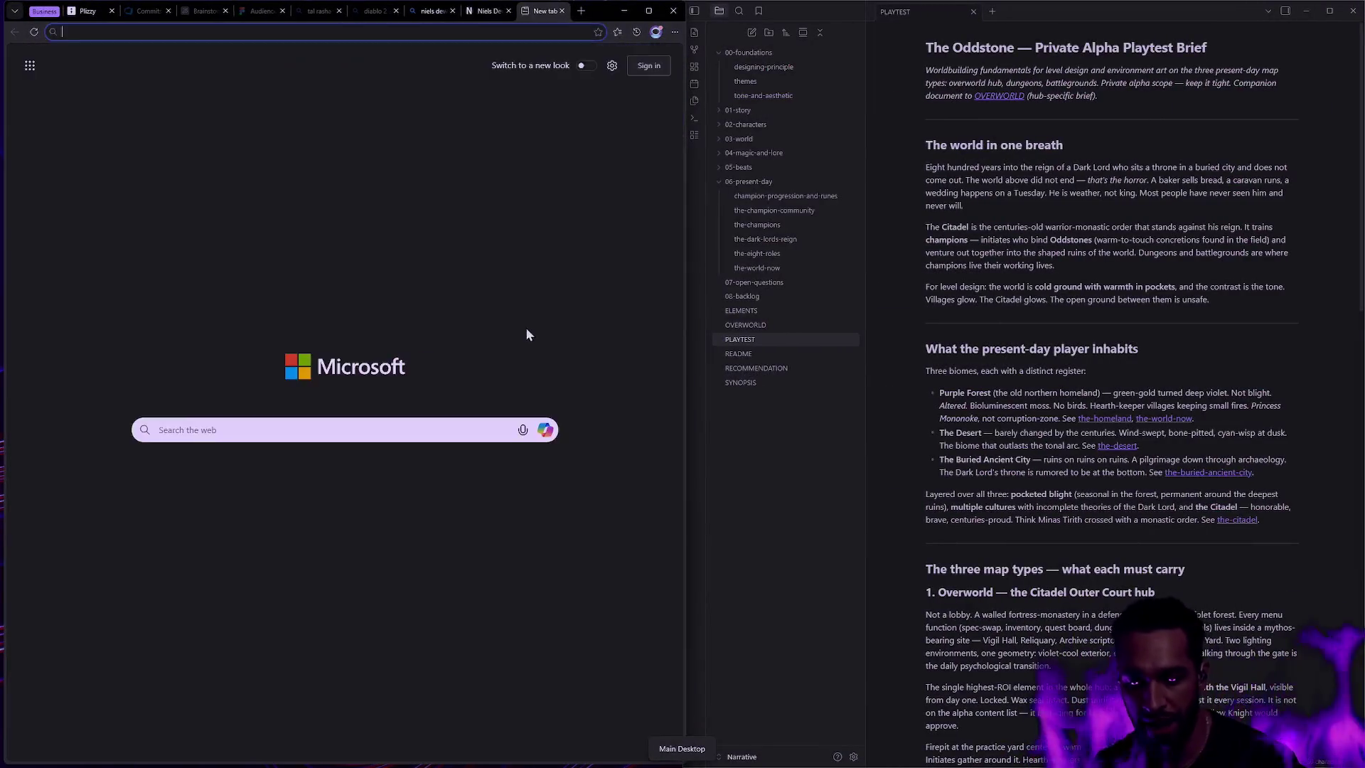
- Search Bing images for 'perlin noise'
text(perlin)
key(Return)
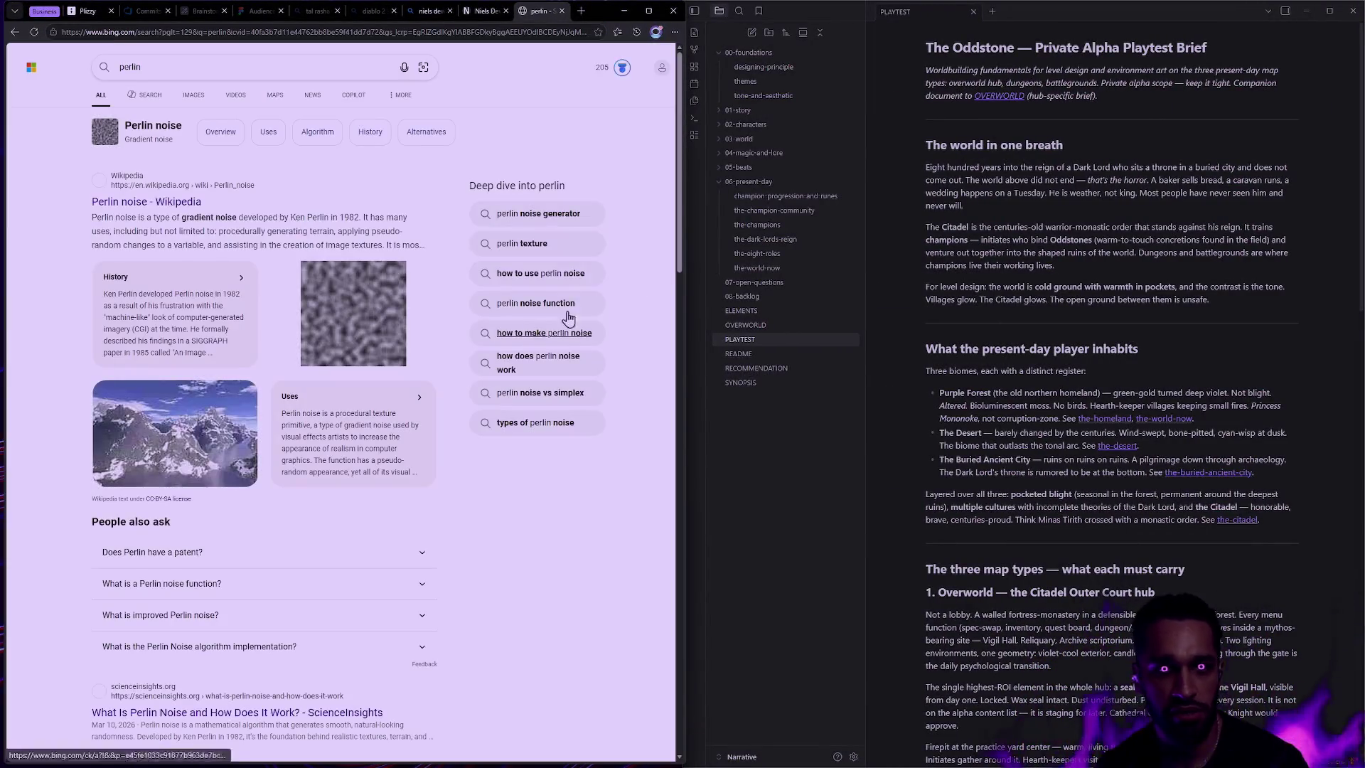
click(191, 97)
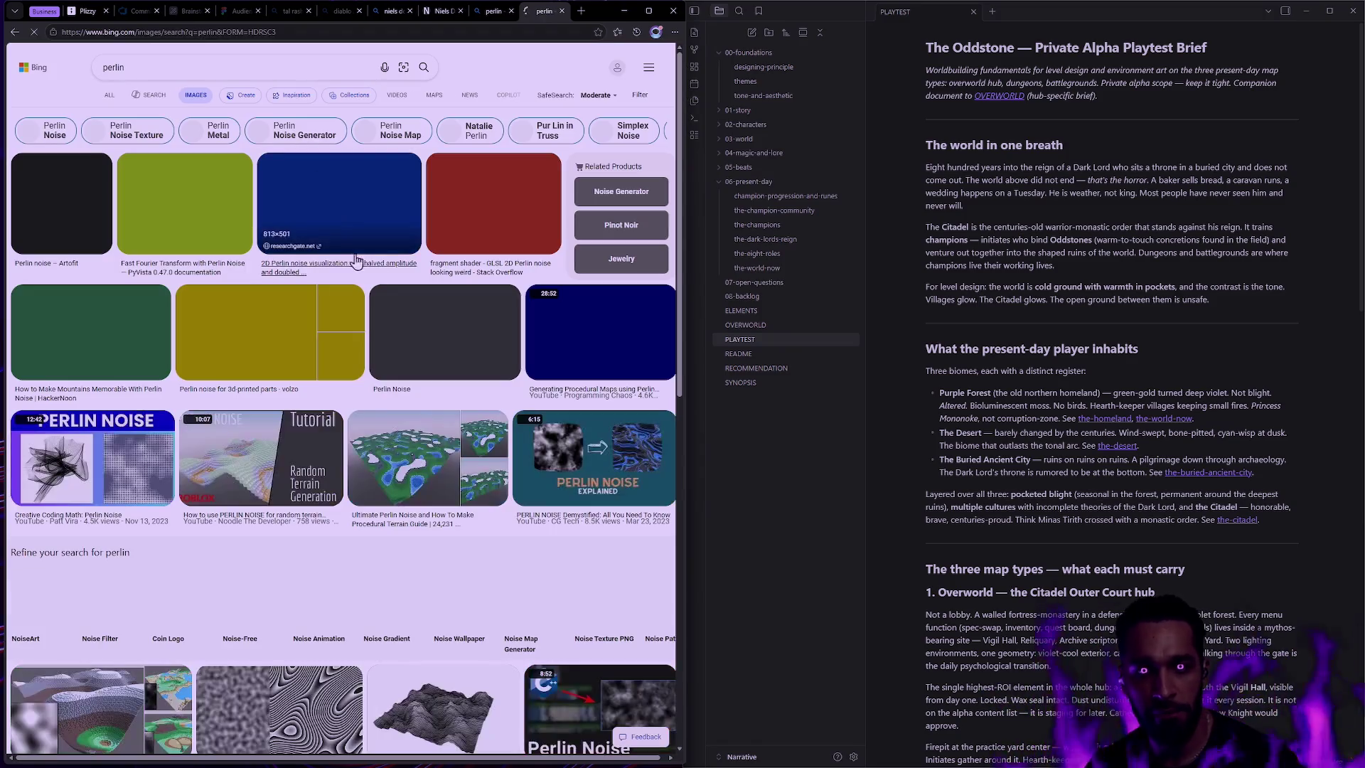
click(205, 67)
text(nois)
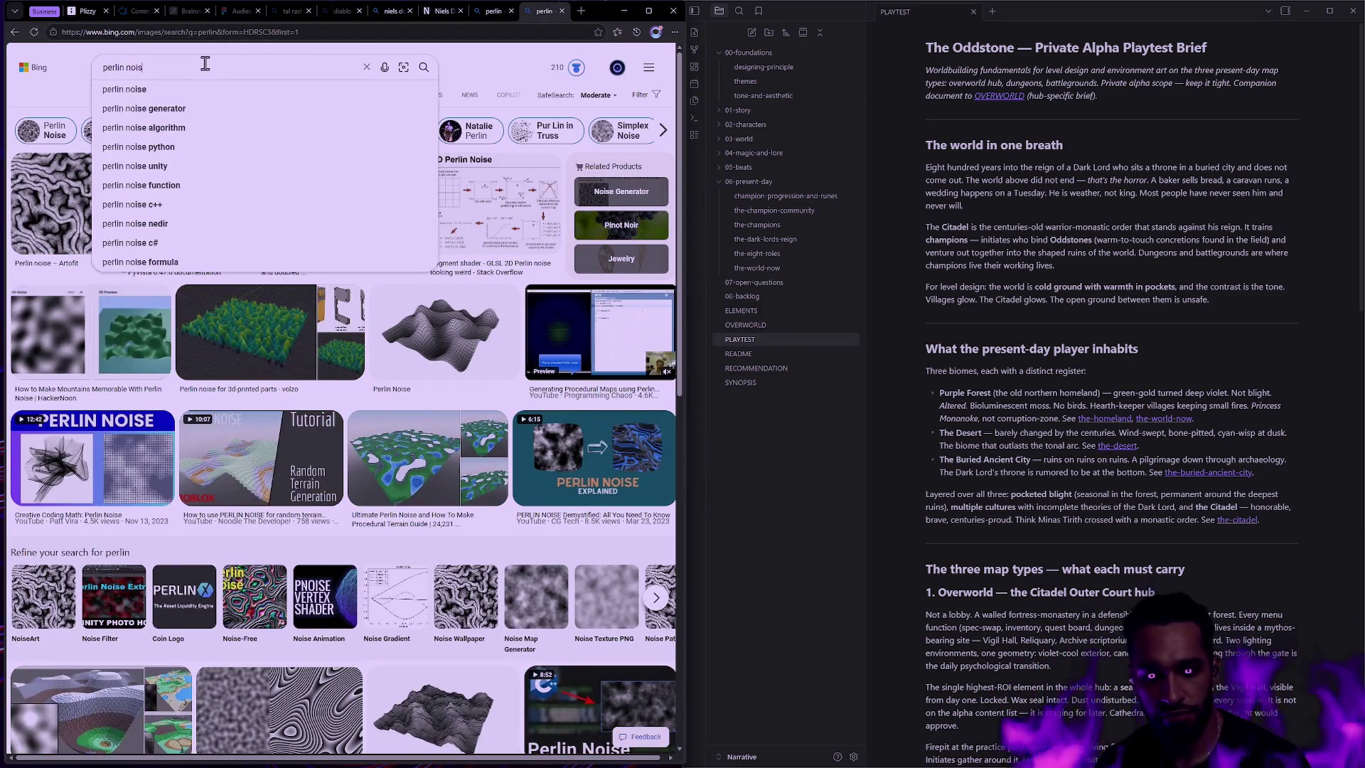
text(e)
key(Return)
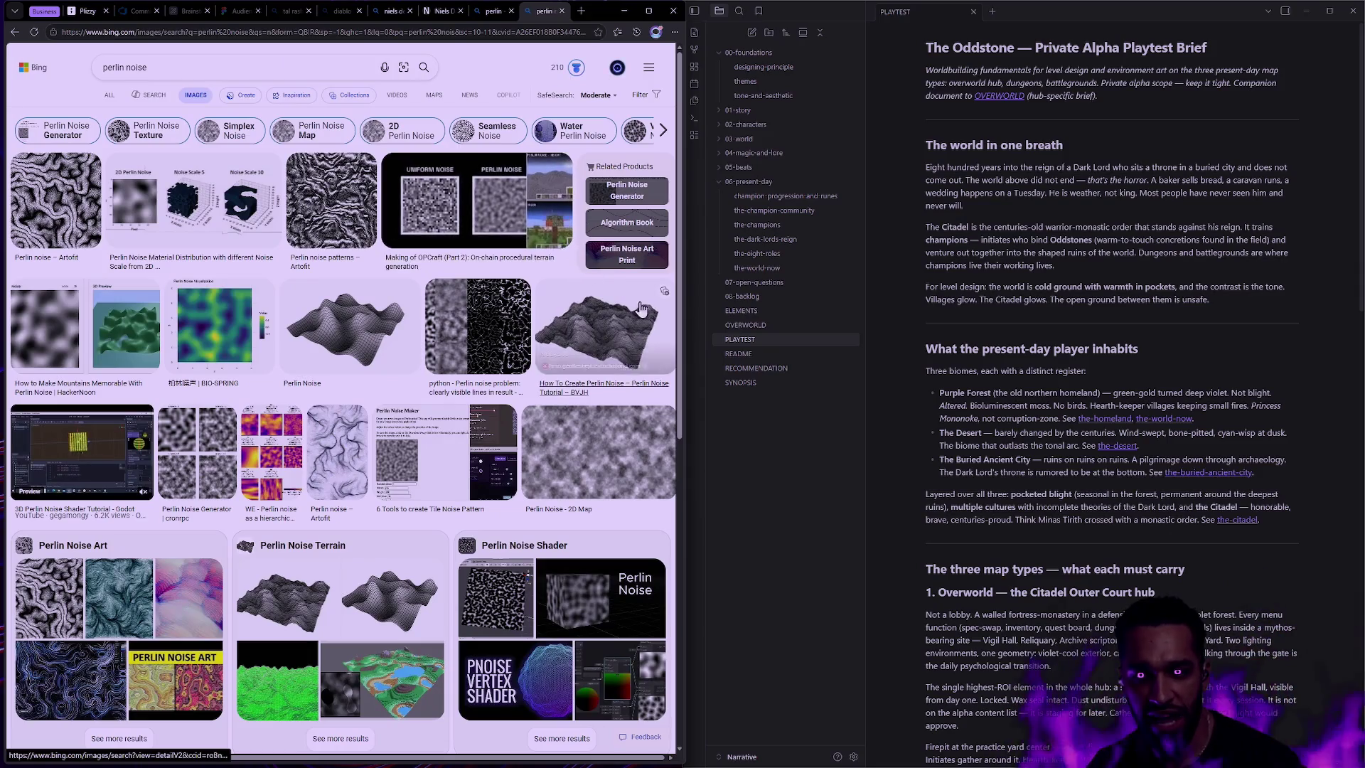
- Open the Perlin Noise - 2D Map image and zoom the page in twice
click(596, 441)
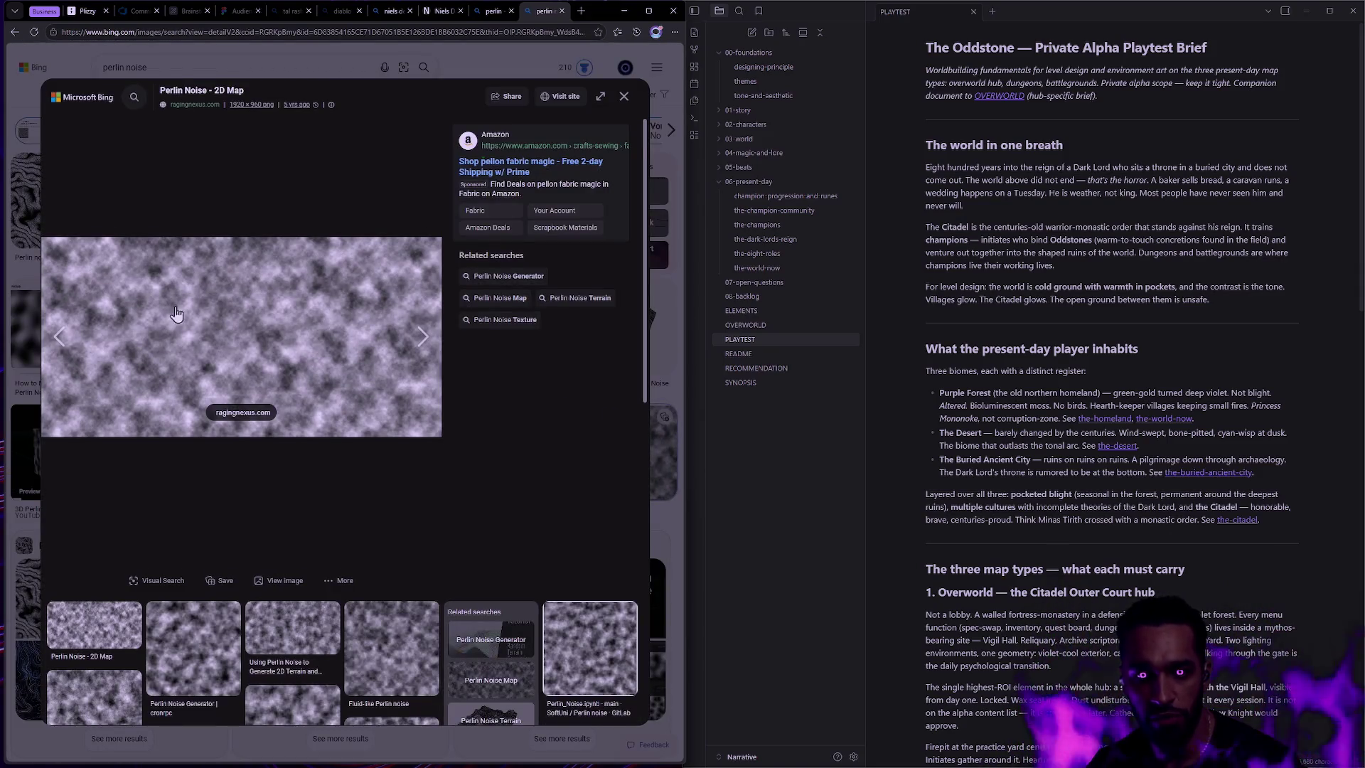
key(ctrl+plus)
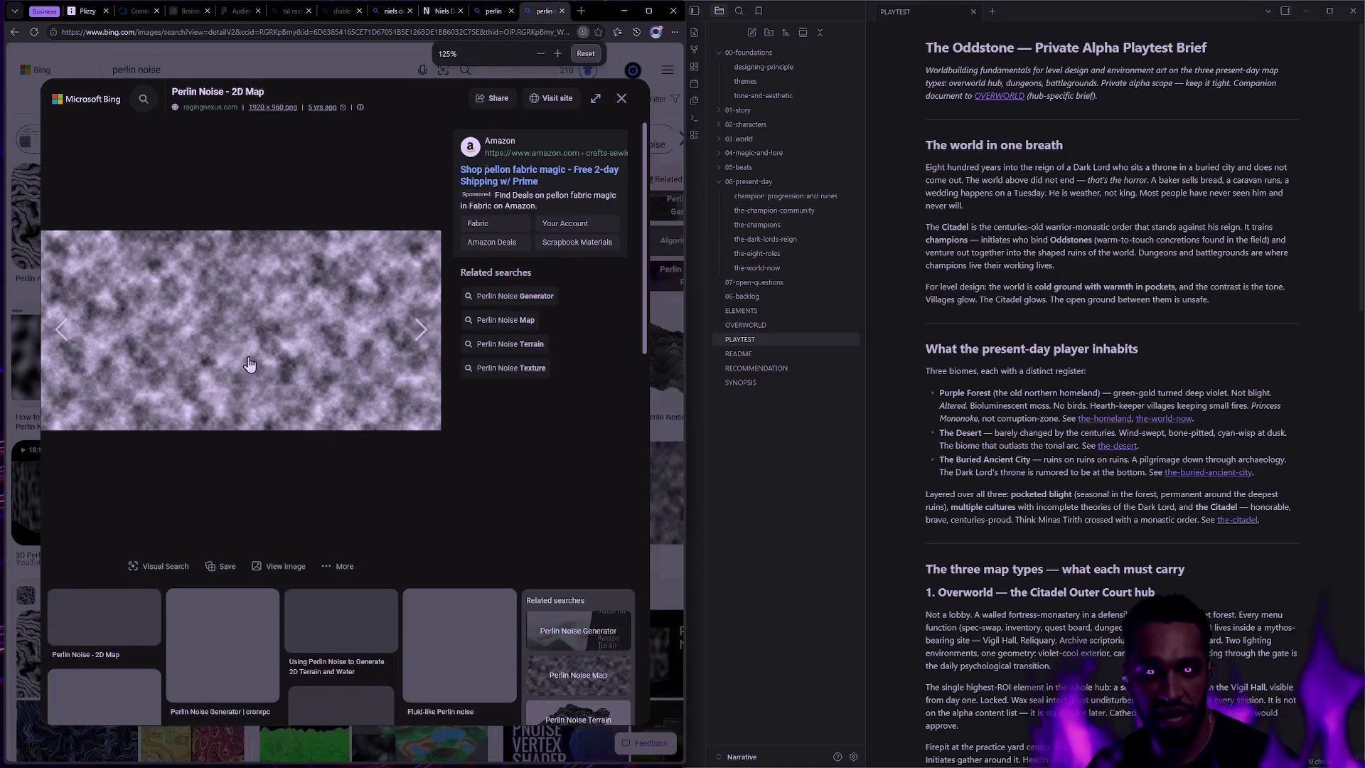
key(ctrl+plus)
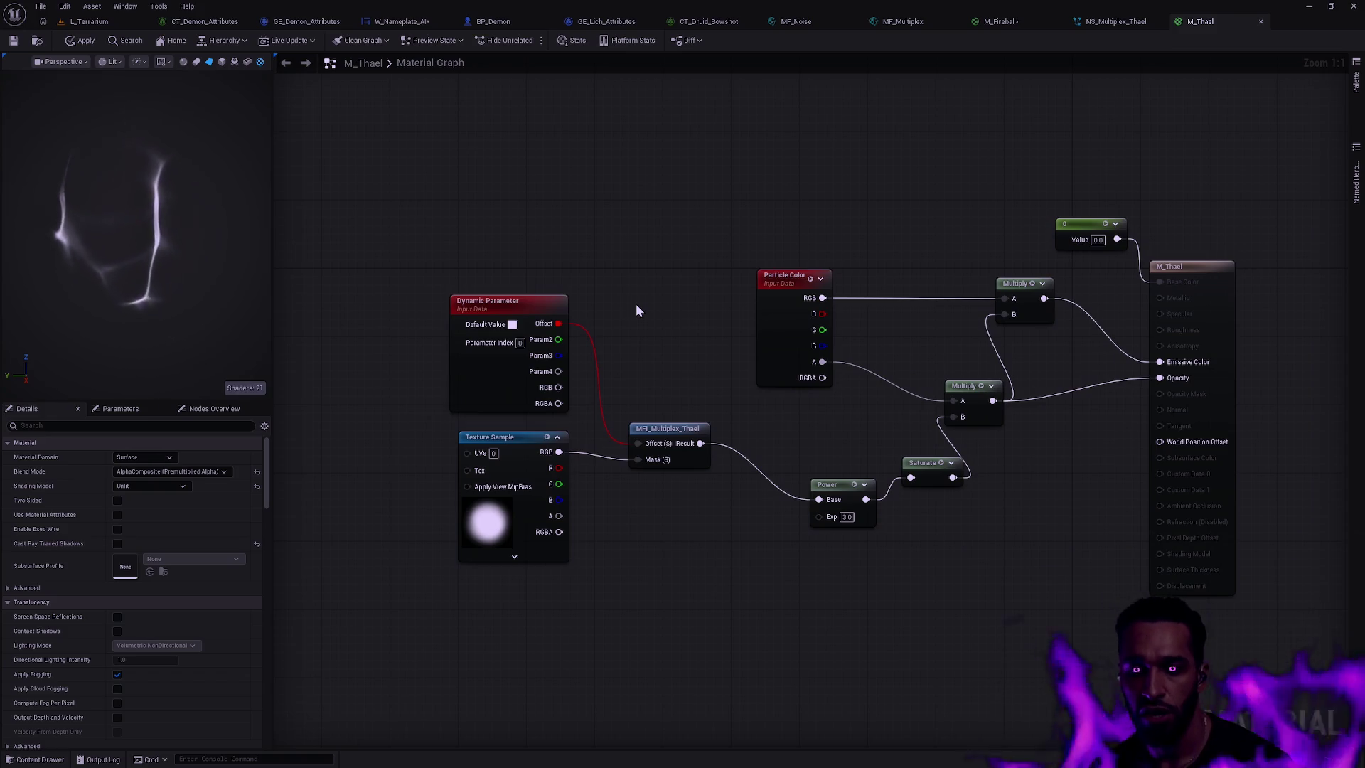
key(ctrl+space)
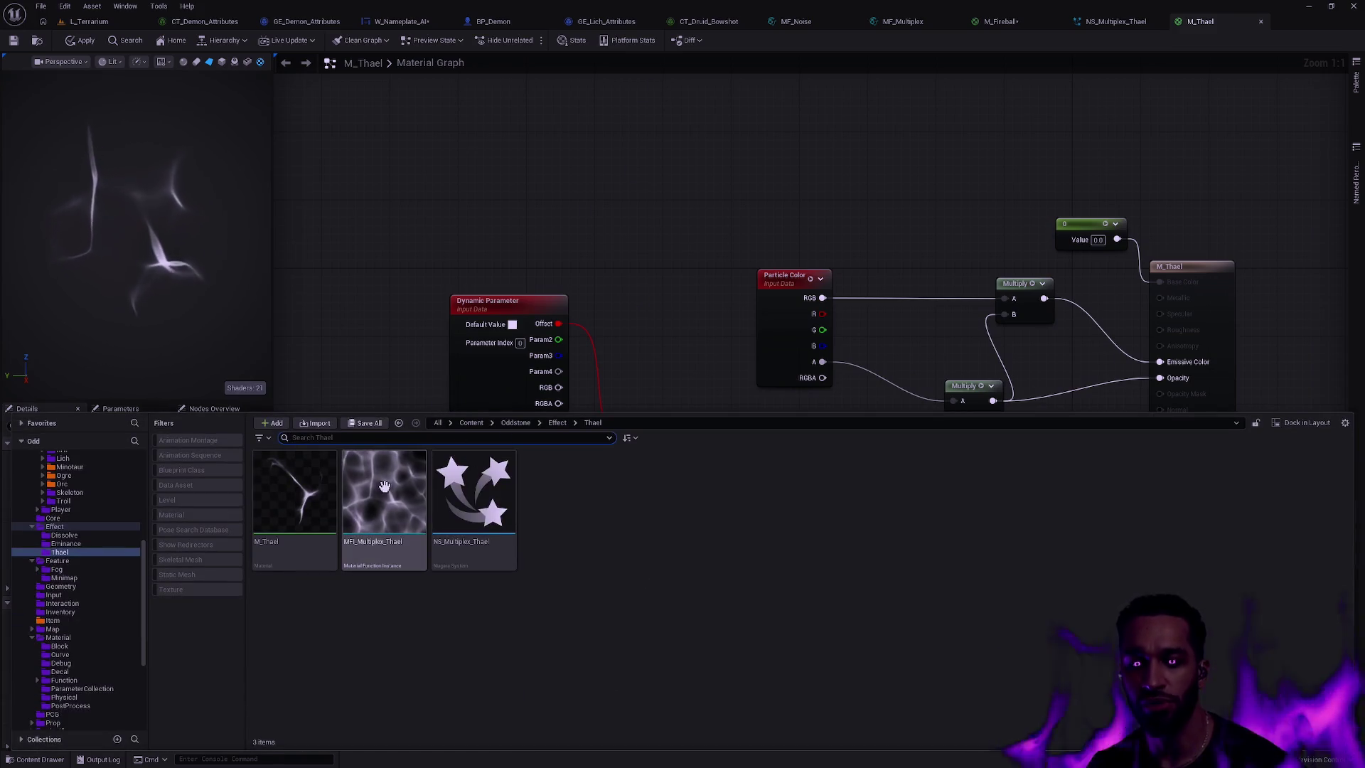
key(ctrl+p)
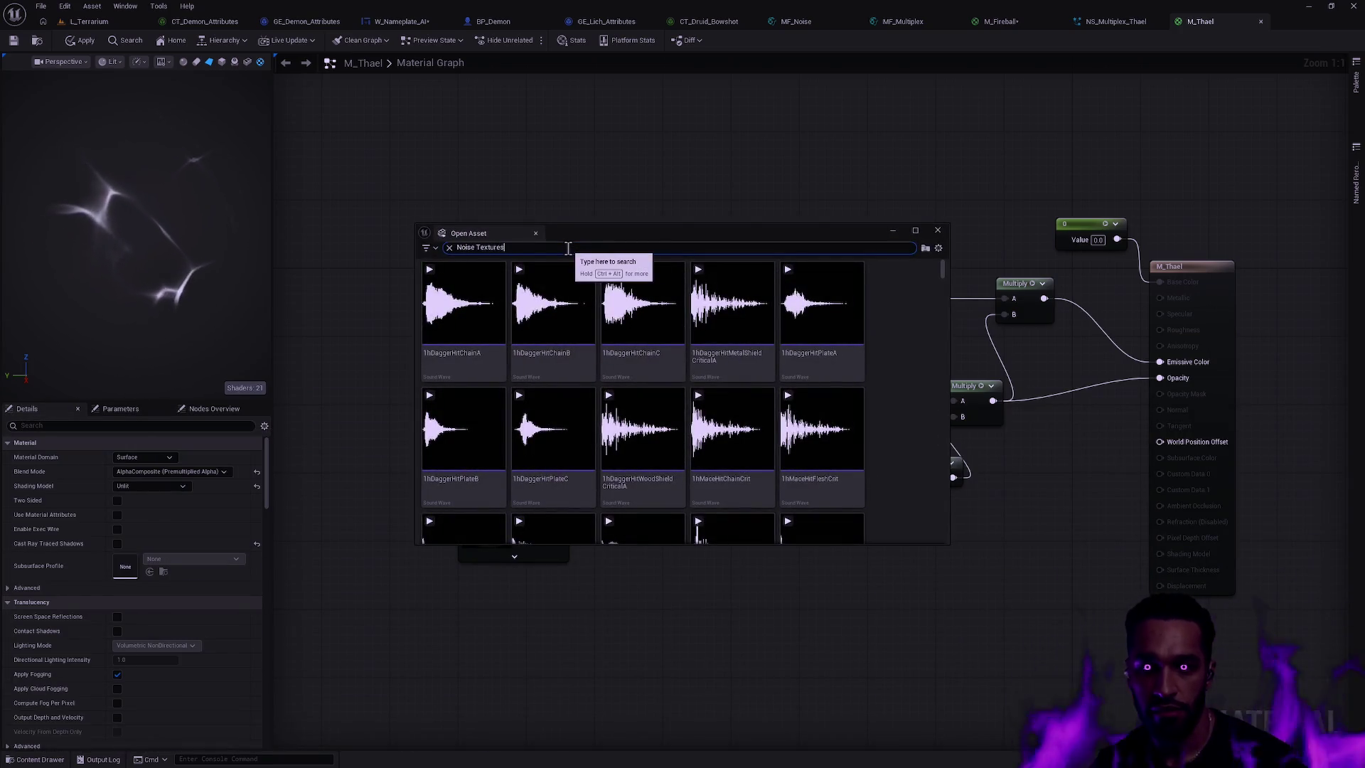
text(s)
scroll(739, 427, down, 2)
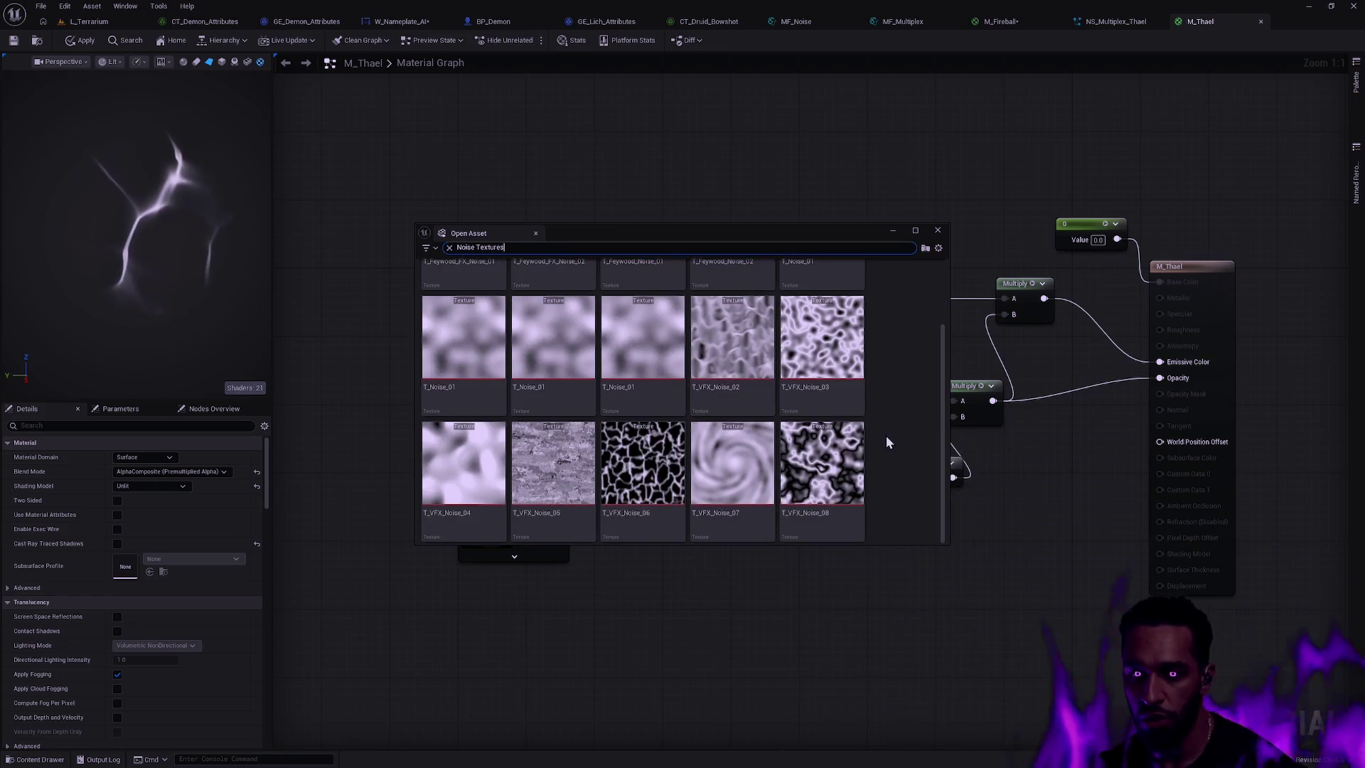
key(Escape)
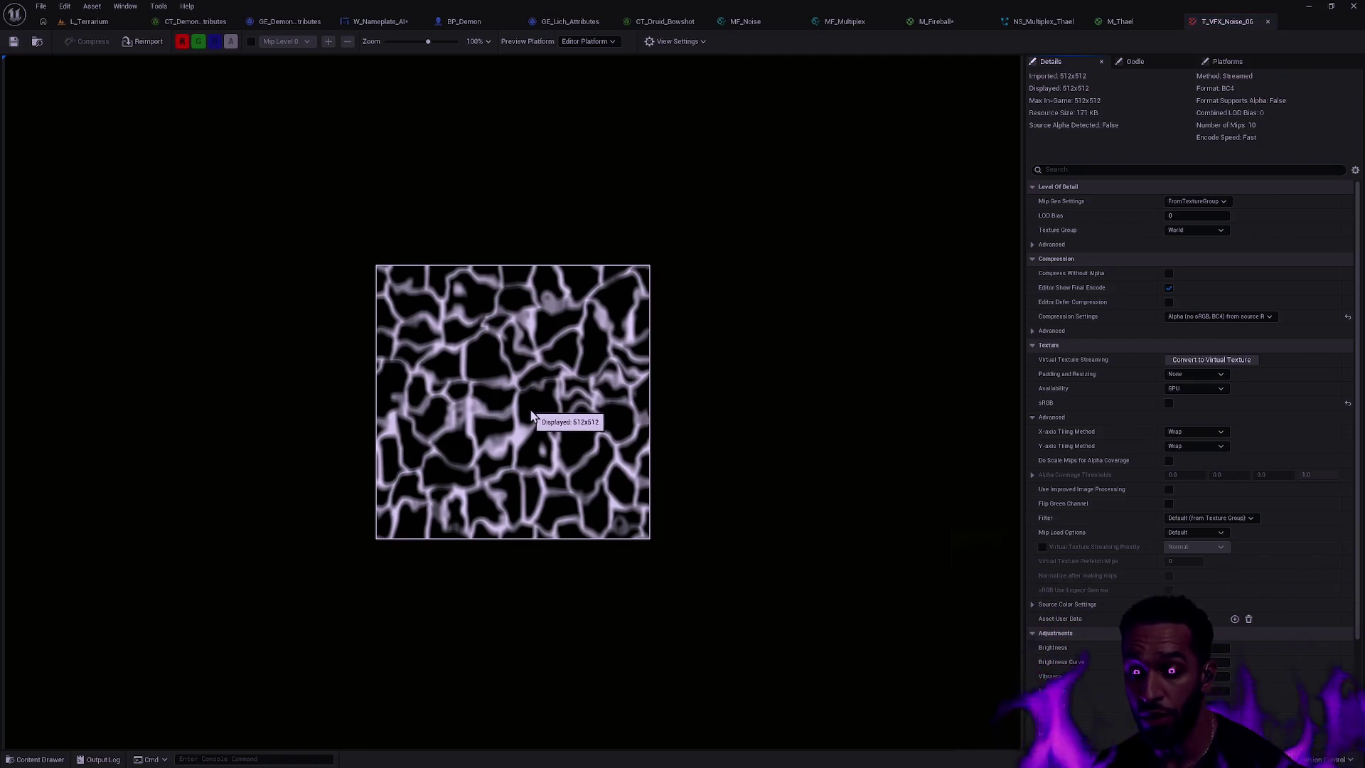
click(1268, 22)
key(ctrl+space)
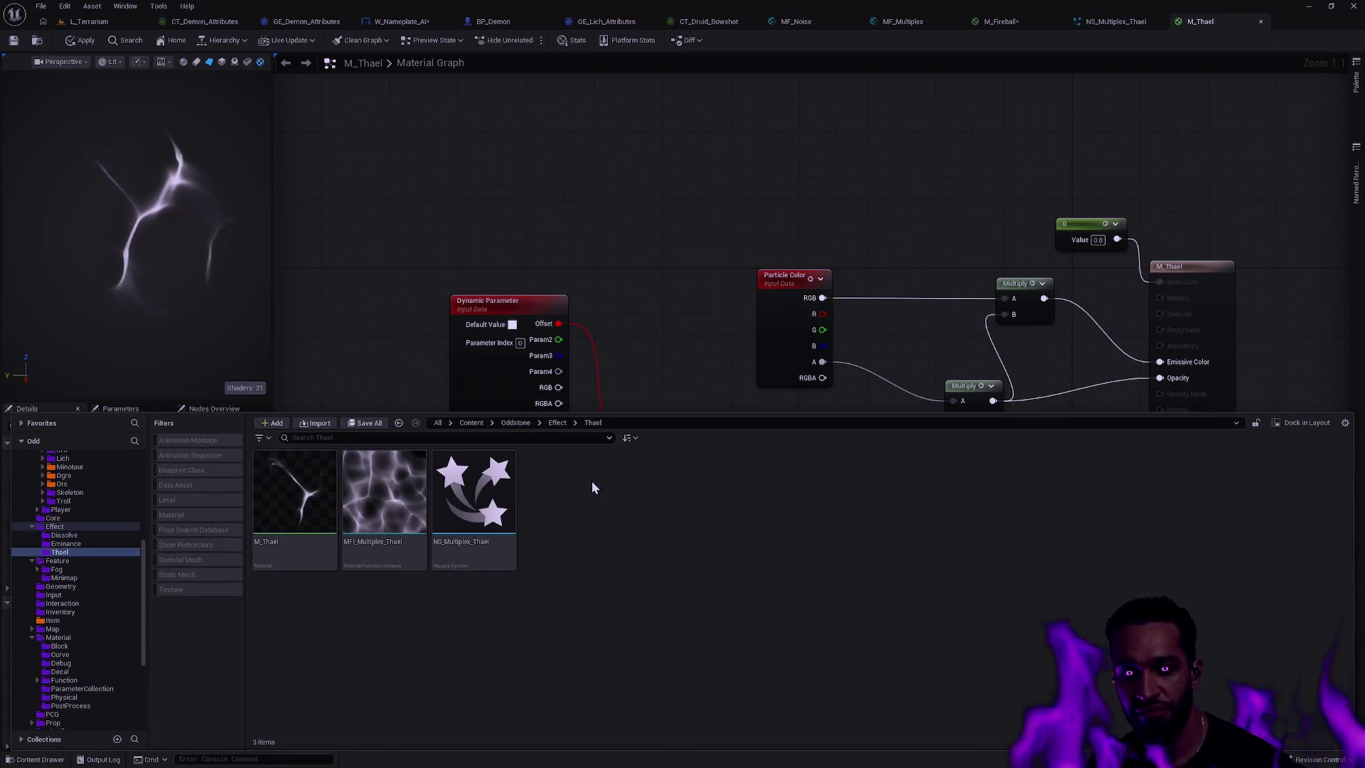
key(ctrl+space)
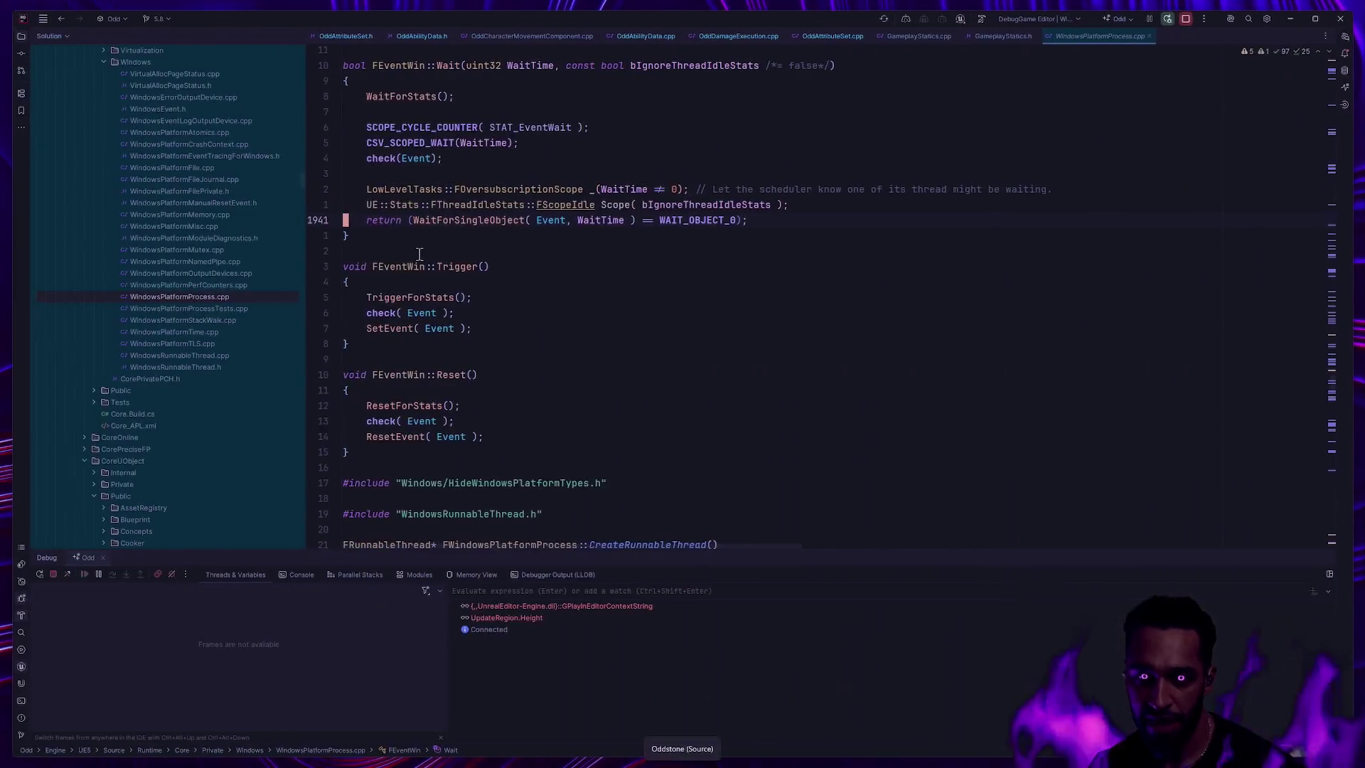
- Close the enlarged Perlin noise image and both perlin search tabs
key(ctrl+super+Left)
key(ctrl+super+Left)
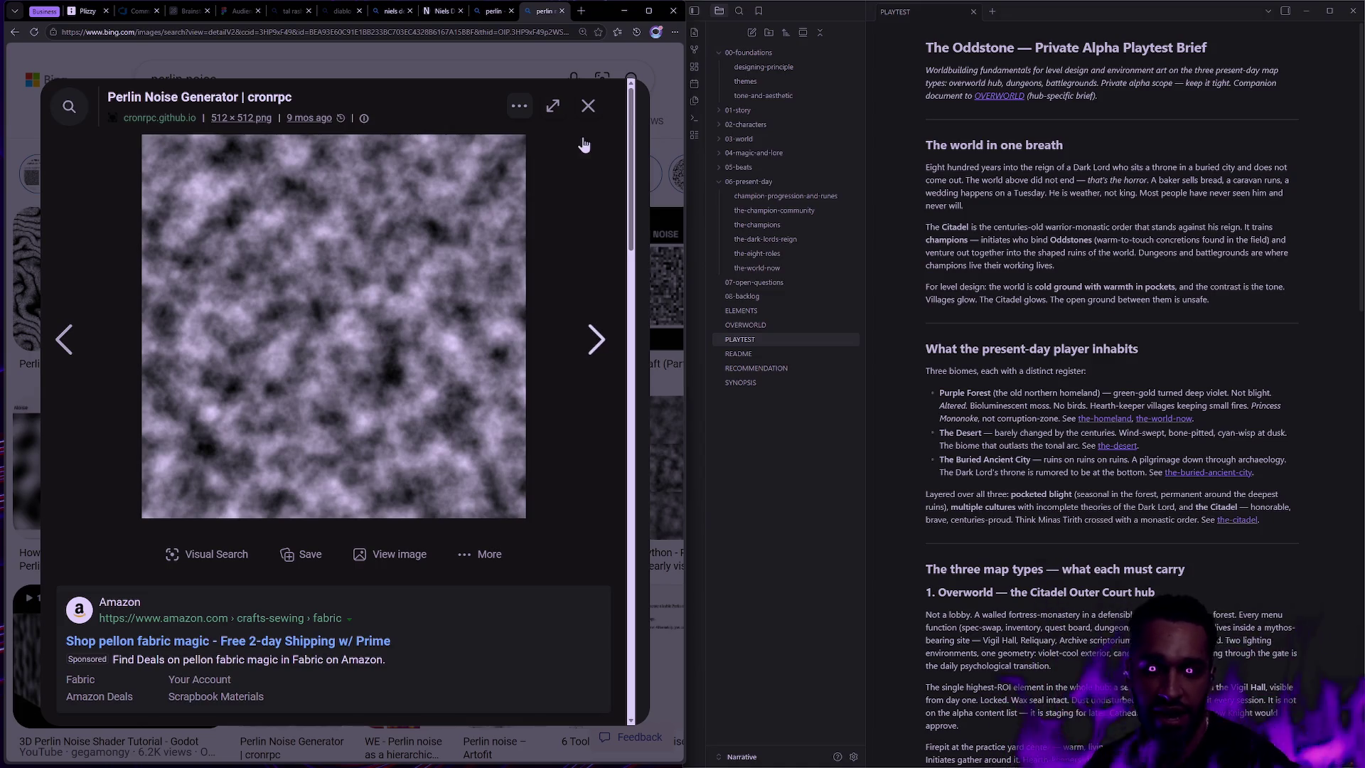
click(587, 106)
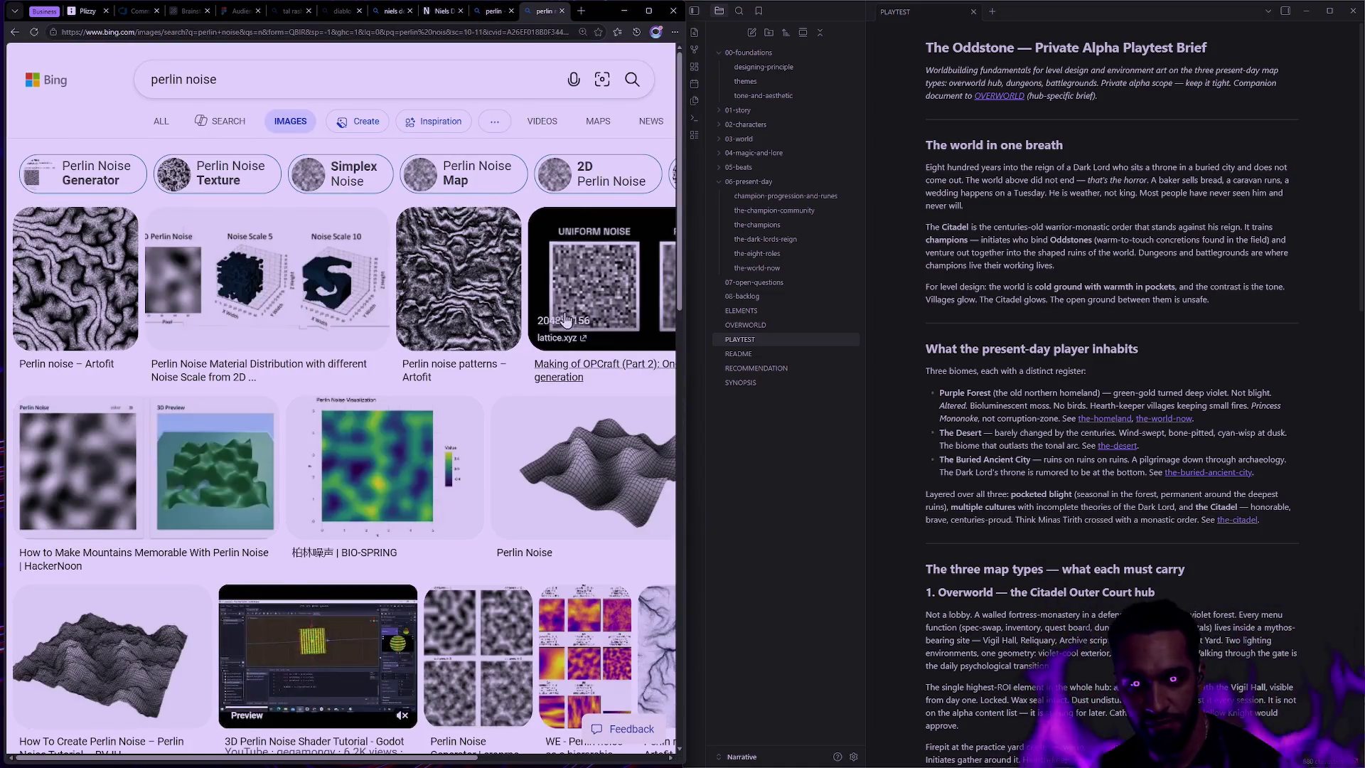
scroll(569, 213, down, 5)
scroll(655, 213, up, 2)
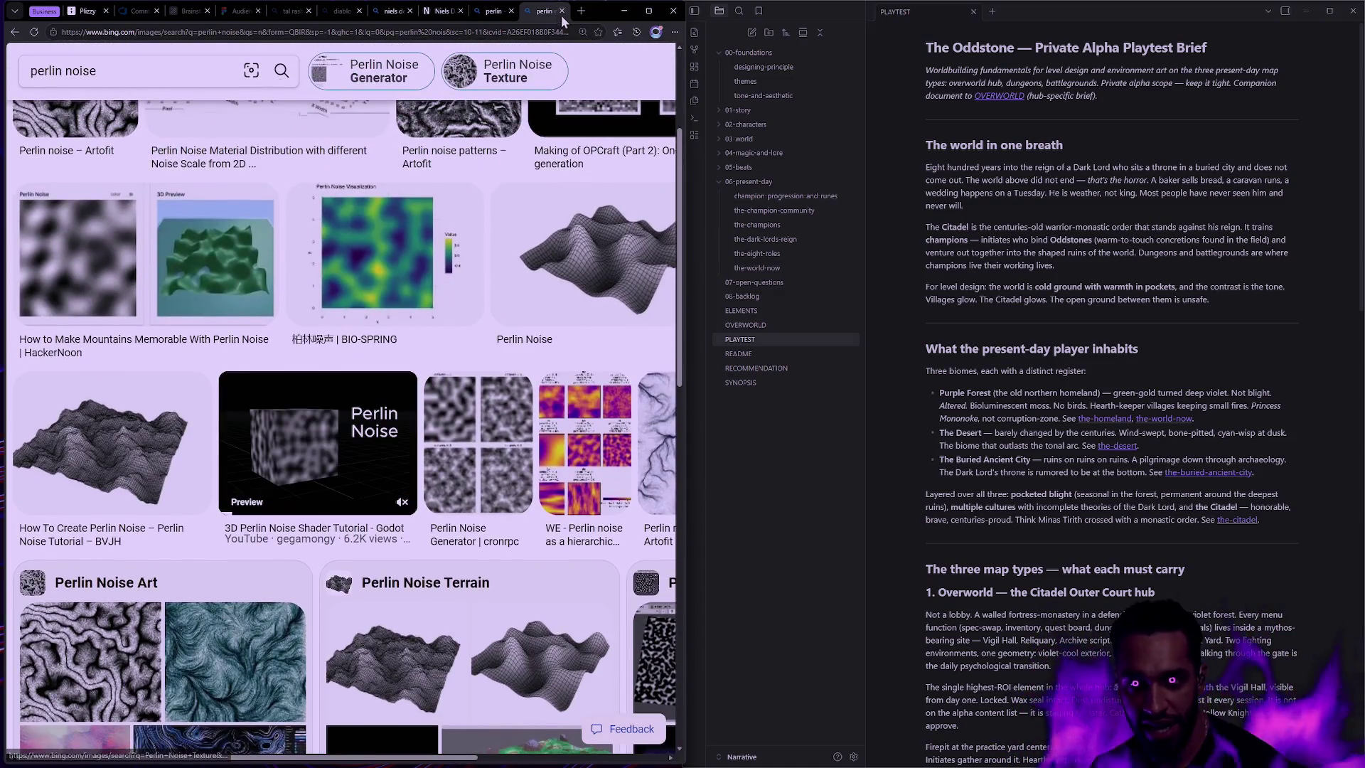
click(561, 12)
click(562, 11)
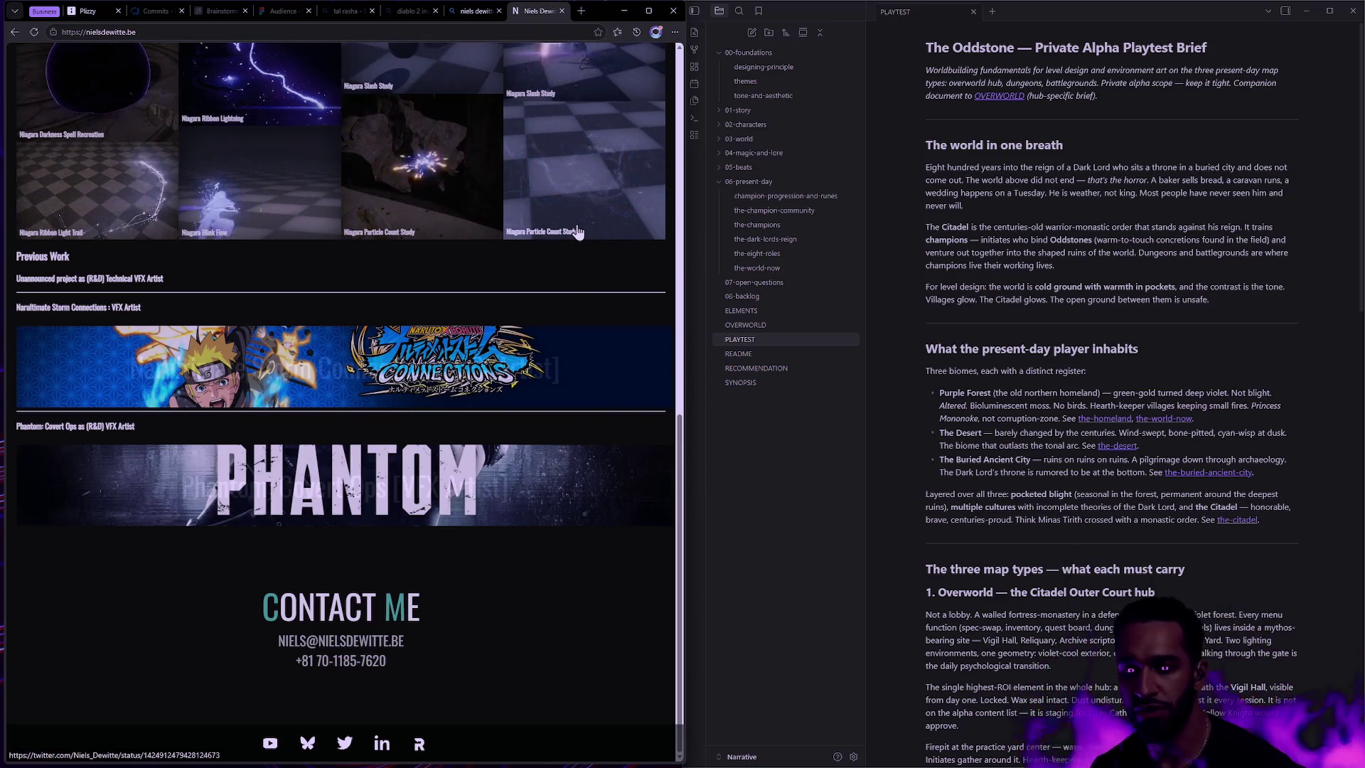
- Close the portfolio, Diablo 2 image and Tal Rasha browser tabs
key(ctrl+super+Right)
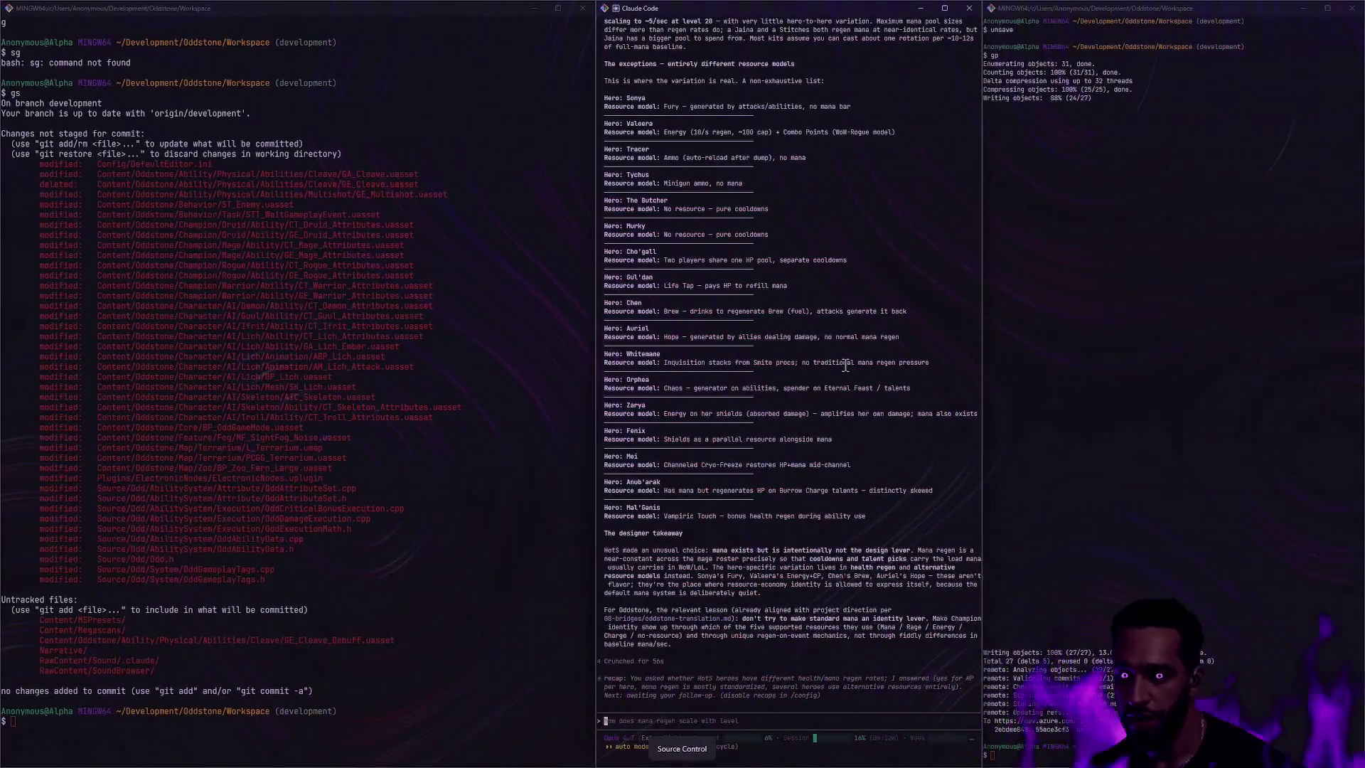
key(ctrl+super+Left)
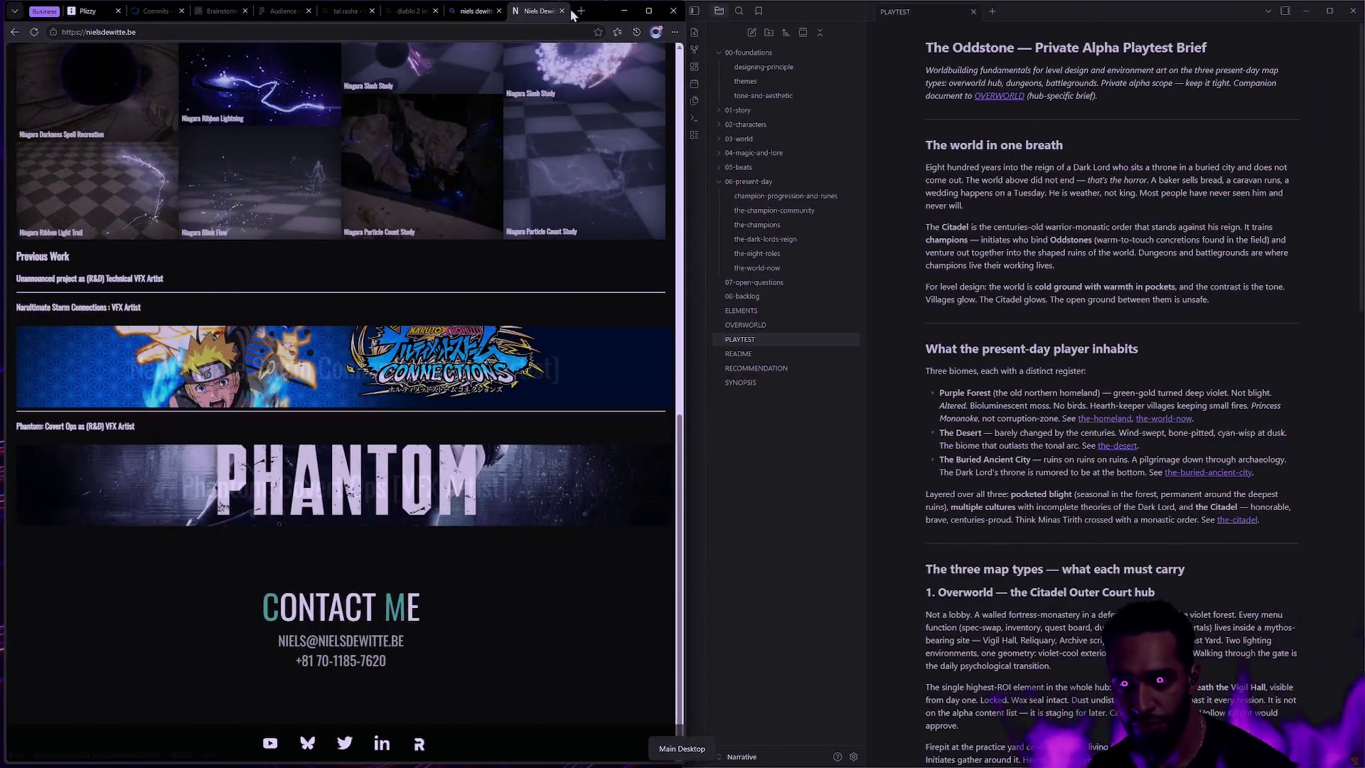
click(561, 11)
click(561, 12)
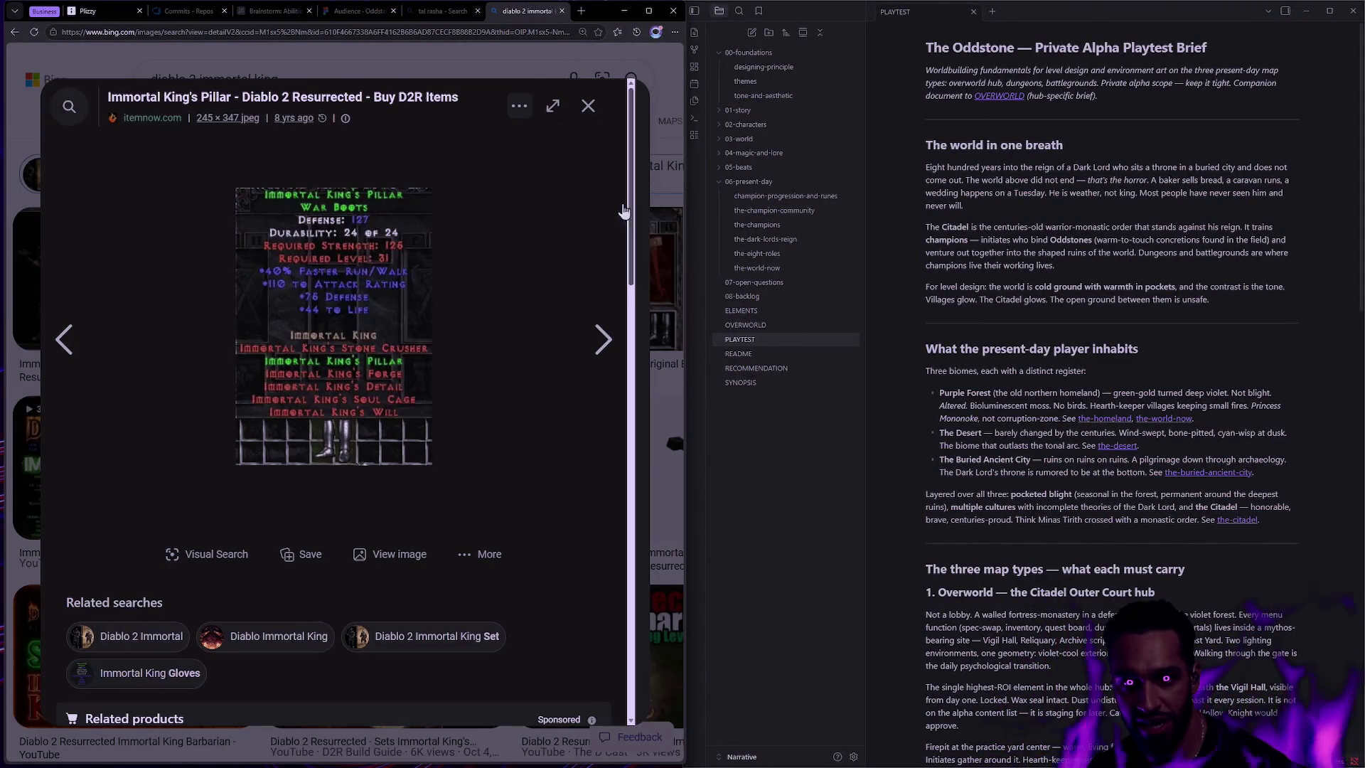
click(562, 12)
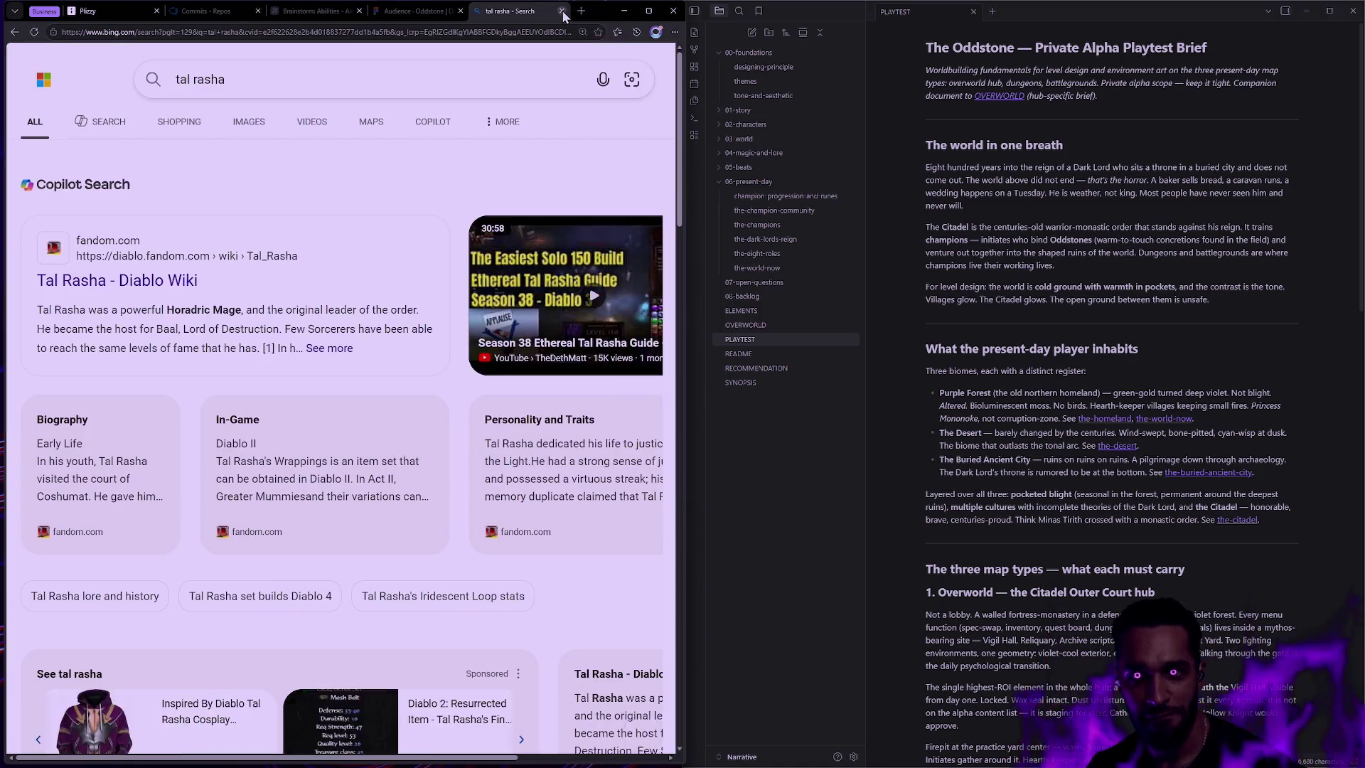
click(563, 11)
- Hide Rider's debugger output panel and return to the Unreal editor's M_Thael graph
key(ctrl+super+Right)
key(ctrl+super+Right)
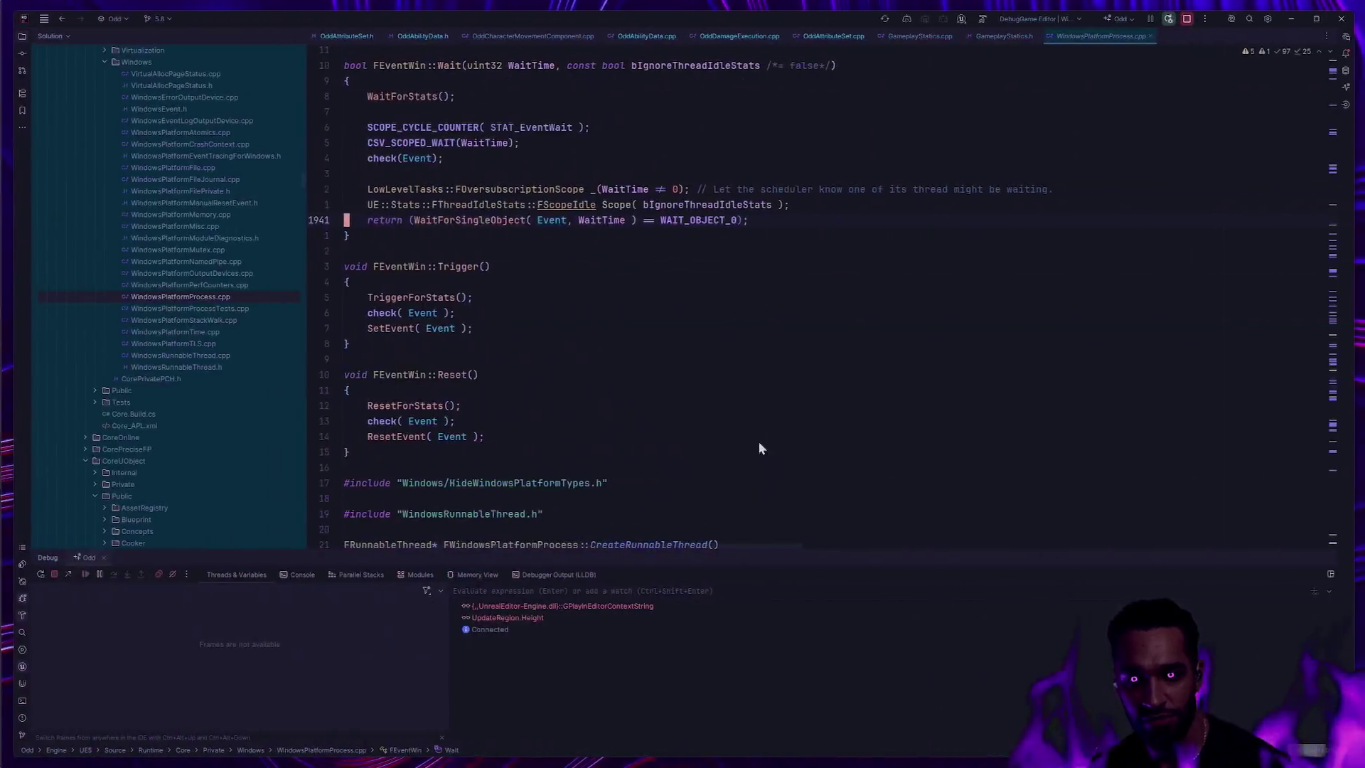
click(1323, 559)
key(ctrl+super+Right)
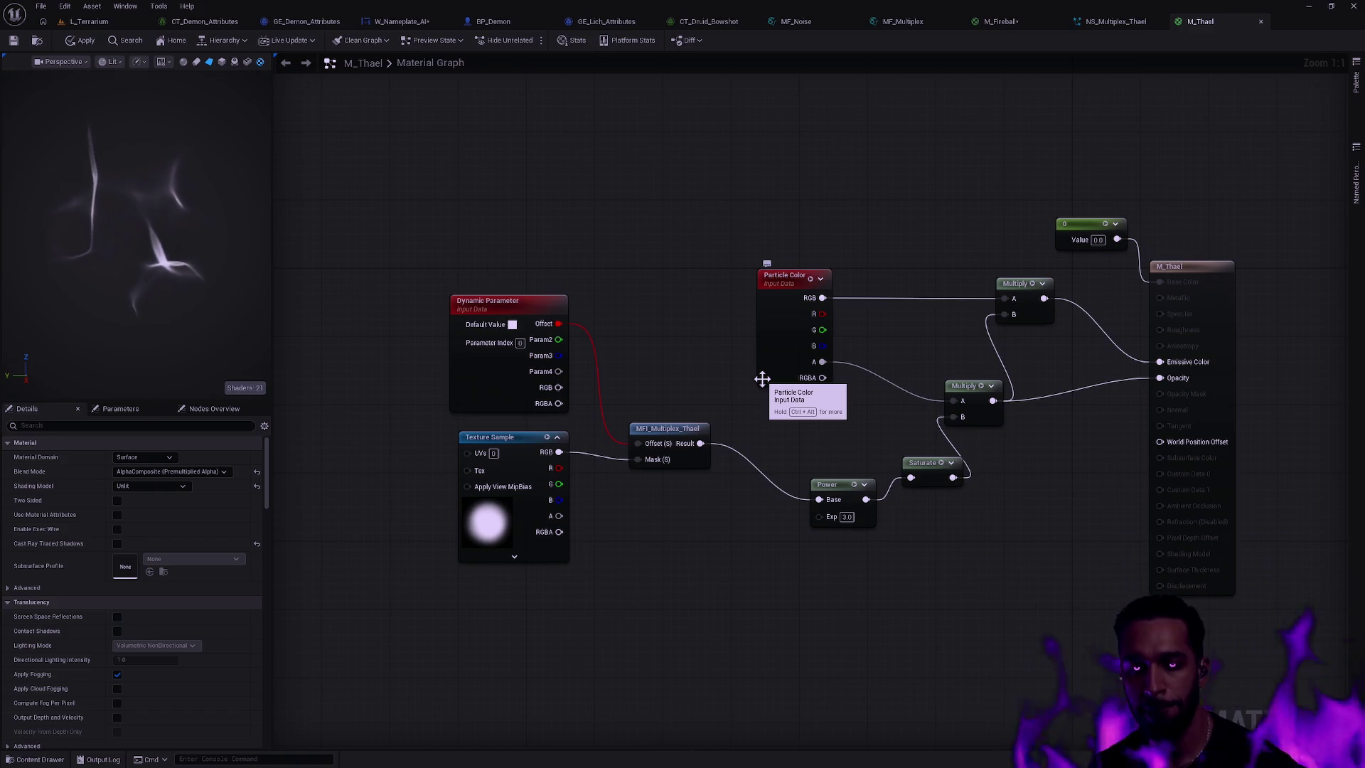
- Switch to the NS_Multiplex_Thael system to see its Fountain emitter using M_Thael sprites
click(1125, 18)
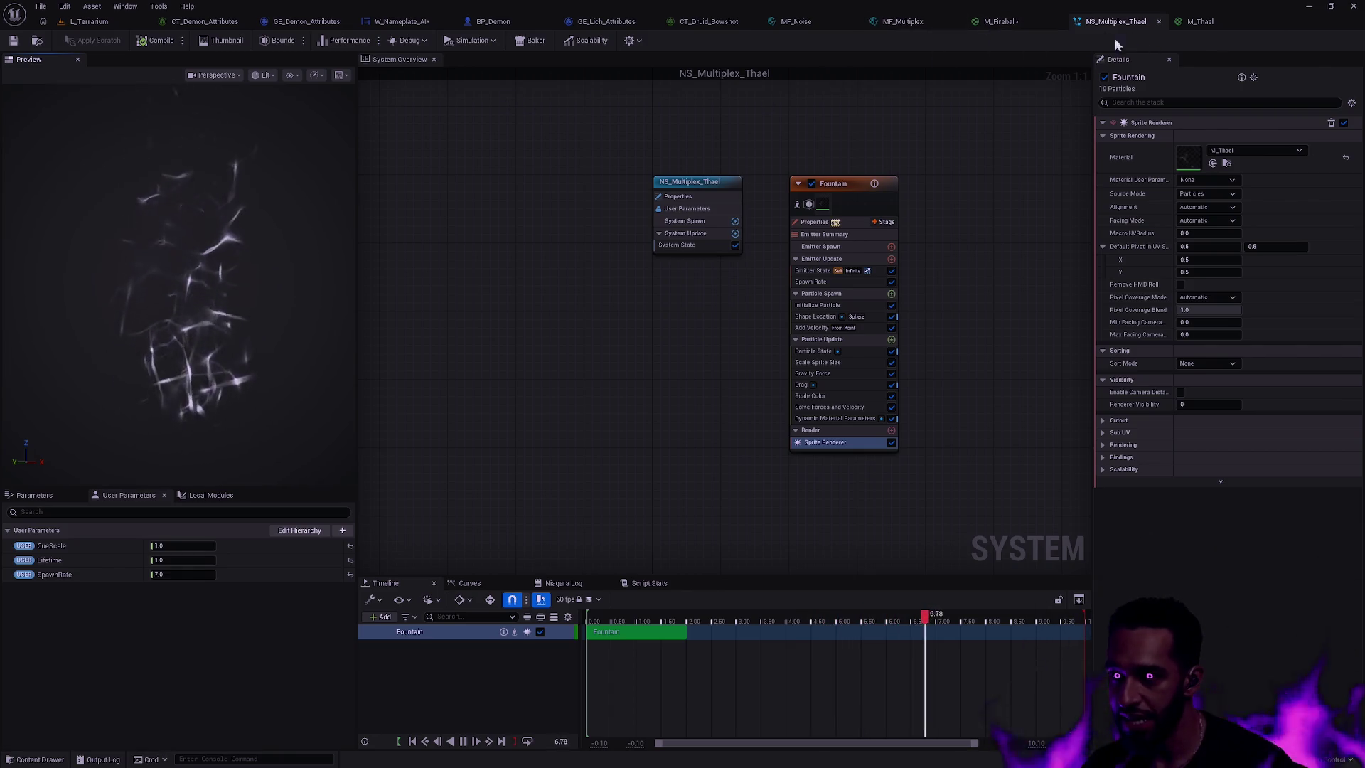
- Close NS_Multiplex_Thael and M_Thael, discarding the M_Thael changes
click(1158, 22)
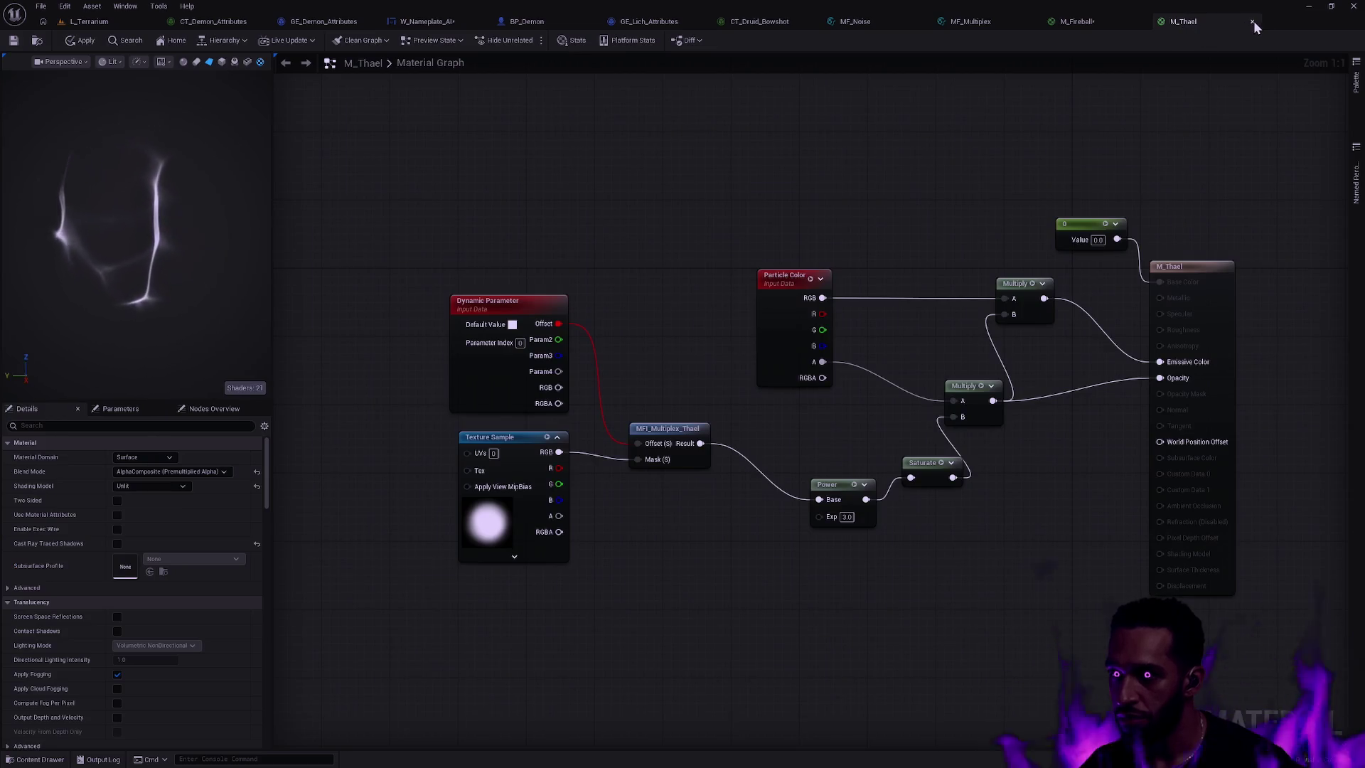
click(36, 41)
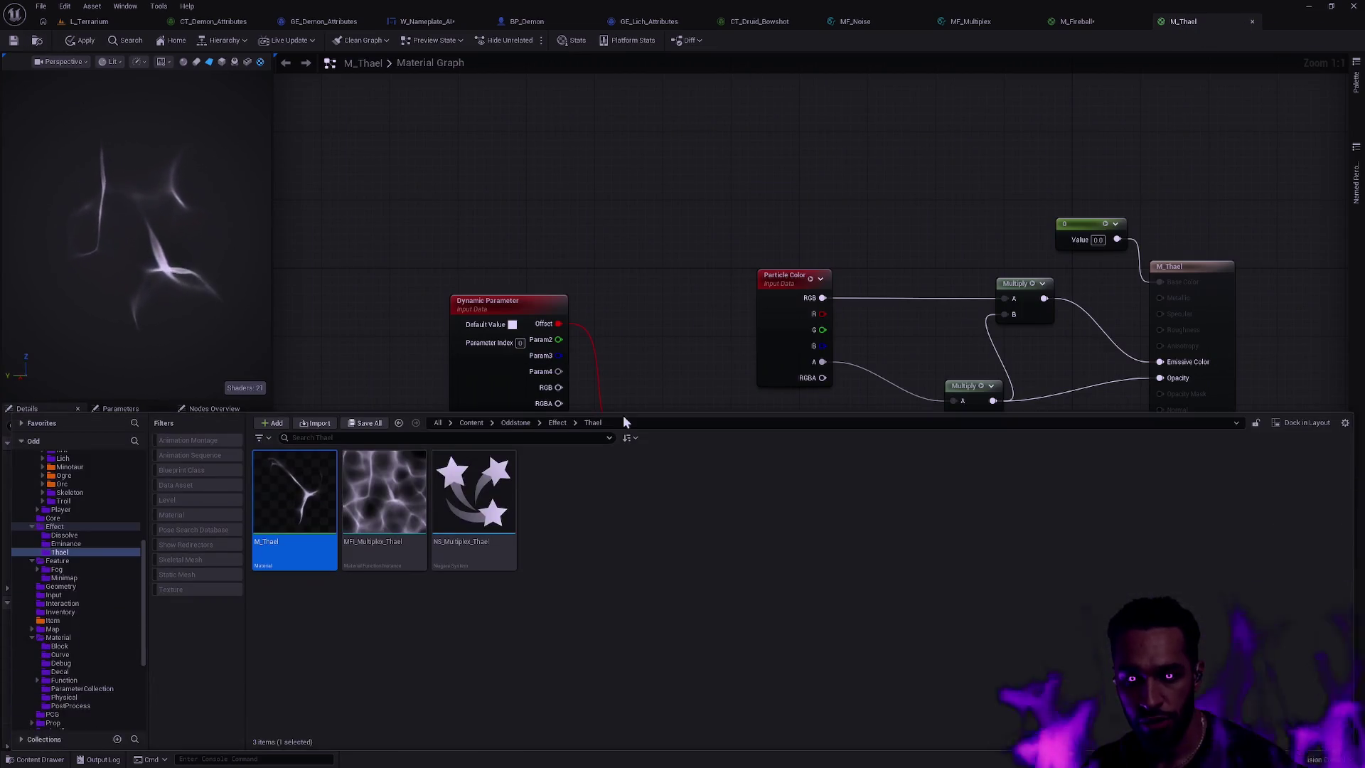
click(1252, 21)
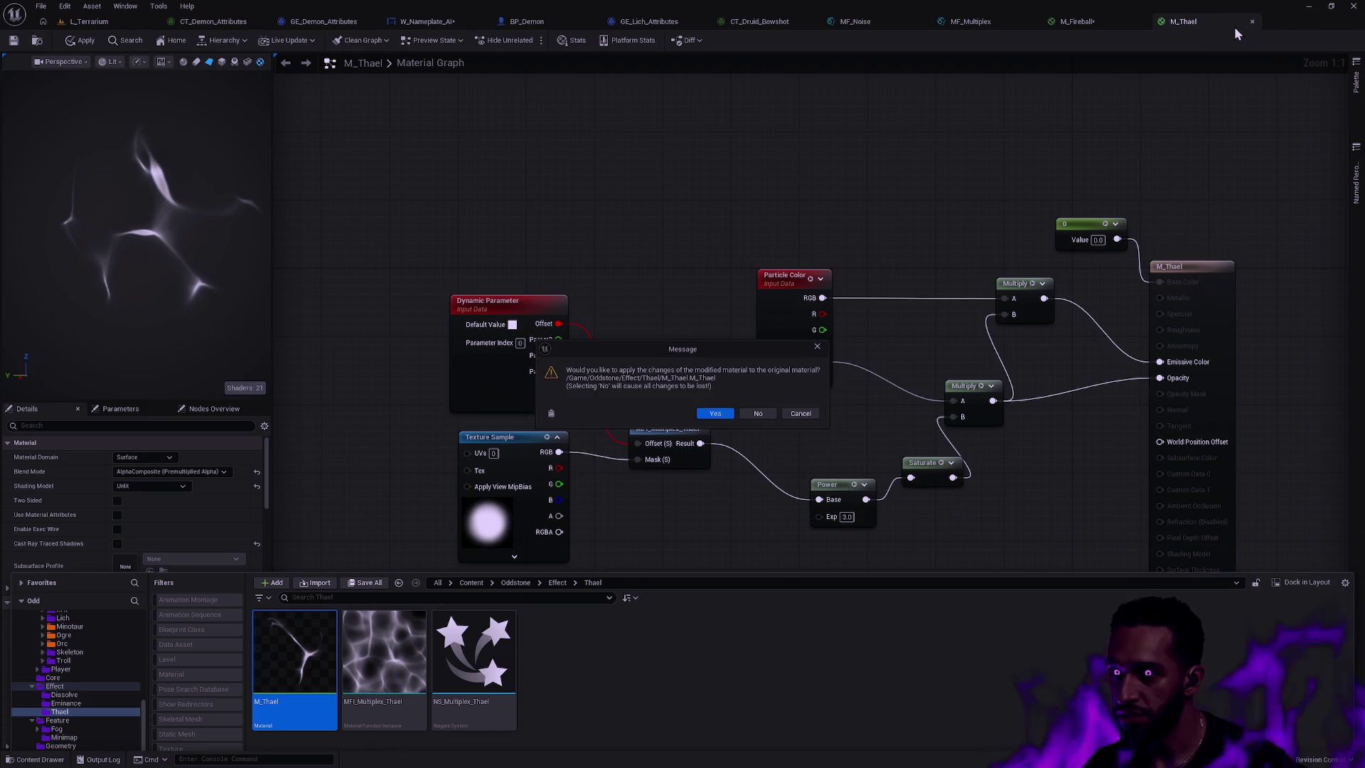
click(759, 413)
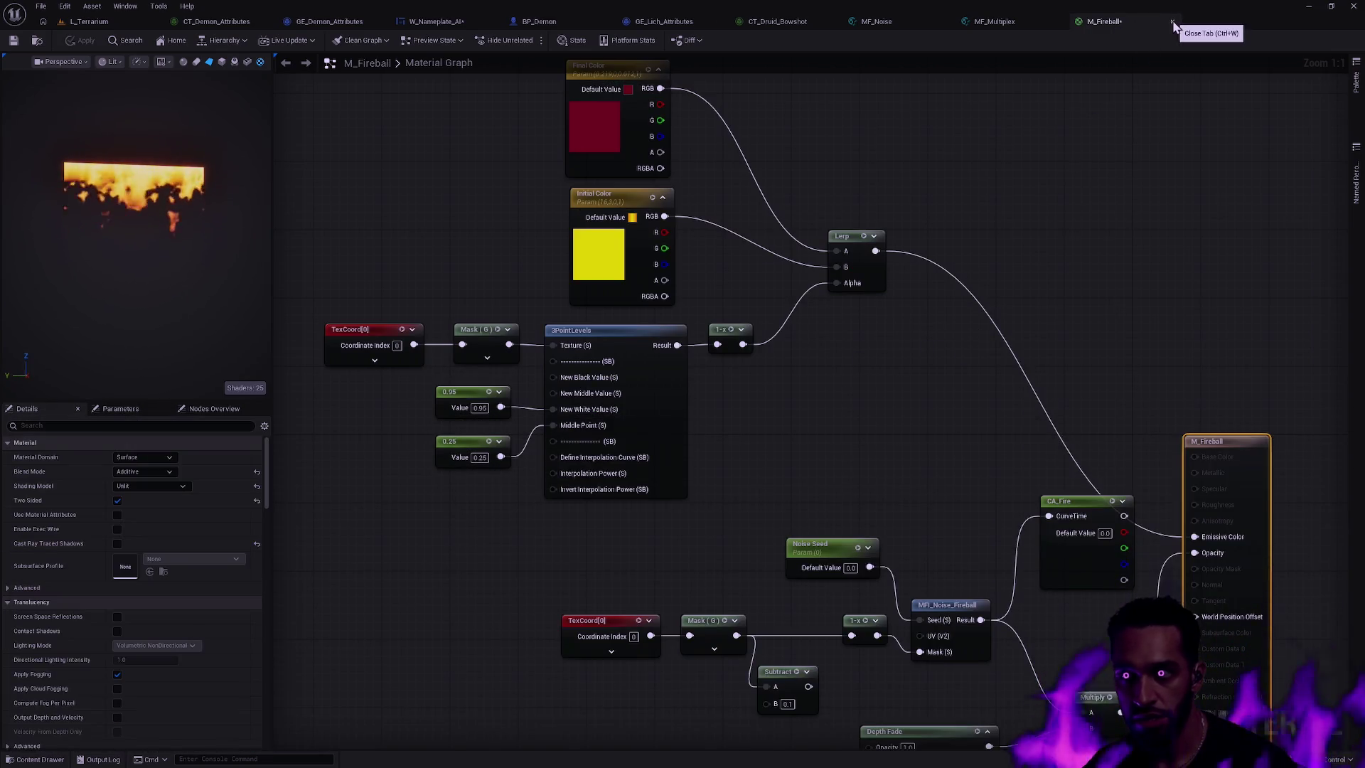
- Close M_Fireball and reload it from disk via Asset Actions, reverting its changes
key(ctrl+space)
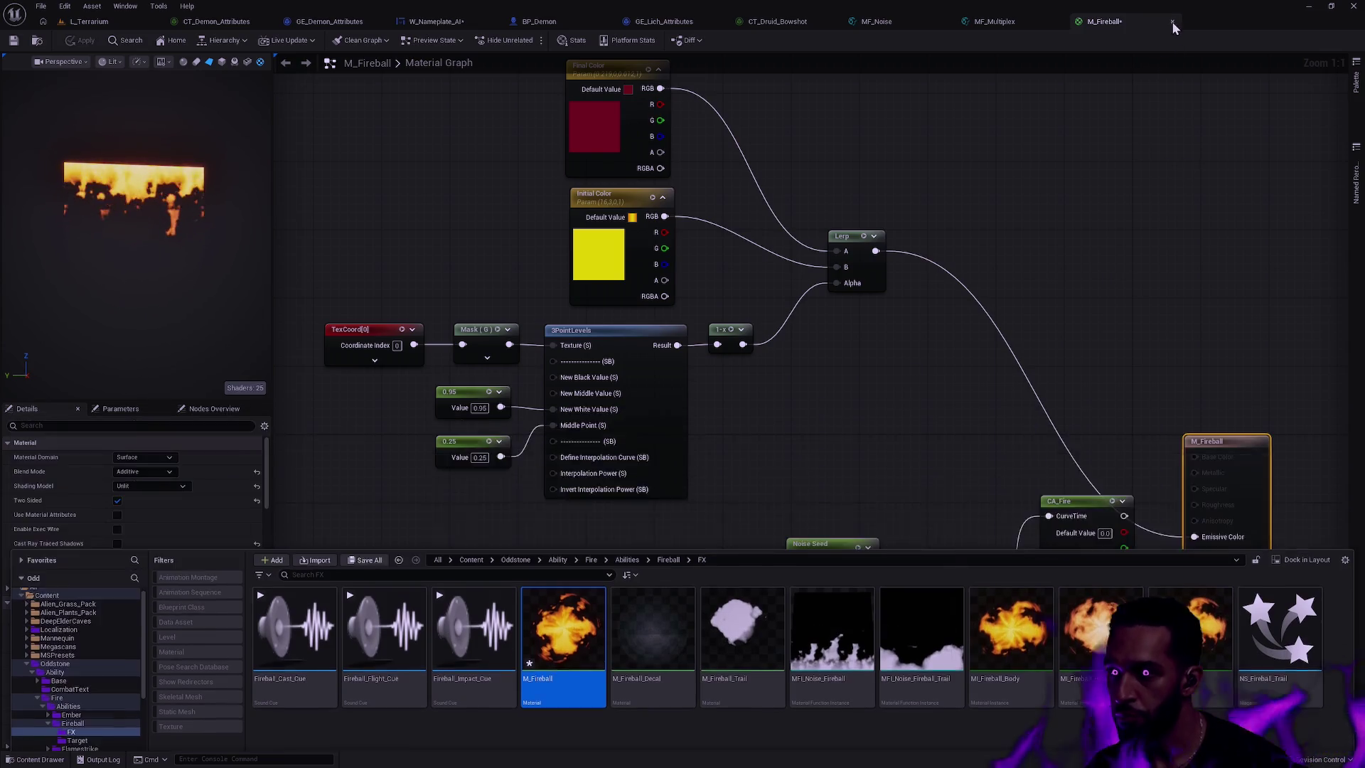
click(1172, 21)
right_click(573, 512)
mouse_move(671, 313)
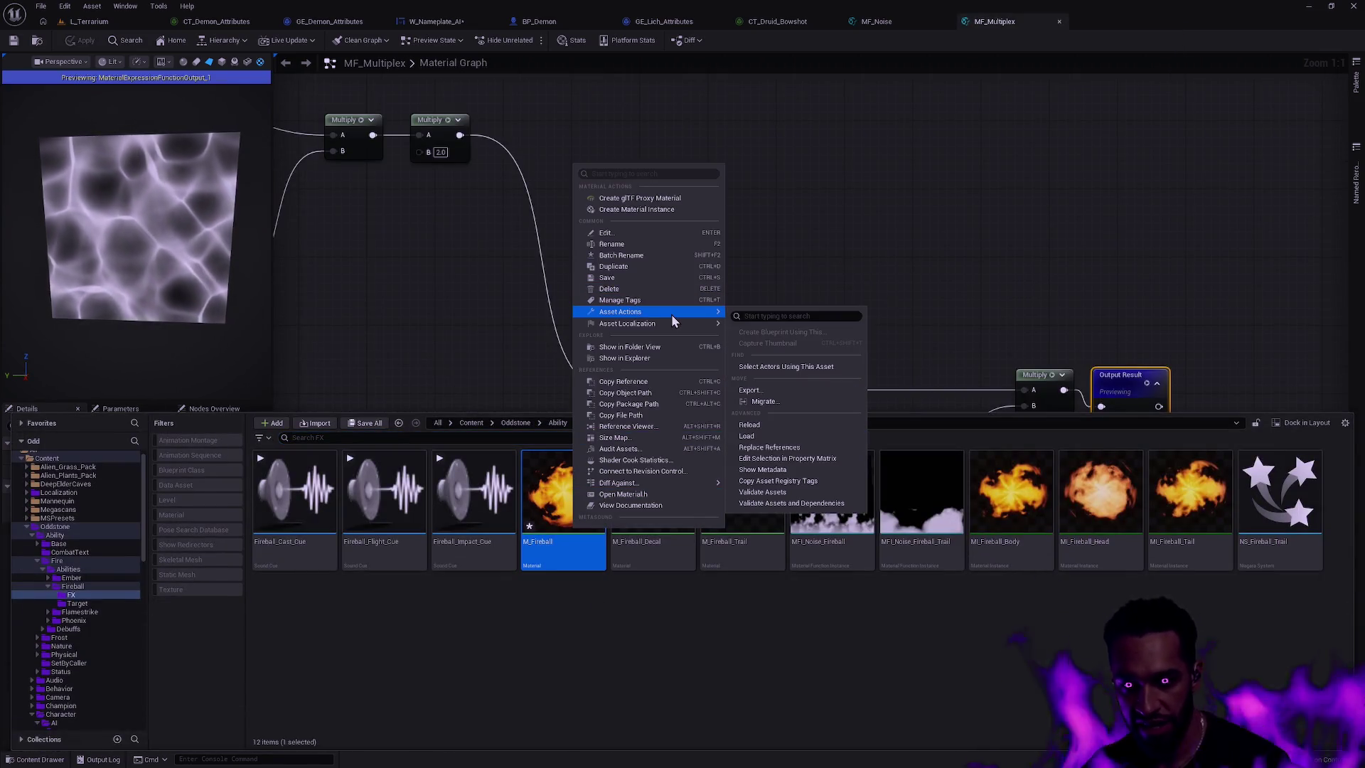
click(786, 427)
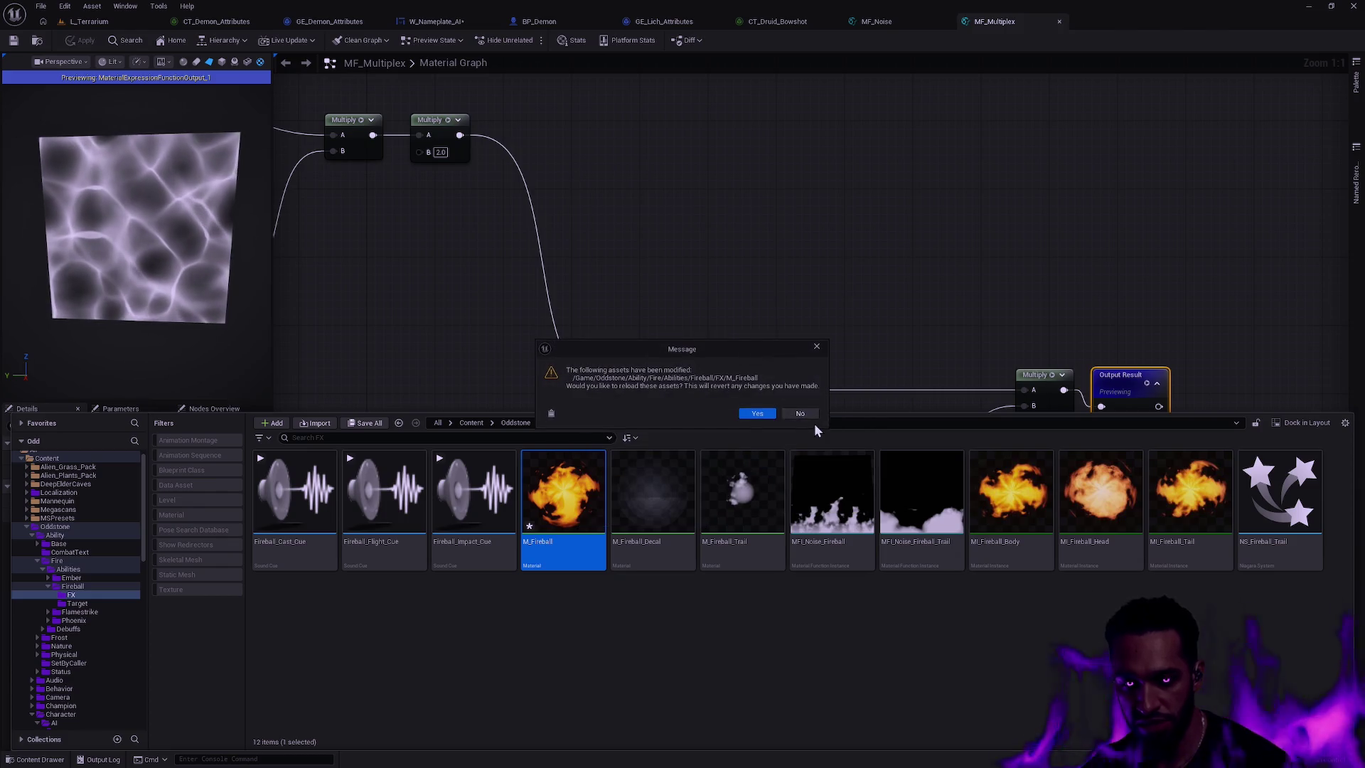
click(761, 415)
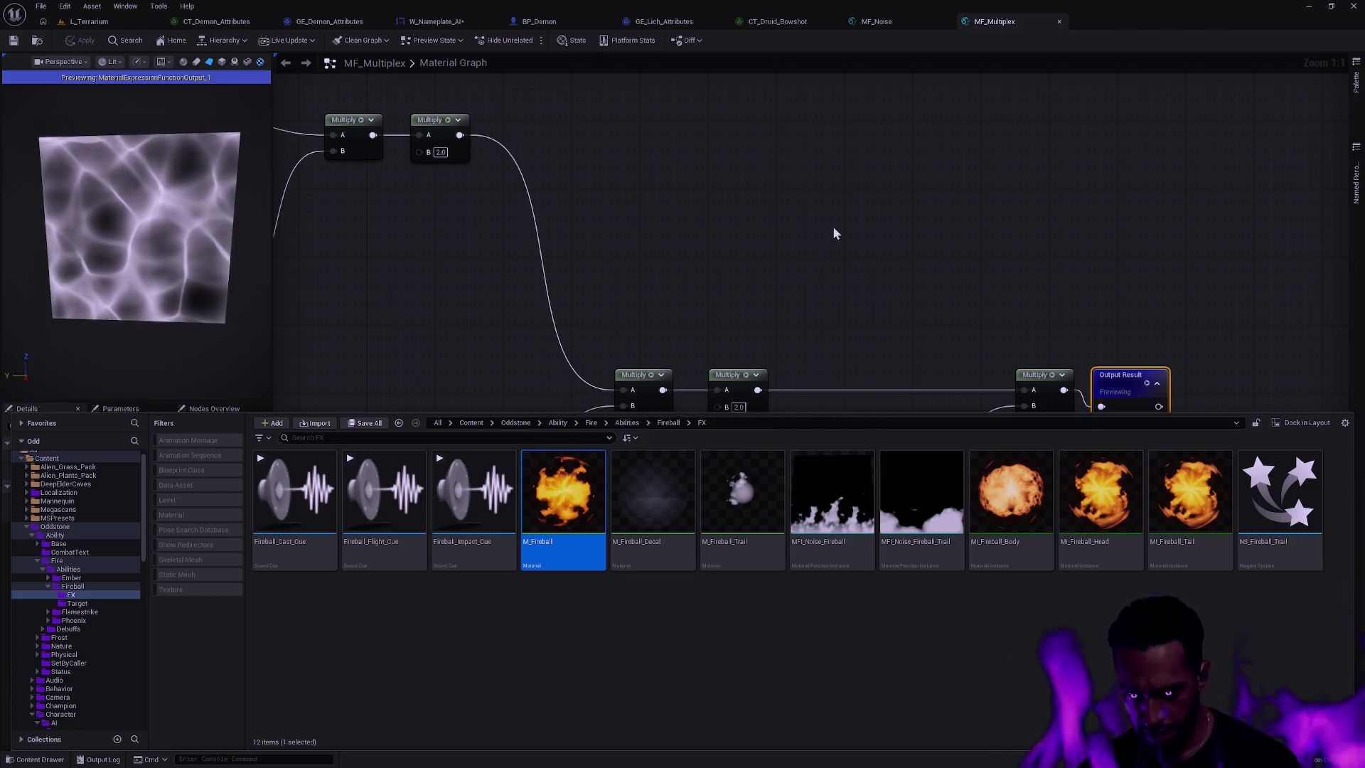
click(874, 209)
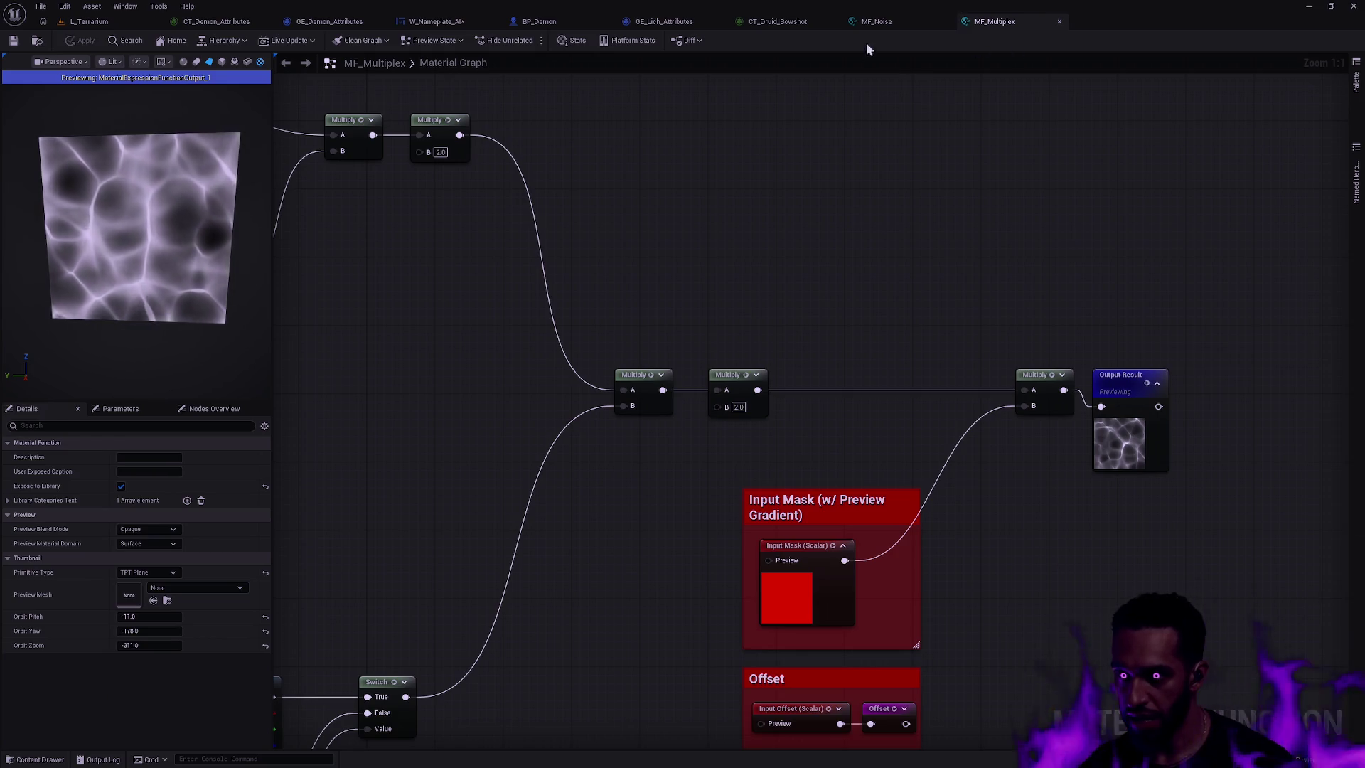
- Tilt the MF_Noise preview plane, then close MF_Noise
click(878, 21)
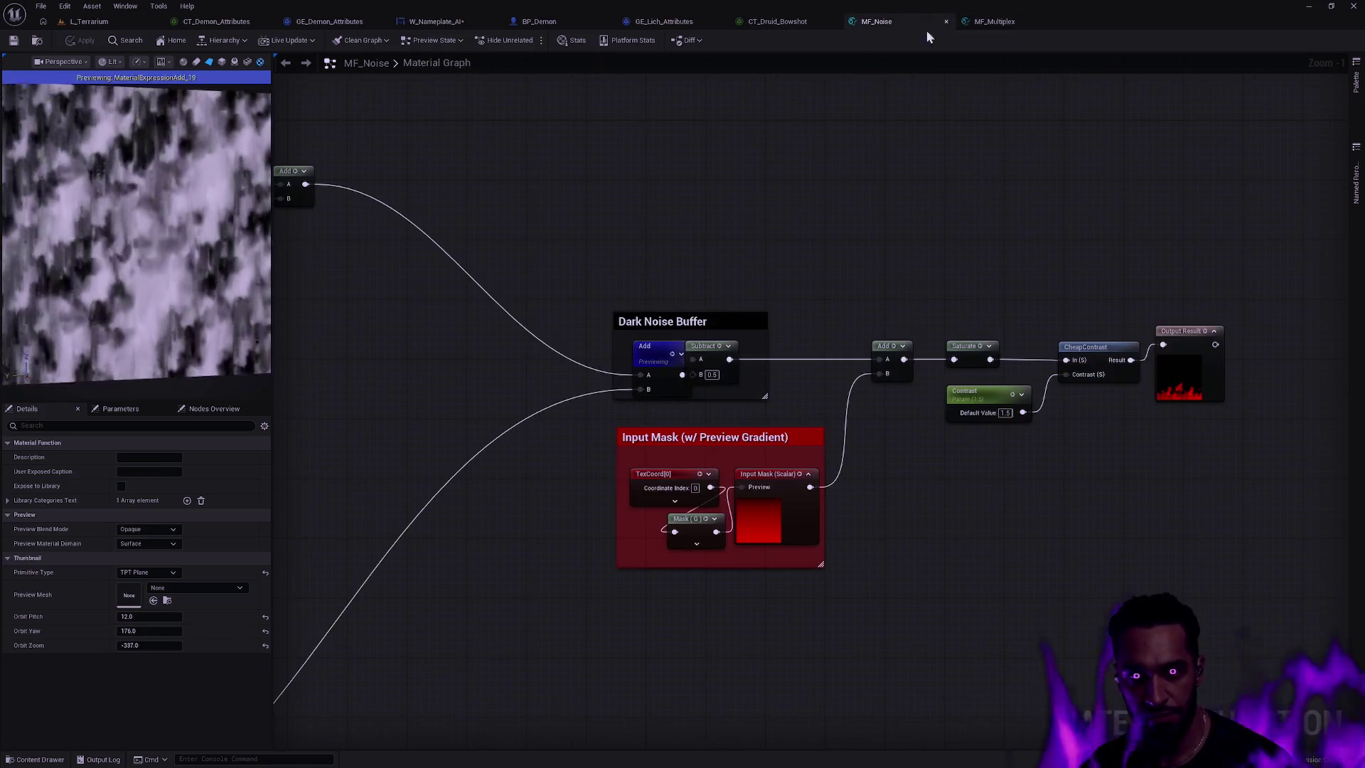
drag(211, 242, 211, 242)
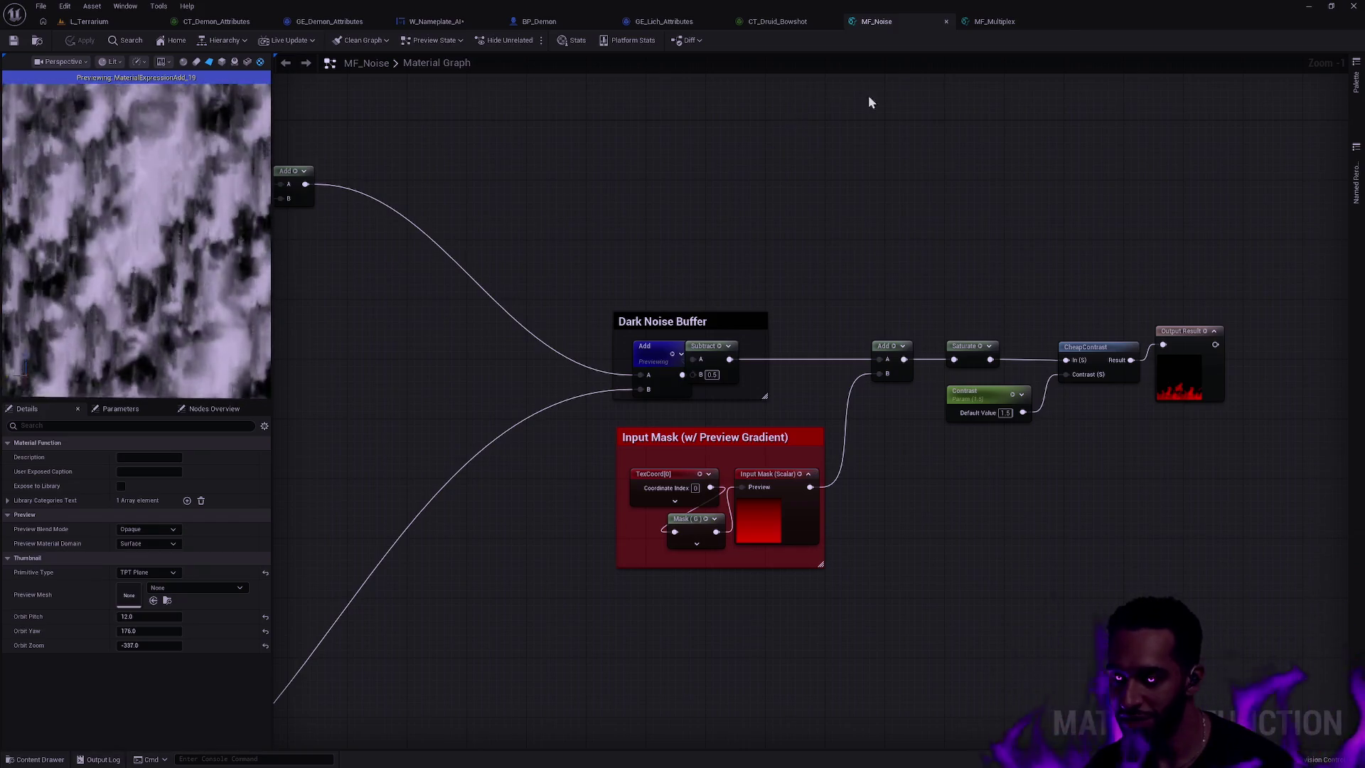
click(946, 21)
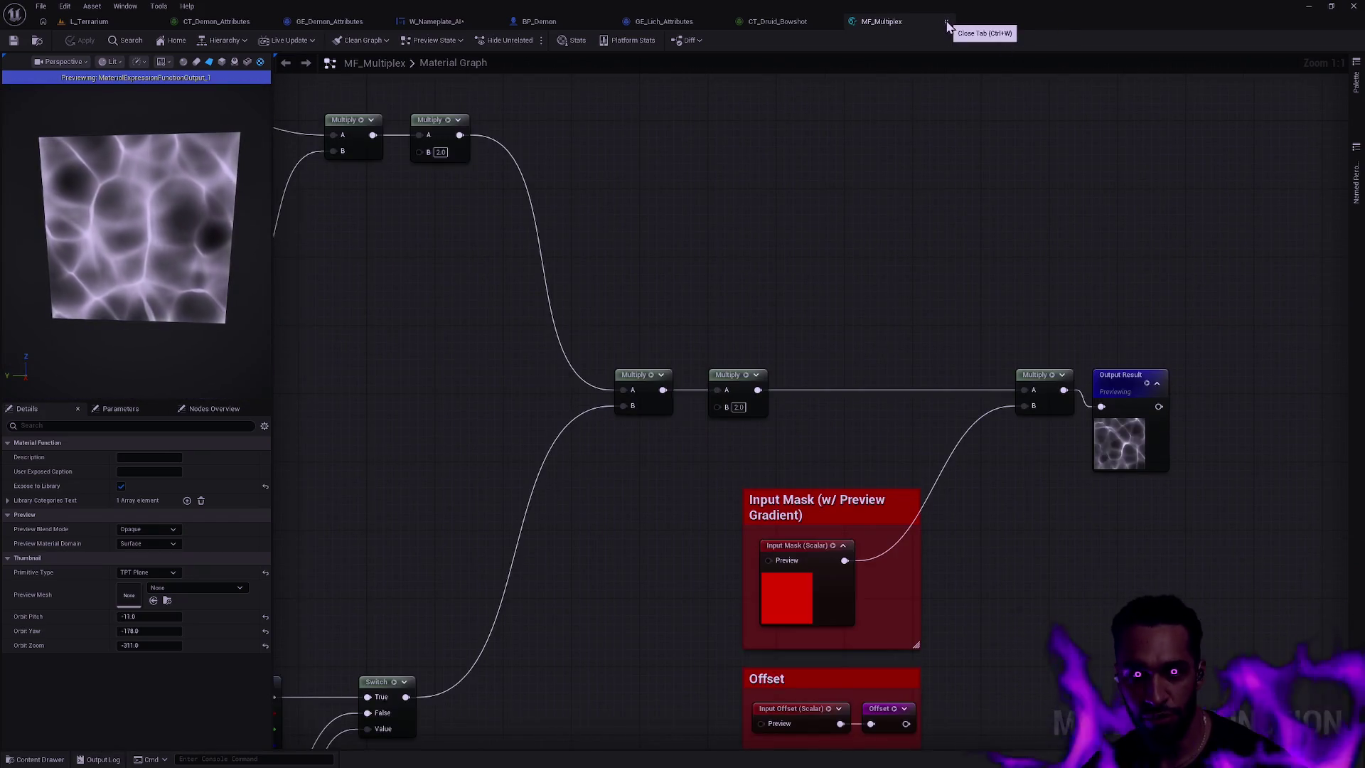
- Reframe the MF_Multiplex node network and narrow the side panel to widen the graph
scroll(833, 118, down, 5)
drag(824, 140, 1005, 360)
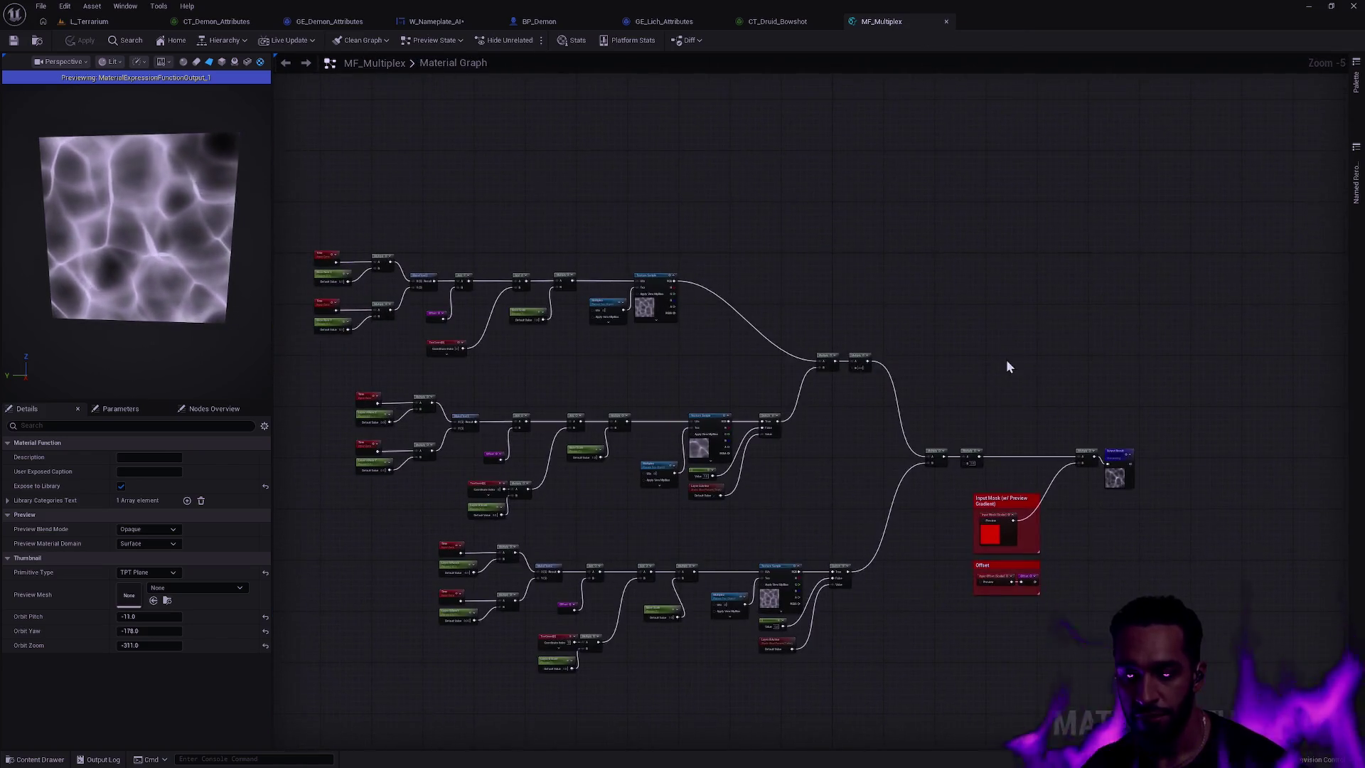
key(ctrl+space)
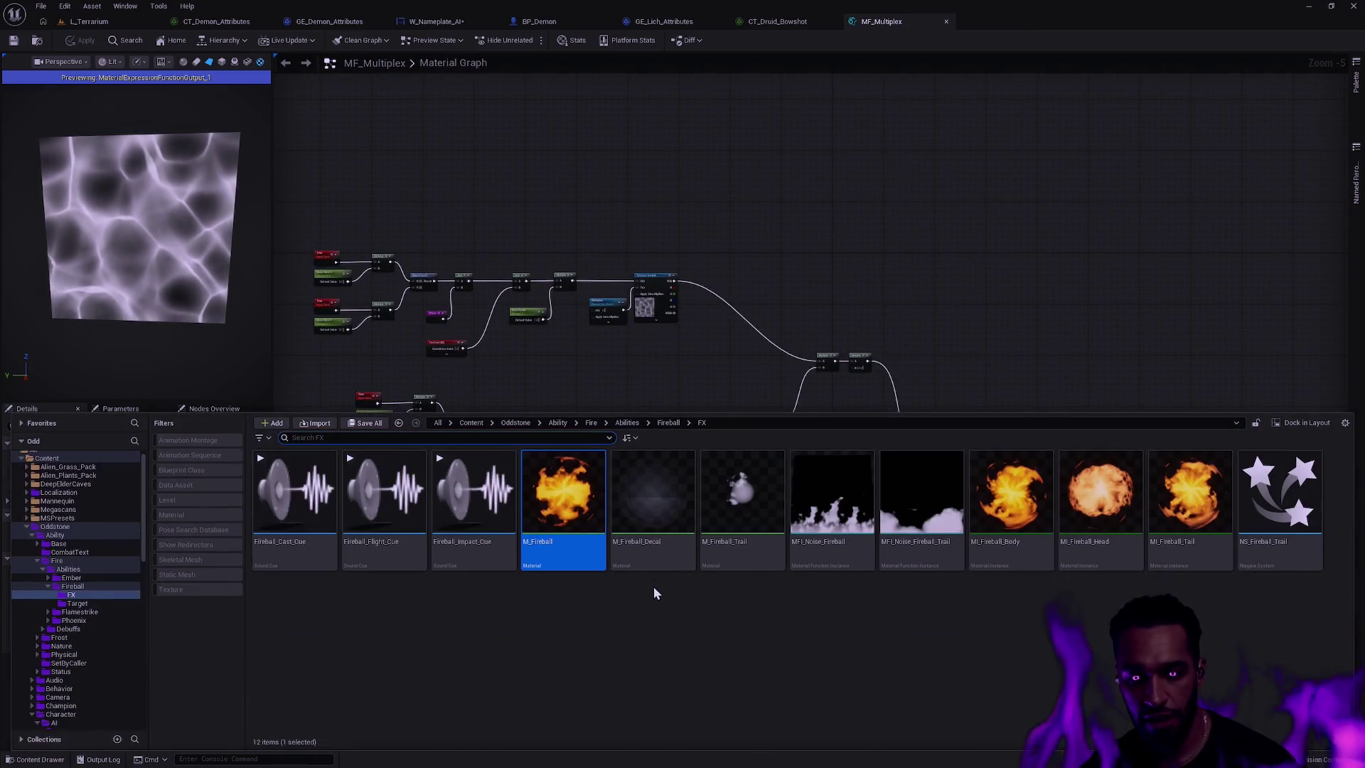
key(alt+Left)
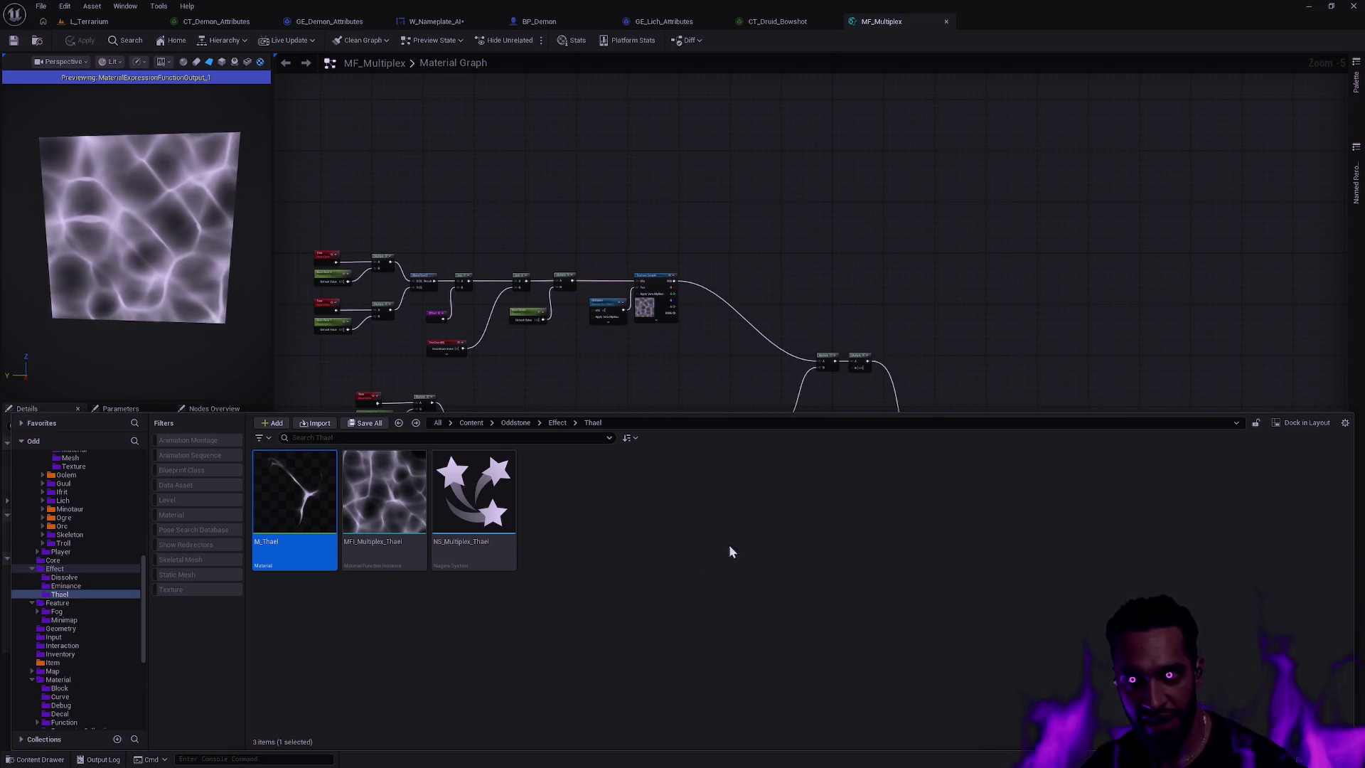
click(820, 245)
scroll(860, 318, up, 1)
mouse_move(861, 325)
mouse_down()
mouse_move(942, 286)
mouse_move(893, 296)
mouse_move(934, 271)
mouse_up()
drag(1064, 344, 1002, 292)
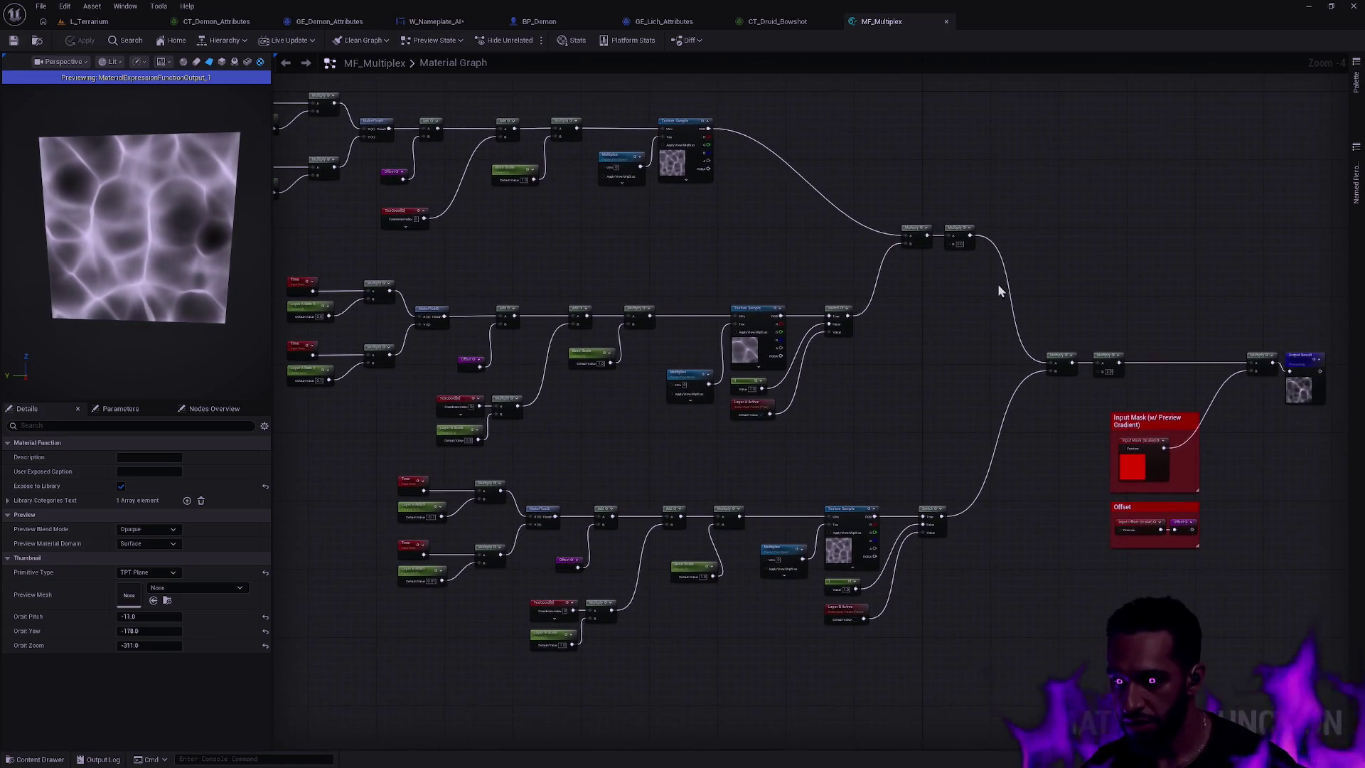
mouse_move(902, 280)
mouse_down()
mouse_move(1029, 285)
mouse_move(1034, 273)
mouse_up()
drag(273, 119, 165, 119)
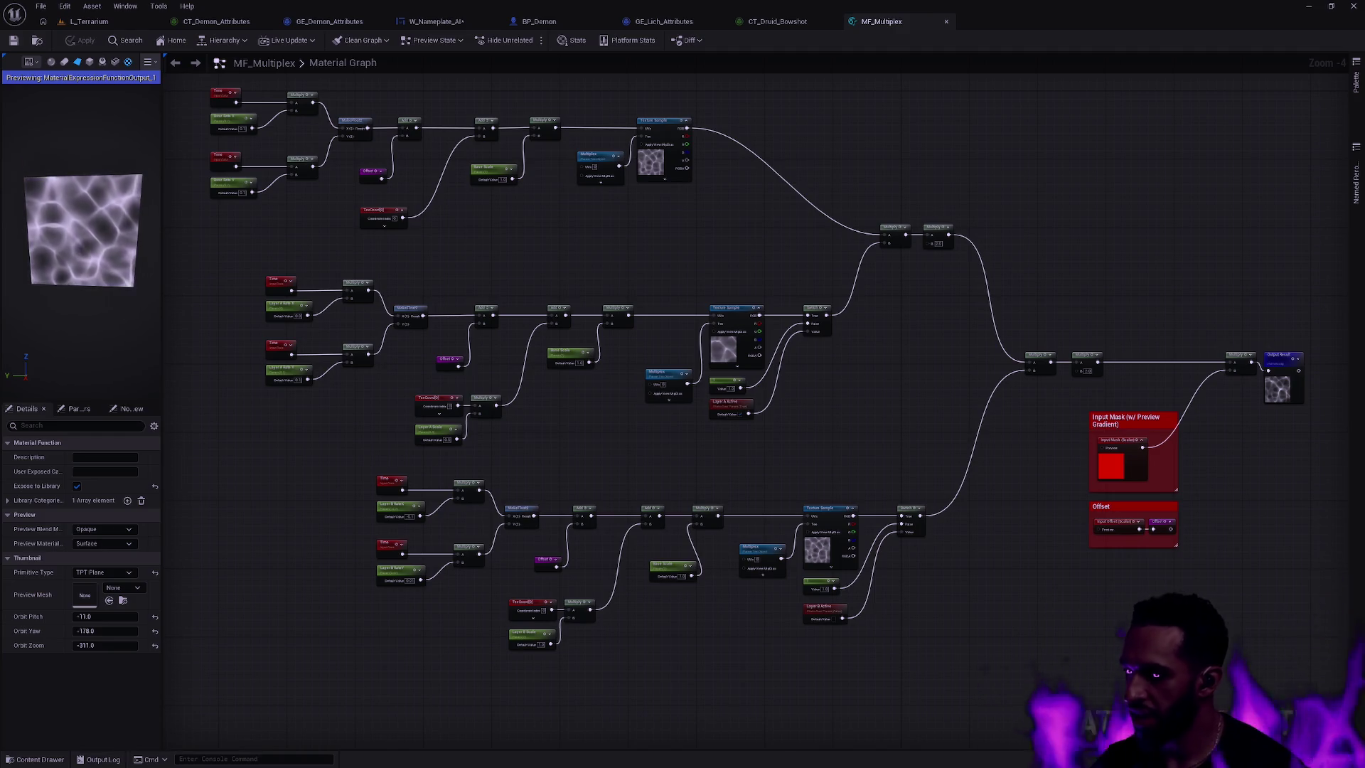
drag(782, 174, 908, 213)
scroll(910, 213, up, 3)
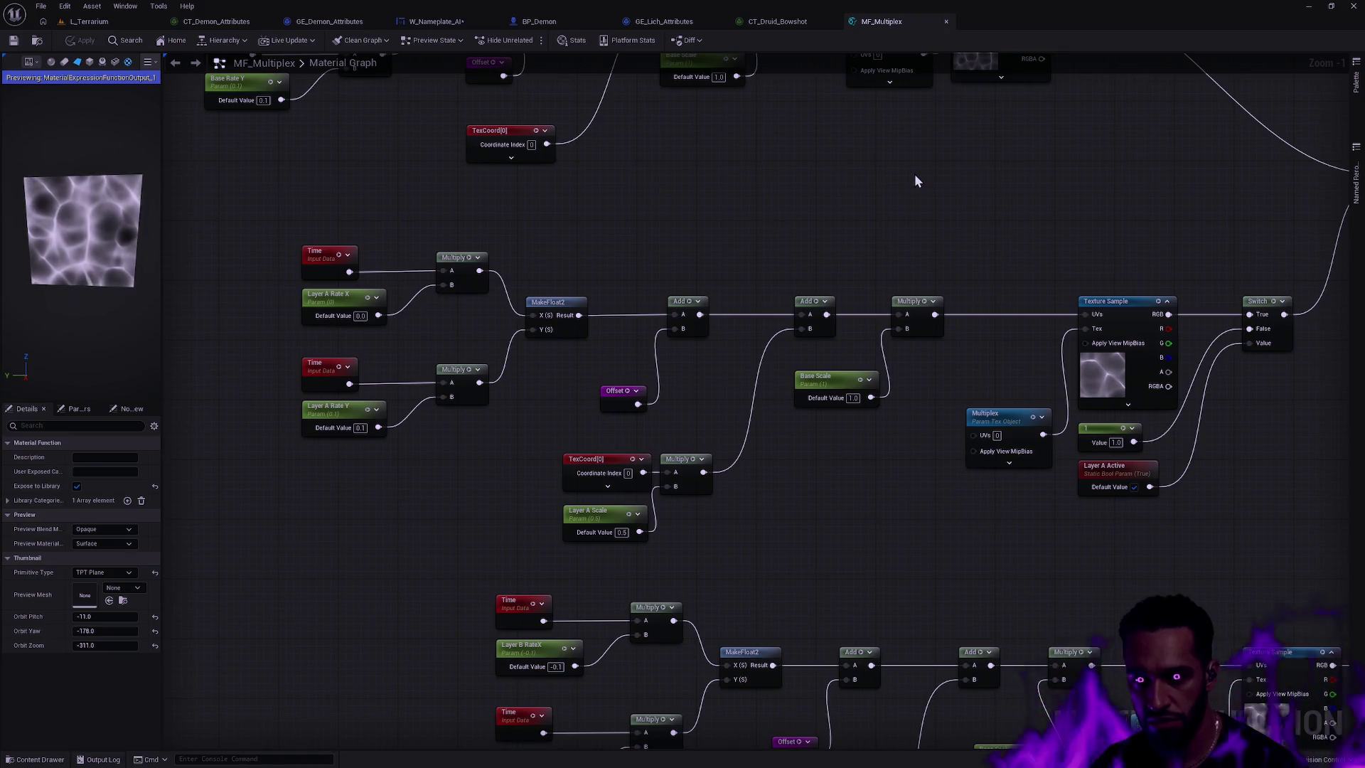
scroll(914, 173, down, 1)
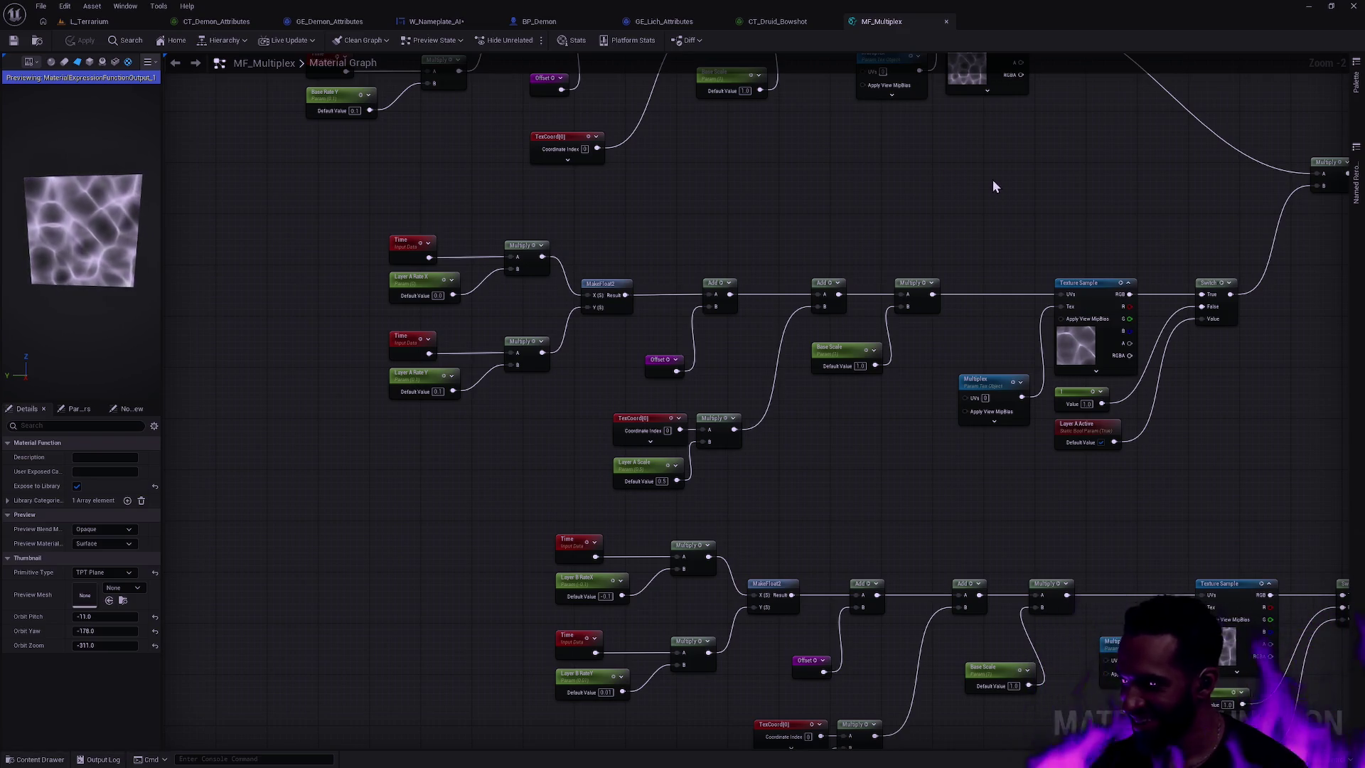
scroll(836, 214, down, 2)
drag(901, 374, 787, 441)
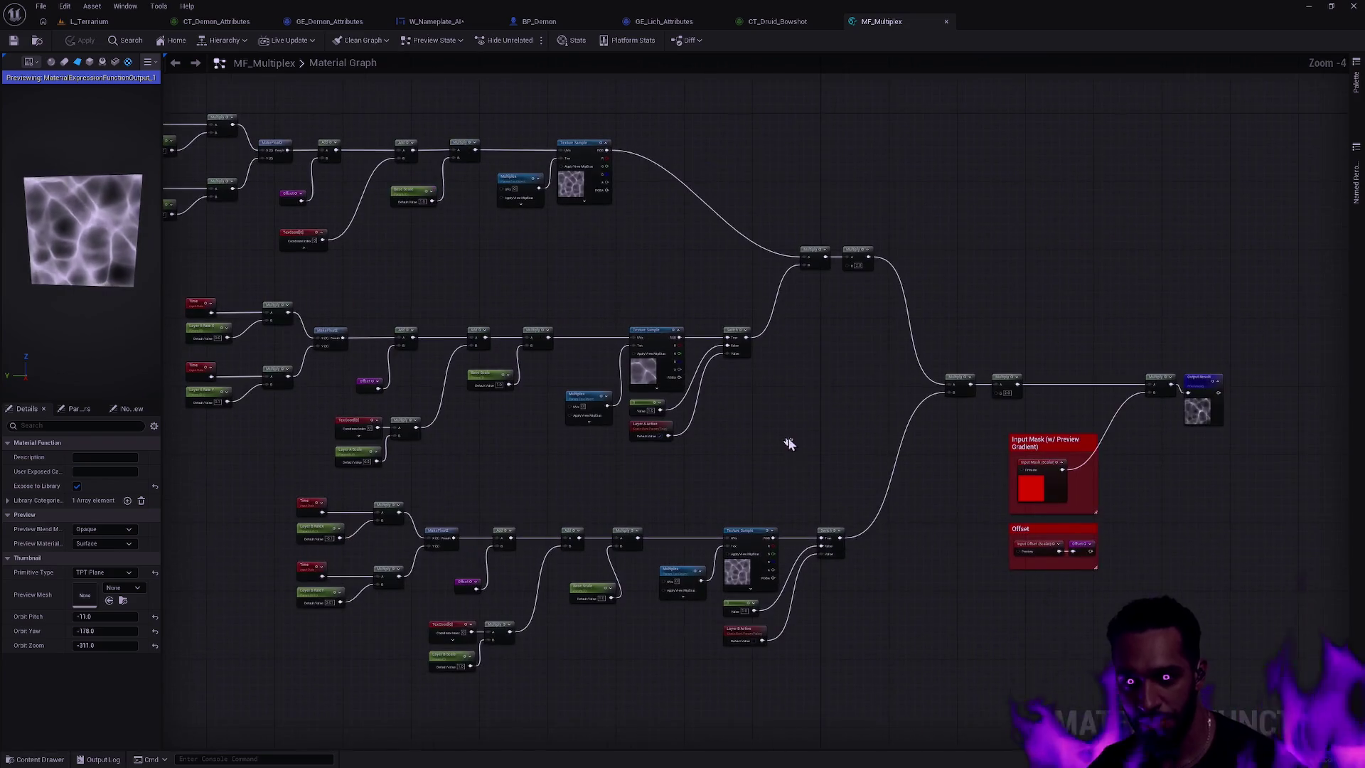
mouse_move(683, 427)
mouse_down()
mouse_move(936, 427)
mouse_move(702, 402)
mouse_move(748, 422)
mouse_up()
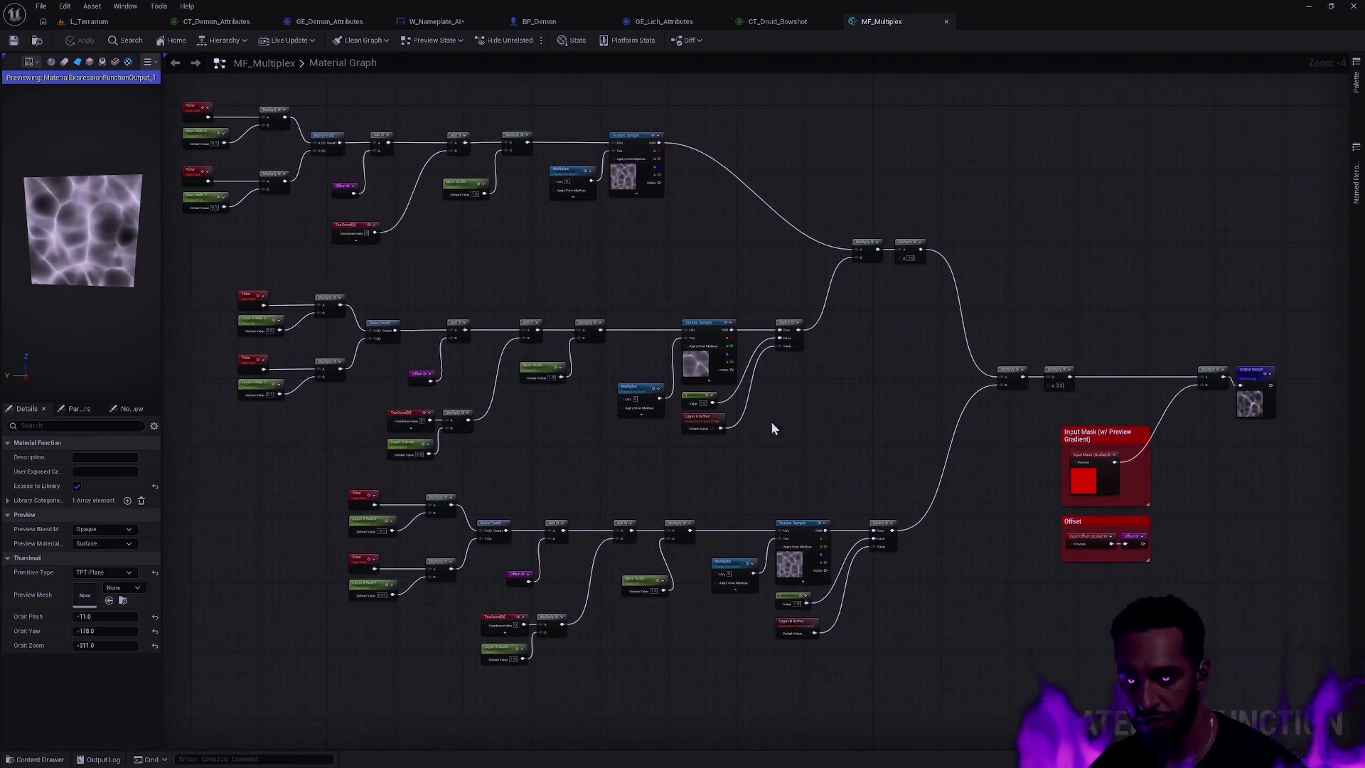
mouse_move(1280, 654)
mouse_down()
mouse_move(676, 268)
mouse_move(352, 85)
mouse_up()
drag(983, 194, 1006, 211)
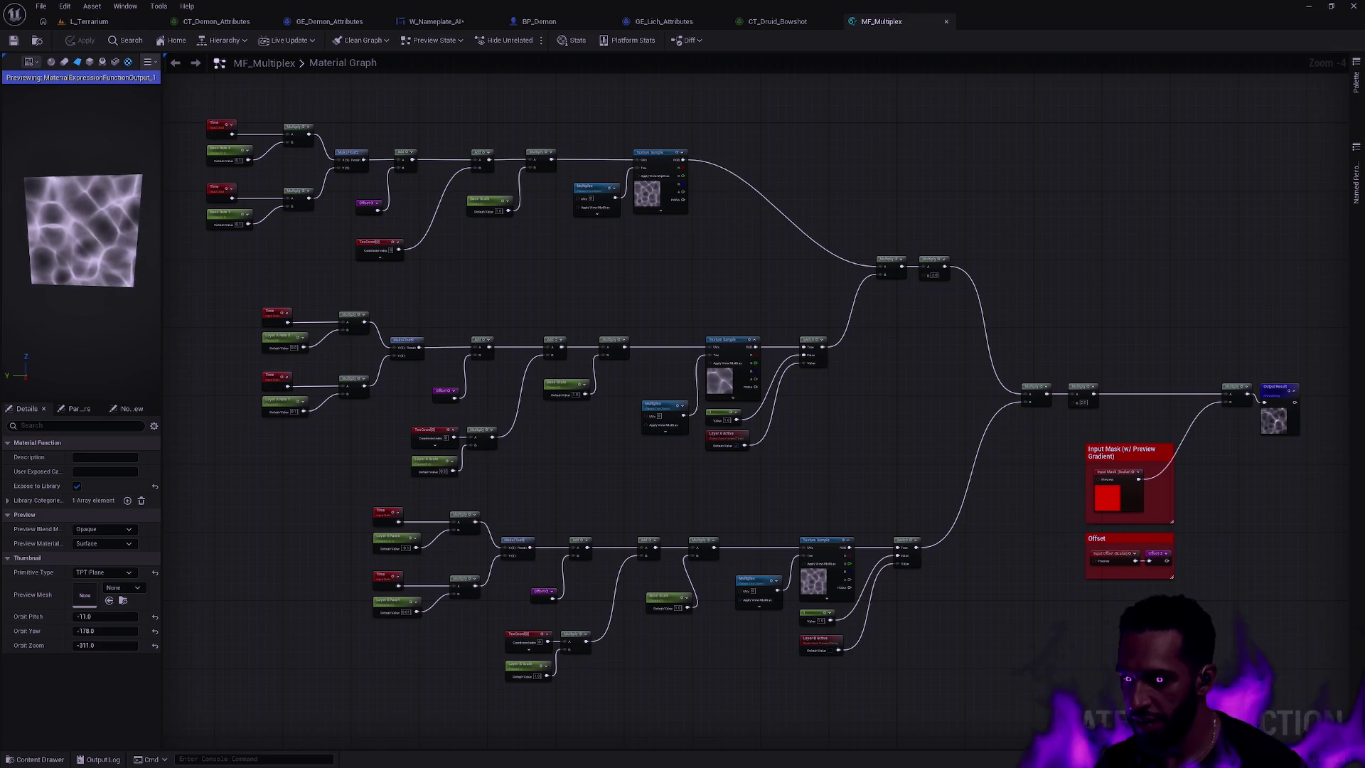
key(super+shift+s)
mouse_move(1329, 717)
mouse_down()
mouse_move(722, 436)
mouse_move(214, 61)
mouse_move(182, 104)
mouse_up()
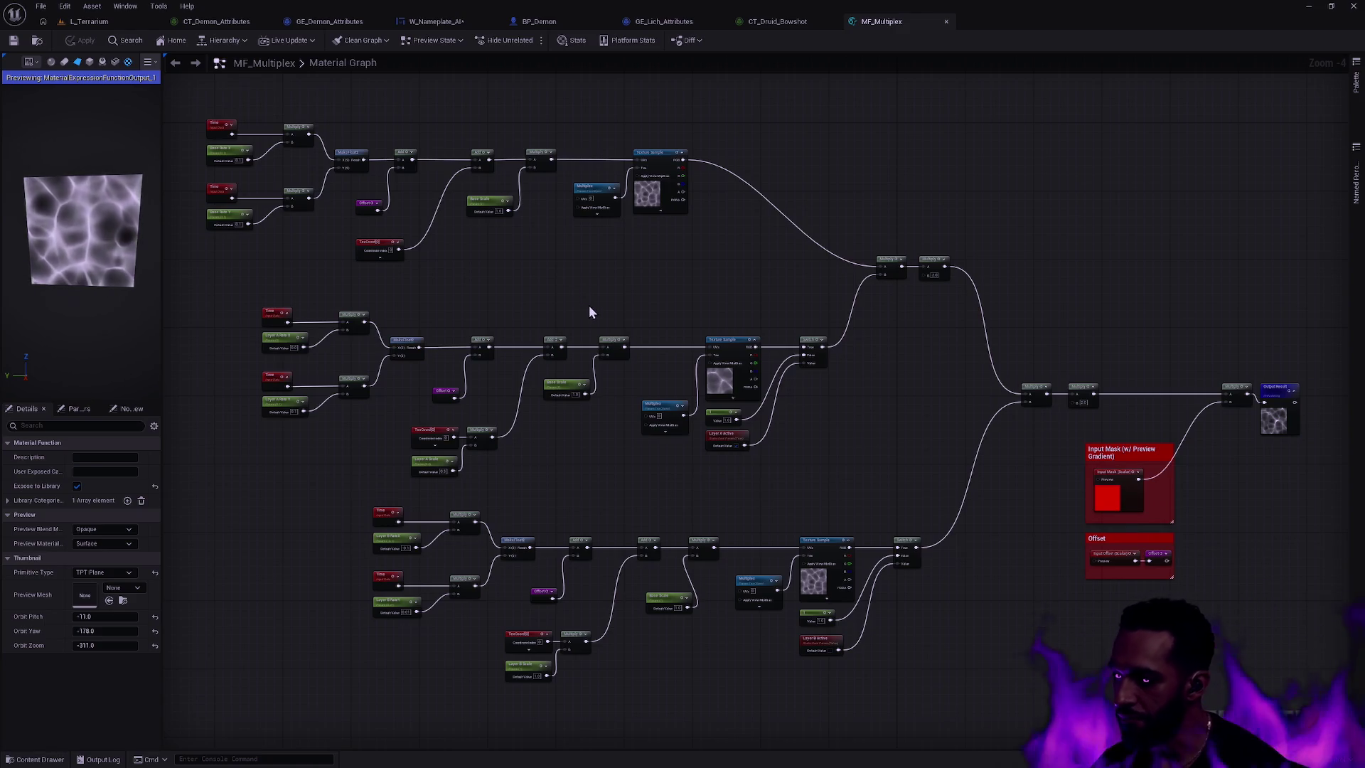
- Nudge MF_Multiplex's middle noise row up-left, then close it and answer the apply-changes prompt
mouse_move(814, 480)
mouse_down()
mouse_move(693, 466)
mouse_move(236, 321)
mouse_move(245, 304)
mouse_up()
click(561, 305)
mouse_move(883, 501)
mouse_down()
mouse_move(804, 459)
mouse_move(284, 276)
mouse_up()
drag(837, 481, 231, 305)
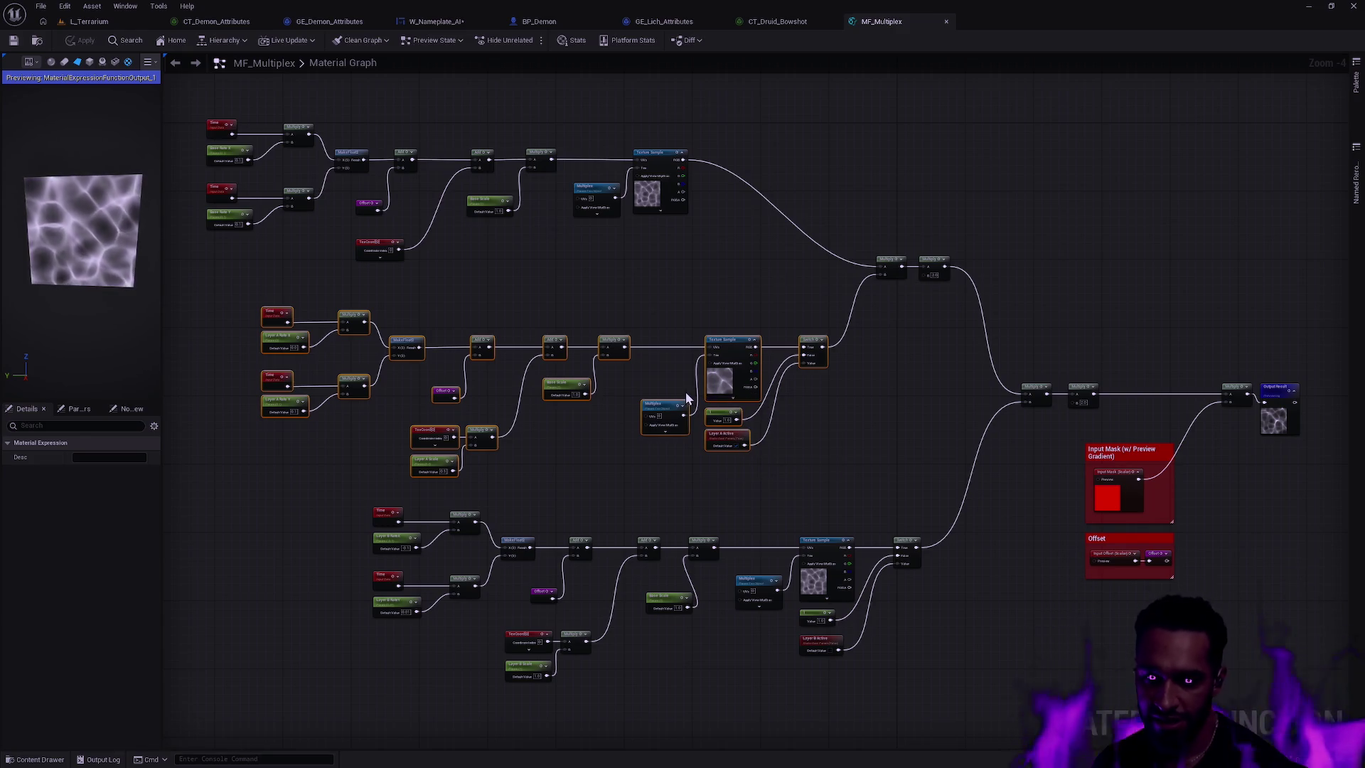
drag(730, 341, 730, 333)
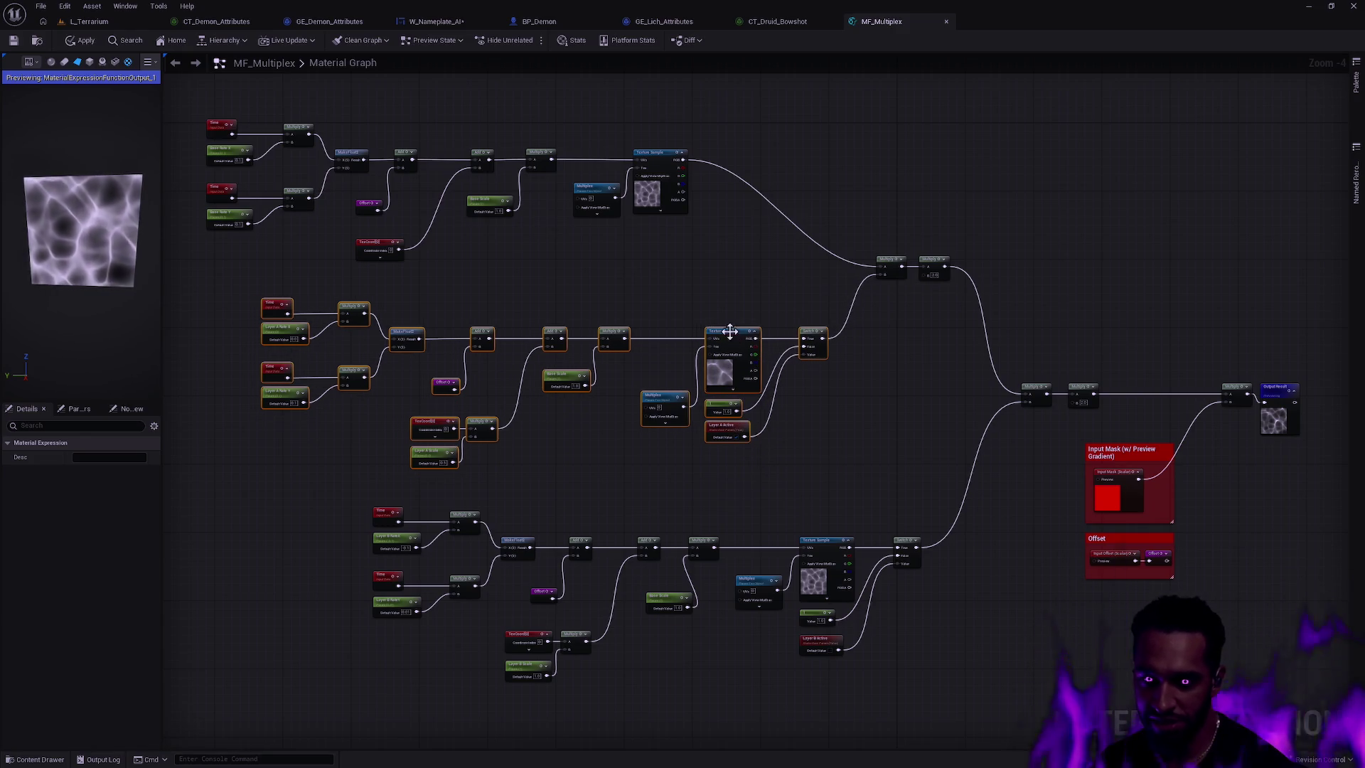
click(945, 22)
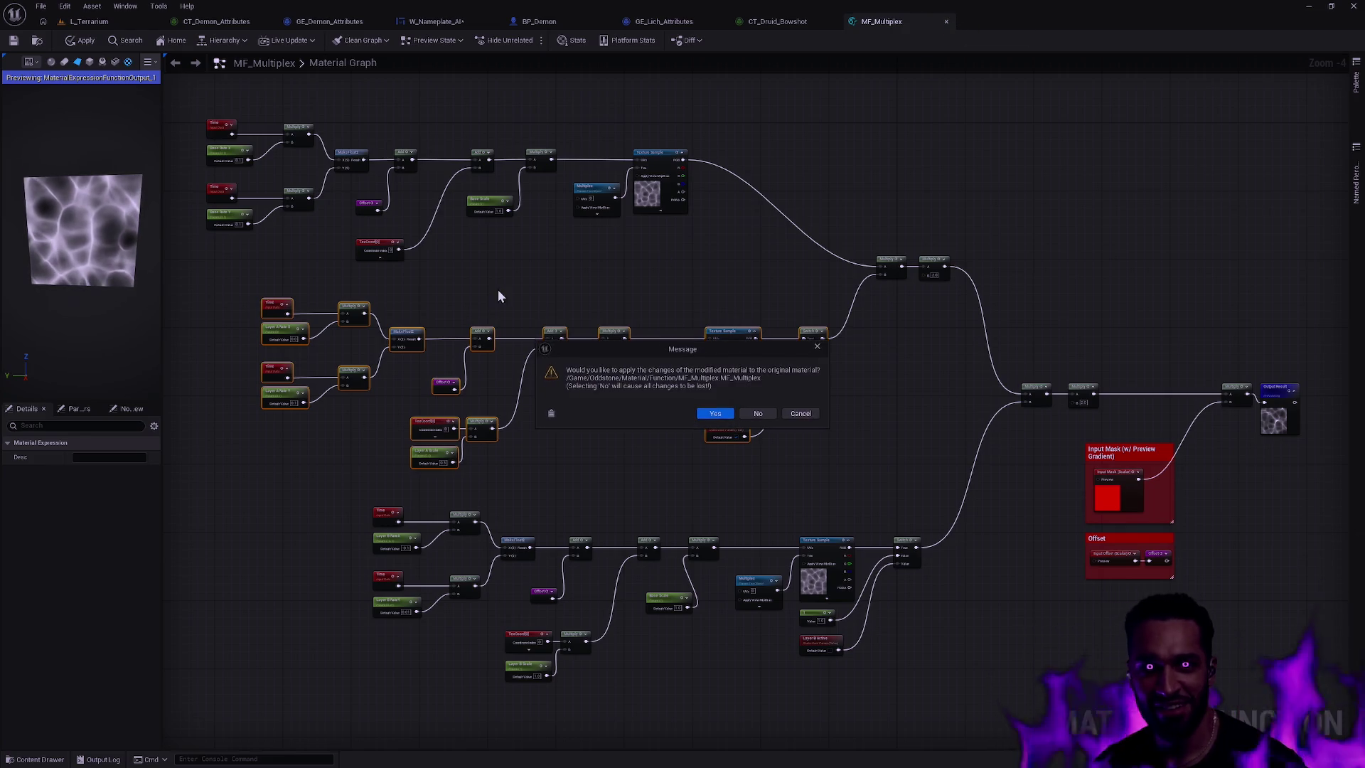
click(725, 409)
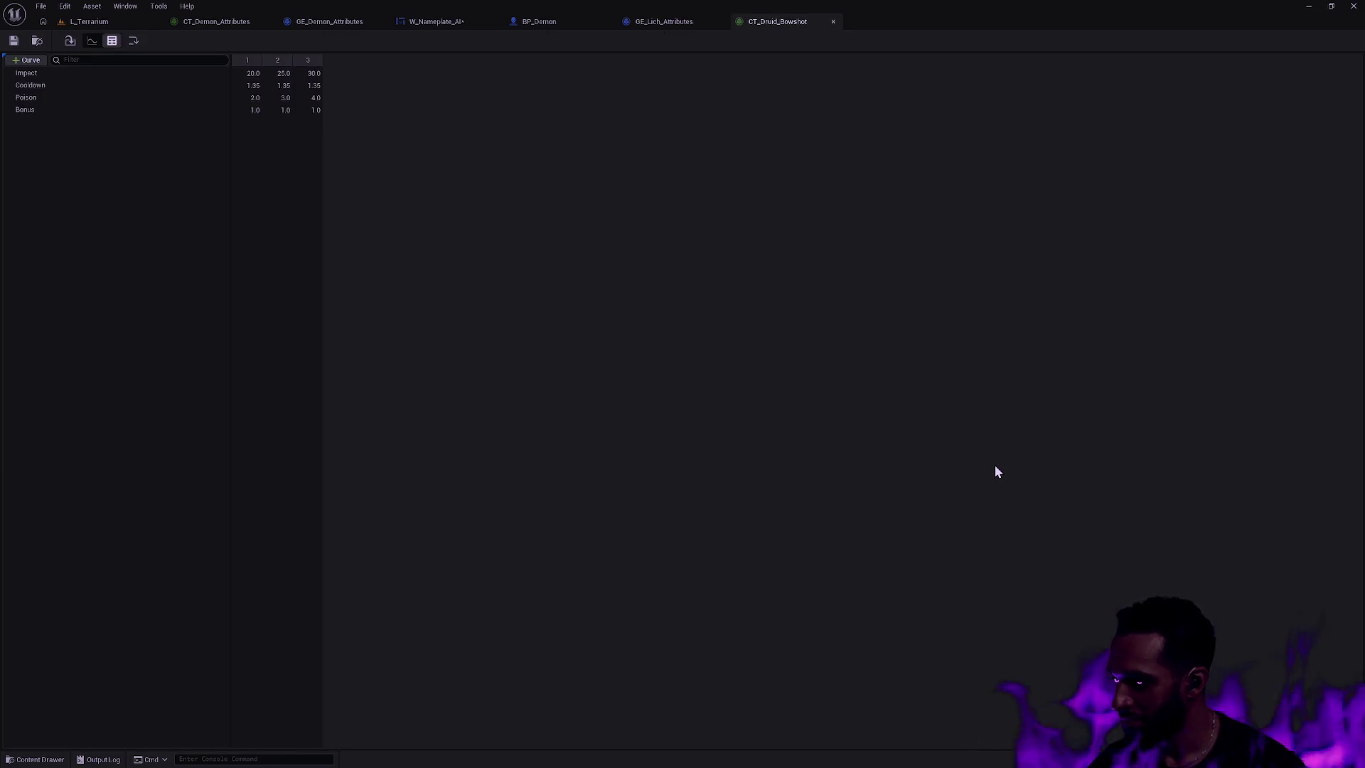
- In the content drawer, go up to Oddstone and open the Material > Function folder
key(ctrl+space)
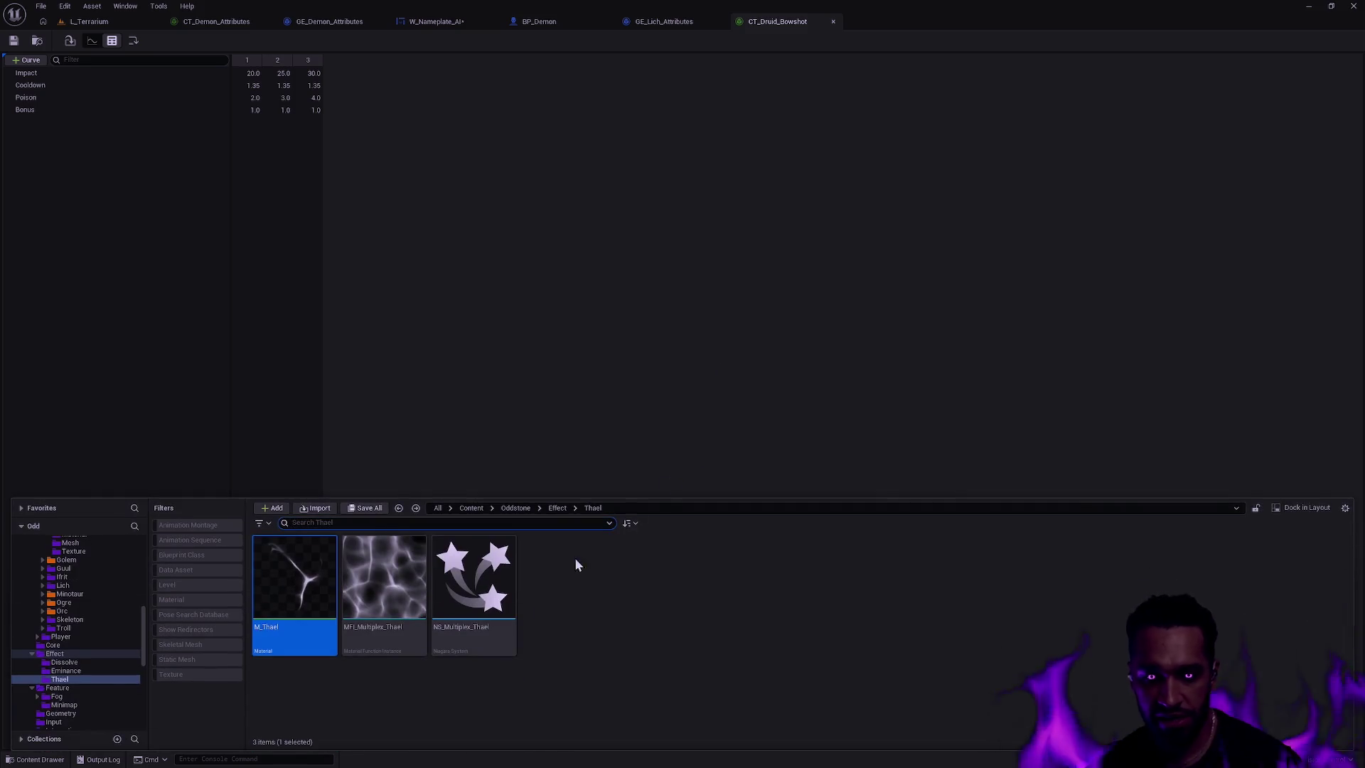
click(559, 508)
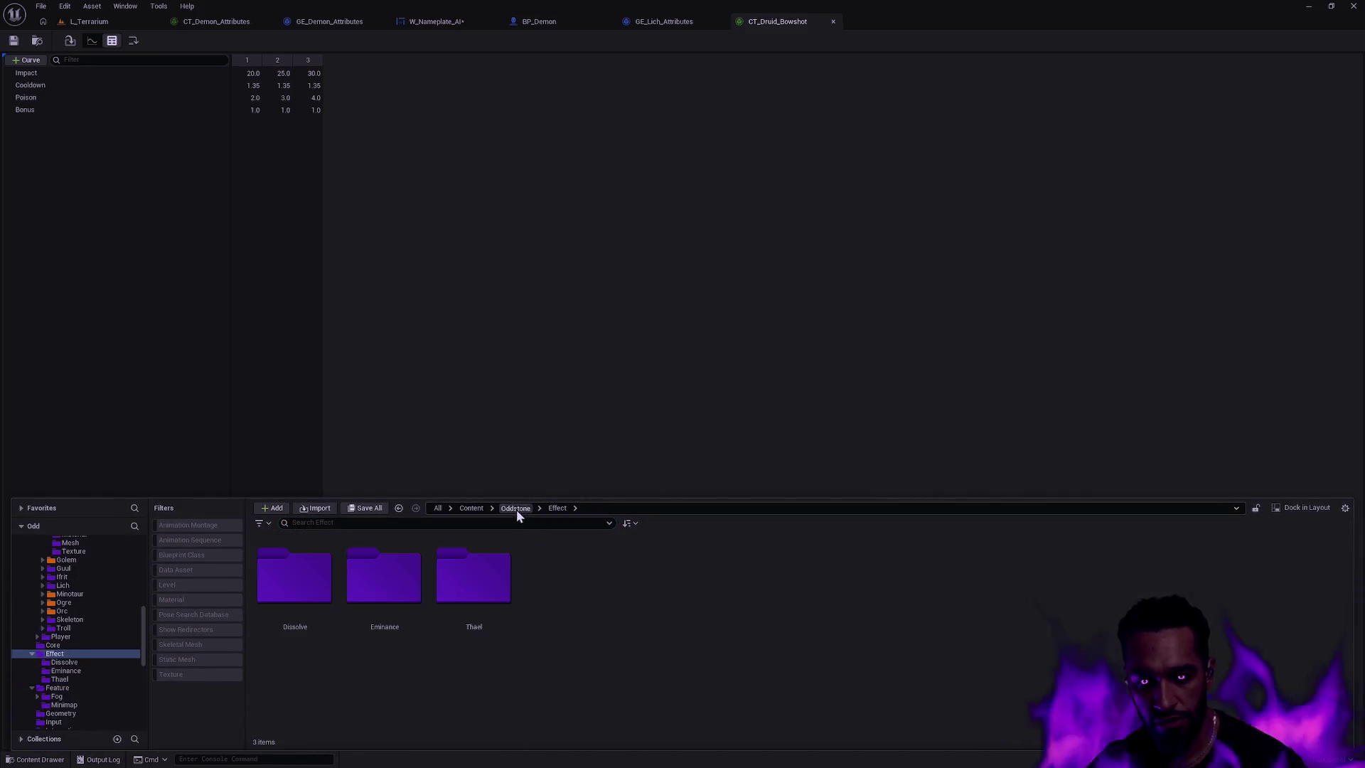
click(516, 507)
scroll(874, 612, down, 1)
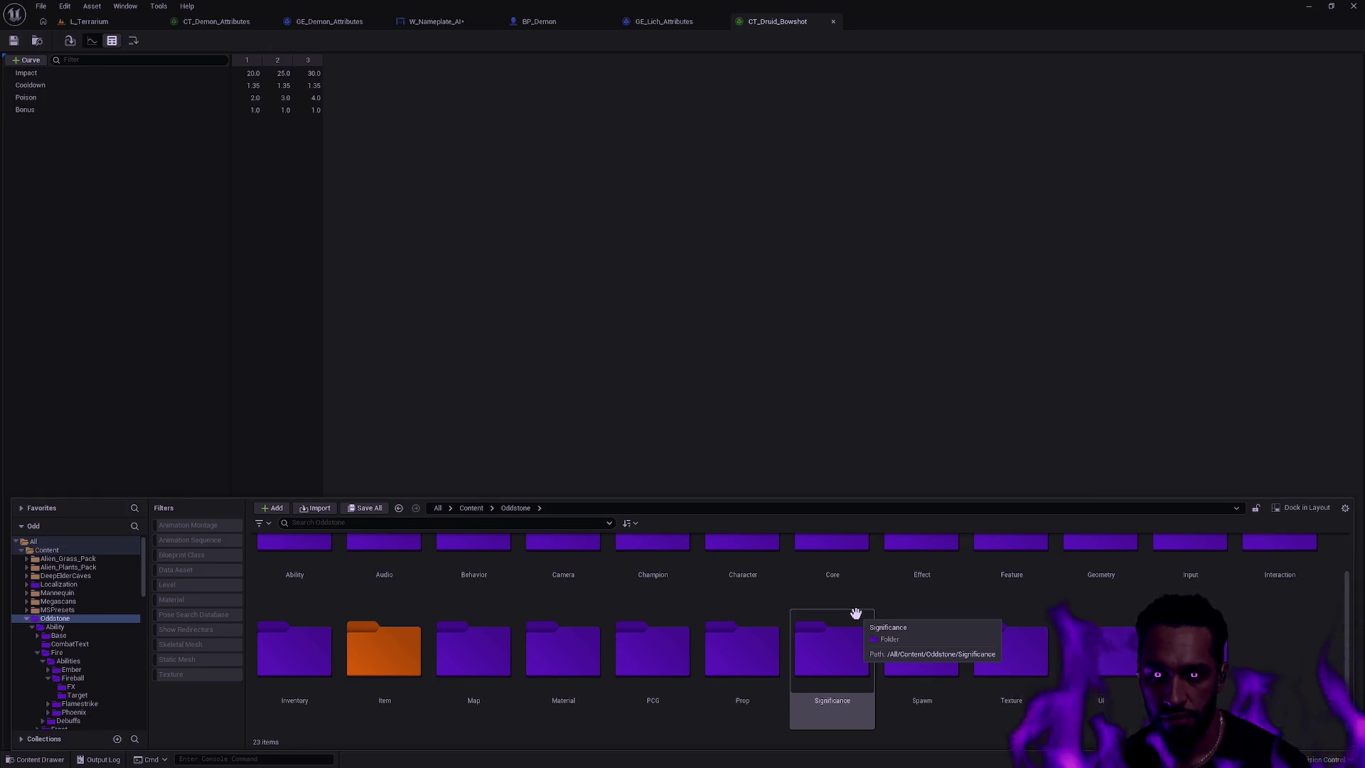
scroll(118, 619, down, 5)
scroll(106, 652, down, 5)
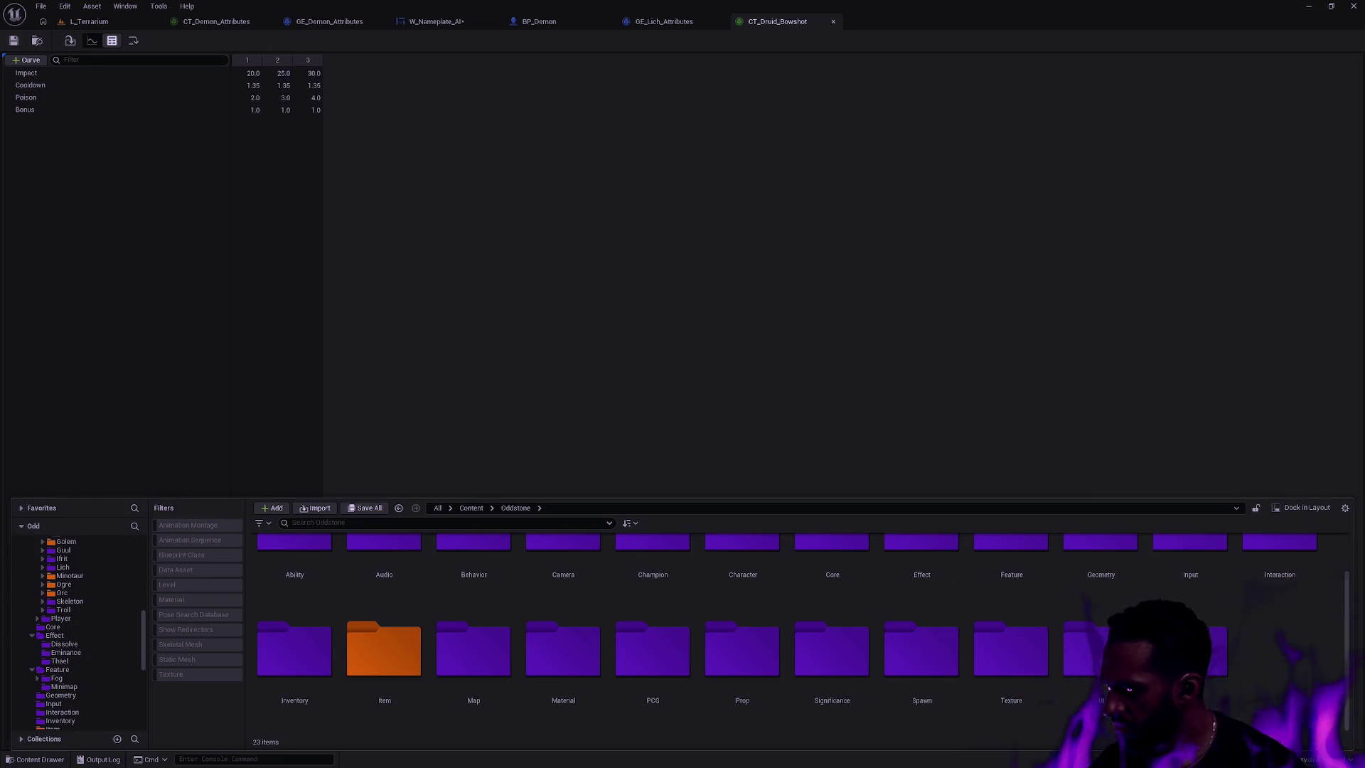
scroll(73, 631, down, 3)
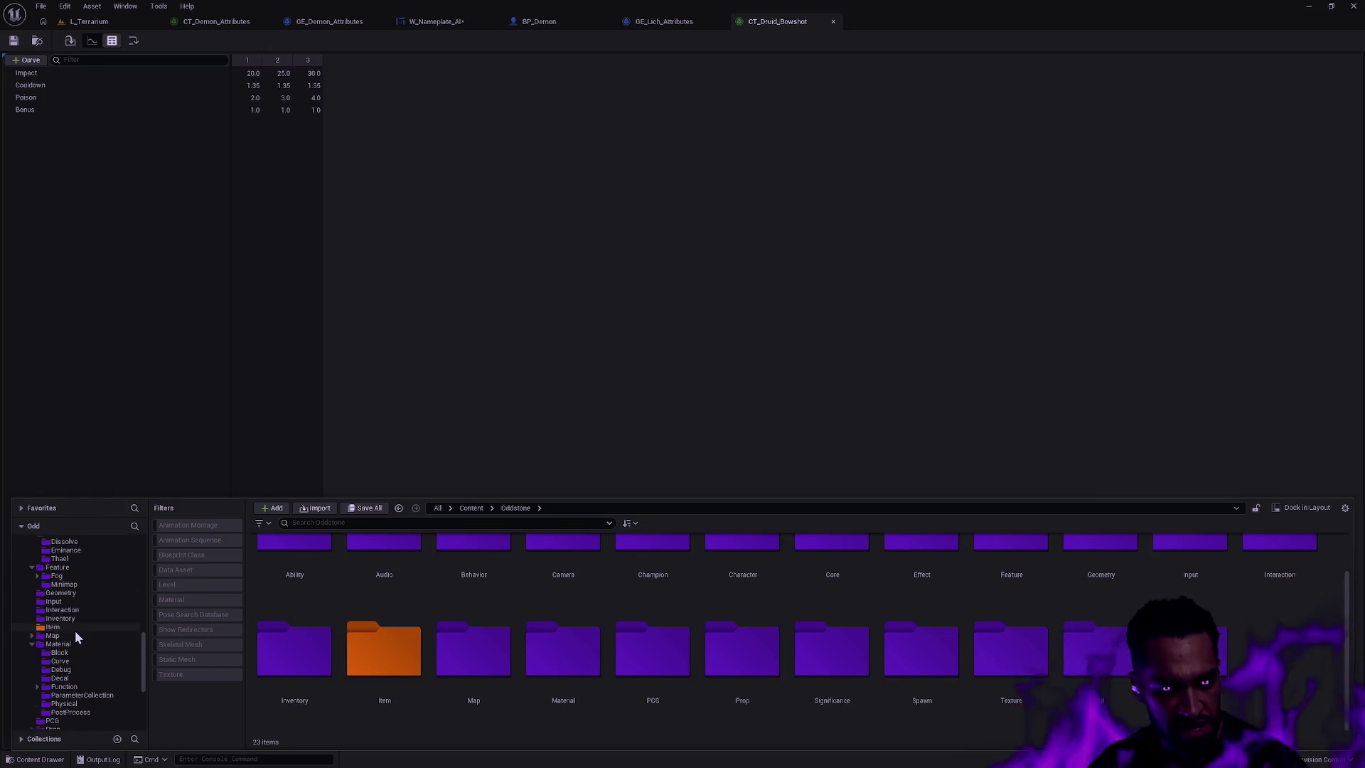
click(92, 688)
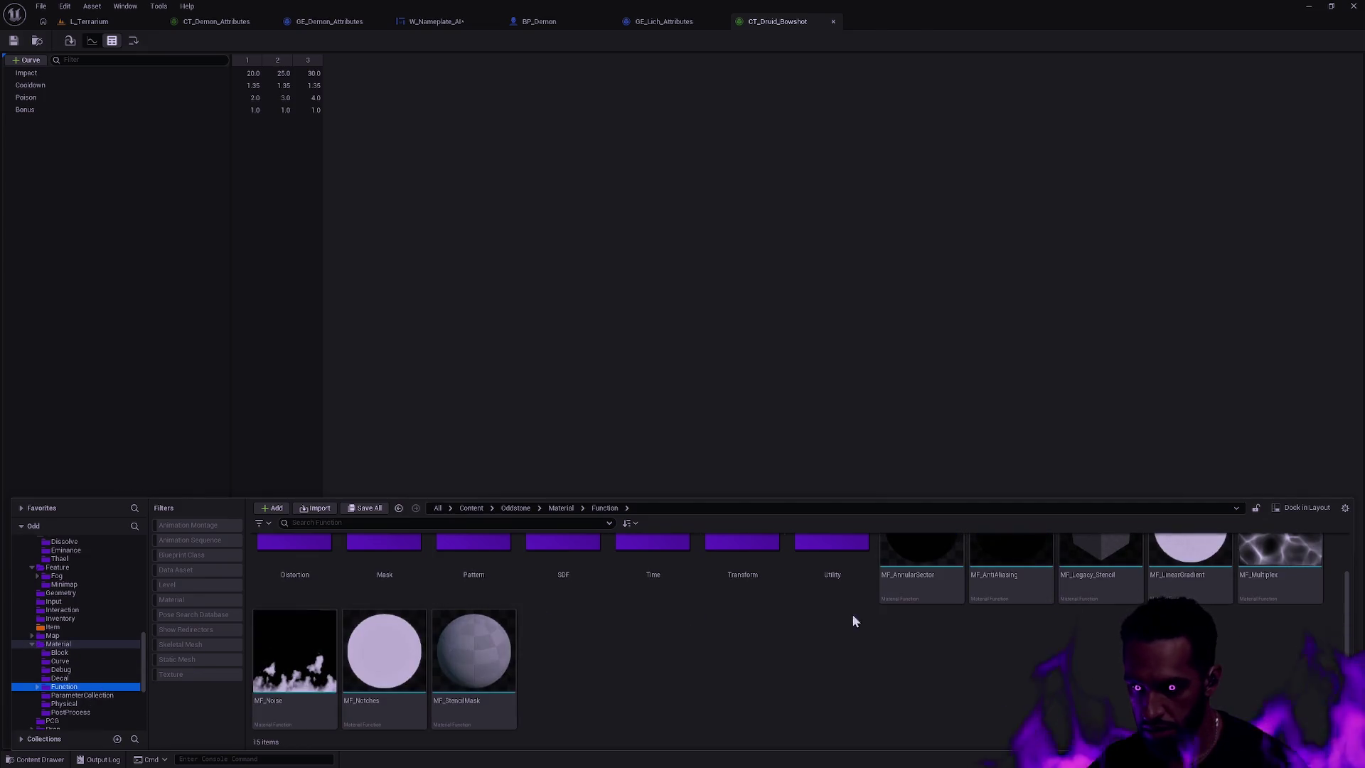
- Open MF_Noise and pan over to its output nodes
double_click(313, 675)
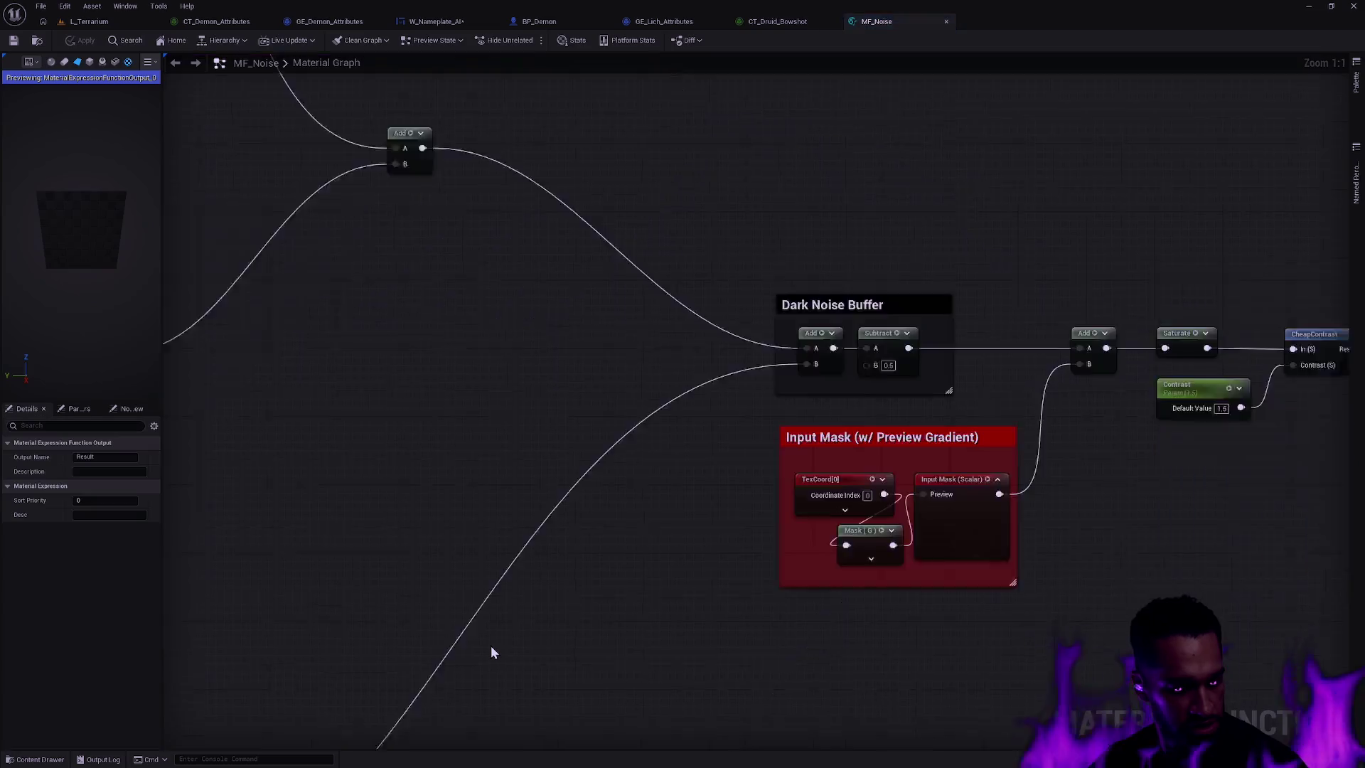
scroll(654, 389, down, 8)
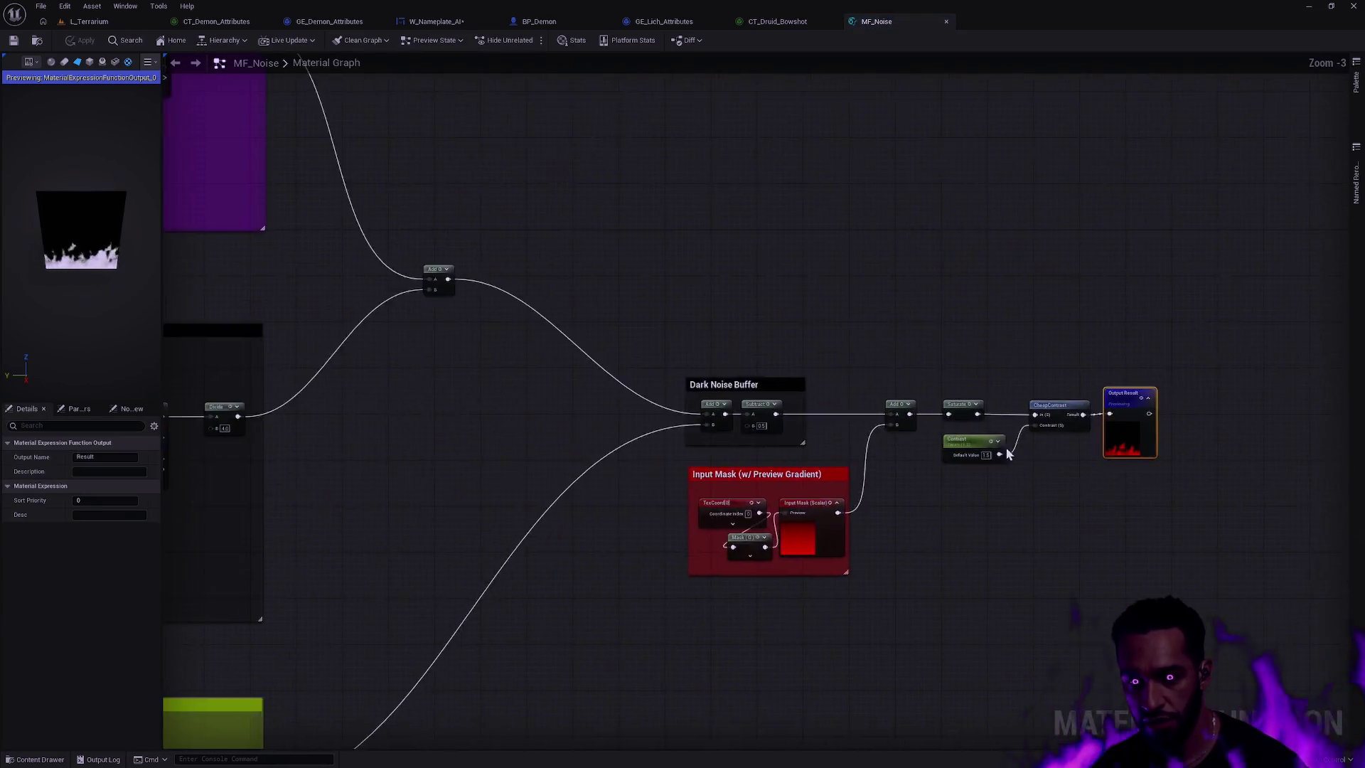
scroll(906, 485, up, 4)
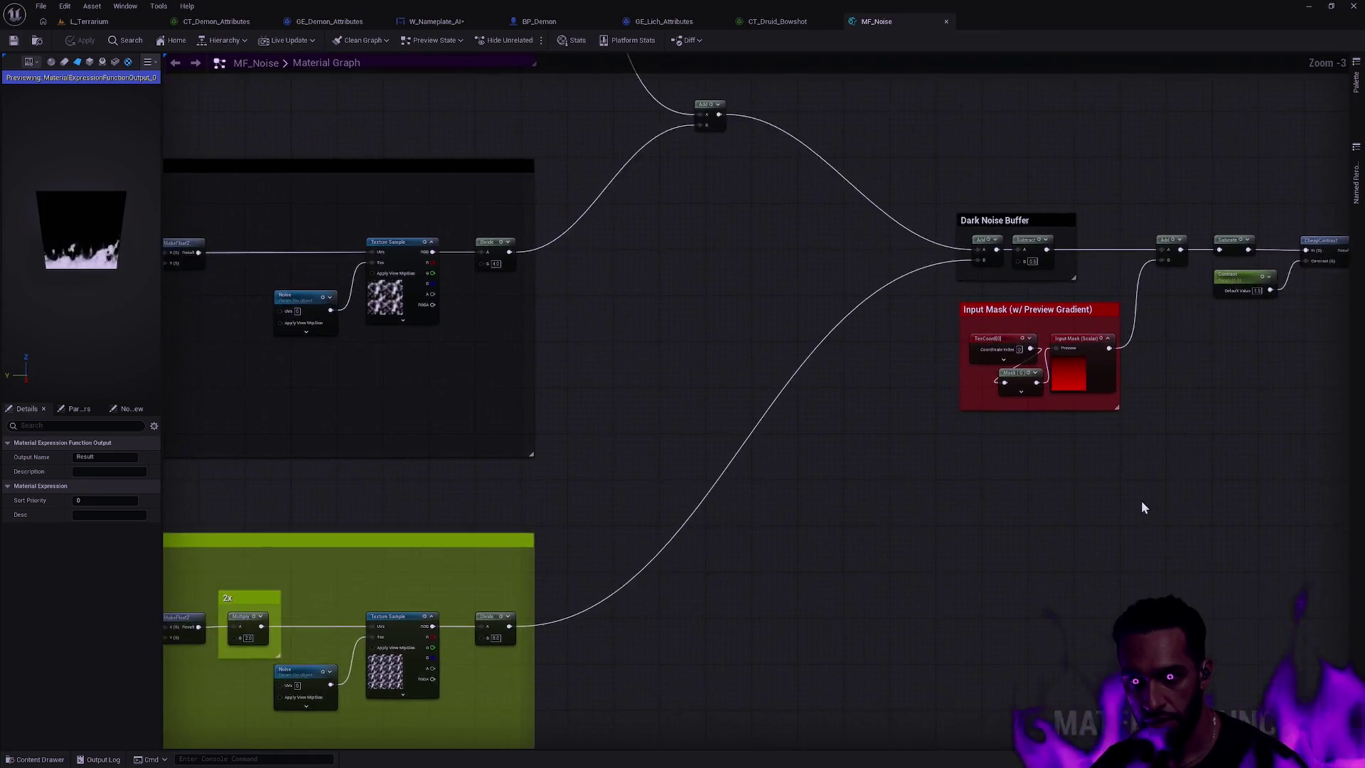
scroll(1141, 500, down, 3)
scroll(1059, 492, up, 1)
scroll(1045, 489, down, 1)
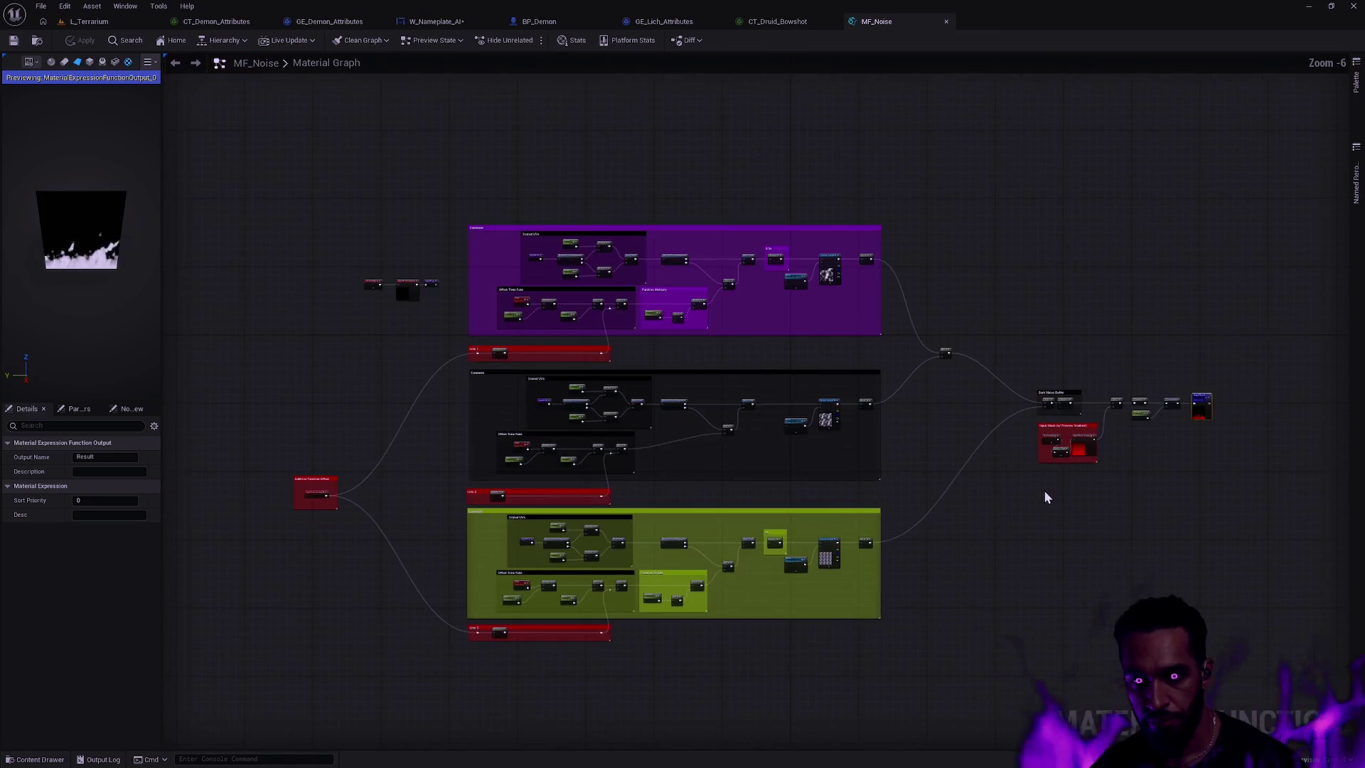
scroll(1081, 480, up, 1)
mouse_move(1092, 490)
mouse_down()
mouse_move(1158, 496)
mouse_move(1075, 548)
mouse_move(1208, 526)
mouse_move(1166, 523)
mouse_up()
scroll(1155, 513, down, 1)
scroll(1157, 511, up, 1)
mouse_move(1236, 476)
mouse_down()
mouse_move(943, 460)
mouse_move(1272, 505)
mouse_move(1254, 457)
mouse_move(1361, 460)
mouse_move(1043, 463)
mouse_up()
- Move the Dark Noise Buffer, Input Mask and reroute output cluster left toward the noise rows
mouse_move(1290, 446)
mouse_down()
mouse_move(974, 249)
mouse_move(970, 297)
mouse_up()
drag(1031, 337, 927, 337)
drag(1127, 387, 880, 222)
mouse_move(1310, 533)
mouse_down()
mouse_move(883, 201)
mouse_move(852, 277)
mouse_up()
mouse_move(820, 409)
mouse_down()
mouse_move(944, 397)
mouse_move(1039, 424)
mouse_up()
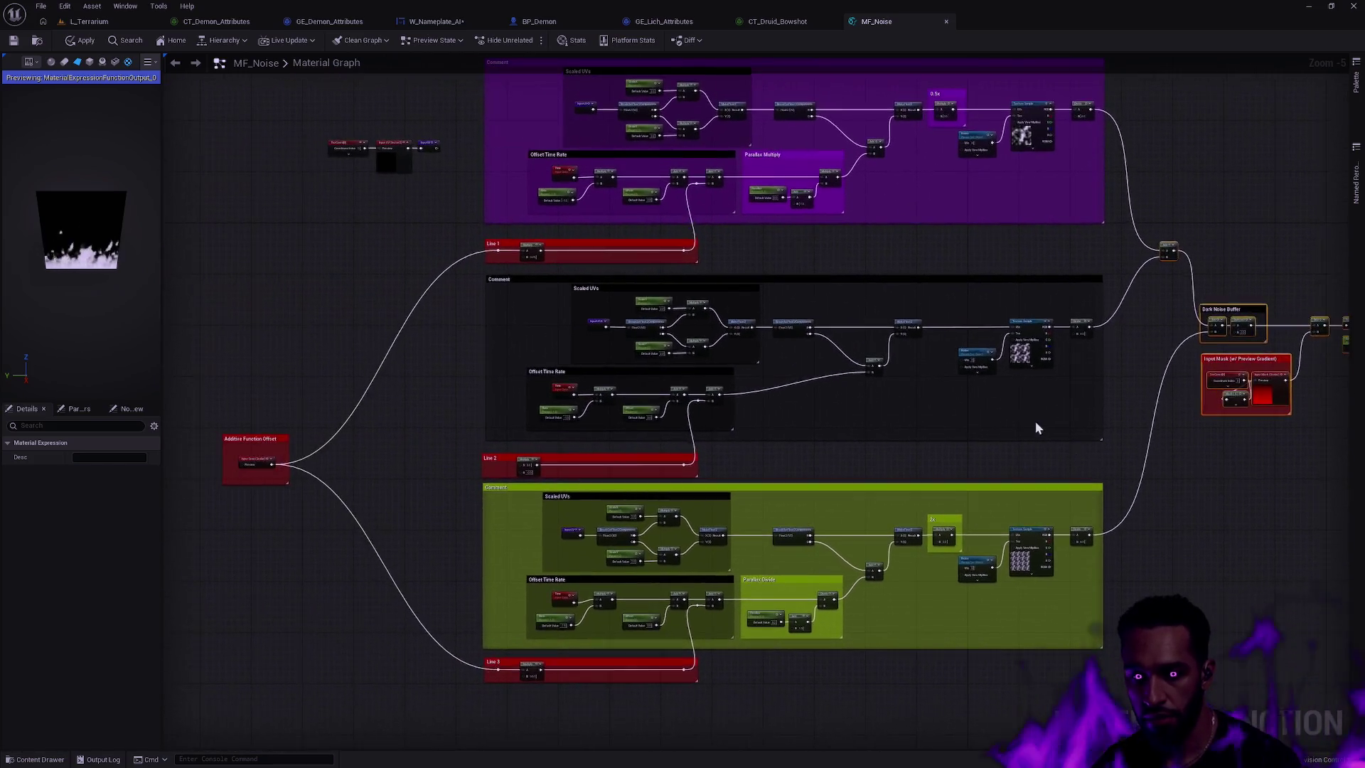
- Shift the TexCoord and Input UV nodes slightly right
scroll(564, 405, down, 3)
scroll(564, 405, up, 4)
scroll(487, 344, down, 2)
drag(487, 344, 458, 408)
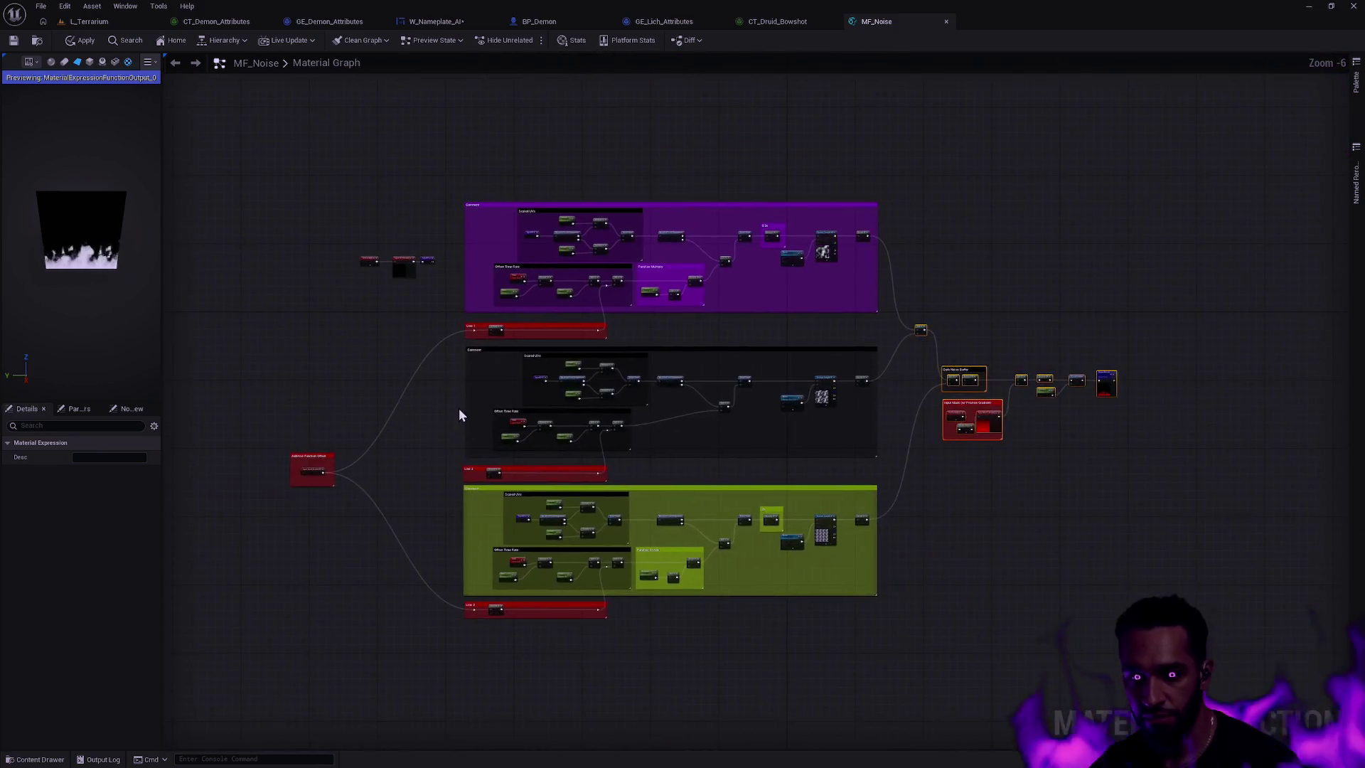
scroll(459, 408, up, 2)
drag(387, 339, 354, 284)
drag(437, 302, 291, 218)
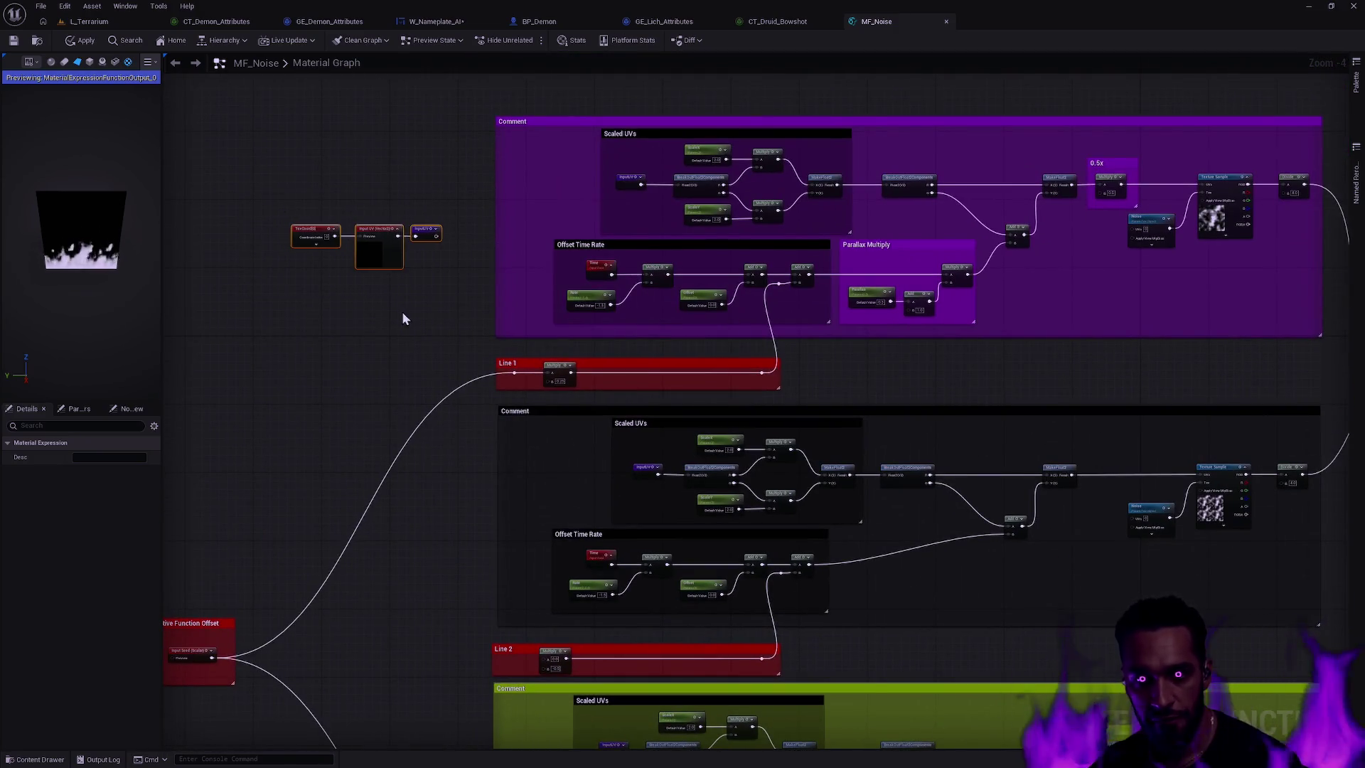
drag(400, 252, 425, 252)
- Move Additive Function Offset right toward the noise rows and screen-capture the whole graph
scroll(435, 334, down, 4)
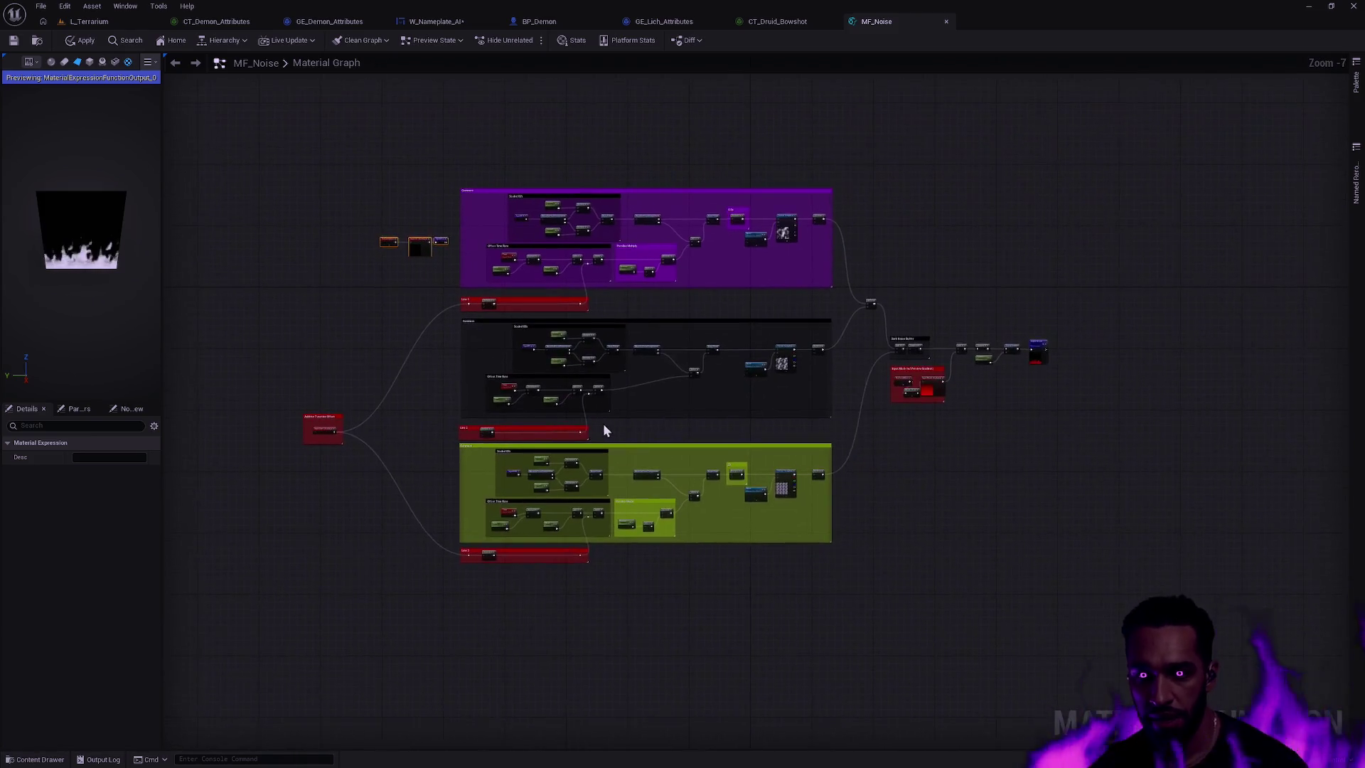
scroll(709, 448, up, 3)
drag(959, 487, 990, 524)
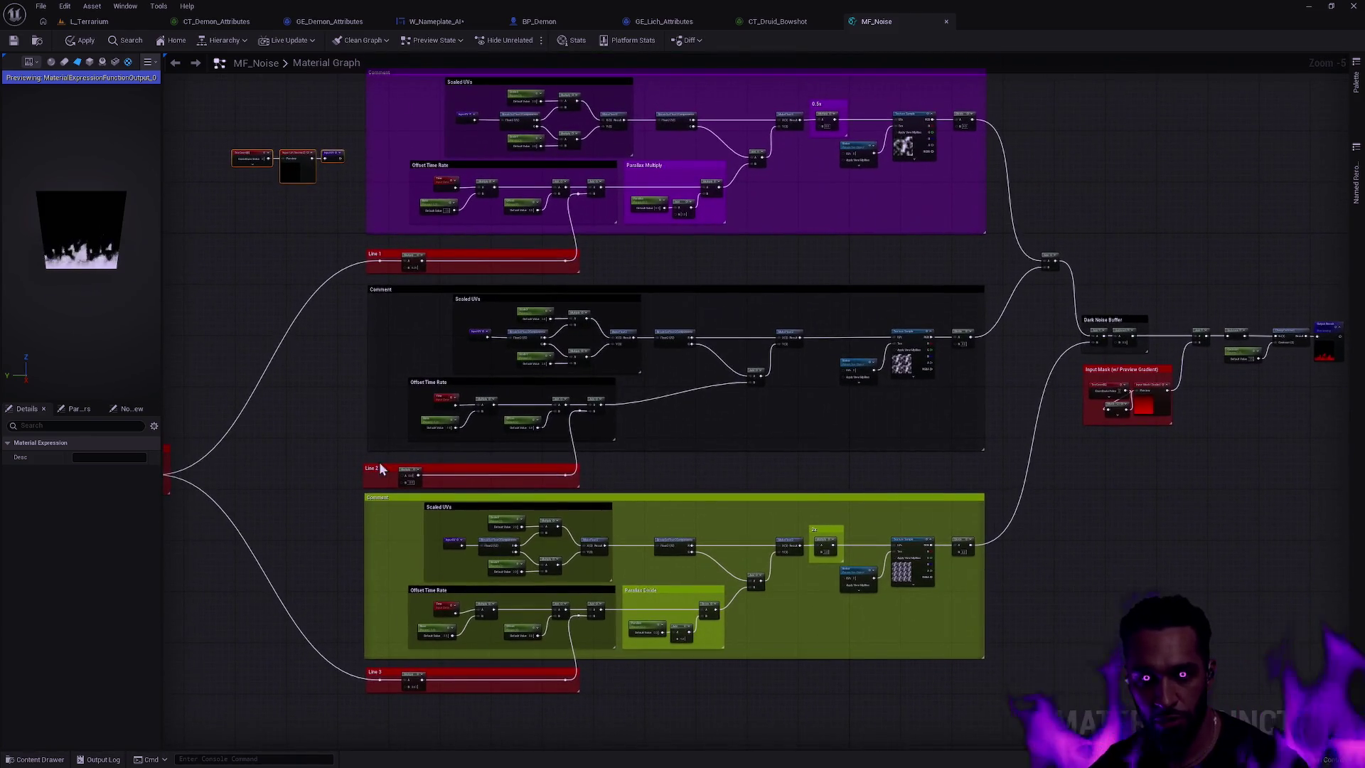
drag(390, 462, 441, 526)
drag(284, 475, 405, 476)
drag(1015, 433, 845, 429)
click(844, 430)
mouse_move(1158, 540)
mouse_down()
mouse_move(1152, 554)
mouse_move(1126, 548)
mouse_move(1153, 540)
mouse_up()
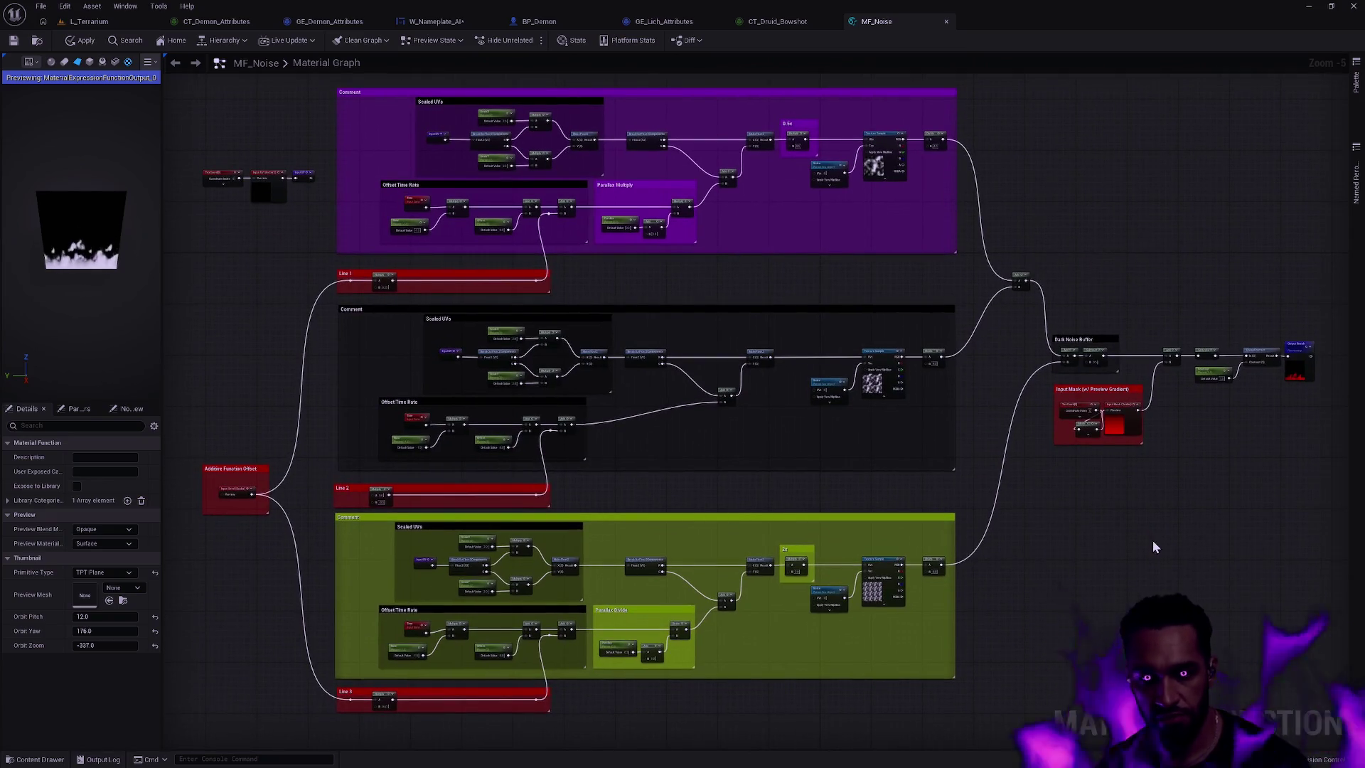
key(super+shift+s)
mouse_move(171, 72)
mouse_down()
mouse_move(1117, 682)
mouse_move(1358, 741)
mouse_move(1340, 739)
mouse_up()
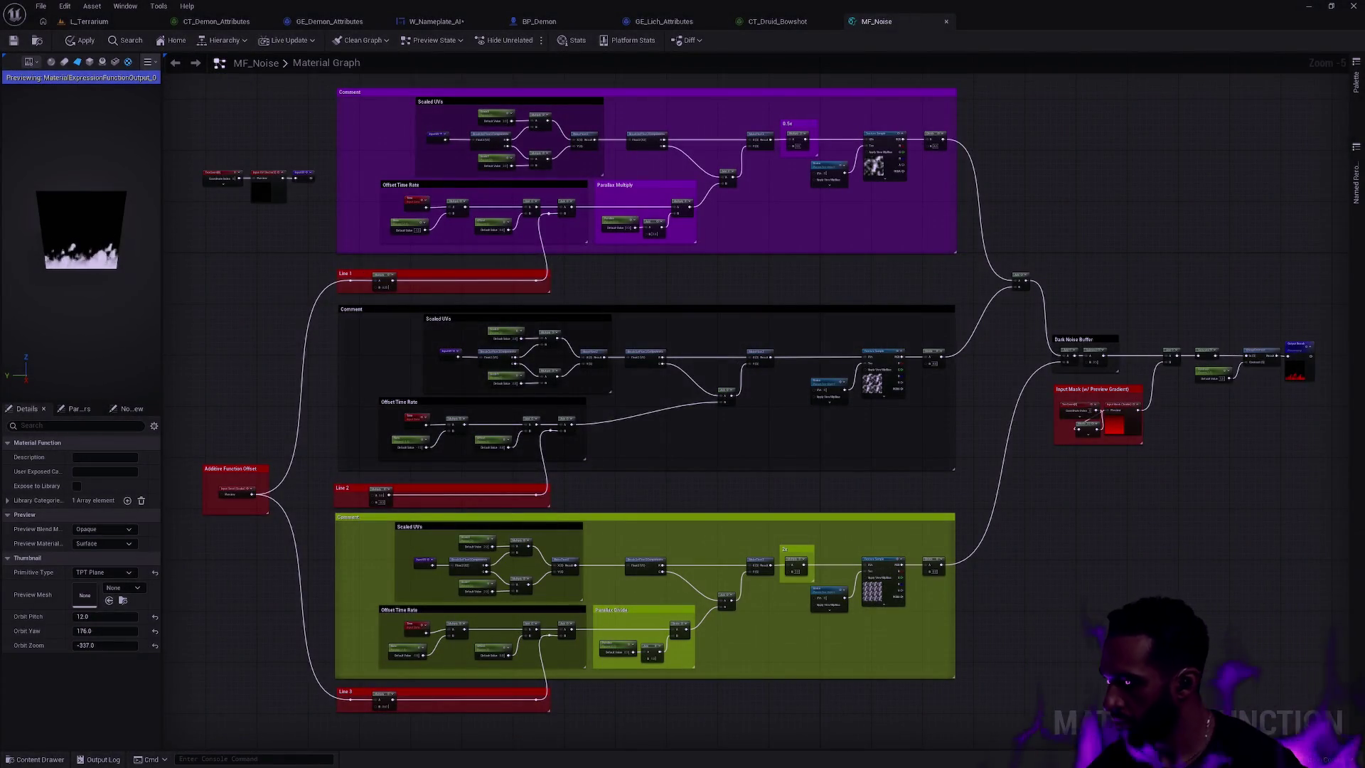
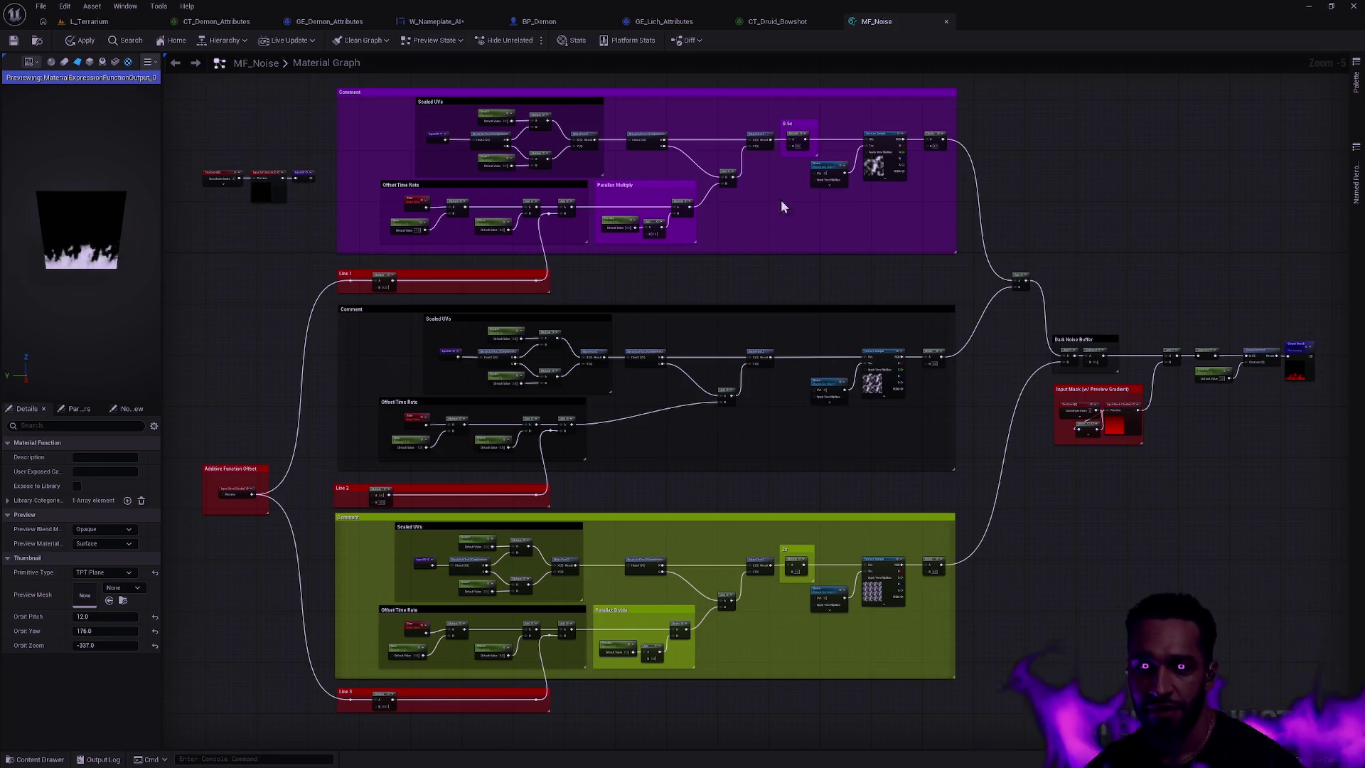
- Switch to L_Terrarium, swing the view toward the enemies, and start Play in Editor
click(89, 22)
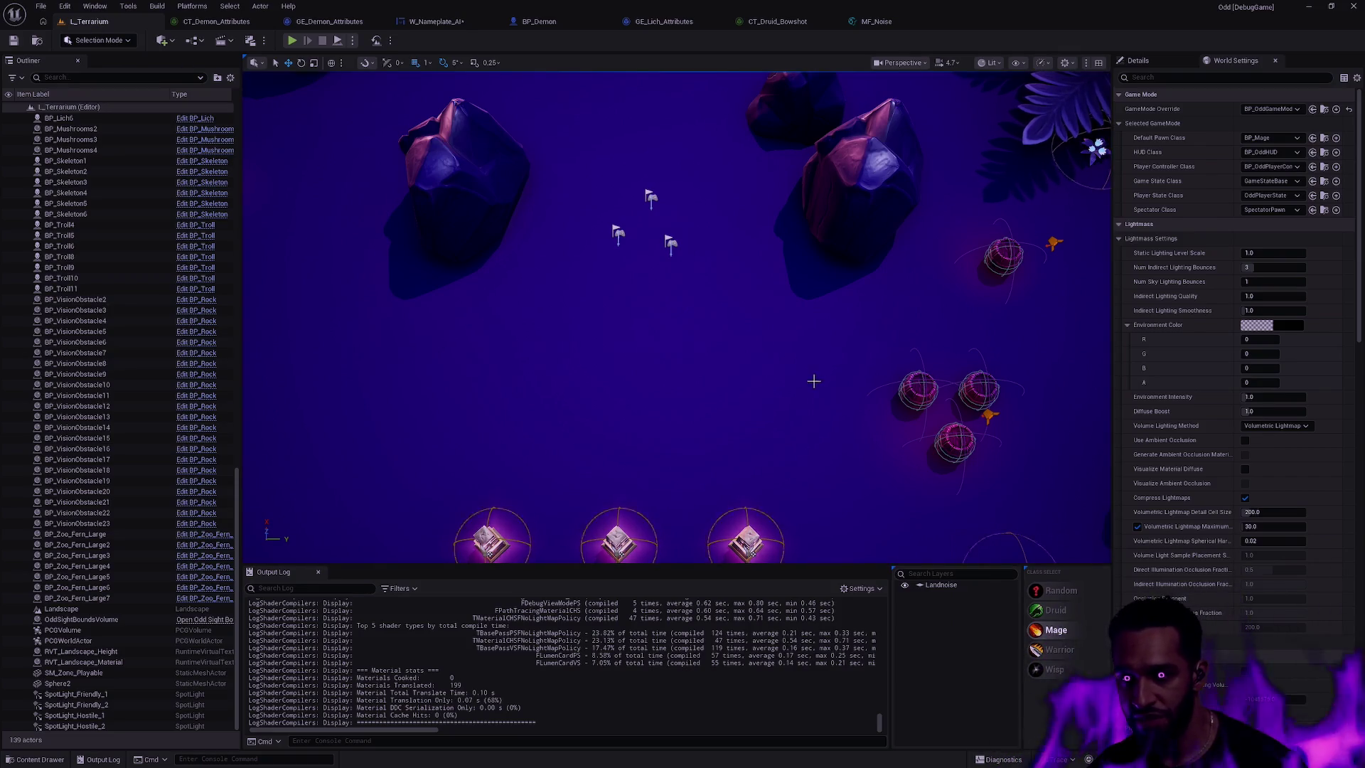
scroll(761, 359, down, 10)
drag(813, 380, 747, 361)
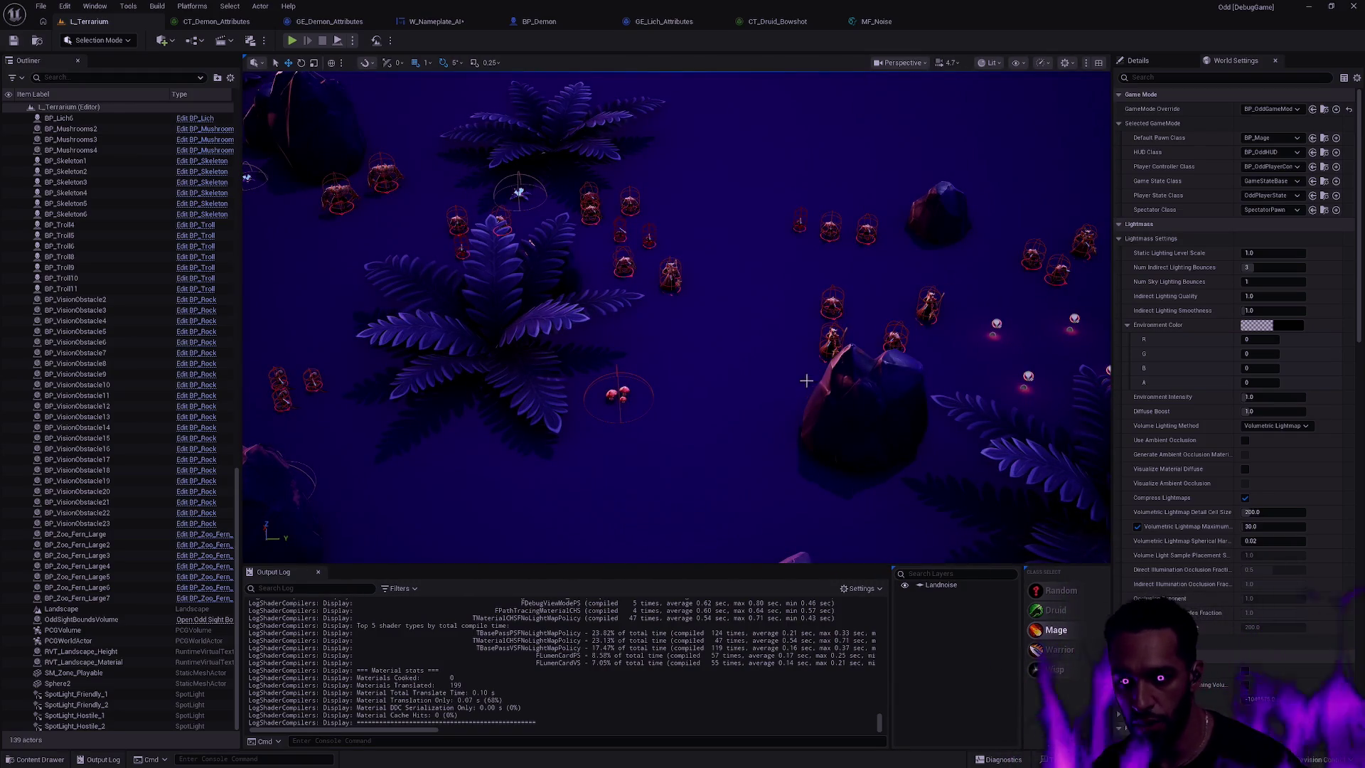
key(alt+p)
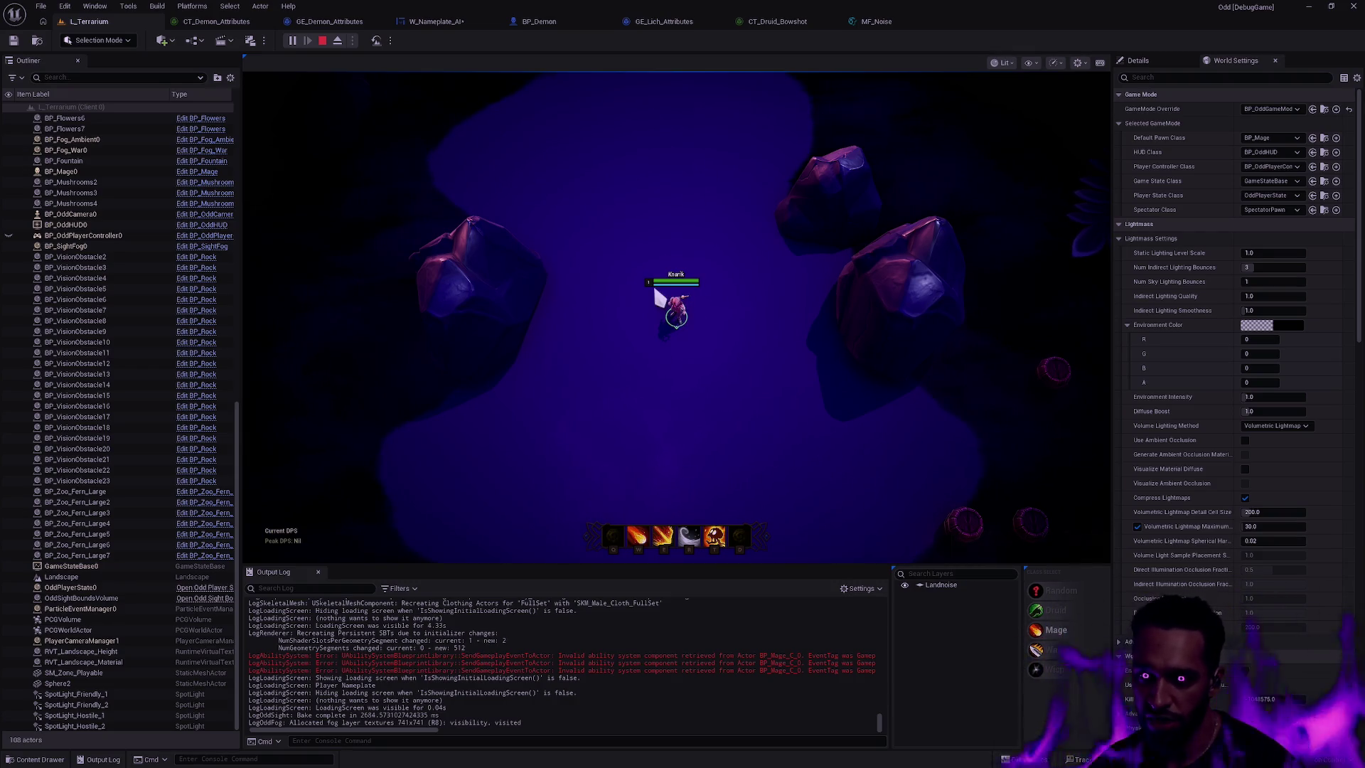
- Walk the mage character to several spots around the rocks, recentring and panning the game camera
key(w)
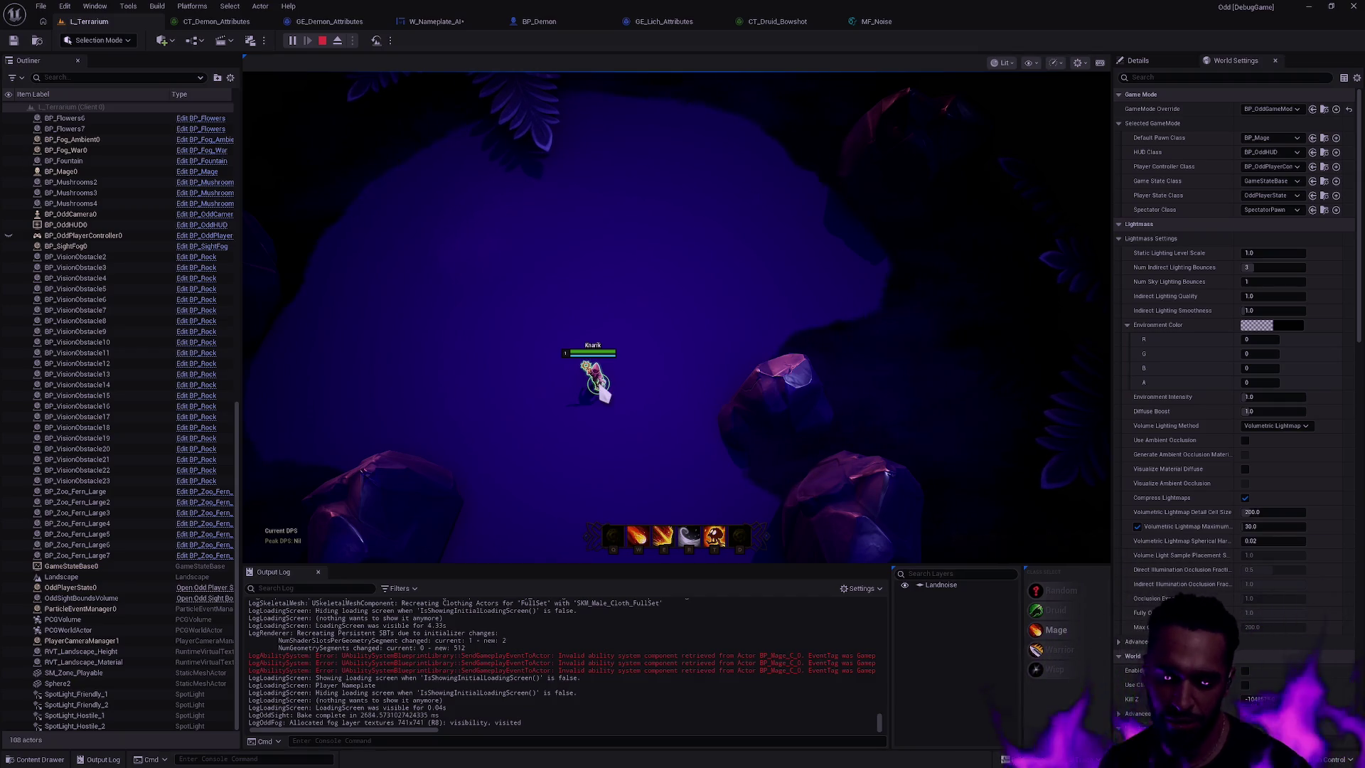
mouse_move(929, 79)
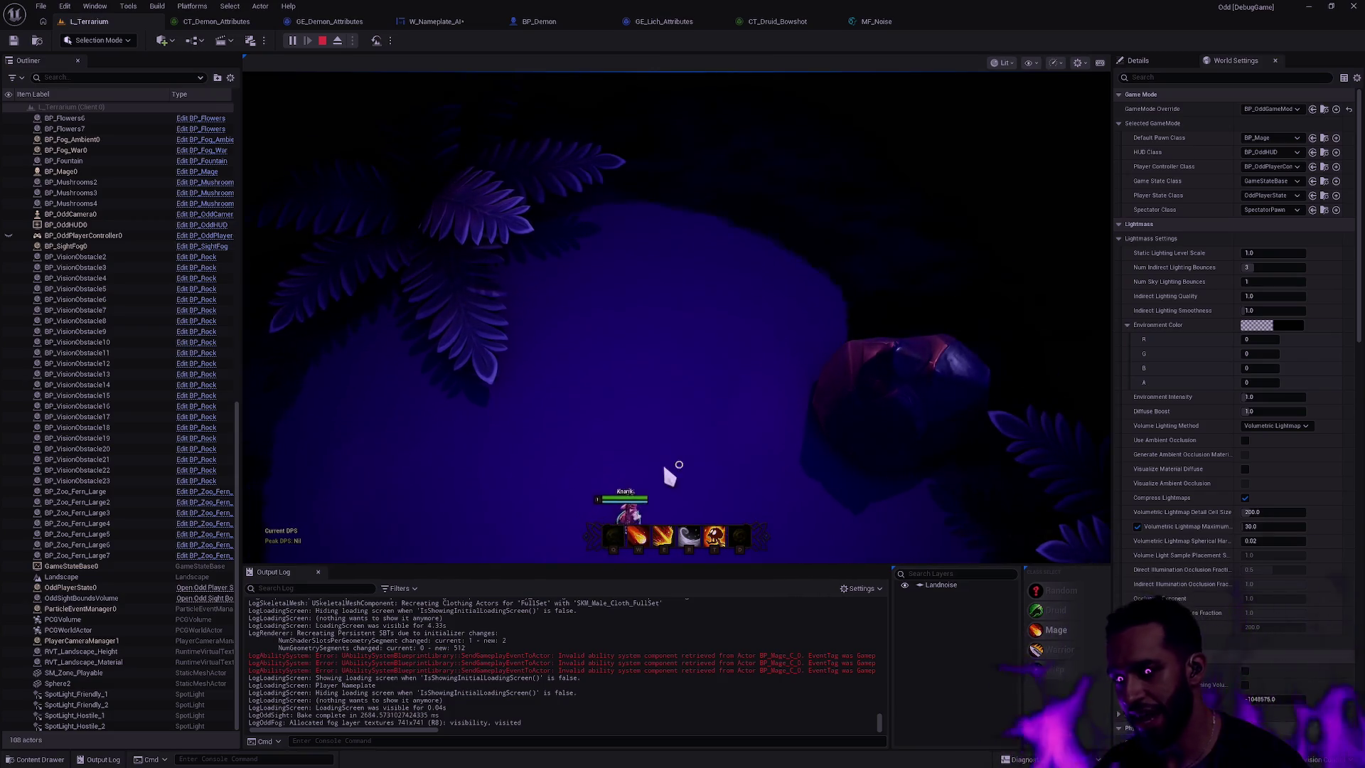
key(space)
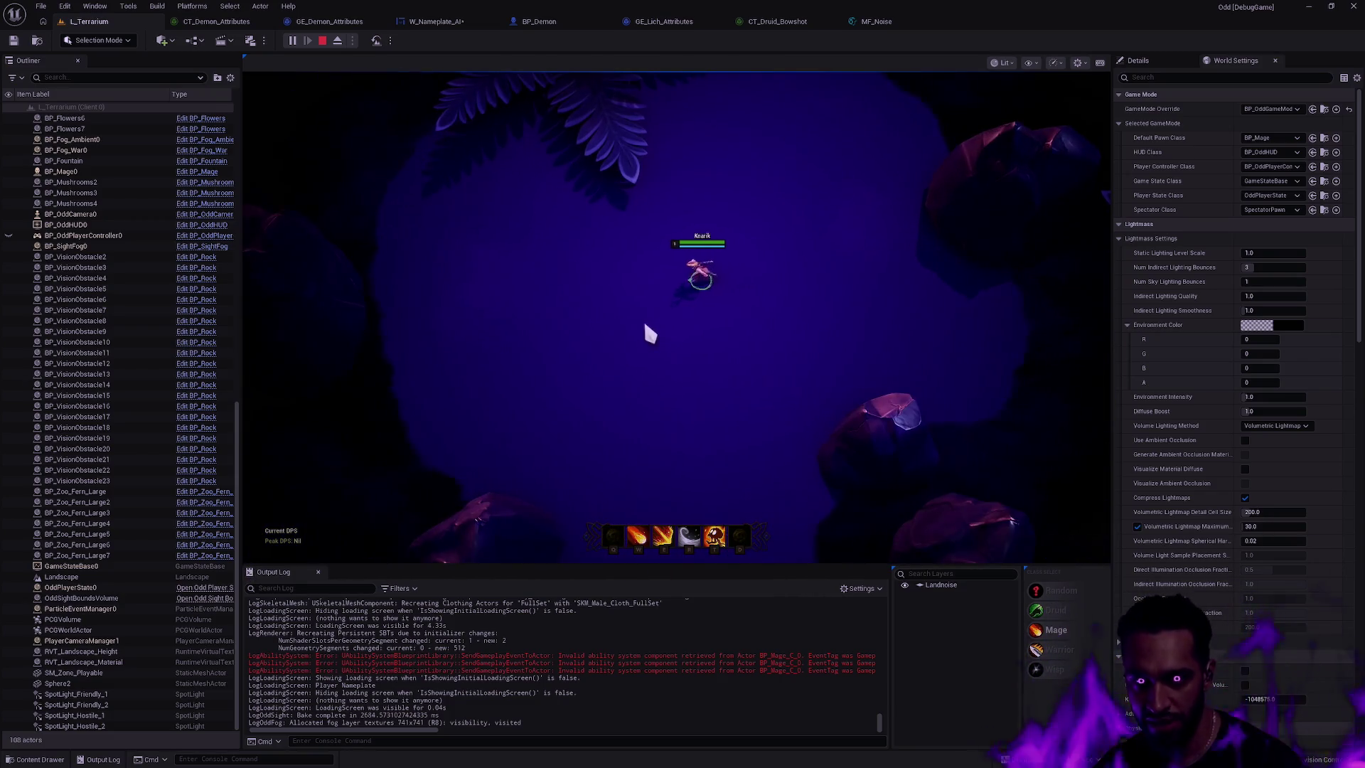
right_click(643, 317)
right_click(615, 318)
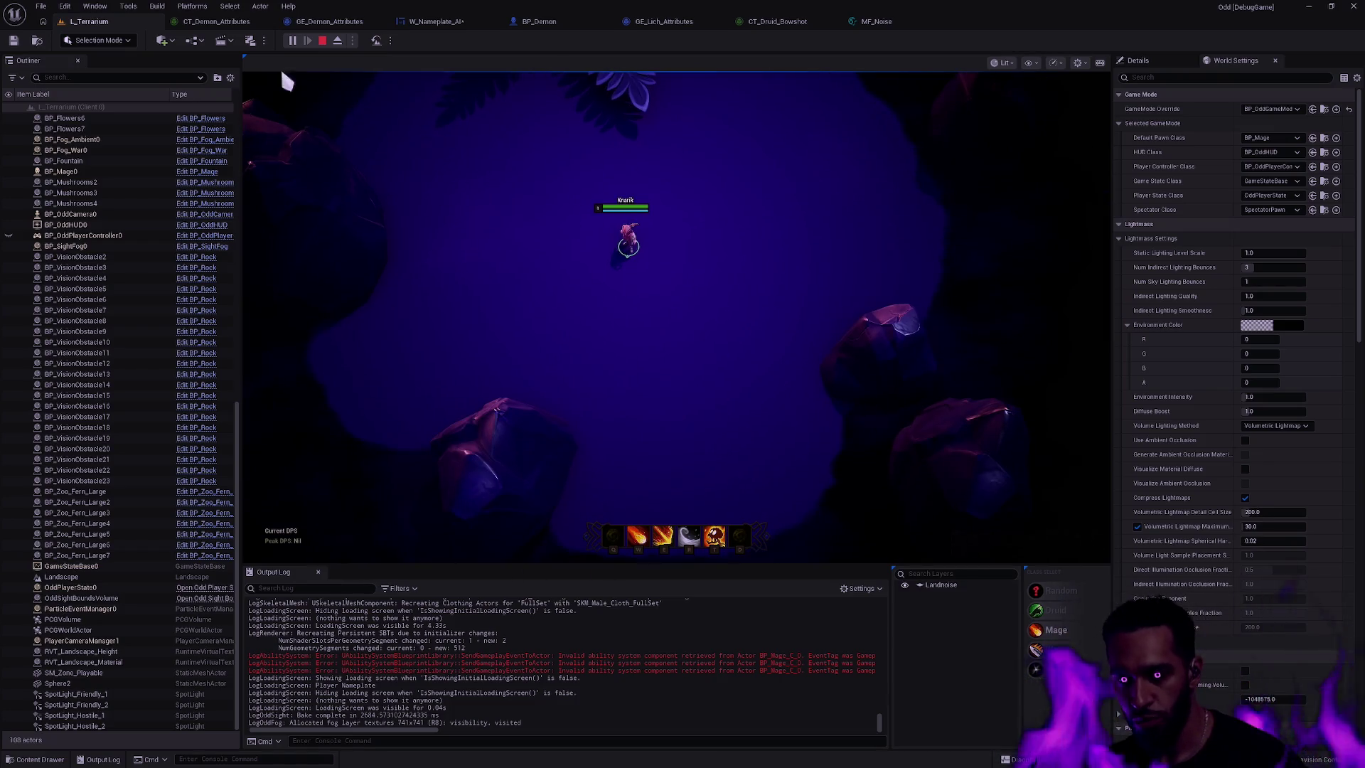
key(space)
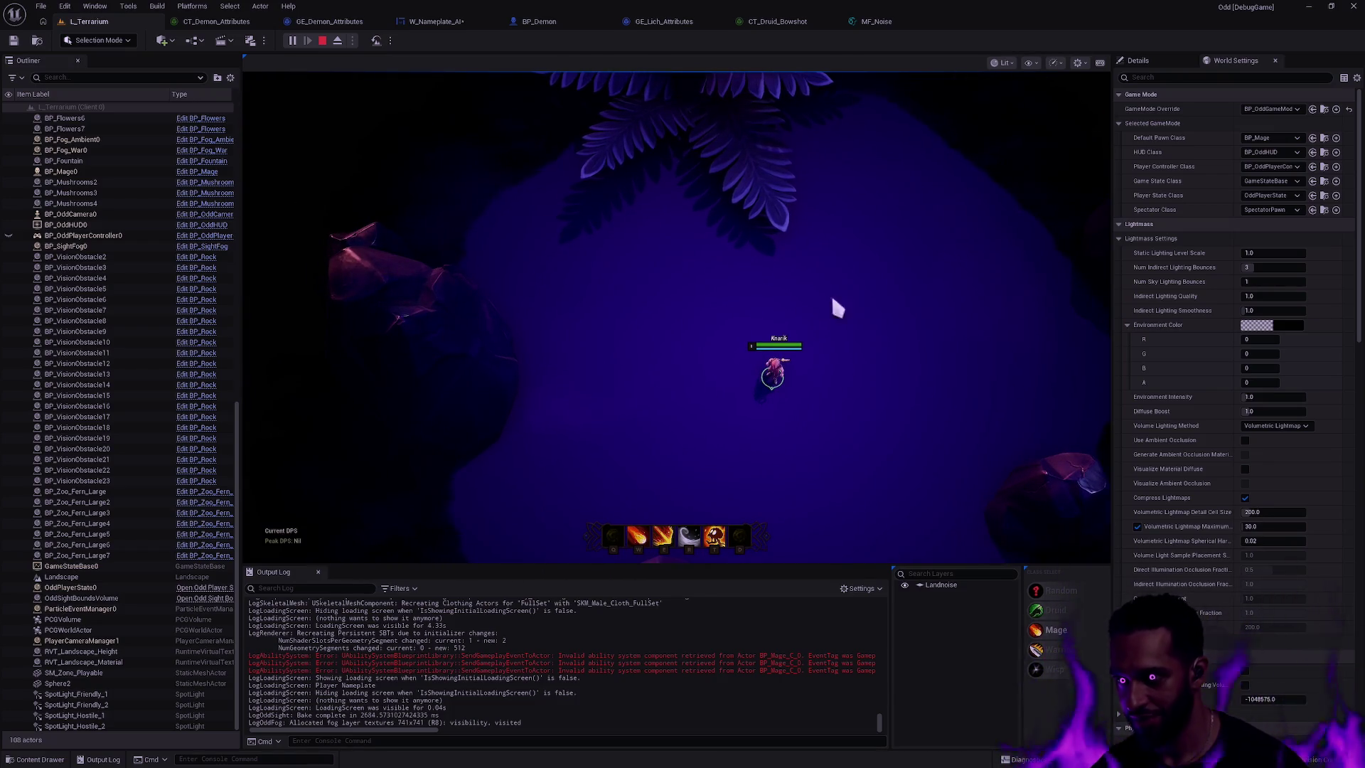
key(space)
right_click(691, 337)
right_click(657, 323)
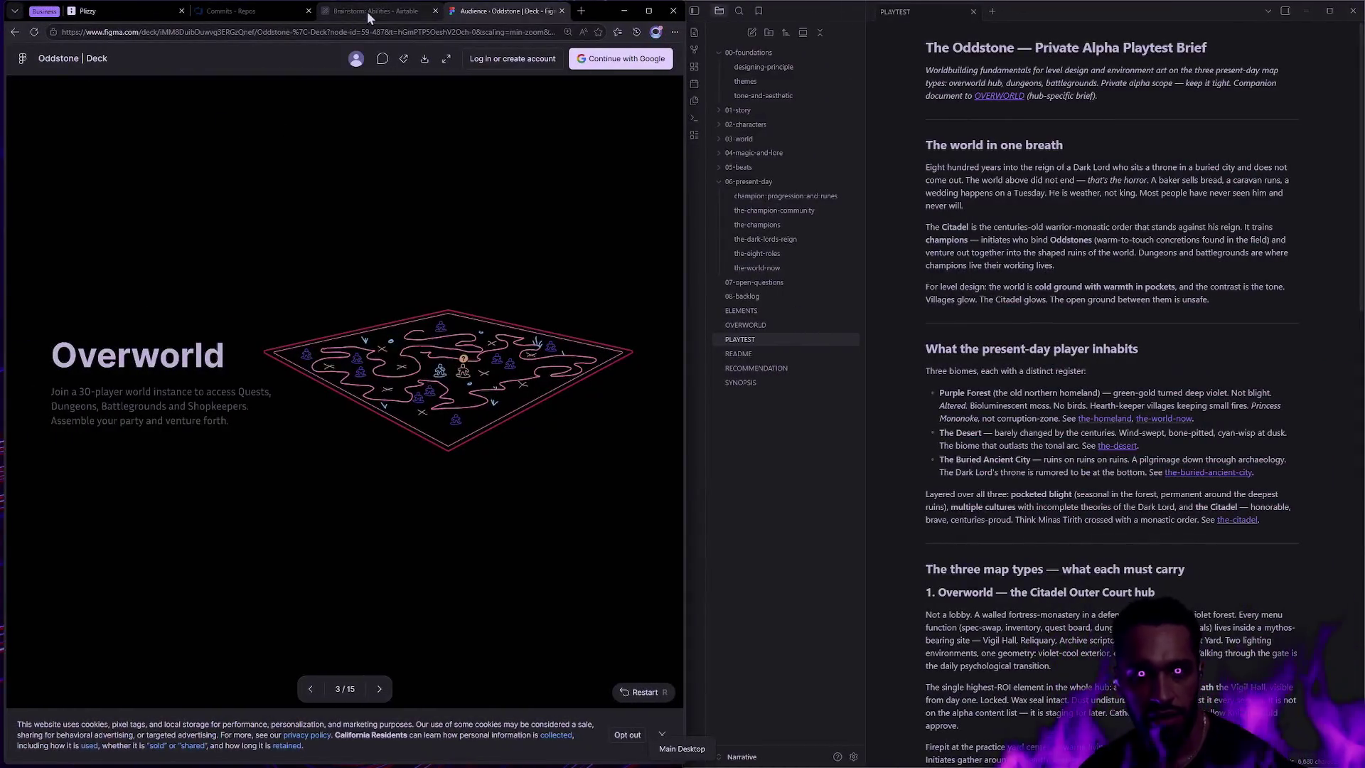
- Bring up the Plizzy map sketch and zoom out to show the whole map
click(367, 12)
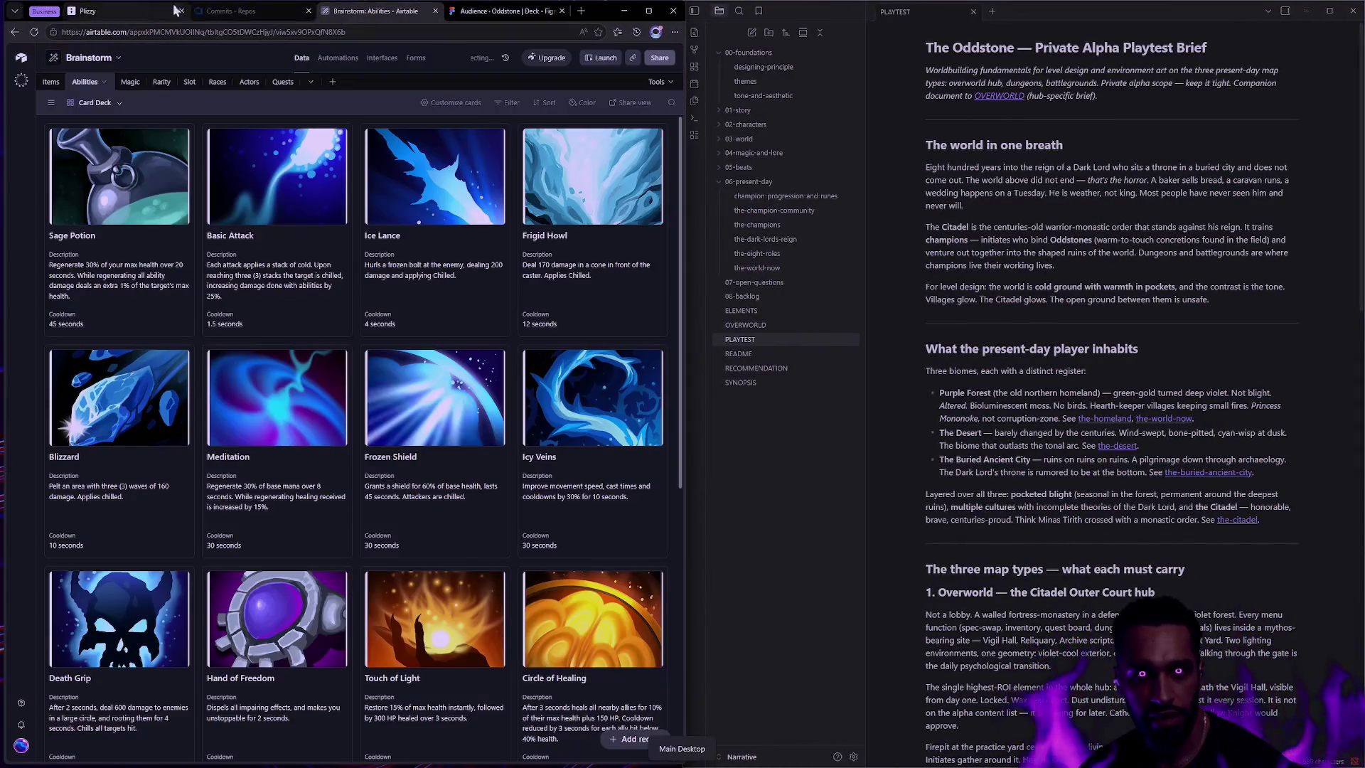
click(115, 12)
scroll(527, 410, down, 5)
scroll(527, 410, down, 10)
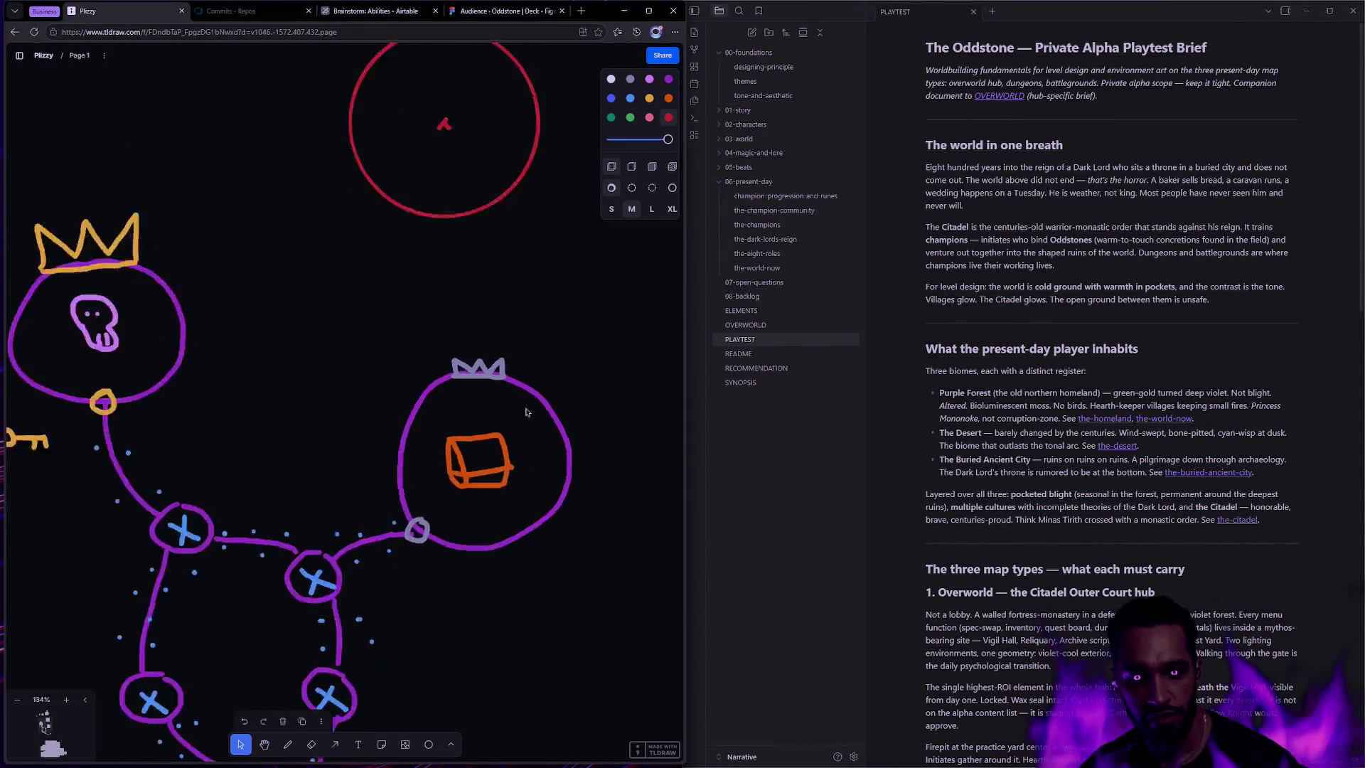
scroll(522, 414, up, 3)
scroll(507, 512, down, 4)
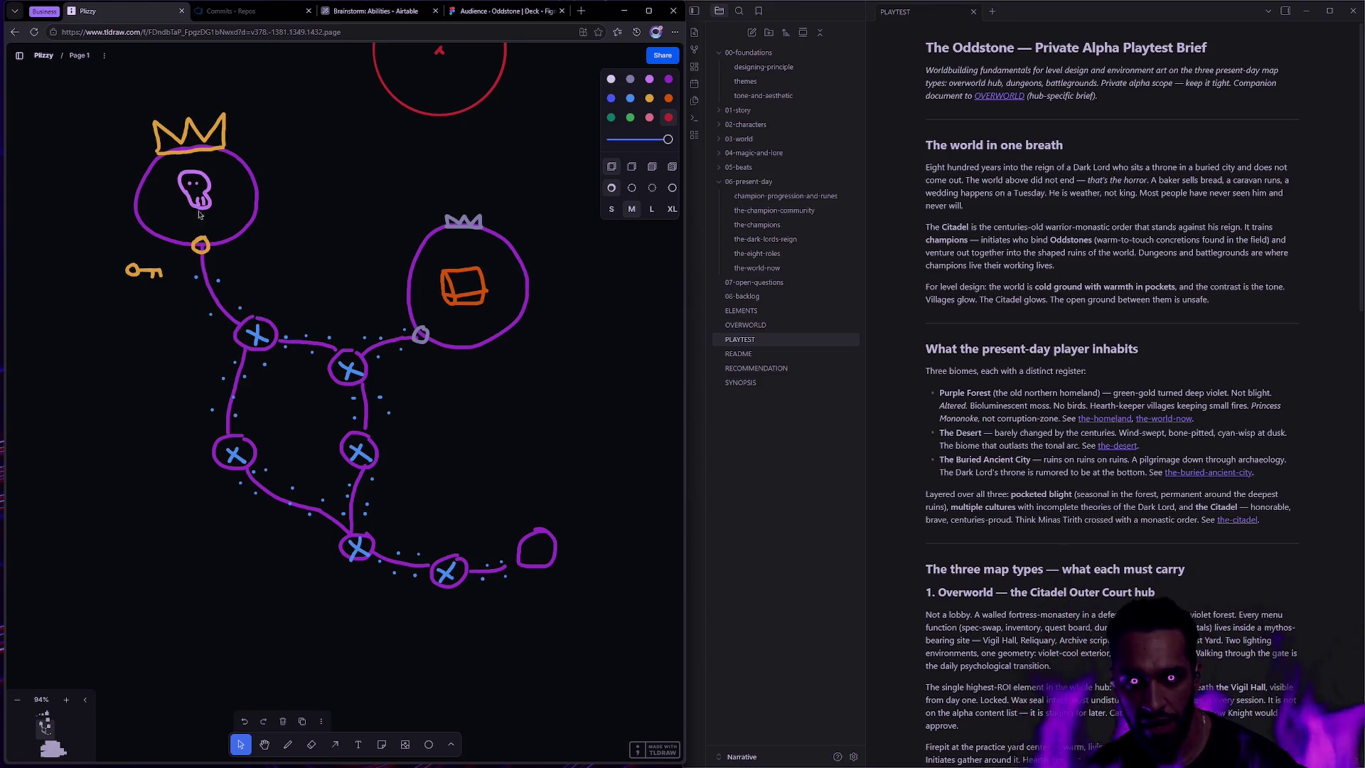
- Nudge the skull on the map slightly down and to the right
drag(613, 587, 128, 147)
click(190, 363)
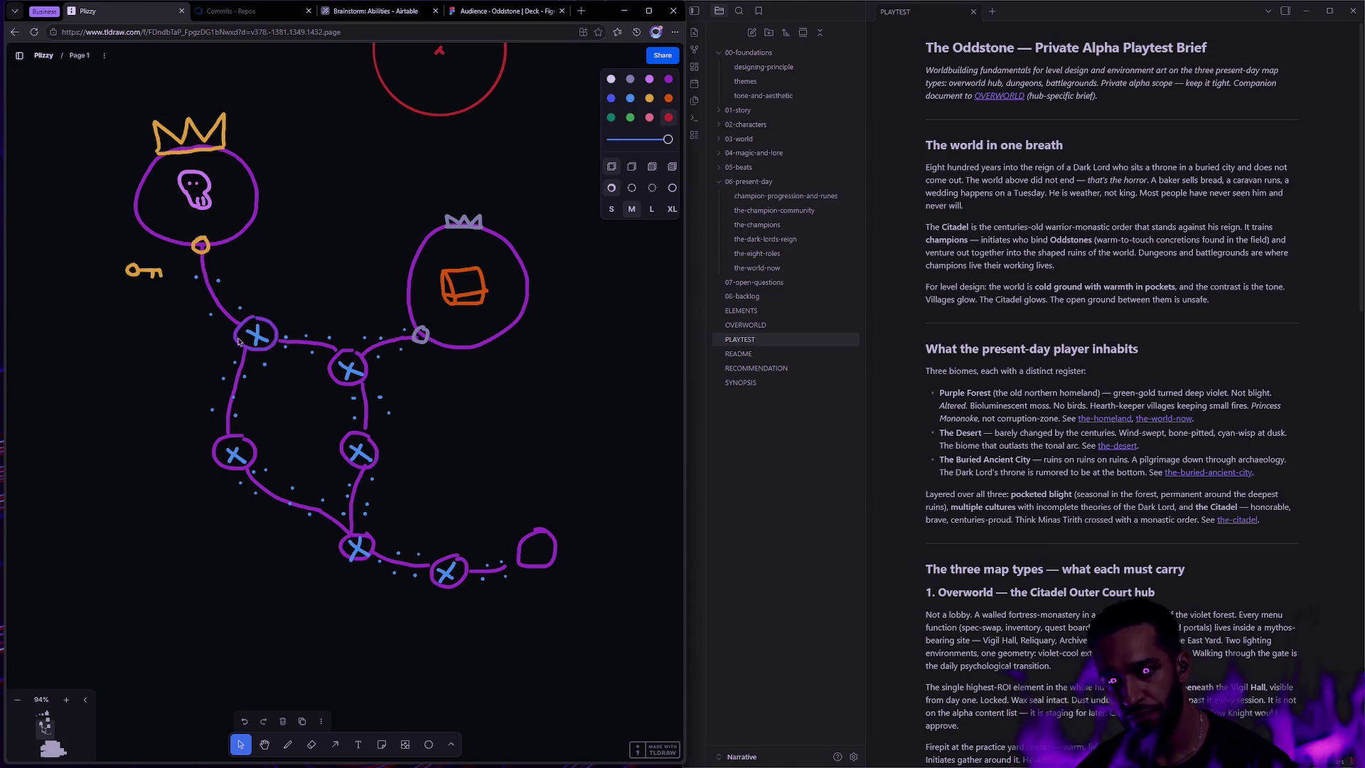
drag(208, 213, 203, 199)
click(346, 256)
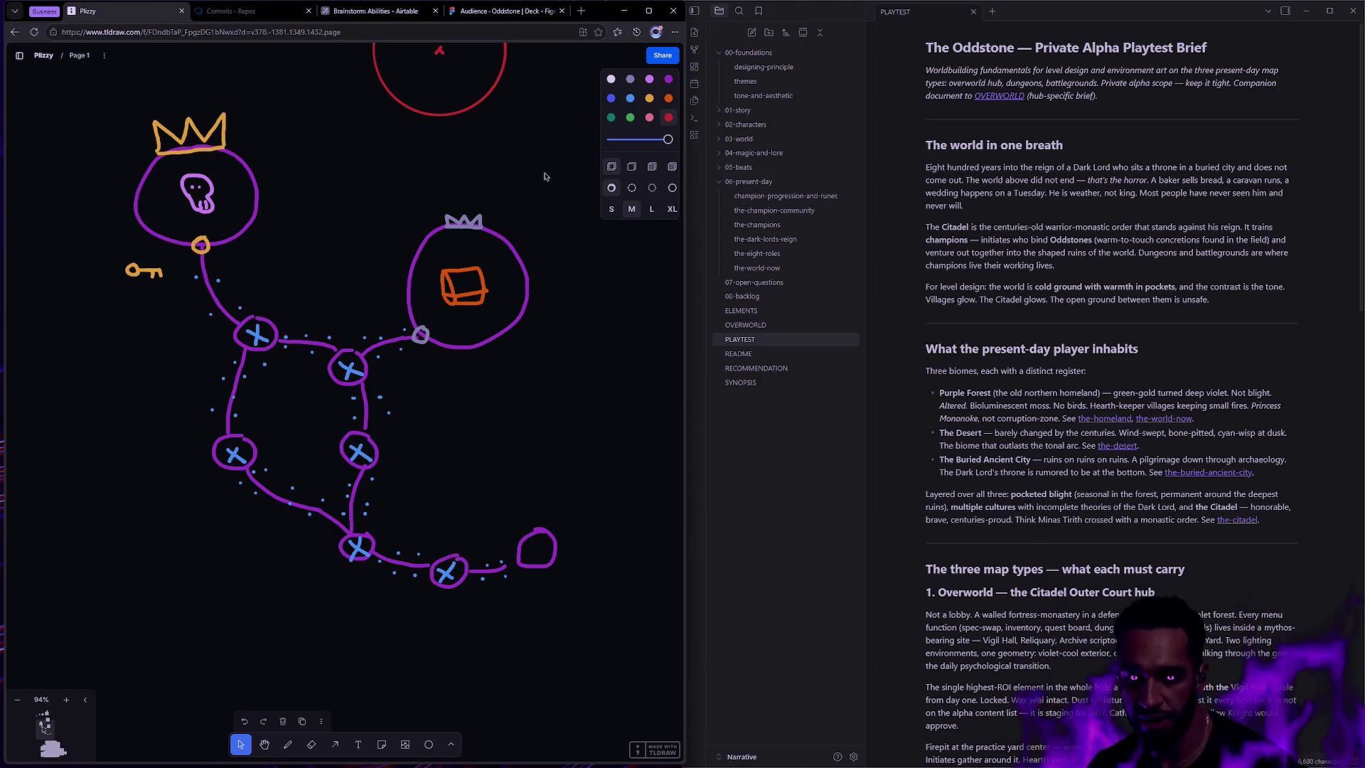
- Nudge the small purple circle at the path's end, then move to the terminal desktop
mouse_move(597, 634)
mouse_down()
mouse_move(247, 382)
mouse_move(570, 529)
mouse_move(548, 555)
mouse_up()
click(591, 541)
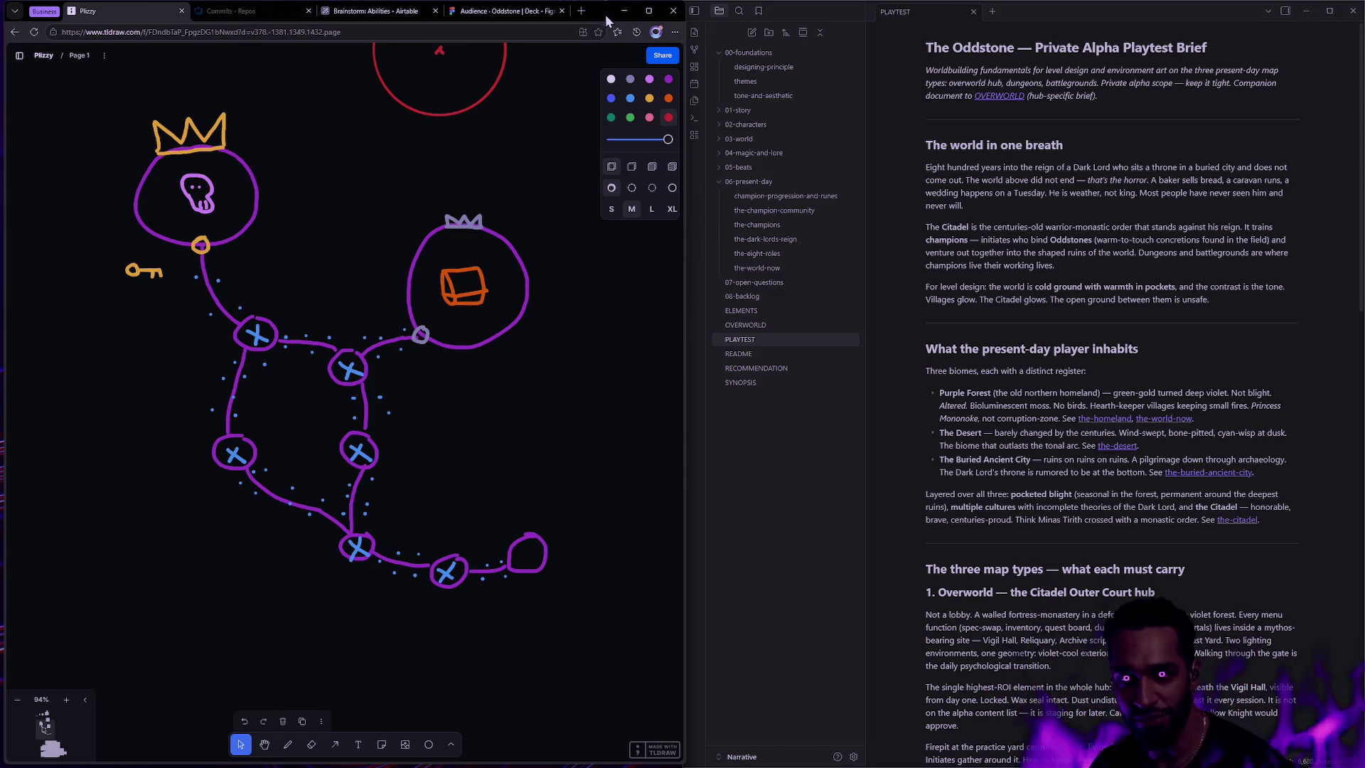
drag(604, 14, 608, 22)
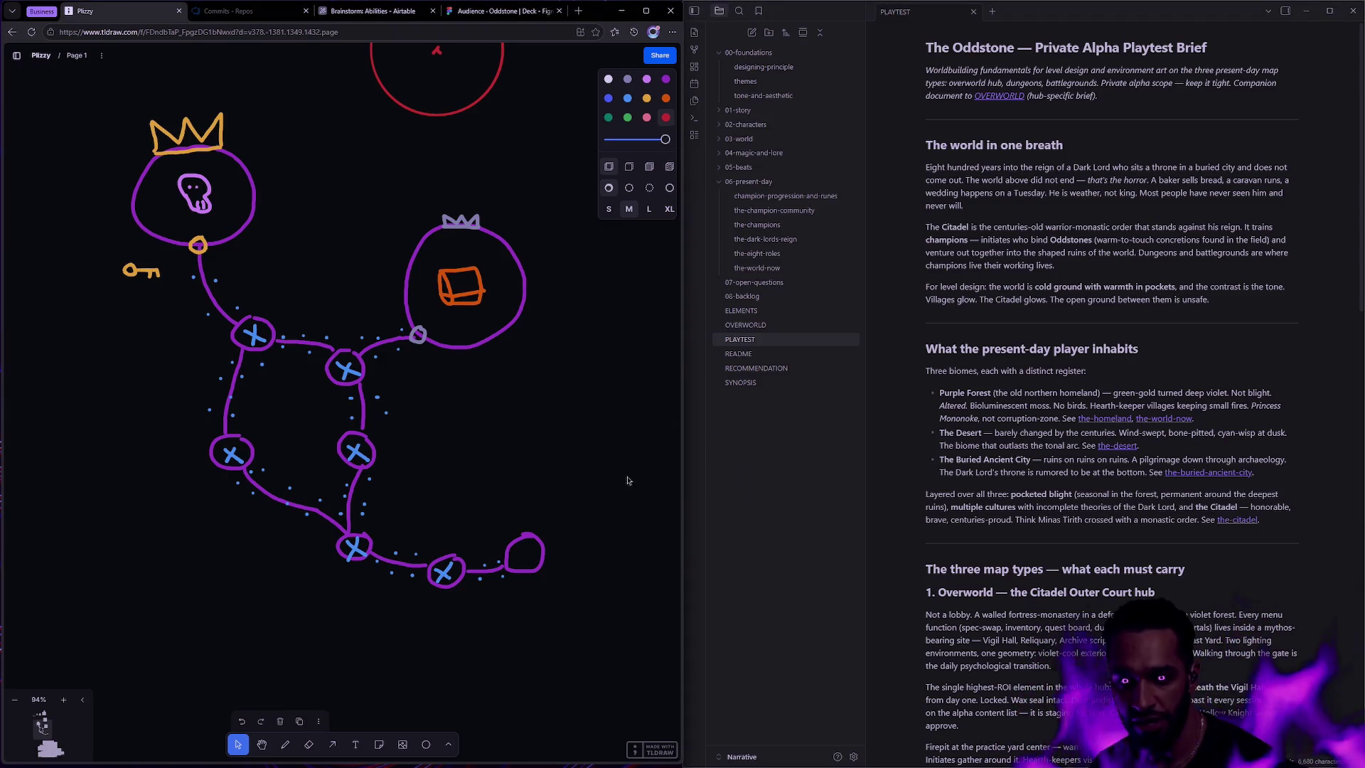
key(ctrl+super+Right)
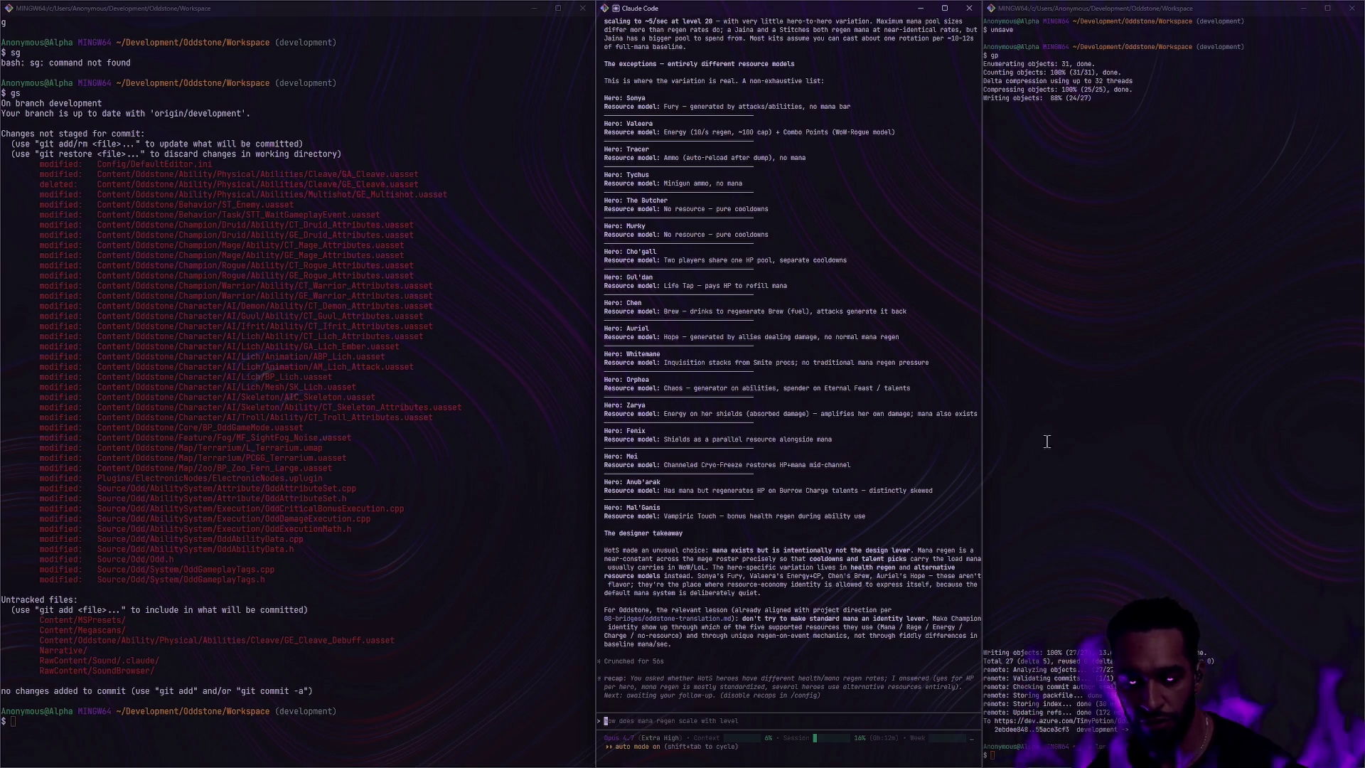
- Move one virtual desktop right to bring up Rider with WindowsPlatformProcess.cpp
key(ctrl+super+Right)
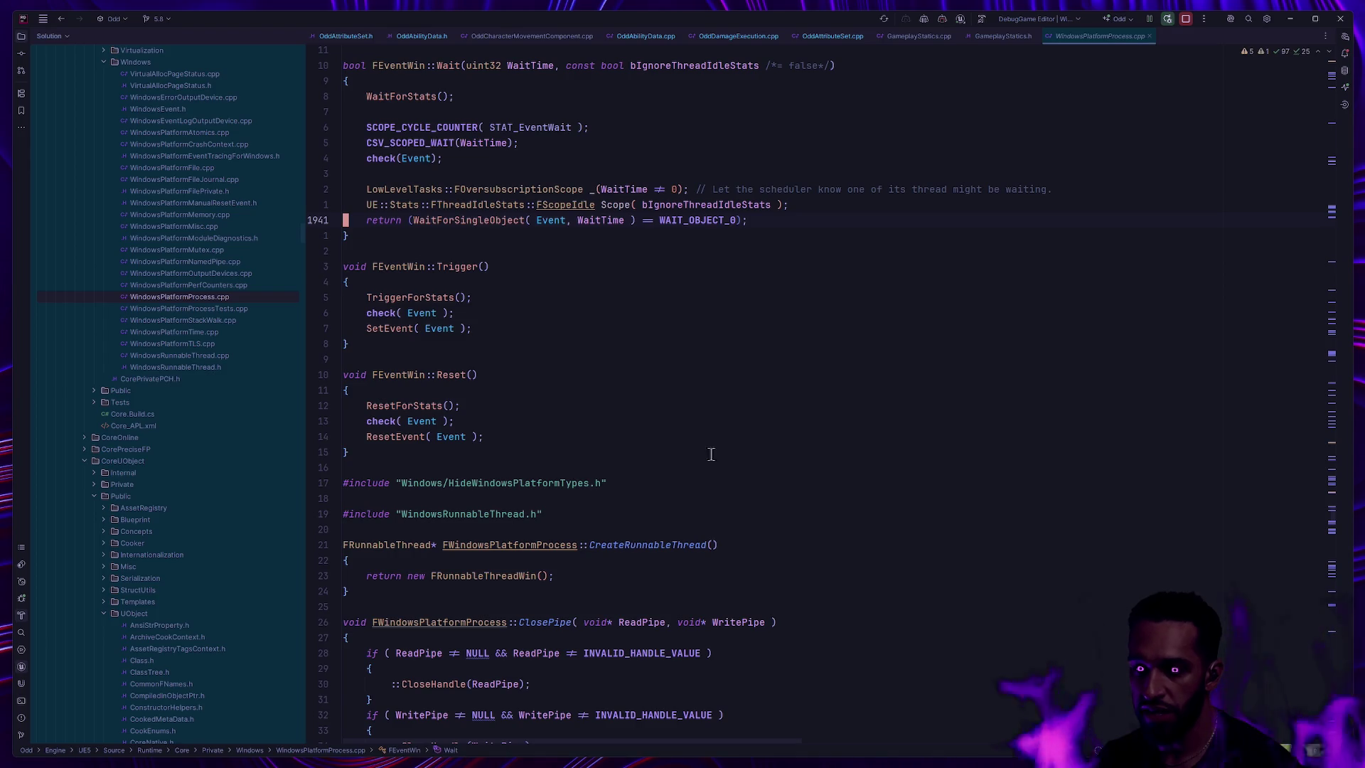
- Snip a screenshot of the WindowsPlatformProcess.cpp code, then return to the running Unreal game
key(super+shift+s)
mouse_move(1207, 147)
mouse_down()
mouse_move(760, 363)
mouse_move(376, 630)
mouse_up()
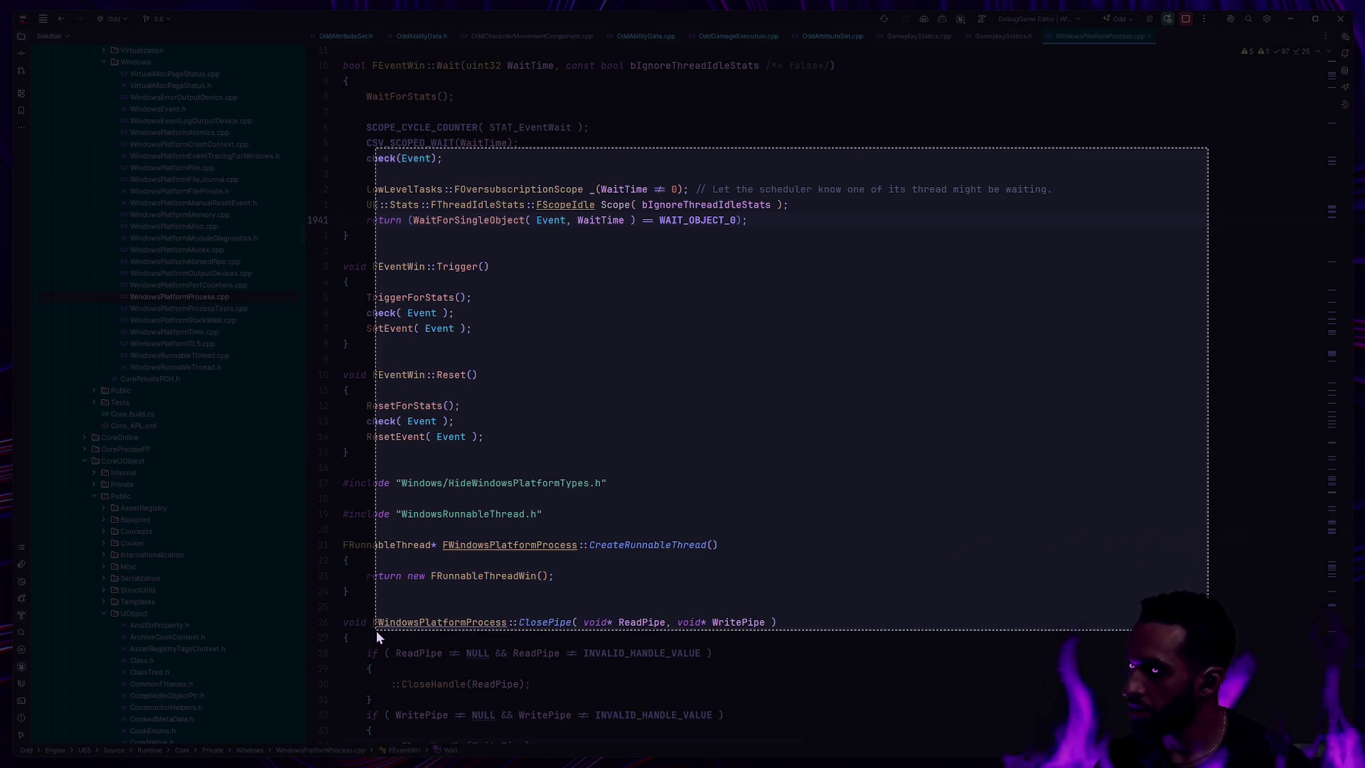
drag(377, 630, 535, 598)
mouse_move(538, 544)
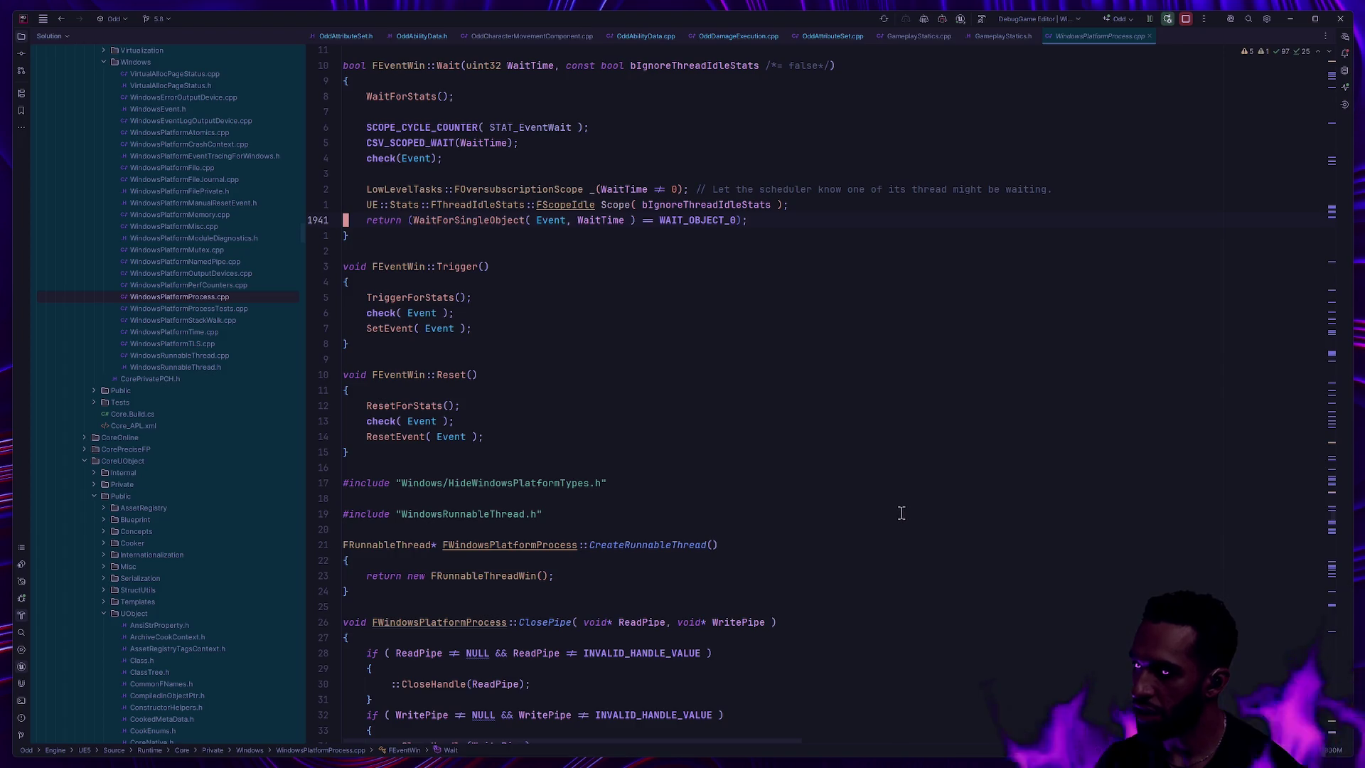
key(alt+Tab)
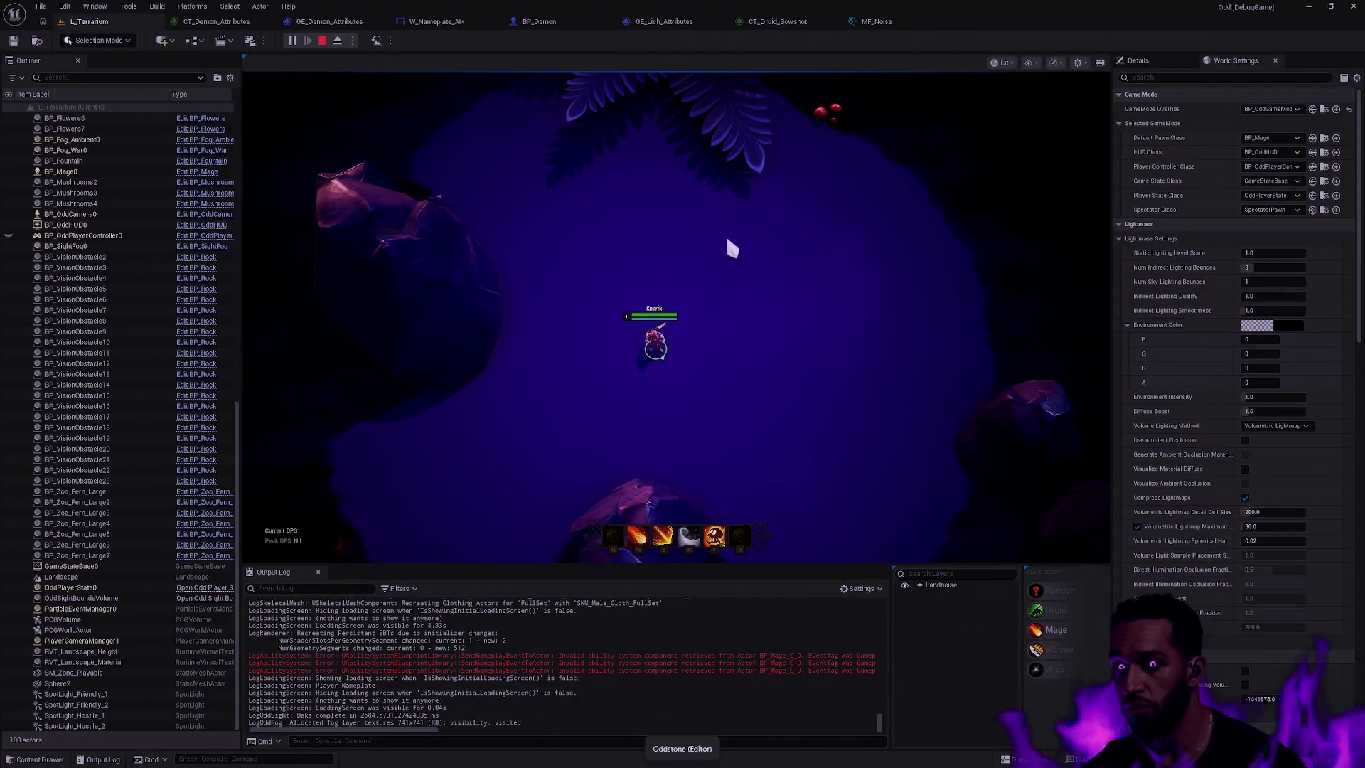
- Stop the play session, bring up the W_Nameplate_AI event graph, and zoom out over its layout
key(Escape)
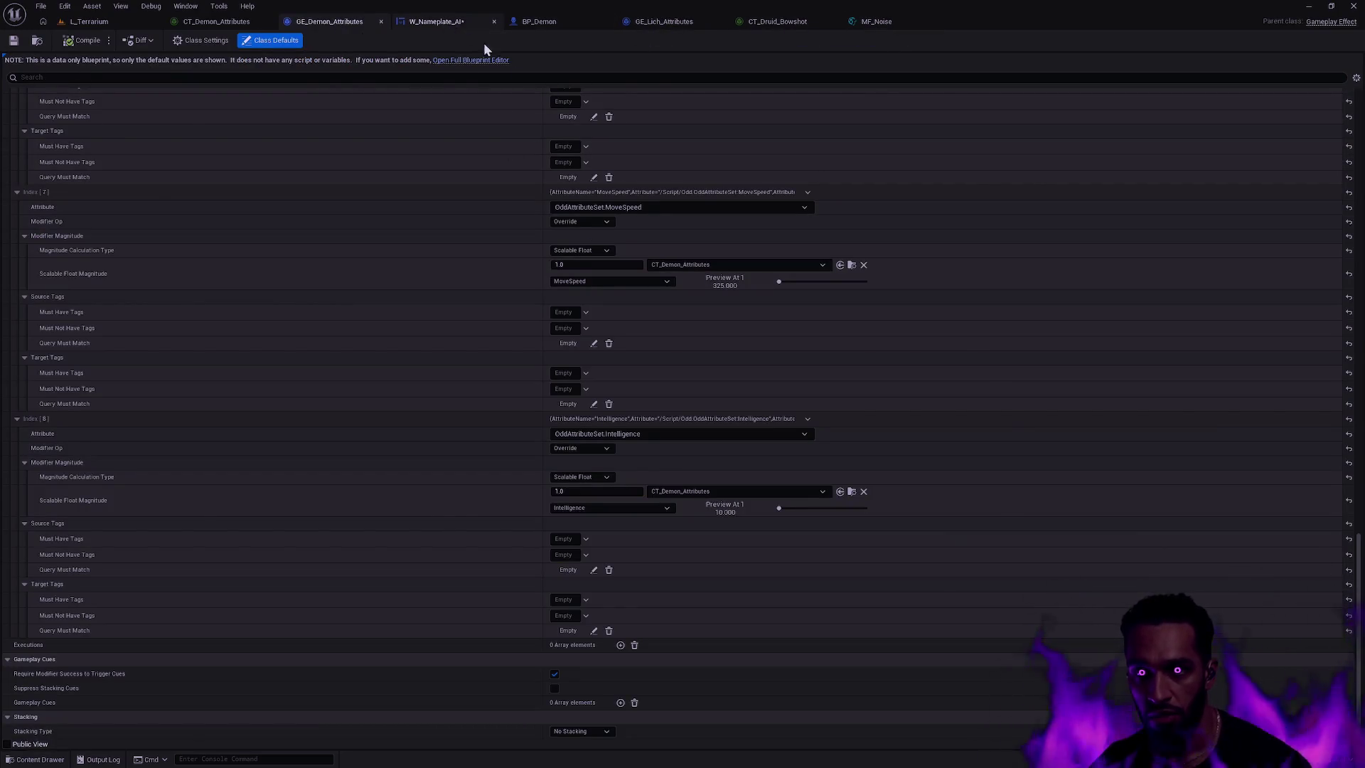
drag(459, 23, 324, 22)
scroll(991, 335, down, 1)
mouse_move(991, 334)
mouse_down()
mouse_move(719, 402)
mouse_move(448, 551)
mouse_move(616, 573)
mouse_move(683, 390)
mouse_move(487, 284)
mouse_move(902, 332)
mouse_move(704, 391)
mouse_move(685, 386)
mouse_move(853, 297)
mouse_up()
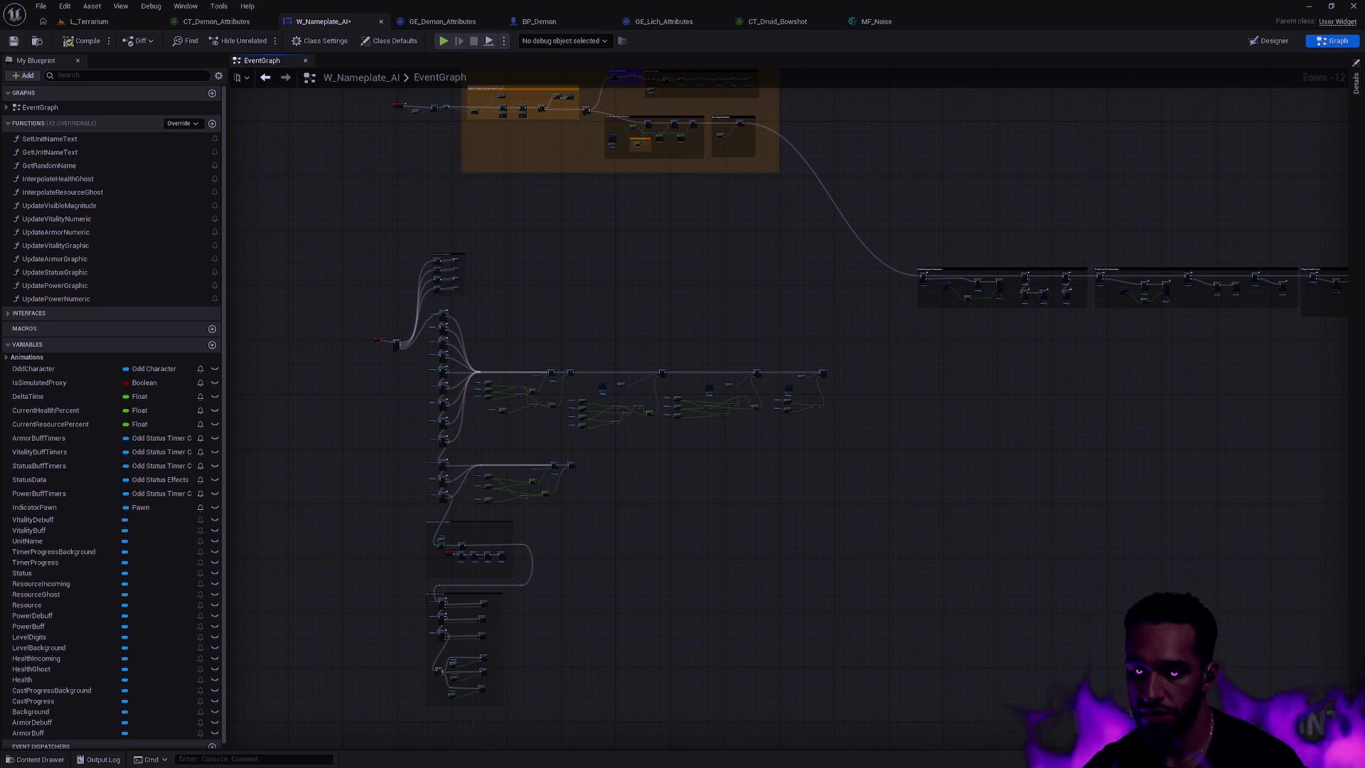
- Switch the editor to the MF_Noise material function graph
click(888, 22)
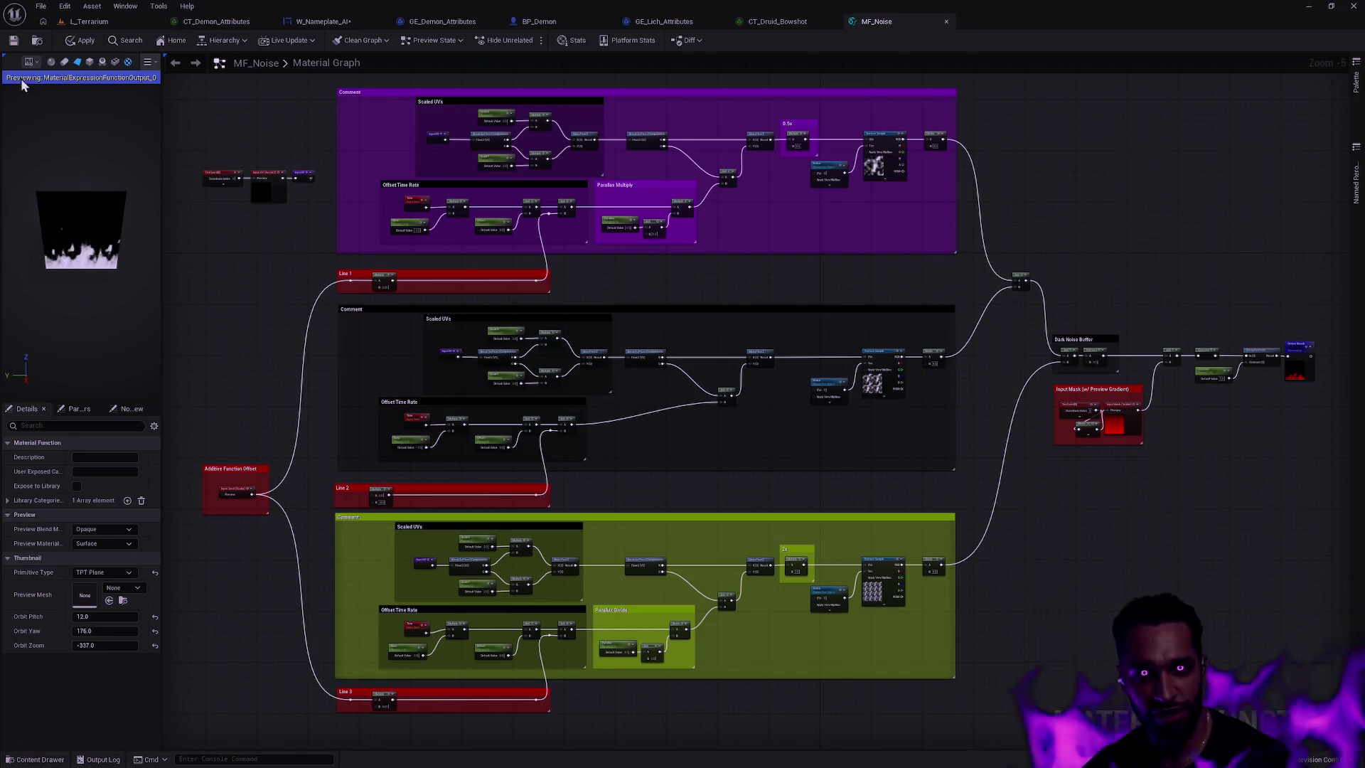
- Return from the MF_Noise graph to the L_Terrarium level editor
click(89, 22)
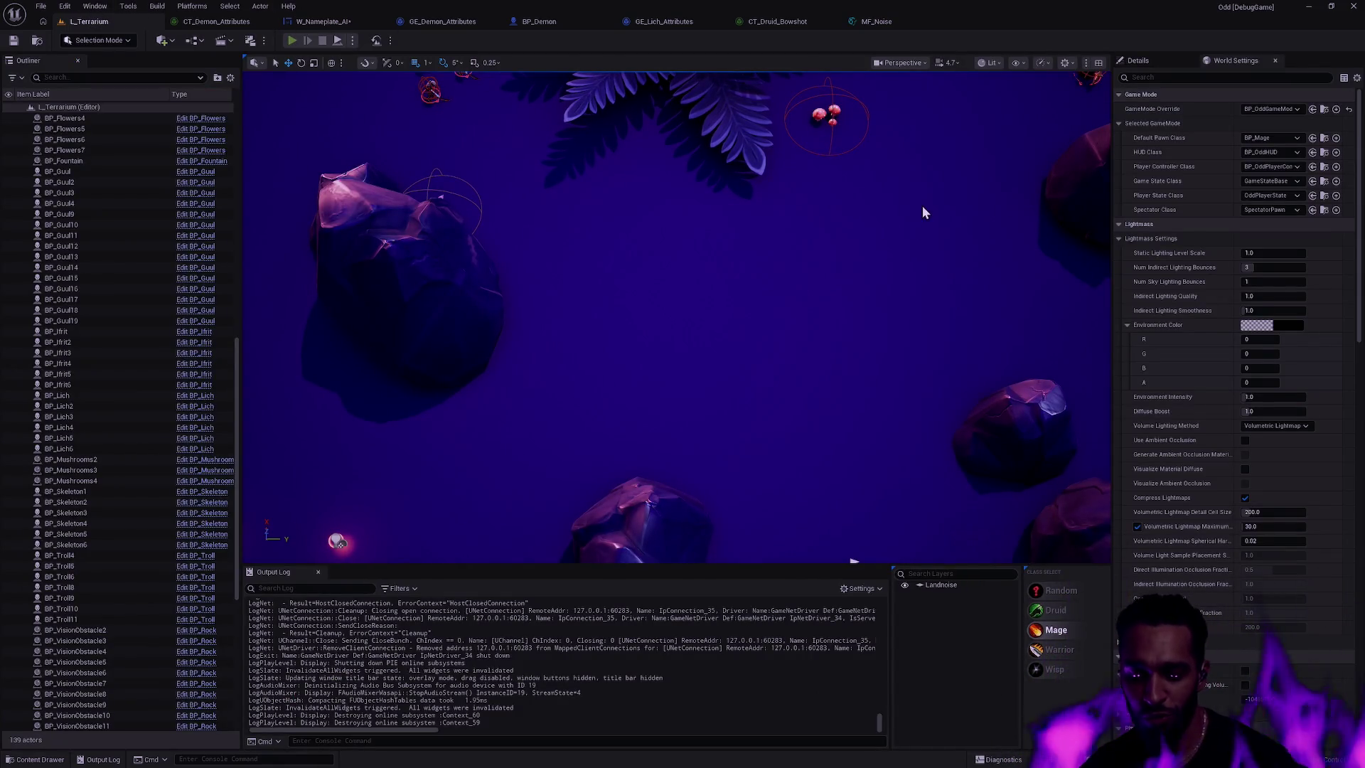
- Start a play test and walk Arineh through the fog in a fullscreen game view
key(alt+p)
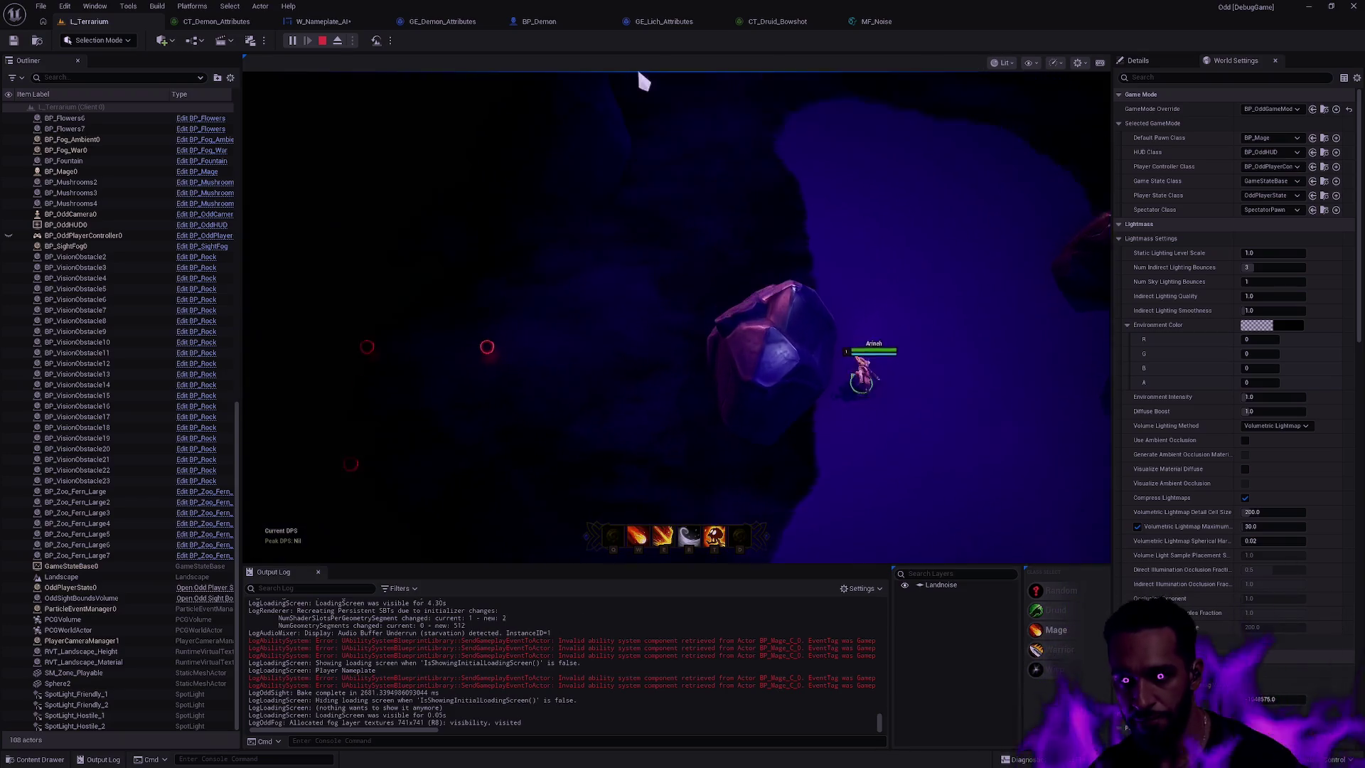
click(747, 240)
click(668, 302)
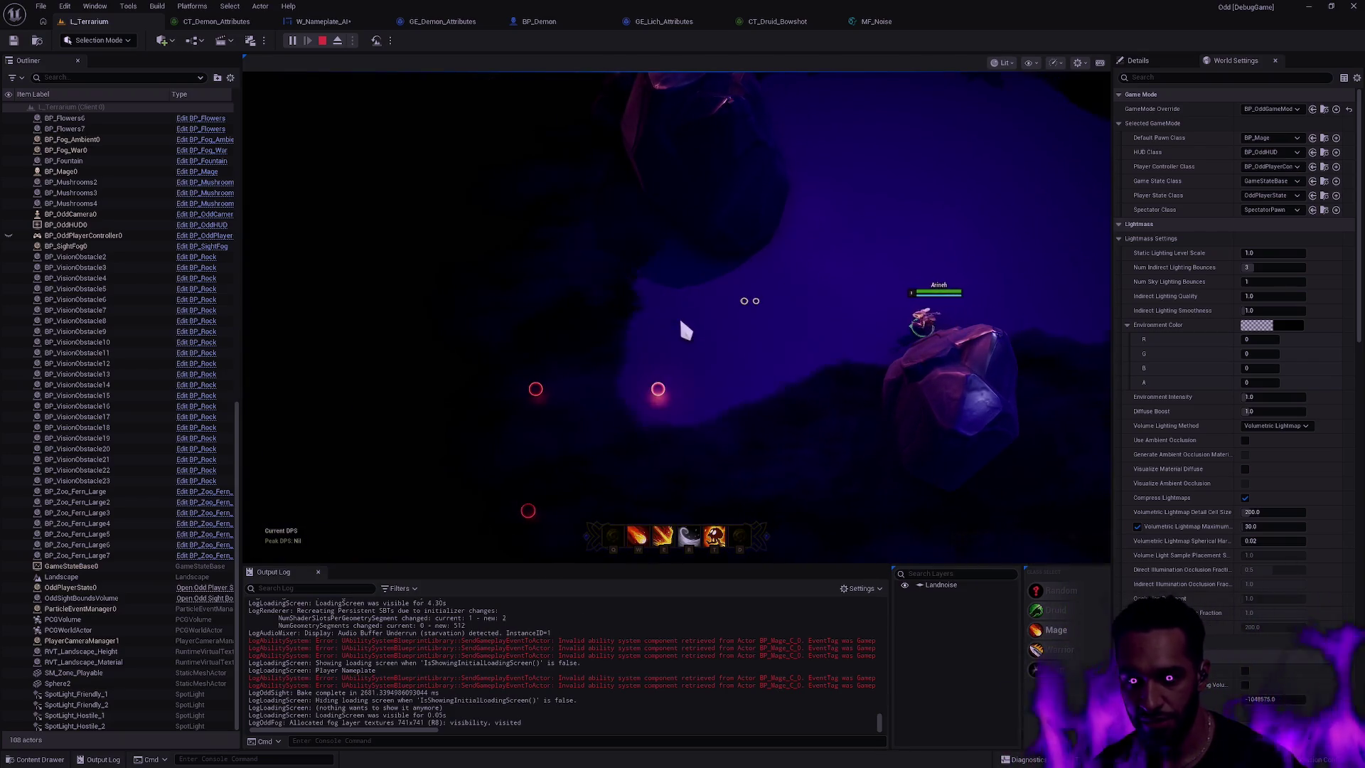
click(786, 287)
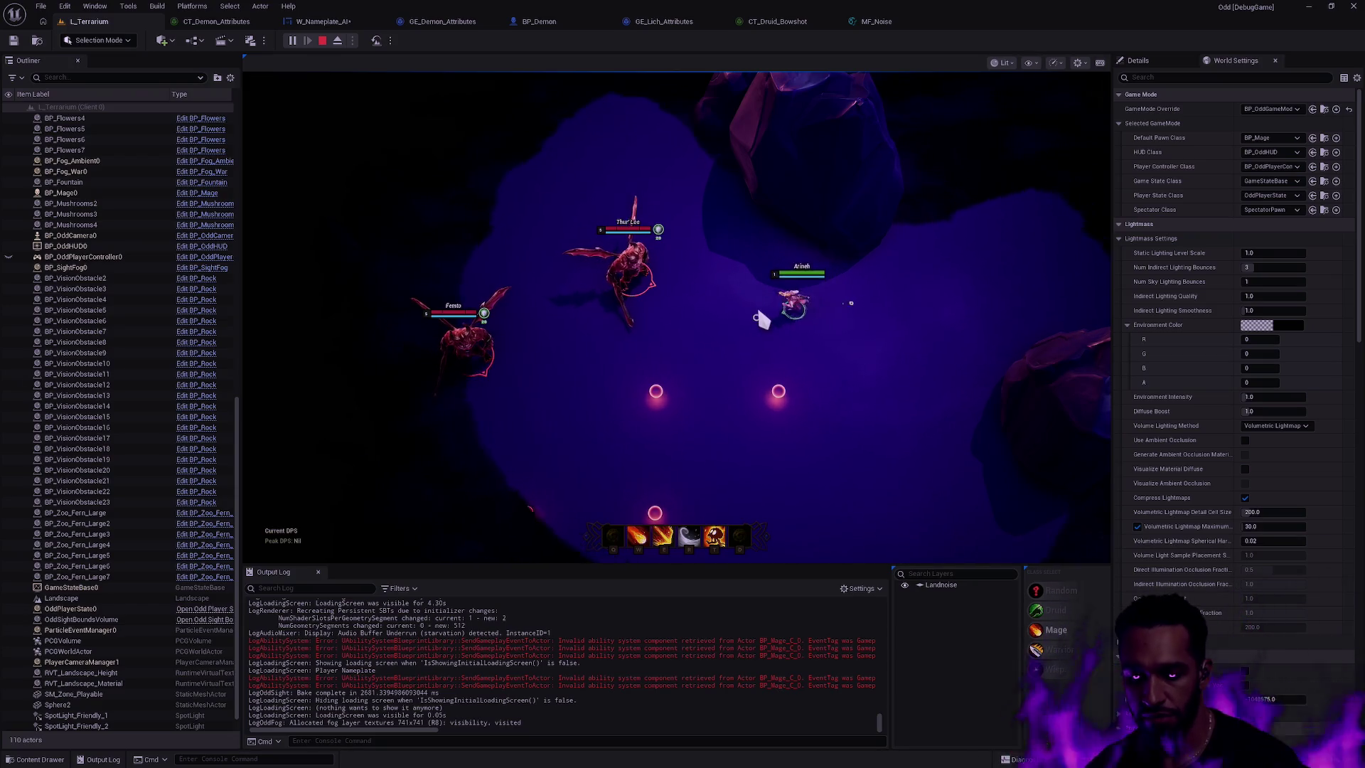
key(F11)
right_click(840, 318)
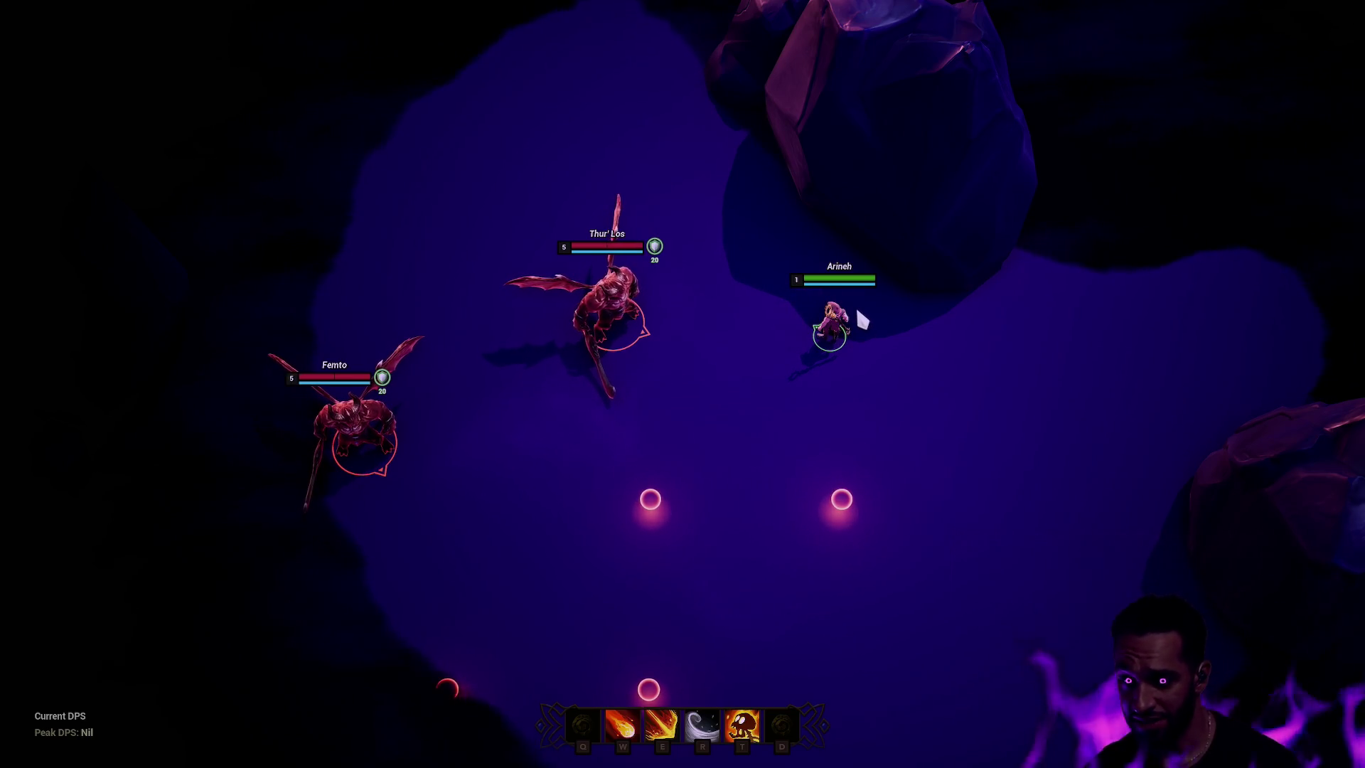
- Attack Thur'Los to test its health bar, then stop play and make BP_Druid the default pawn
right_click(649, 244)
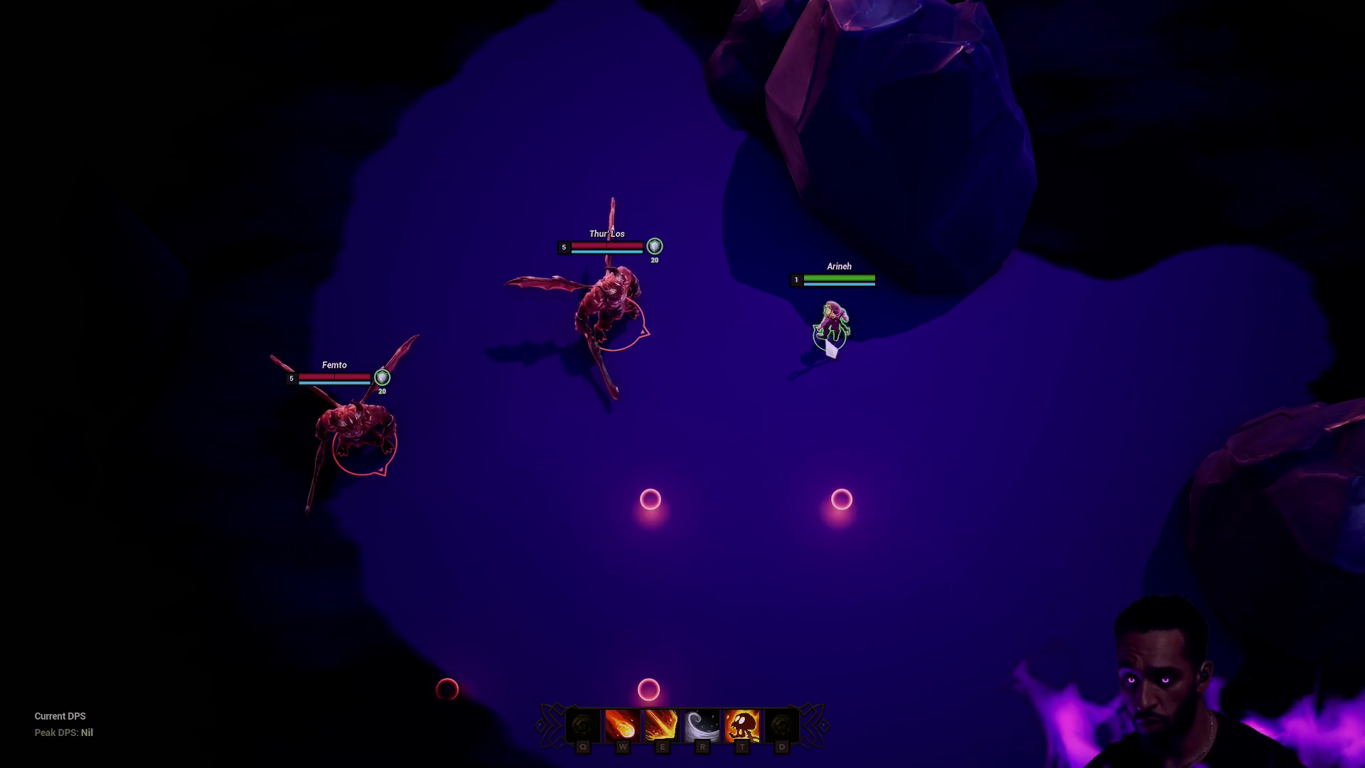
right_click(924, 338)
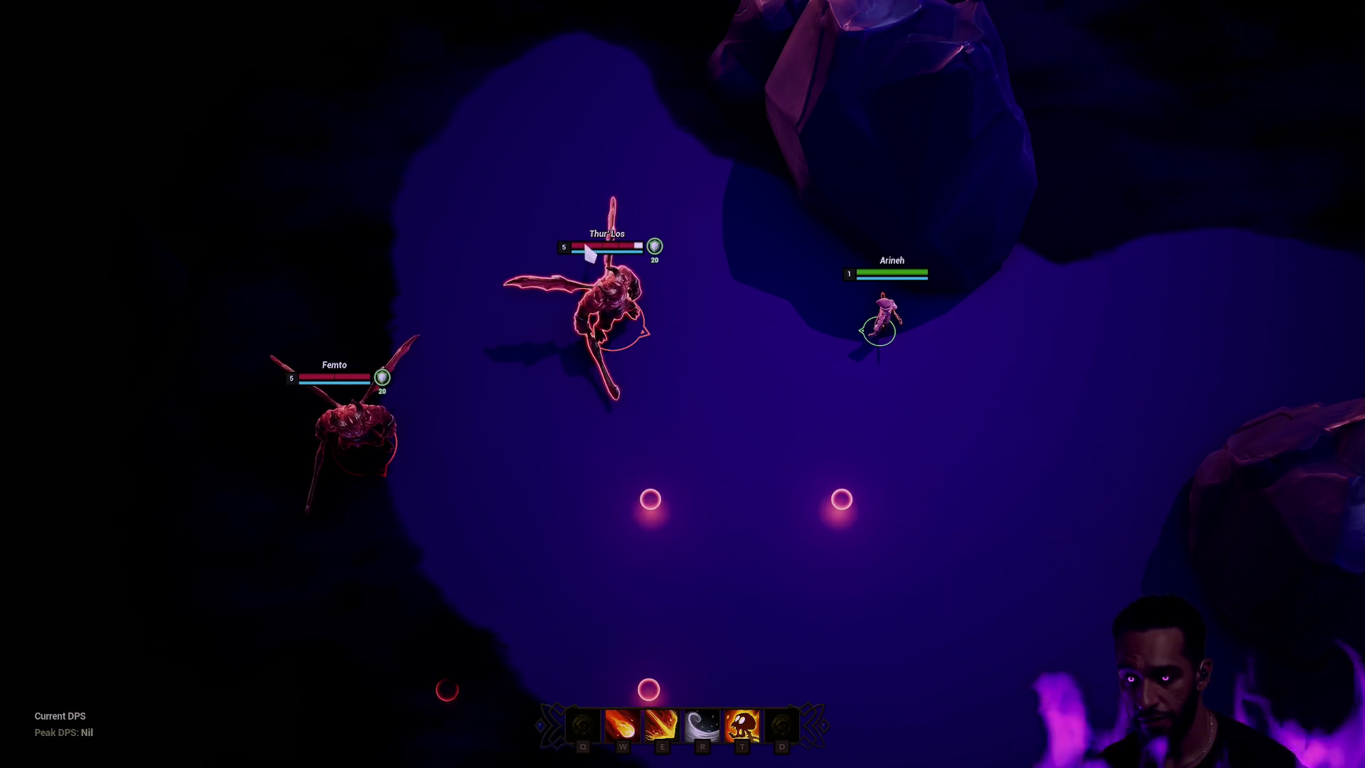
key(Escape)
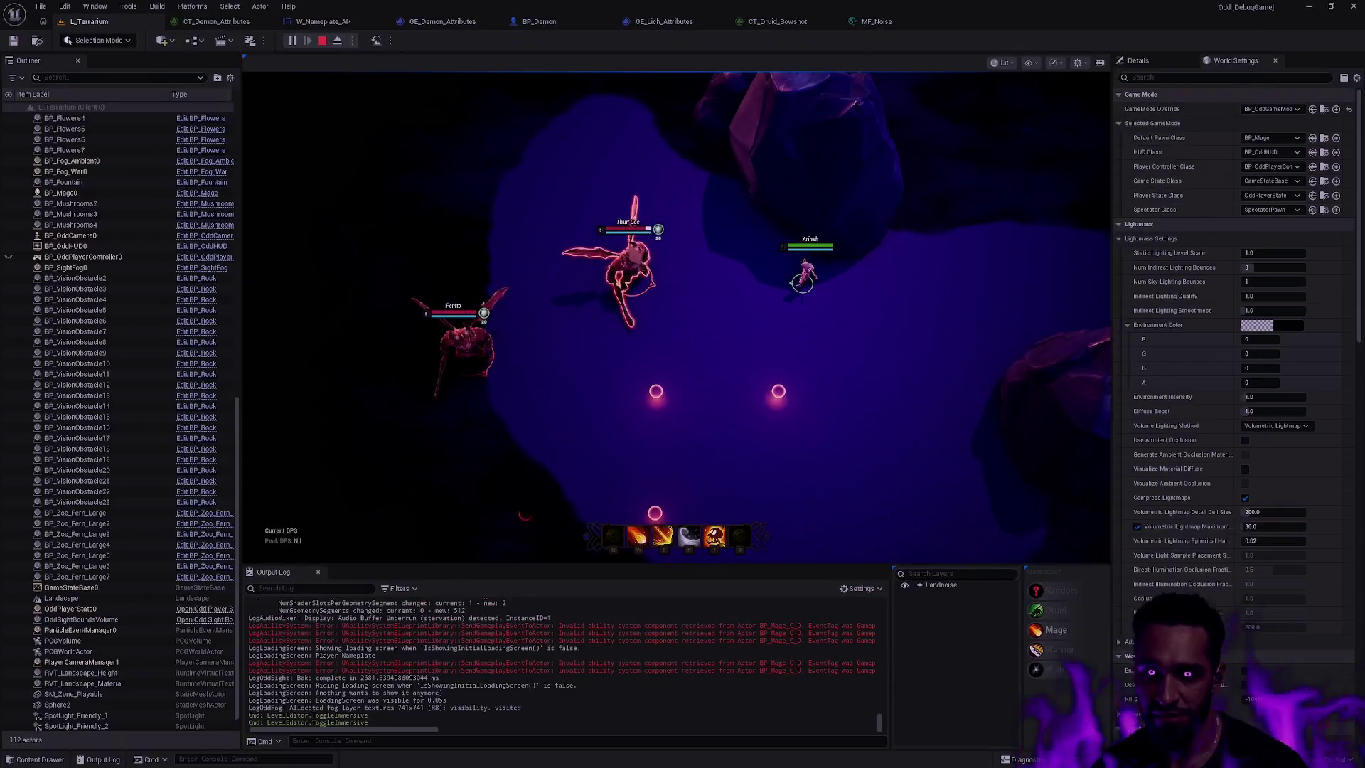
click(1055, 610)
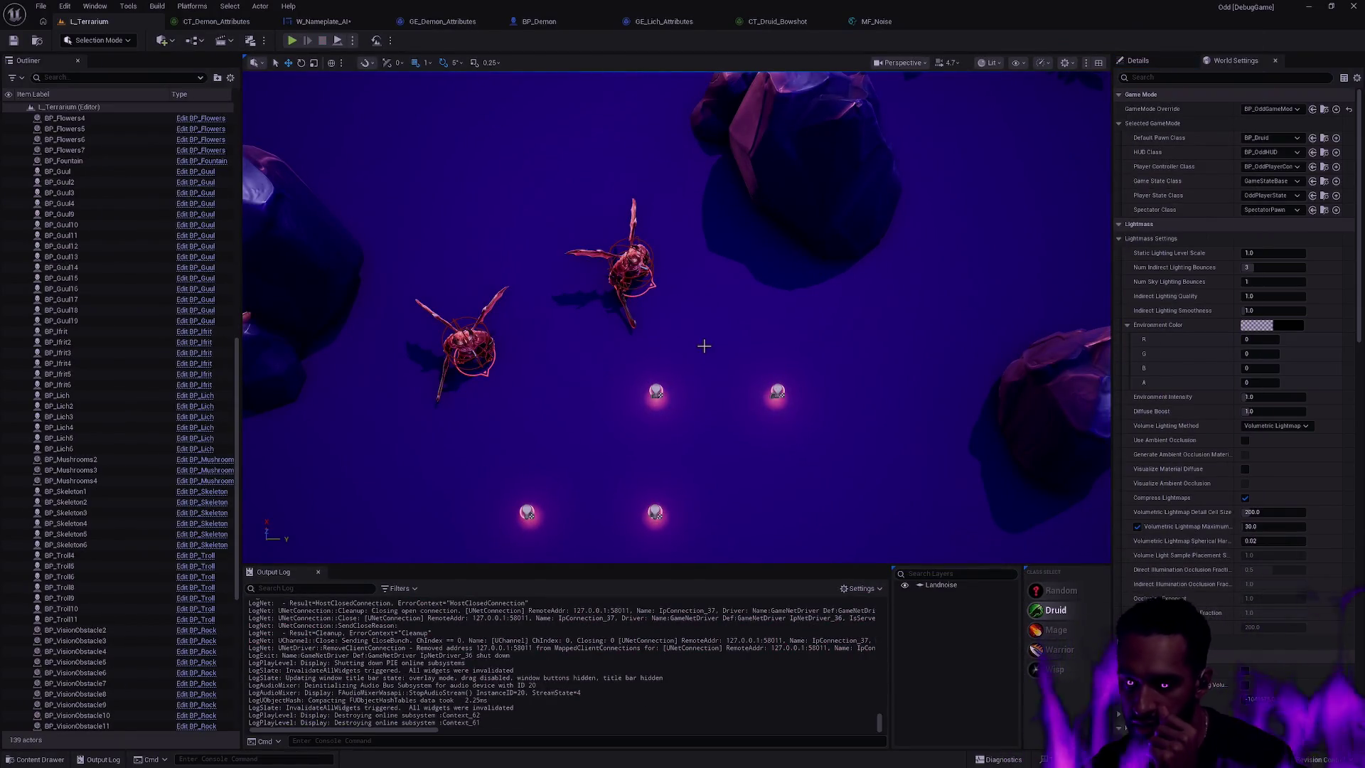
click(349, 20)
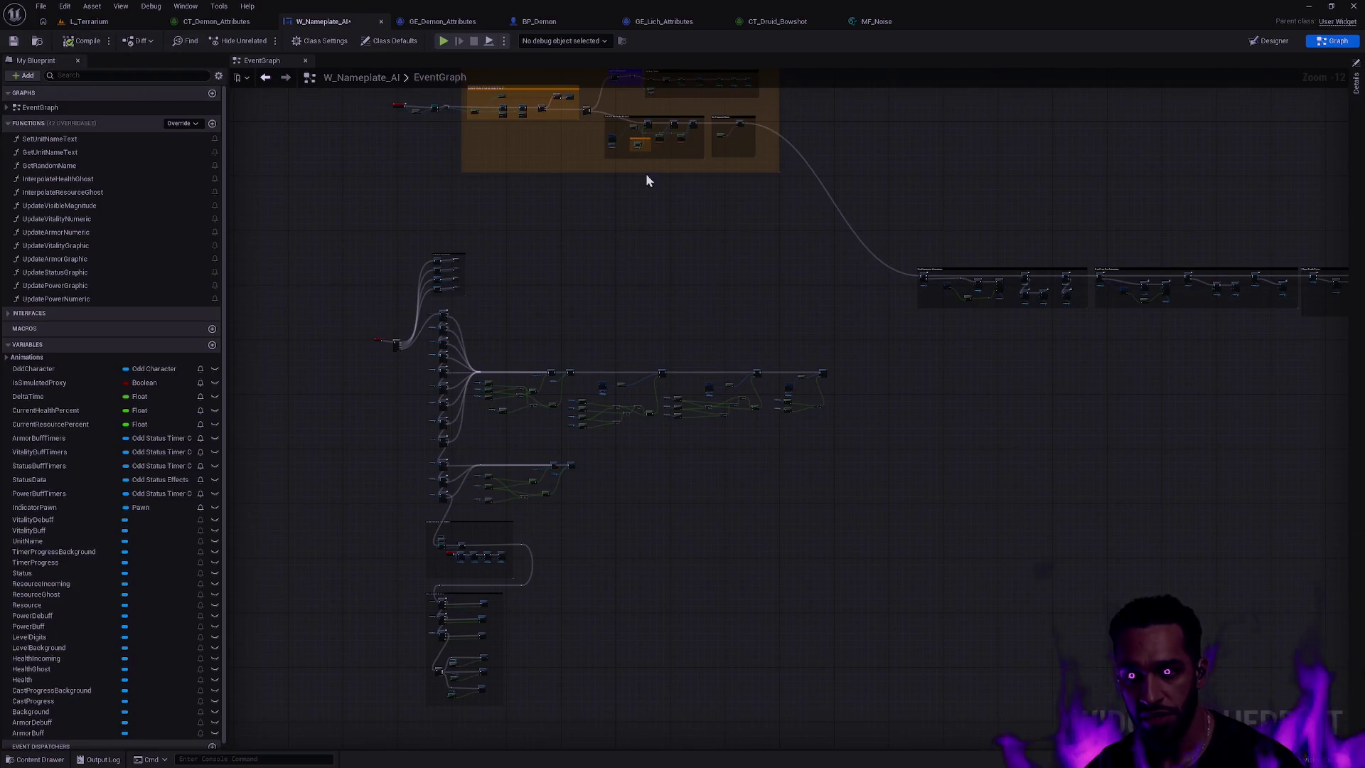
- Move the comment boxes up toward the Diff block and straighten the health network nodes
key(Home)
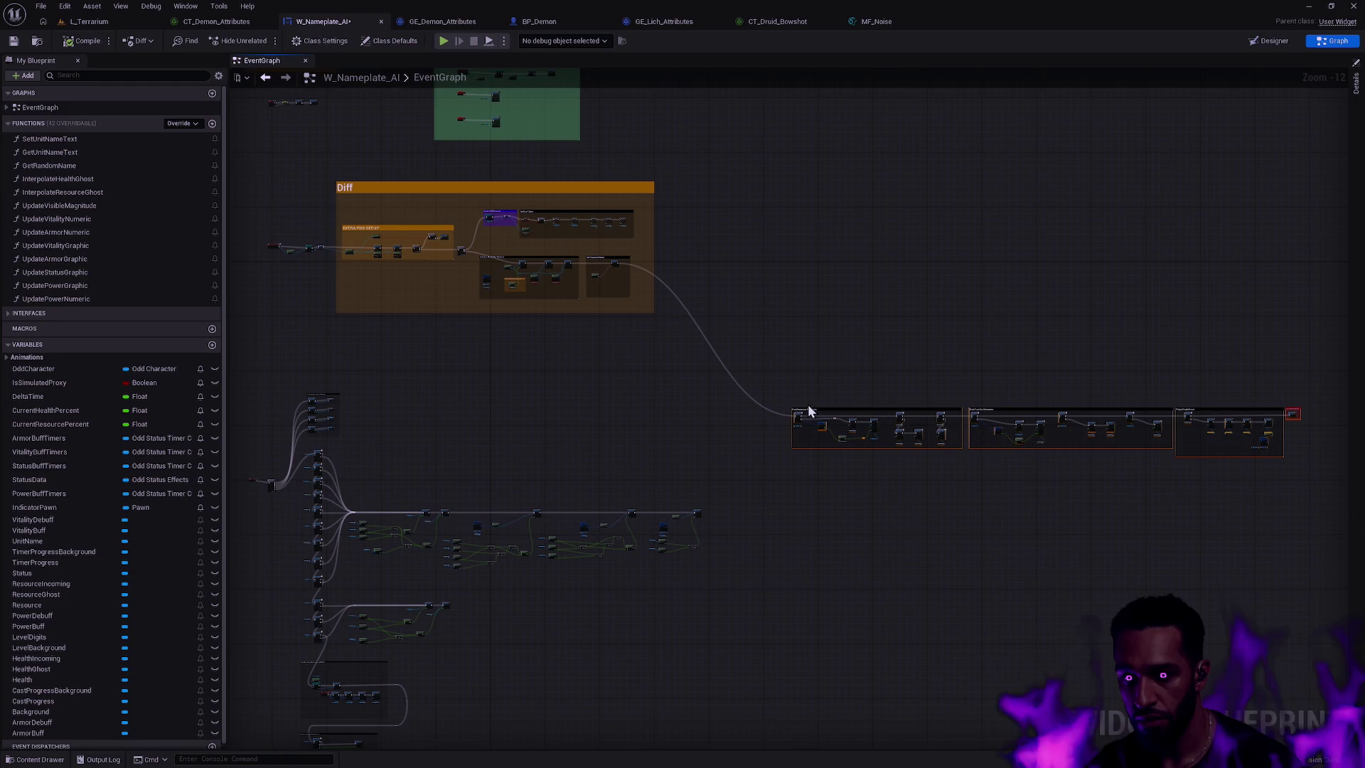
mouse_move(804, 405)
mouse_down()
mouse_move(742, 266)
mouse_move(697, 258)
mouse_up()
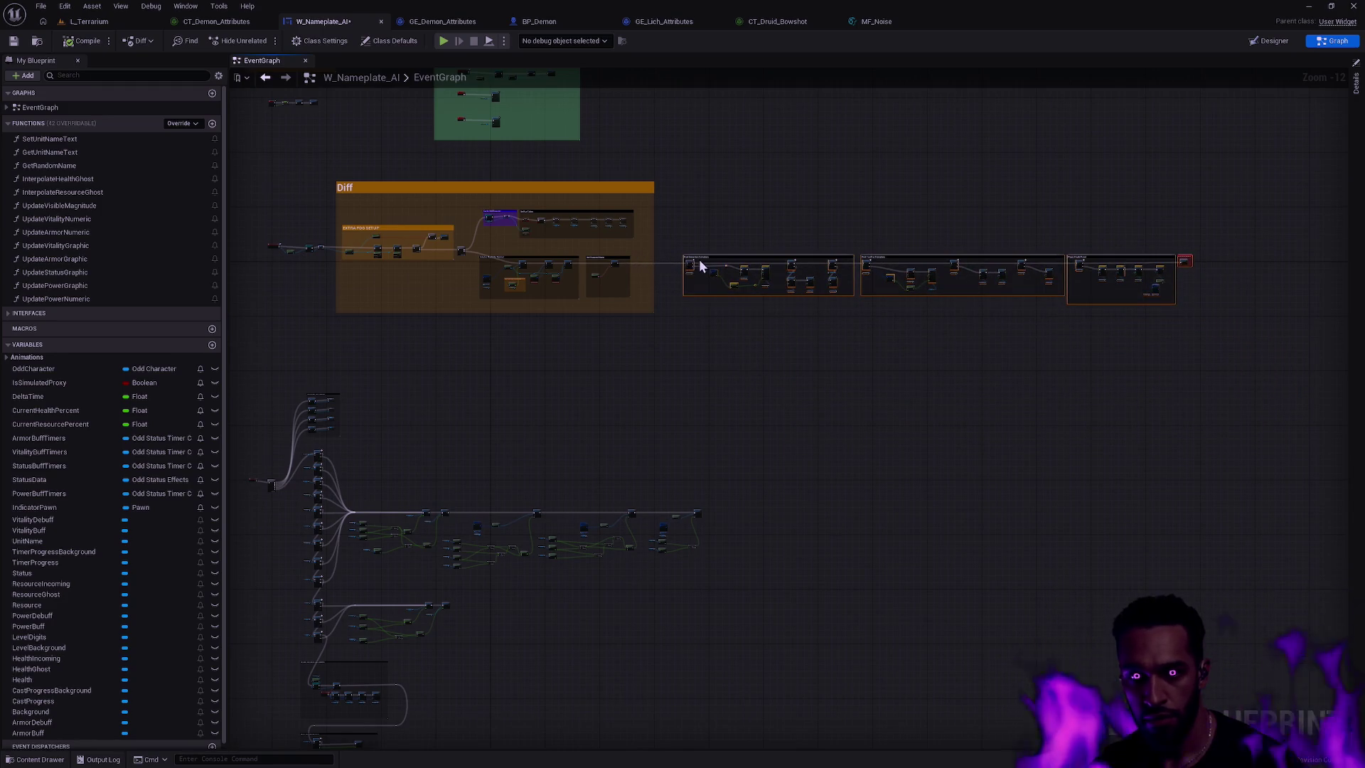
scroll(640, 379, up, 5)
scroll(639, 378, up, 3)
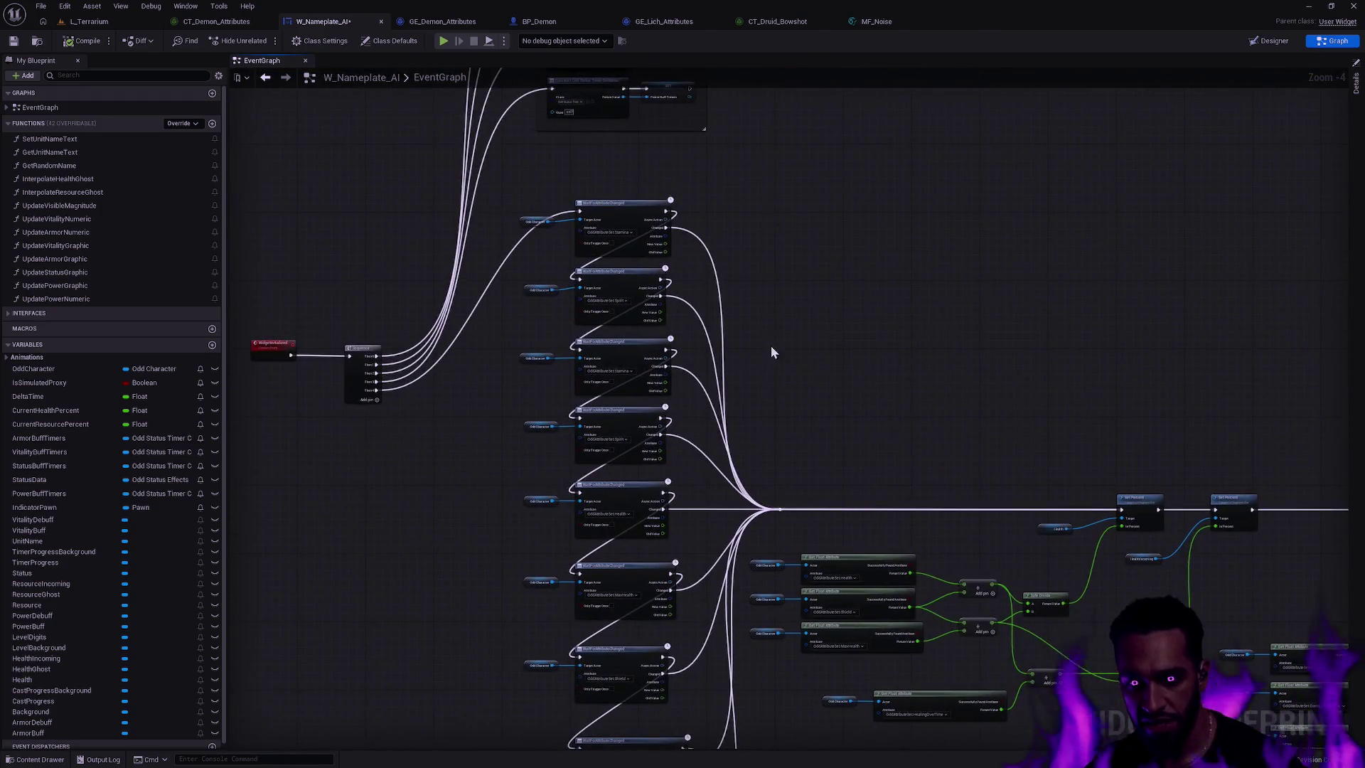
mouse_move(812, 461)
mouse_down()
mouse_move(734, 405)
mouse_move(586, 366)
mouse_up()
scroll(586, 366, down, 4)
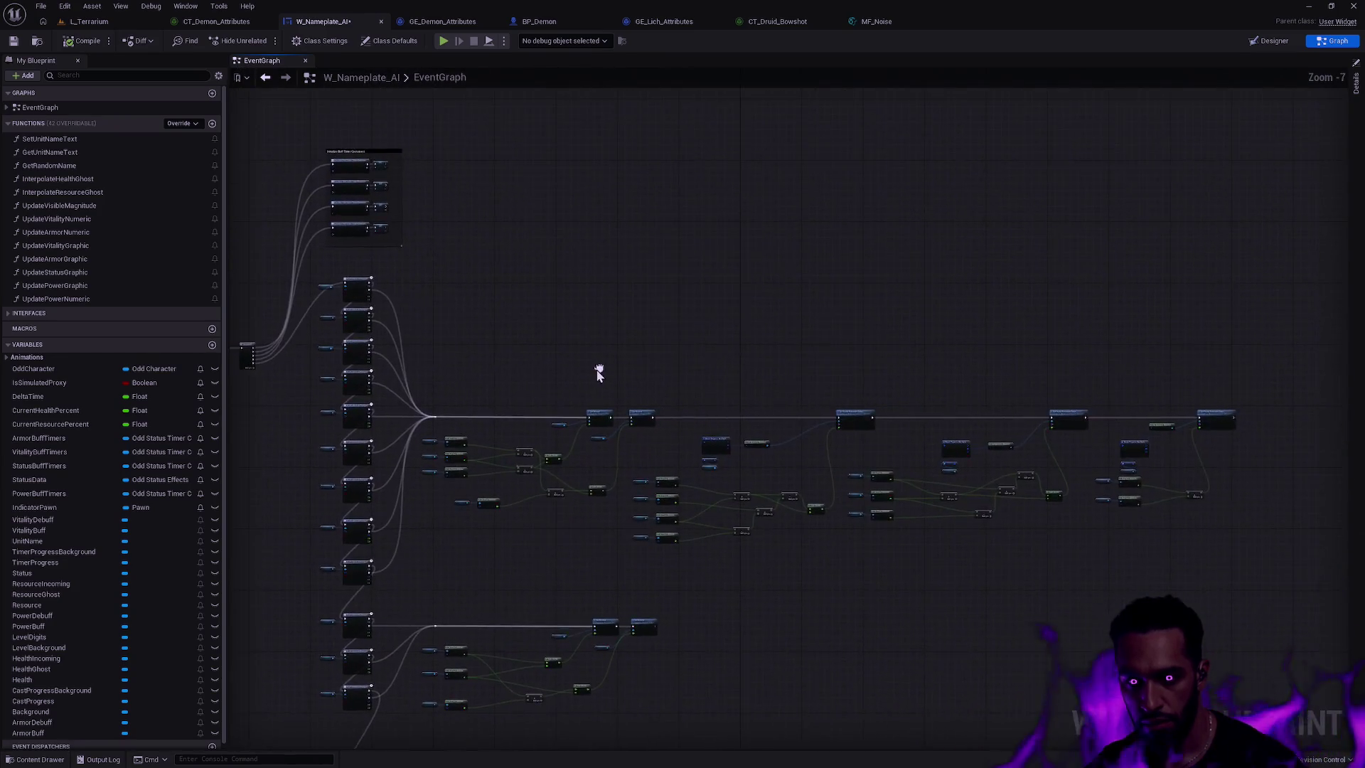
mouse_move(1286, 525)
mouse_down()
mouse_move(1222, 482)
mouse_move(533, 281)
mouse_up()
key(f)
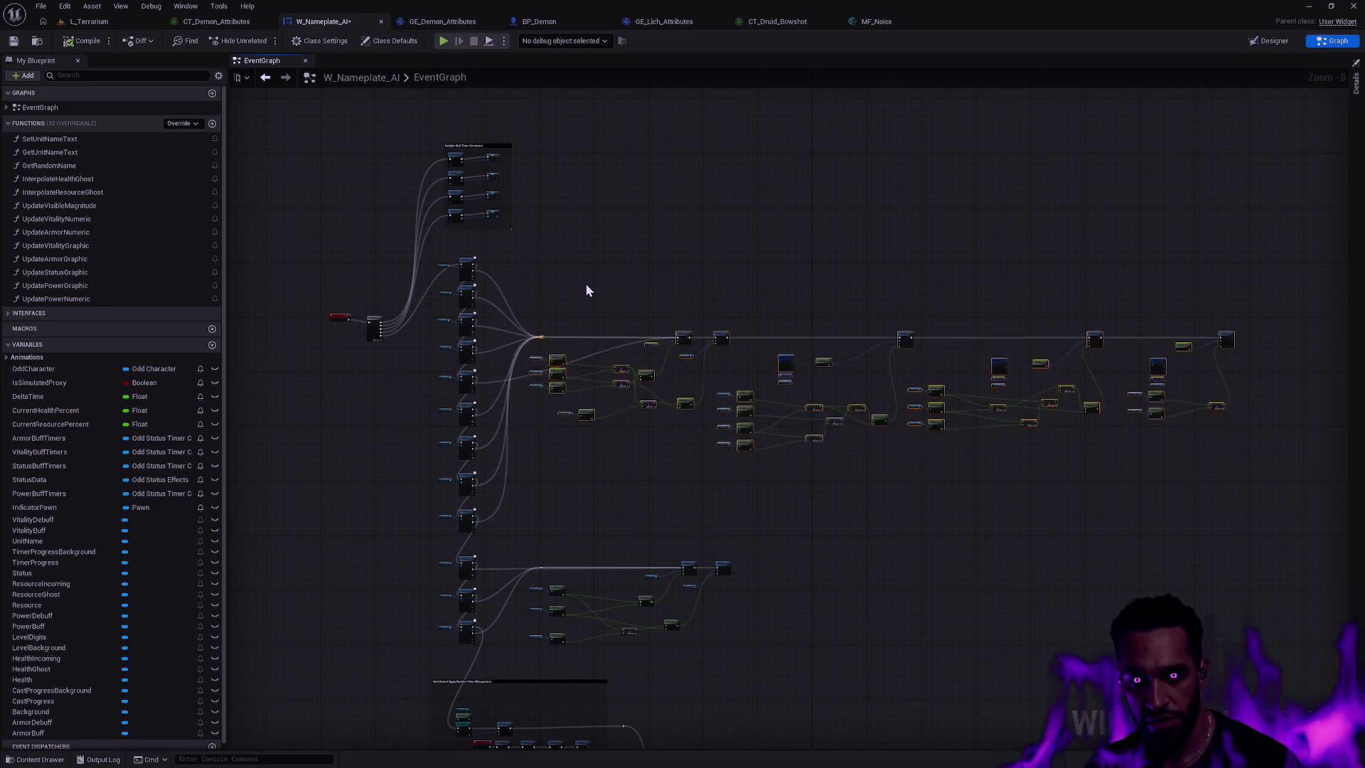
- Wire the Health node's Changed output into the shared reroute node
scroll(526, 388, up, 4)
scroll(525, 387, up, 2)
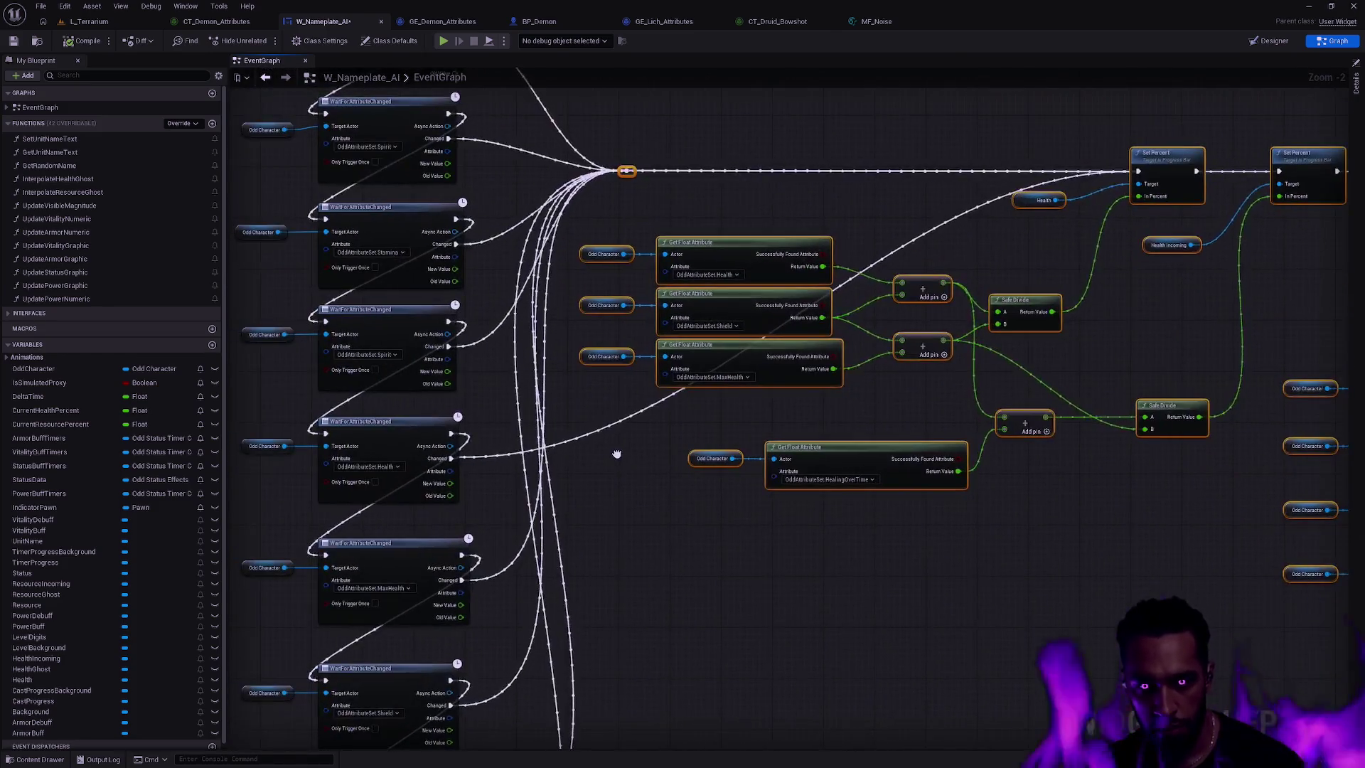
drag(616, 454, 540, 575)
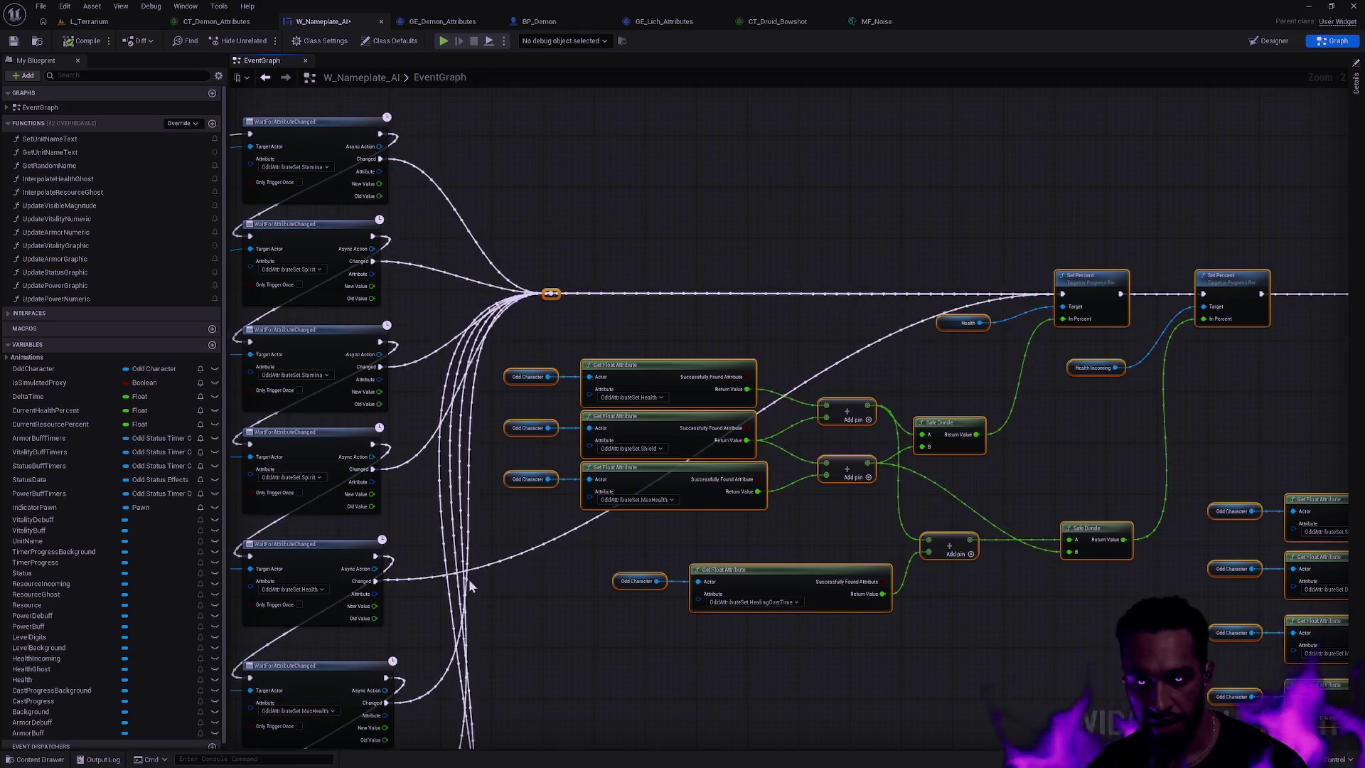
mouse_move(375, 580)
mouse_down()
mouse_move(548, 336)
mouse_move(551, 293)
mouse_up()
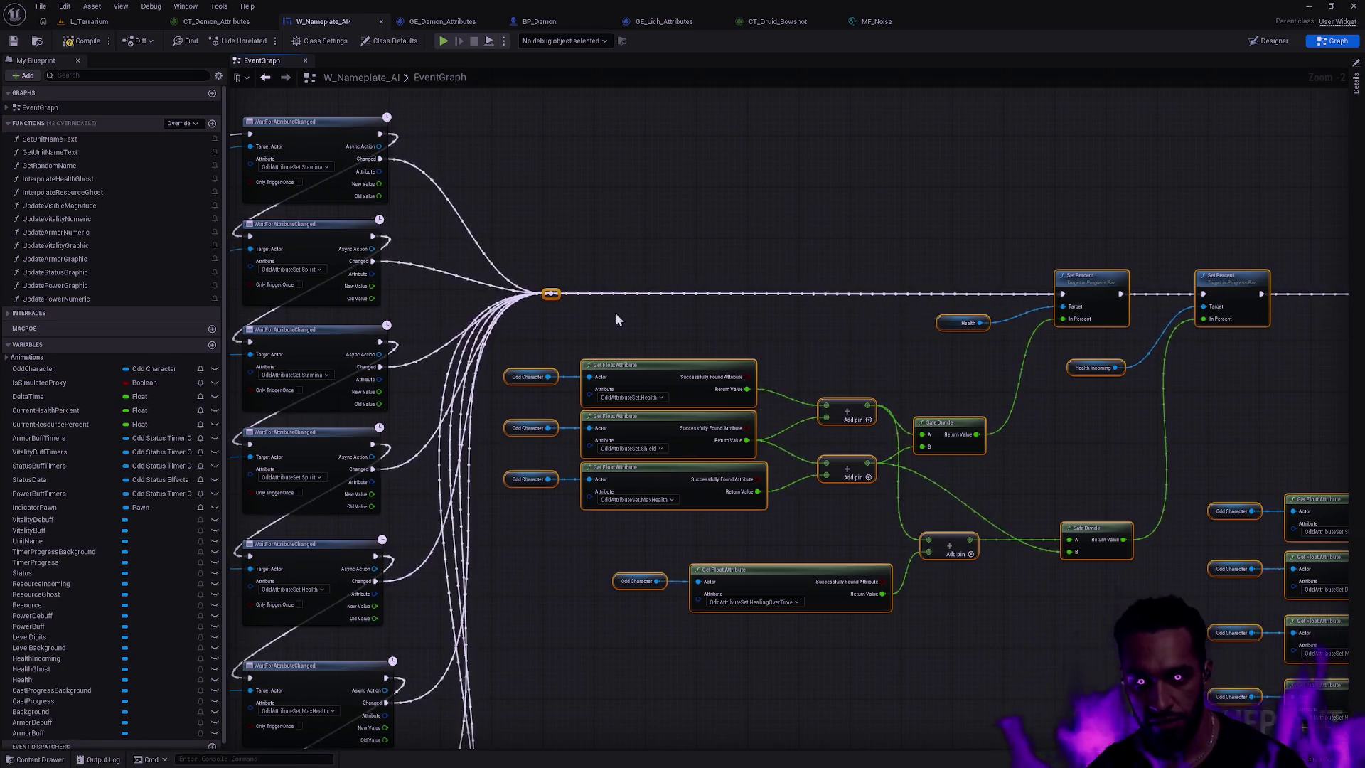
scroll(829, 237, down, 3)
scroll(829, 236, down, 2)
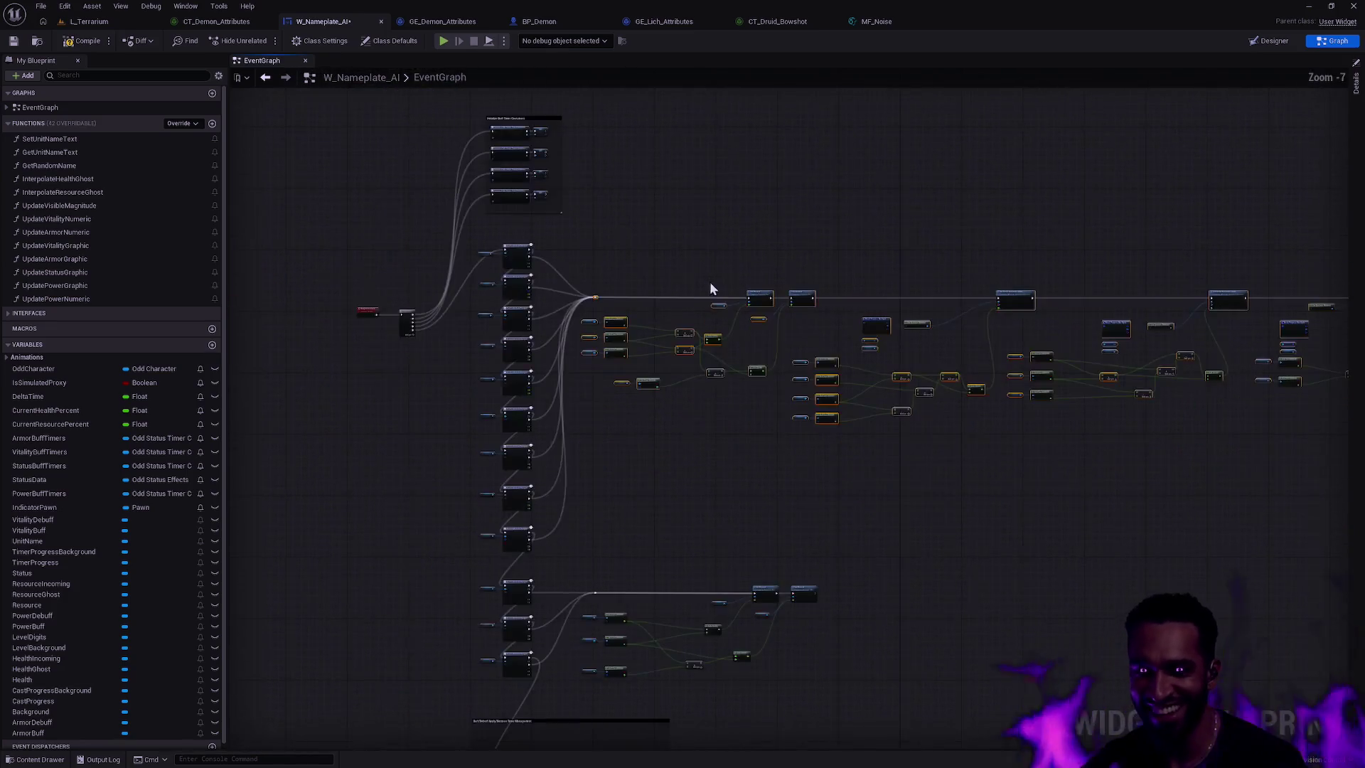
- Nudge the main node row up slightly and bring the health bar calculation nodes into view
drag(615, 228, 417, 223)
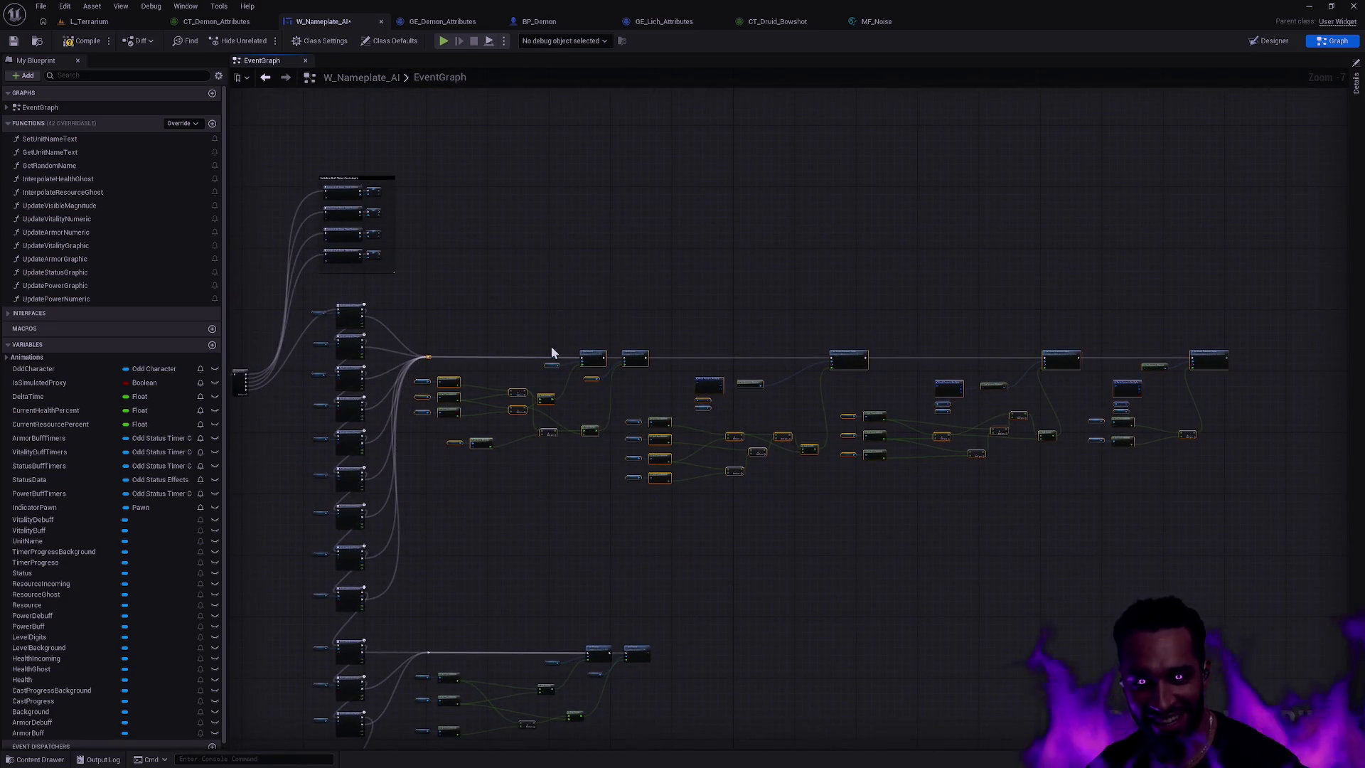
mouse_move(600, 353)
mouse_down()
mouse_move(592, 302)
mouse_move(648, 421)
mouse_move(643, 460)
mouse_move(609, 457)
mouse_move(517, 264)
mouse_up()
scroll(516, 264, up, 3)
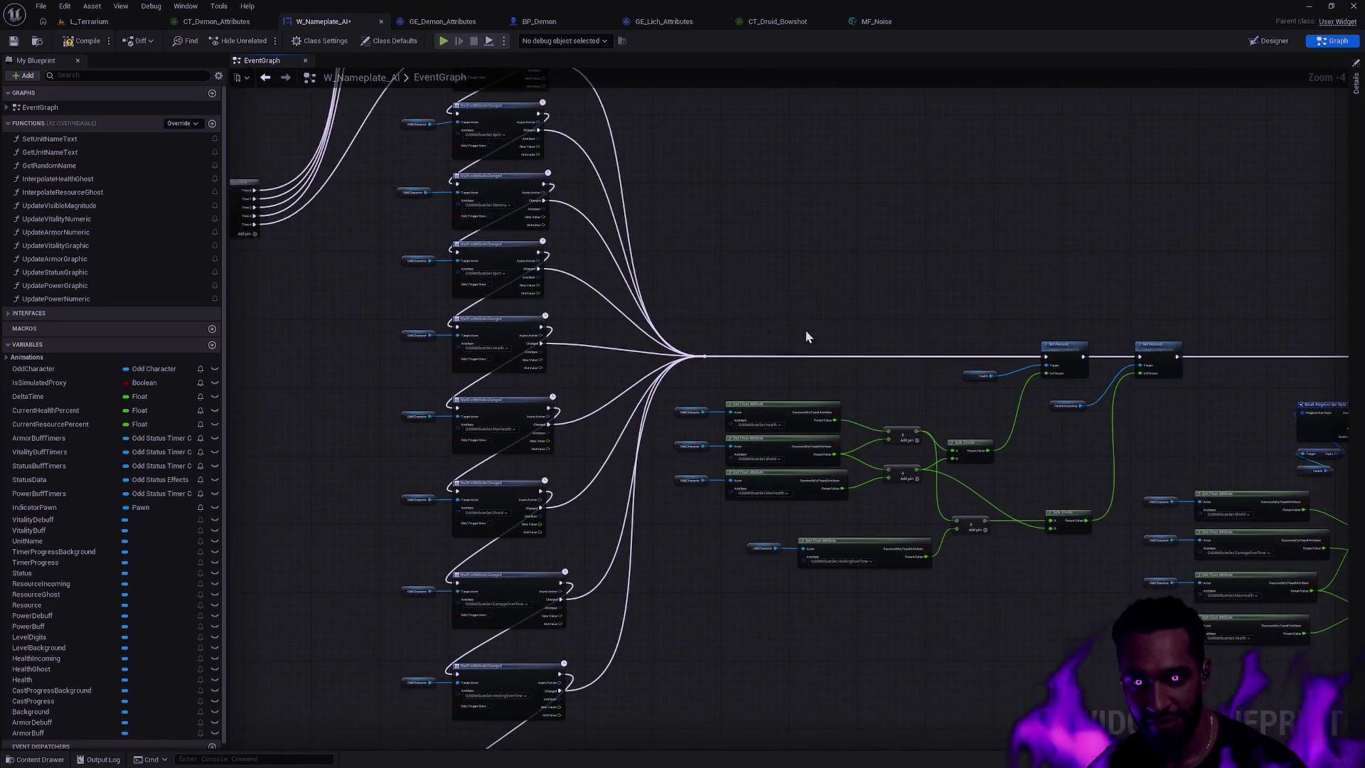
drag(795, 284, 612, 270)
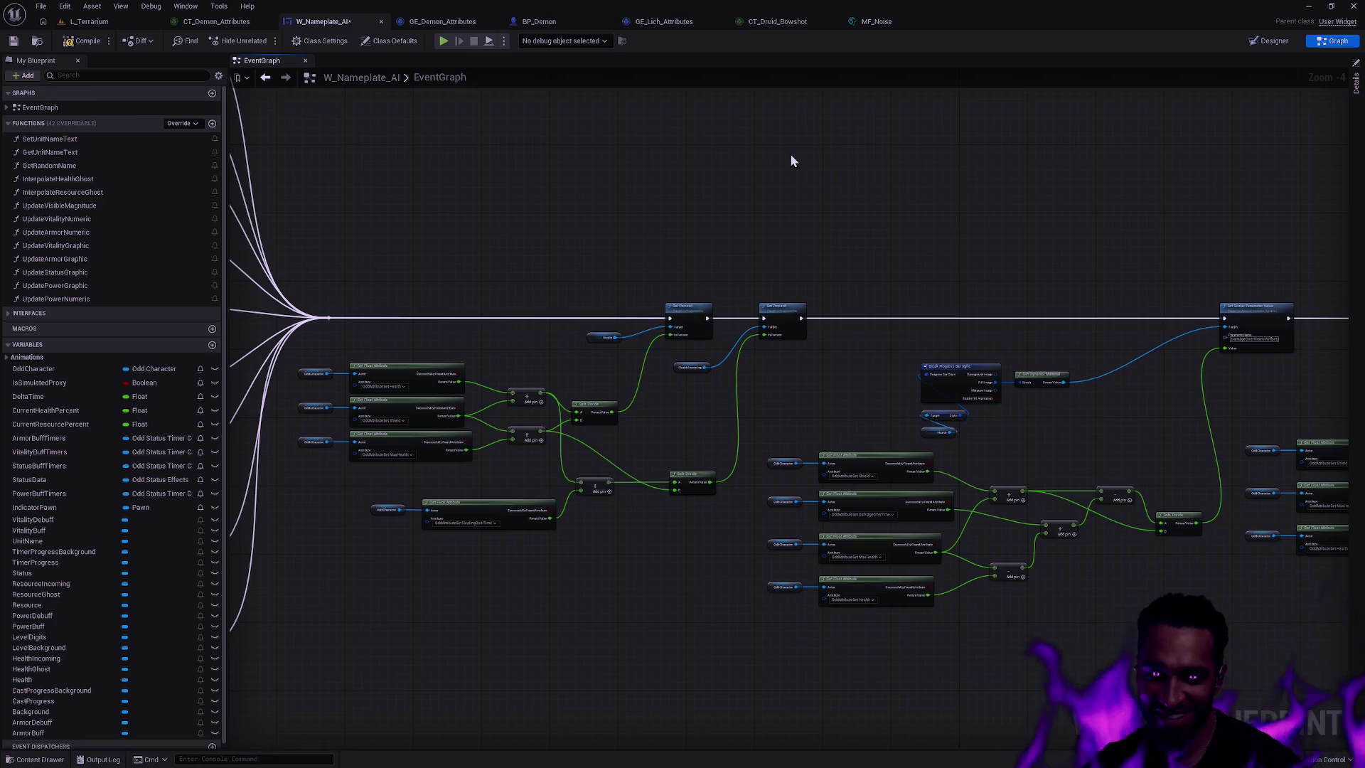
- Move the Break Progress Bar Style and Get Dynamic Material nodes up-right, then compile
scroll(713, 231, up, 1)
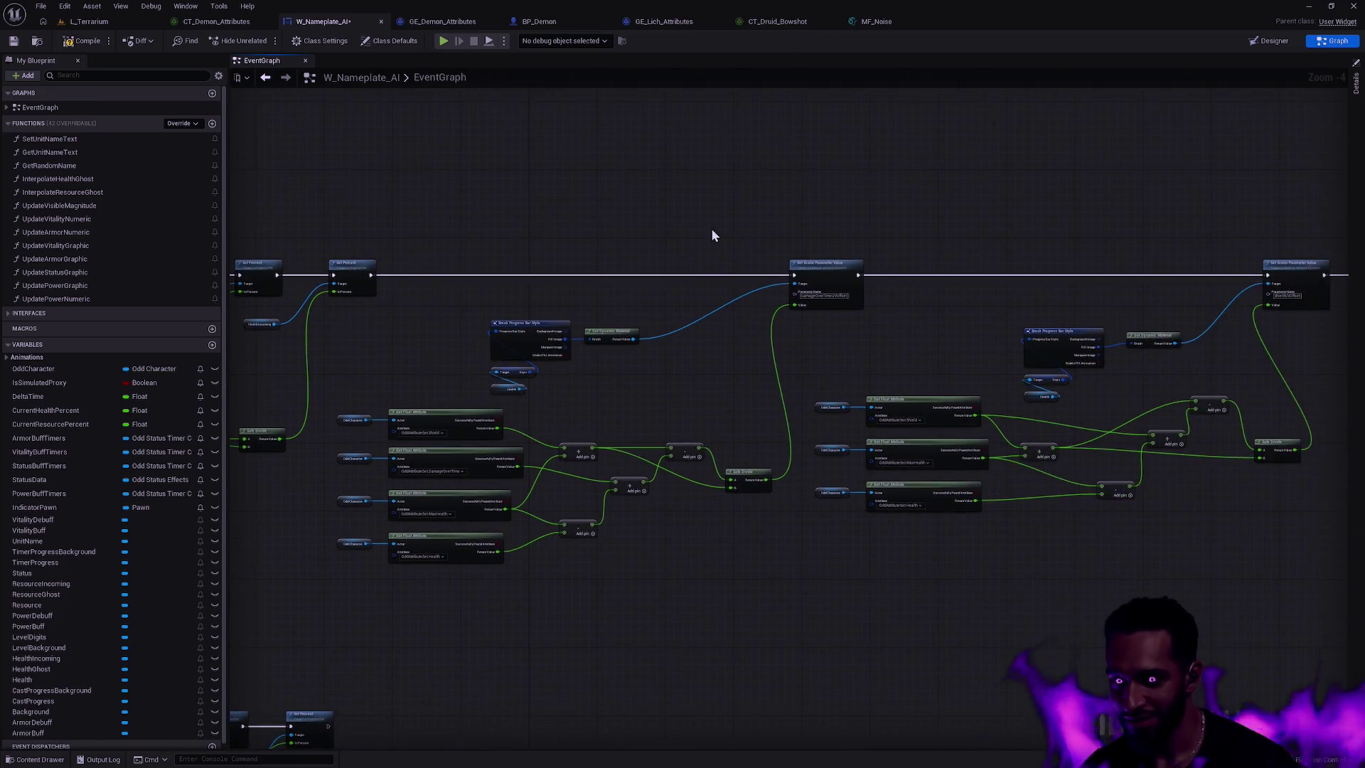
mouse_move(709, 424)
mouse_down()
mouse_move(455, 320)
mouse_move(621, 307)
mouse_move(678, 281)
mouse_up()
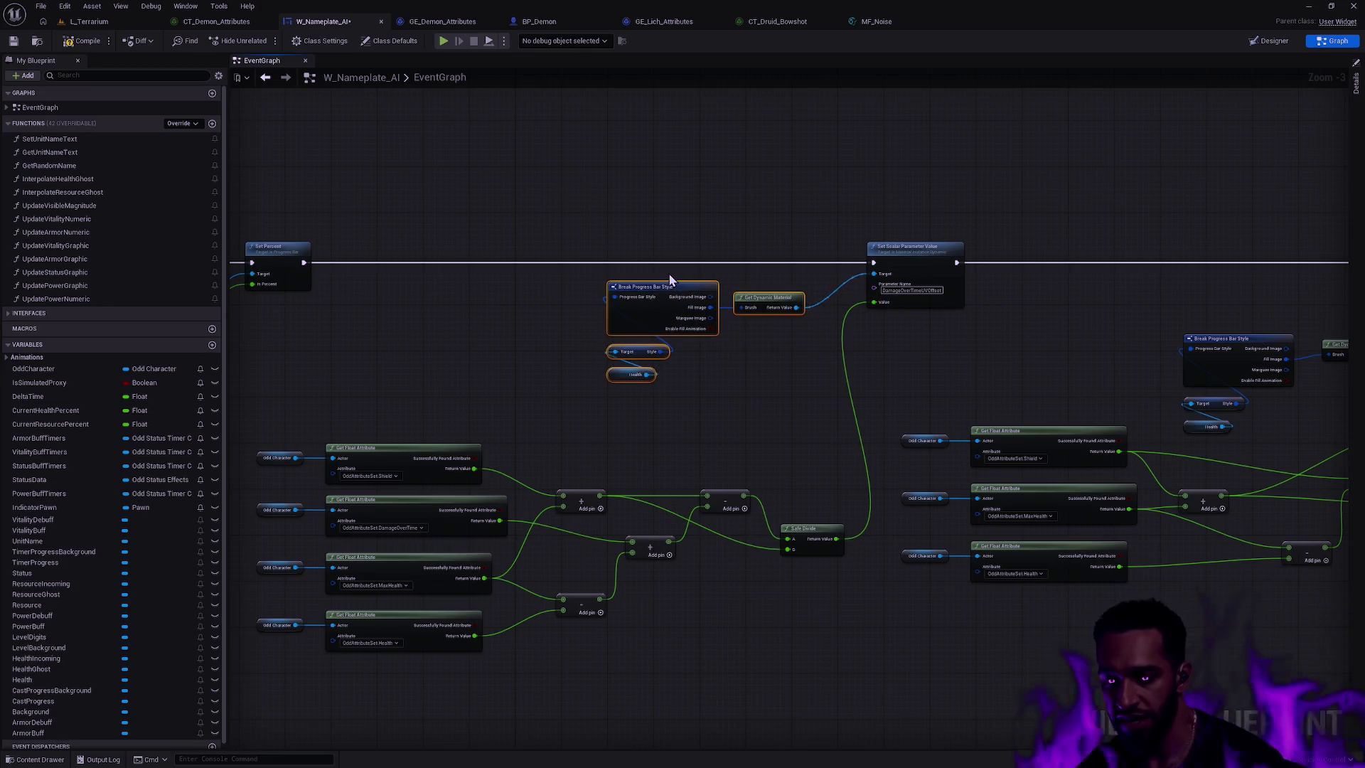
click(807, 386)
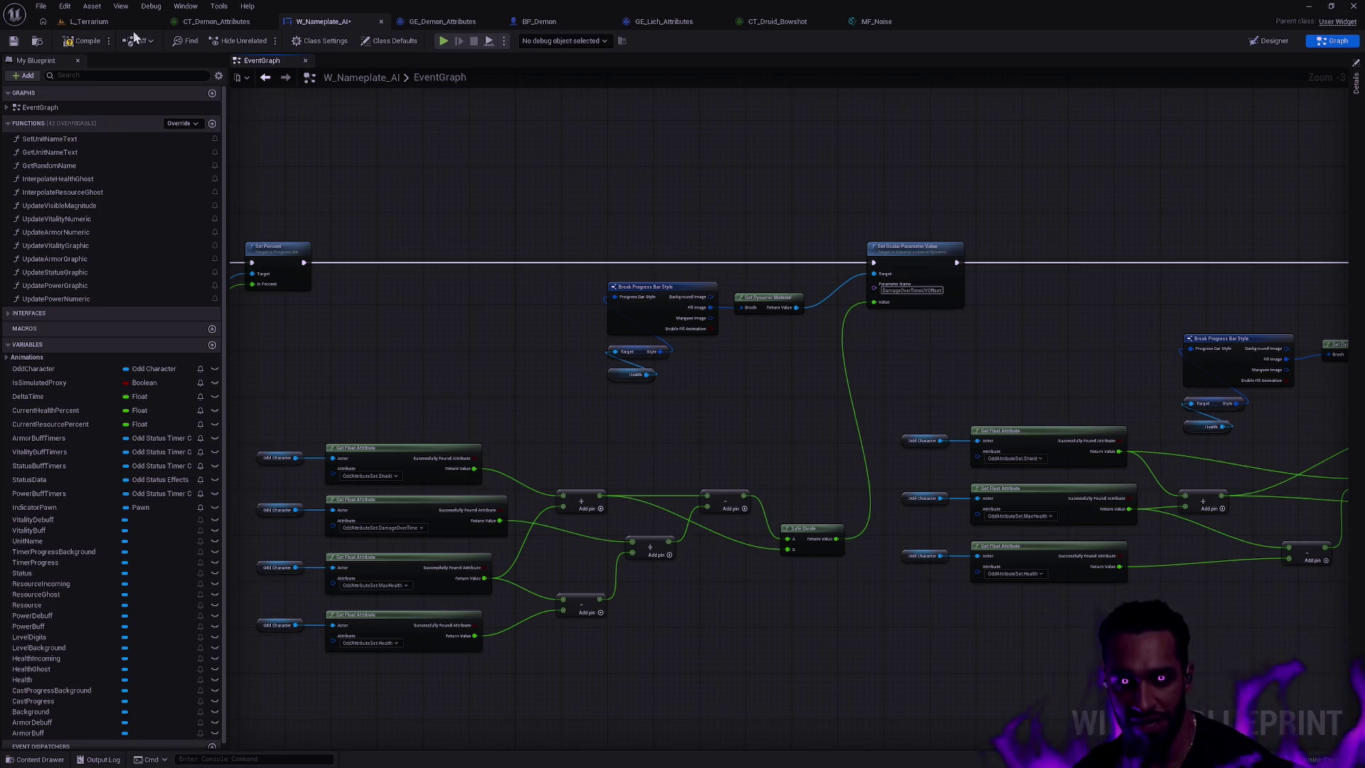
click(83, 47)
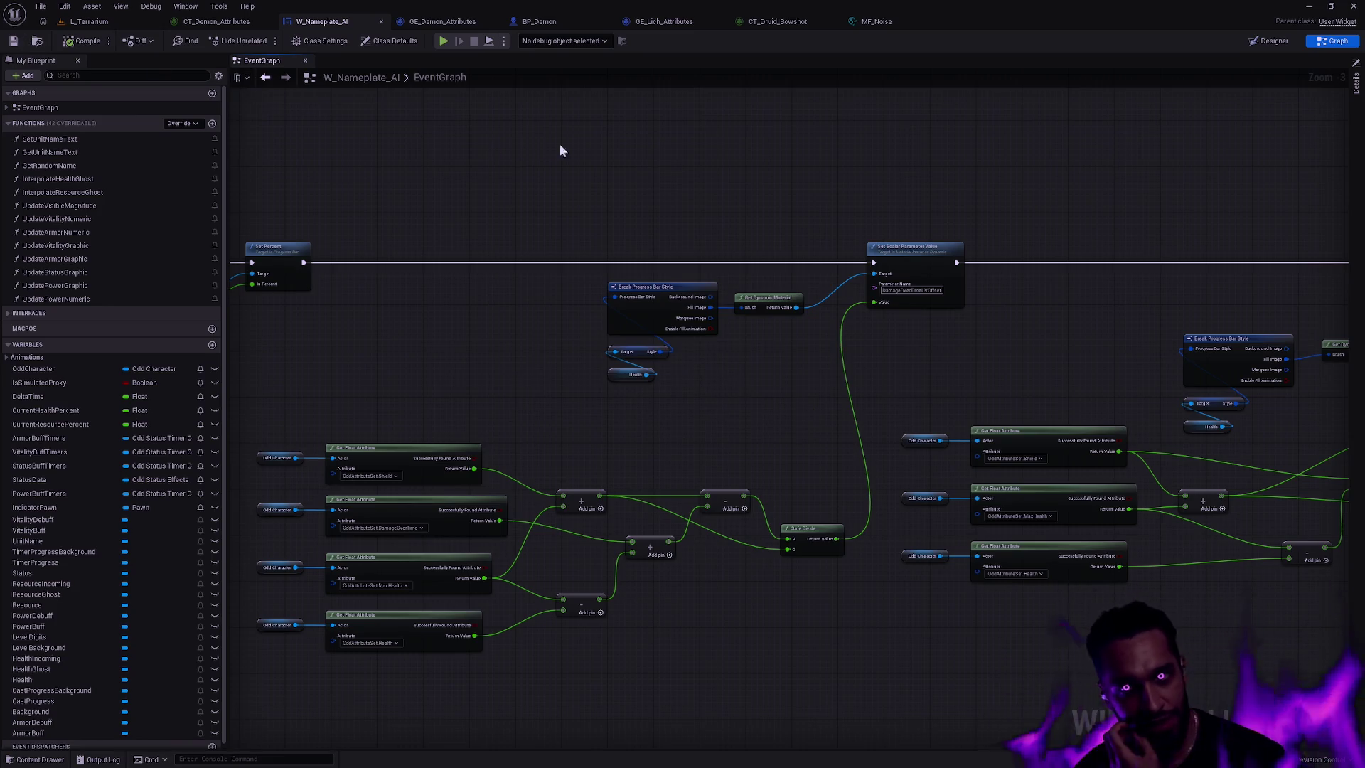
- Close the MF_Noise material function without applying its changes
click(946, 21)
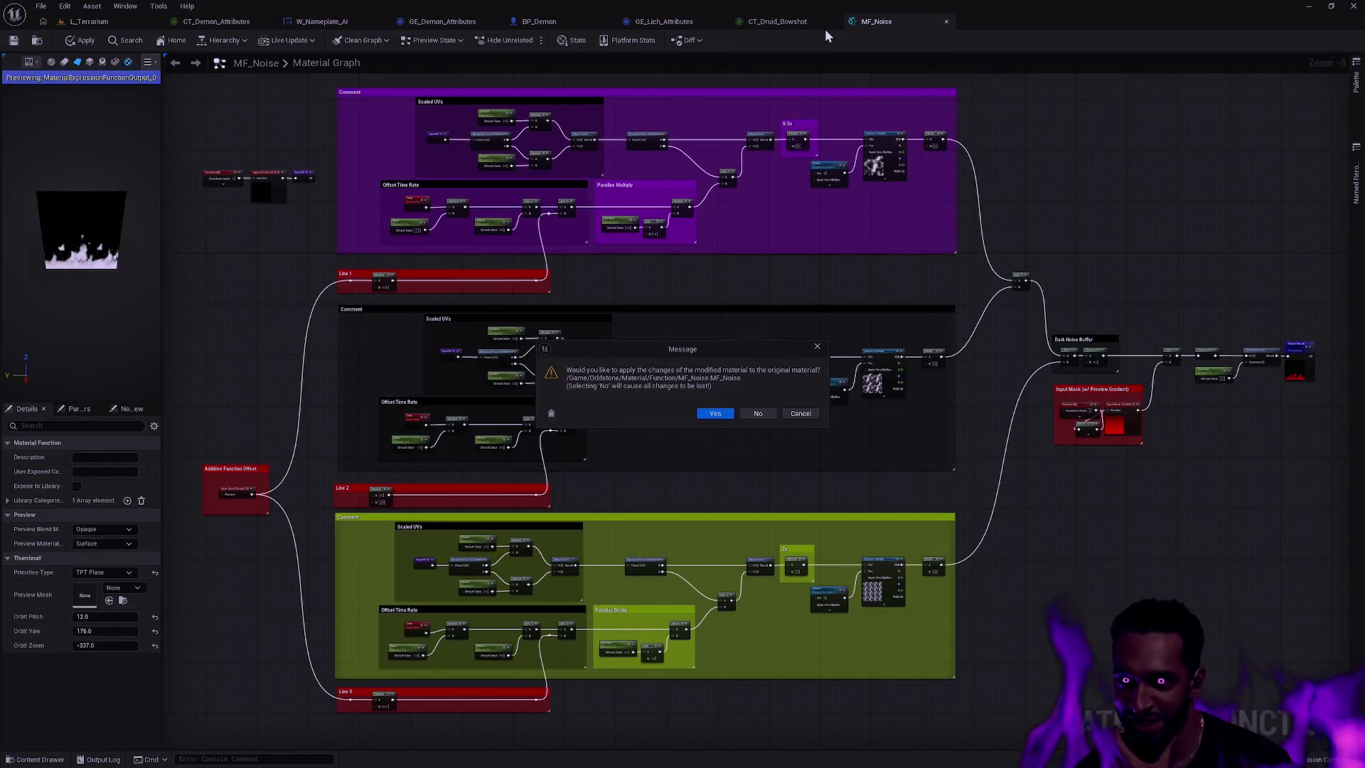
click(757, 413)
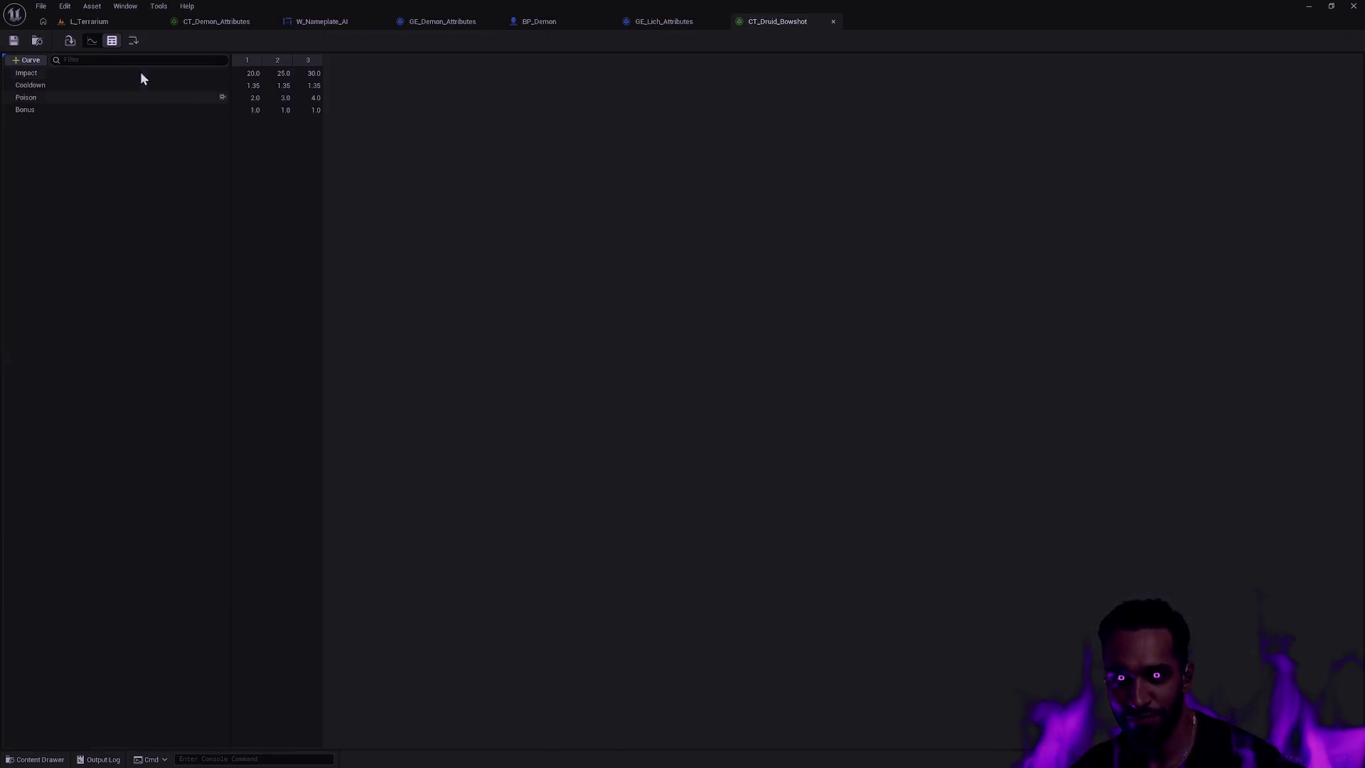
key(ctrl+space)
scroll(597, 631, up, 1)
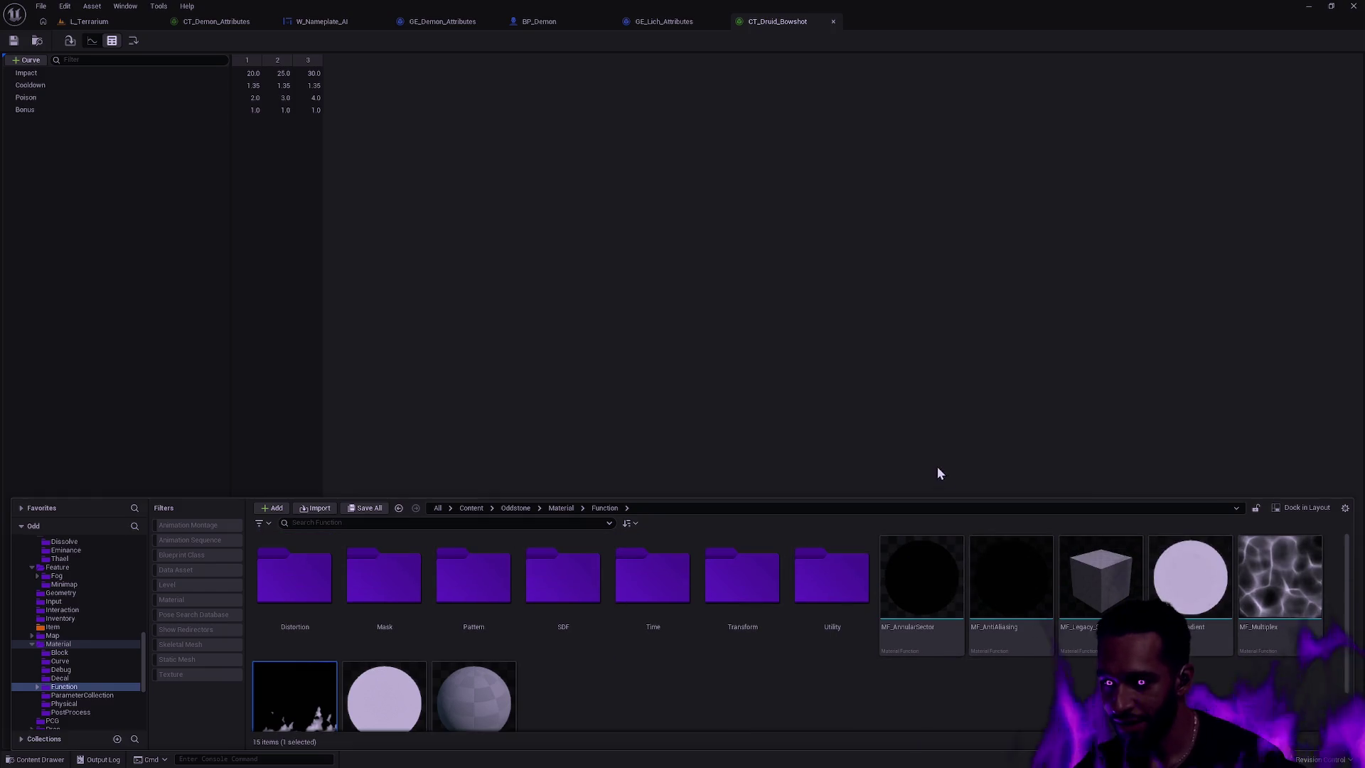
key(ctrl+space)
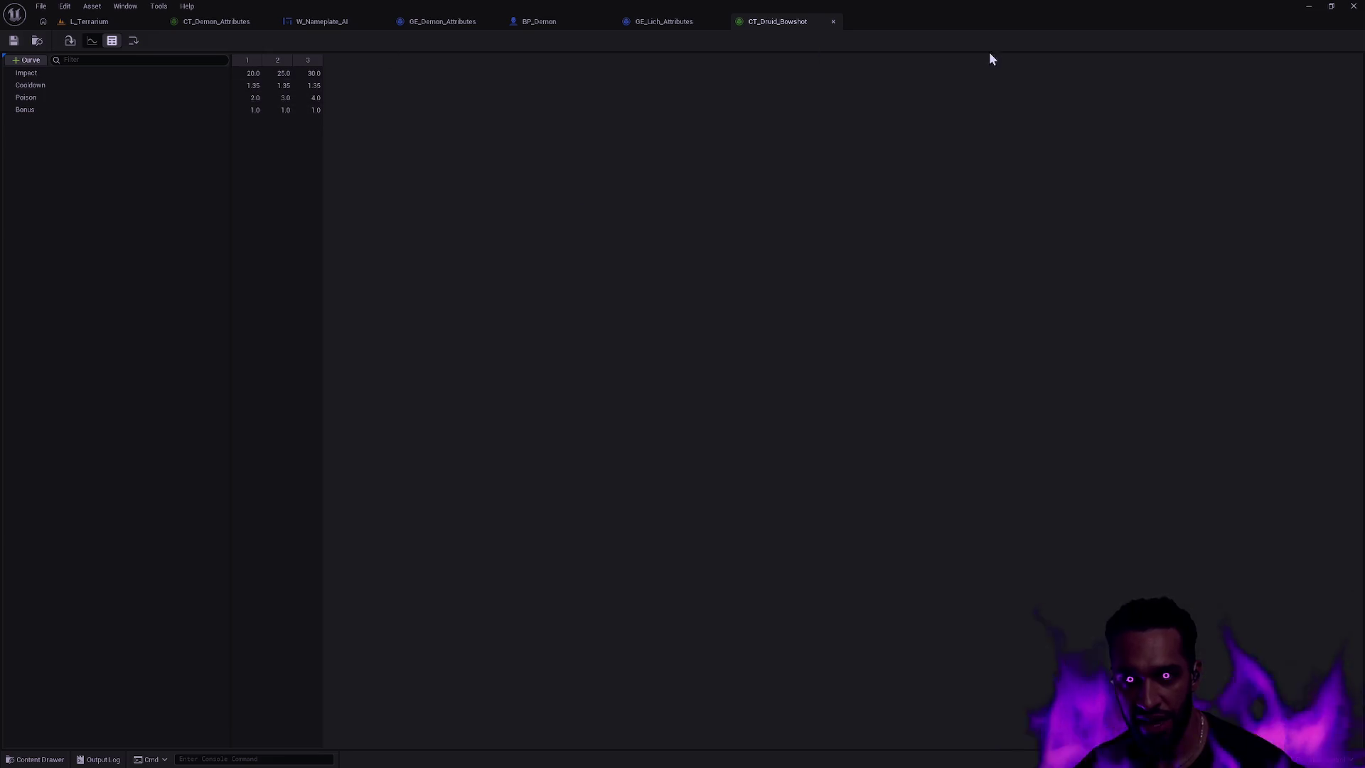
click(253, 74)
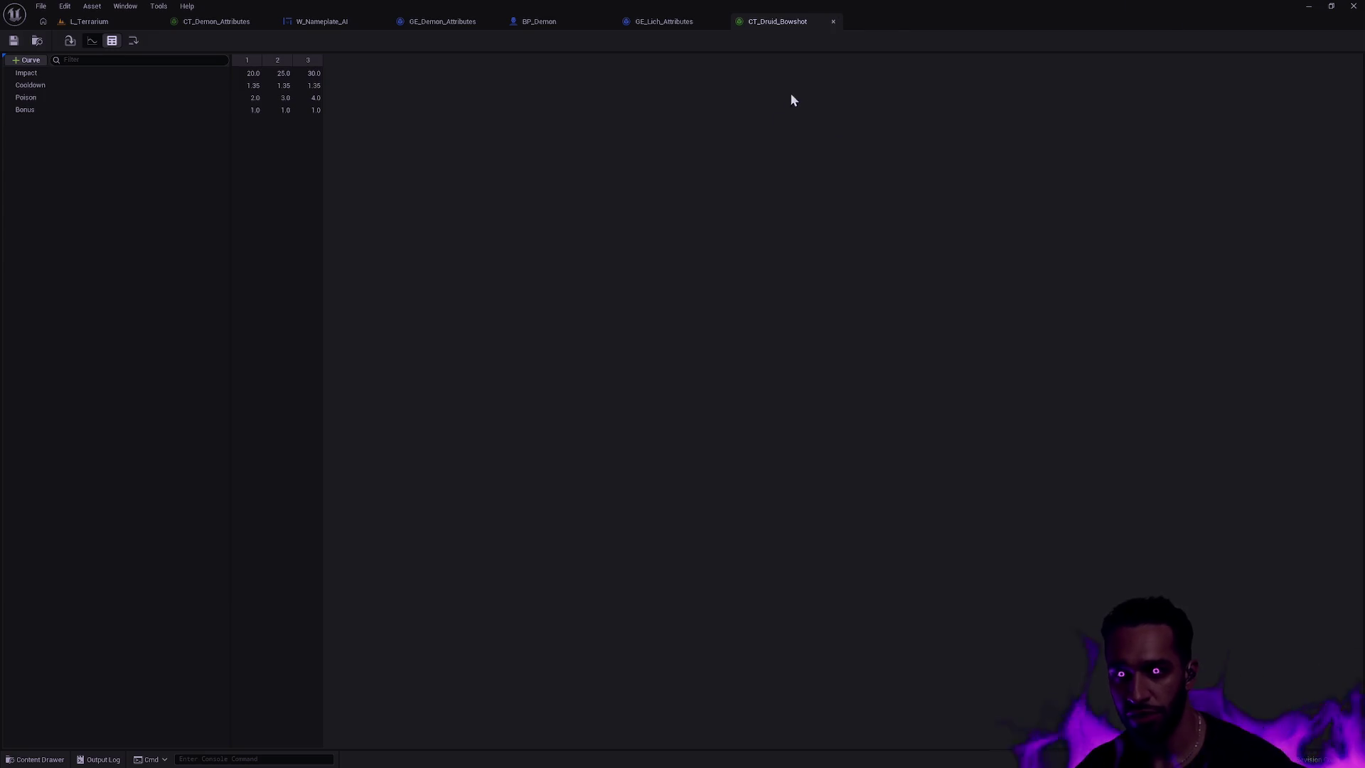
- Close the CT_Druid_Bowshot, GE_Demon_Attributes, BP_Demon, GE_Lich_Attributes and CT_Demon_Attributes tabs
click(830, 22)
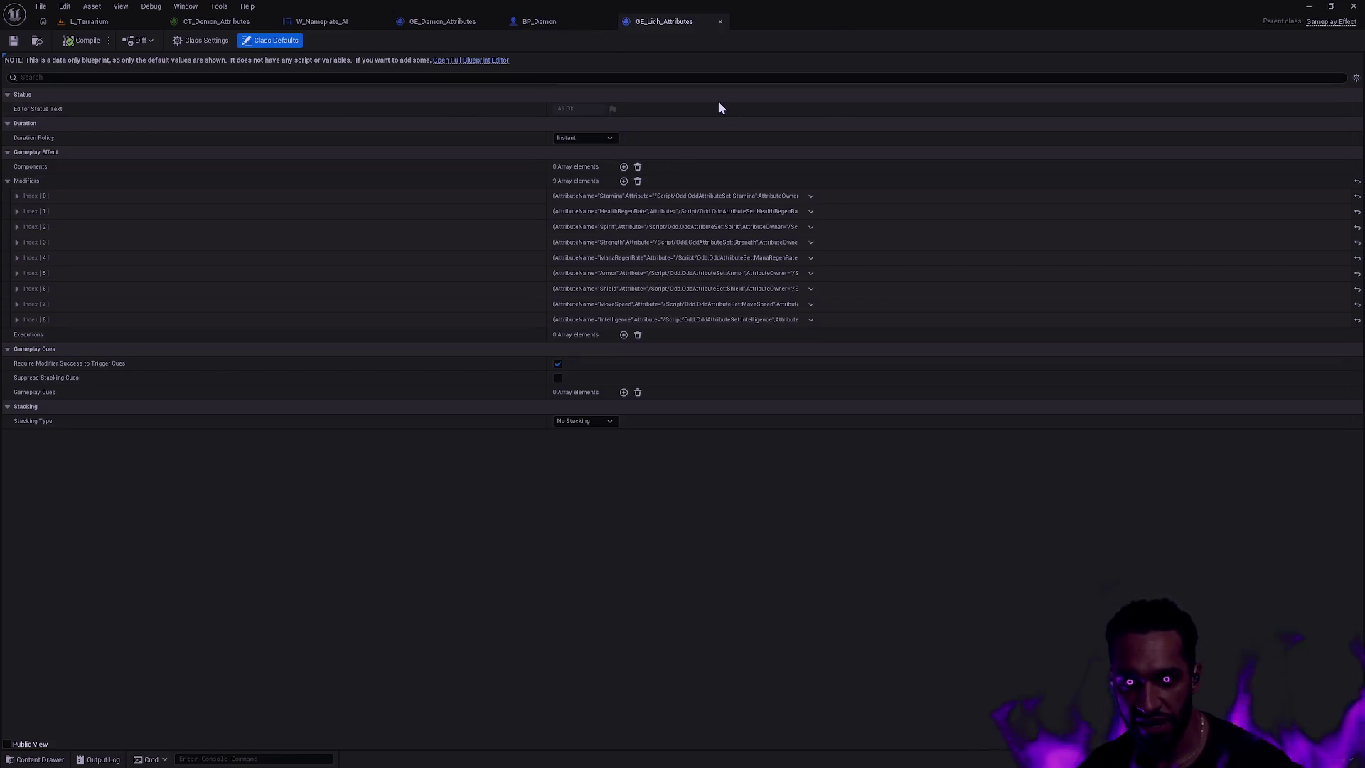
click(560, 20)
click(438, 22)
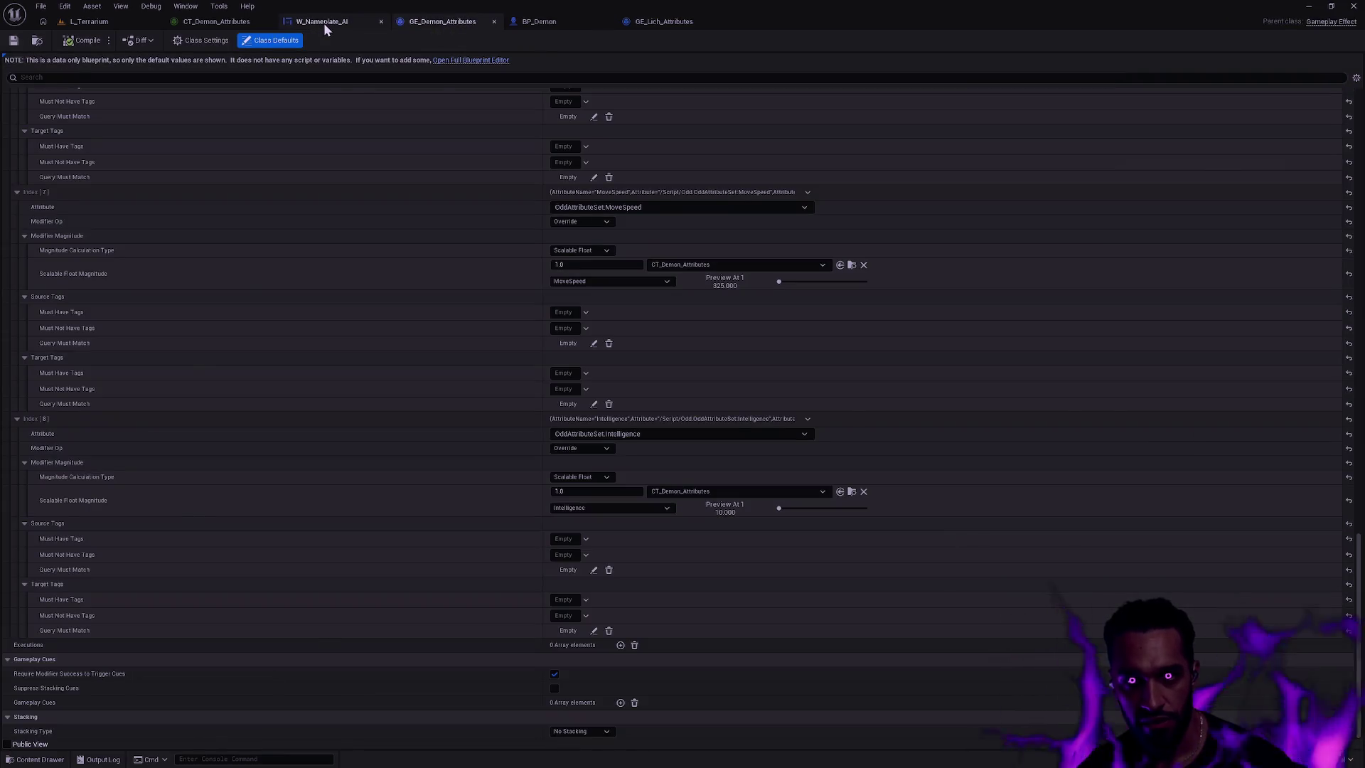
click(323, 22)
click(446, 21)
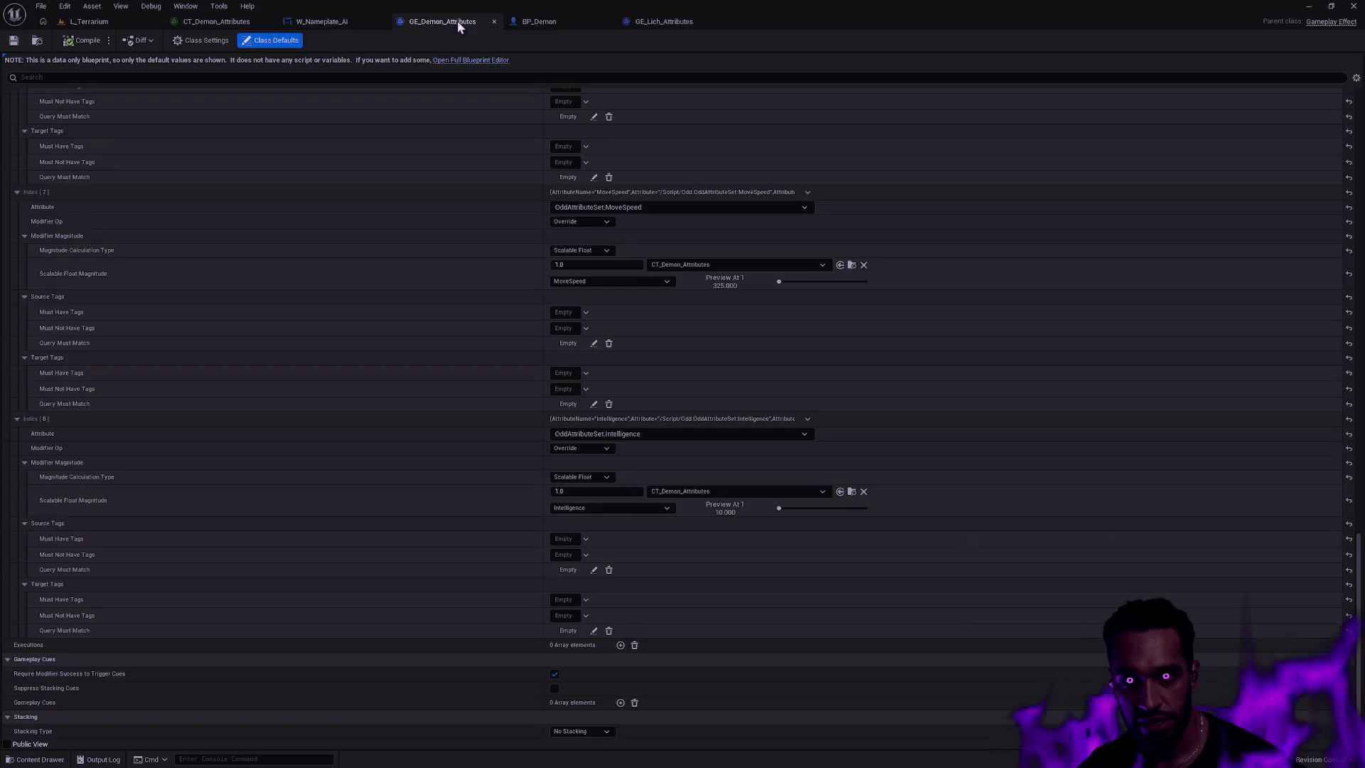
click(495, 22)
click(495, 22)
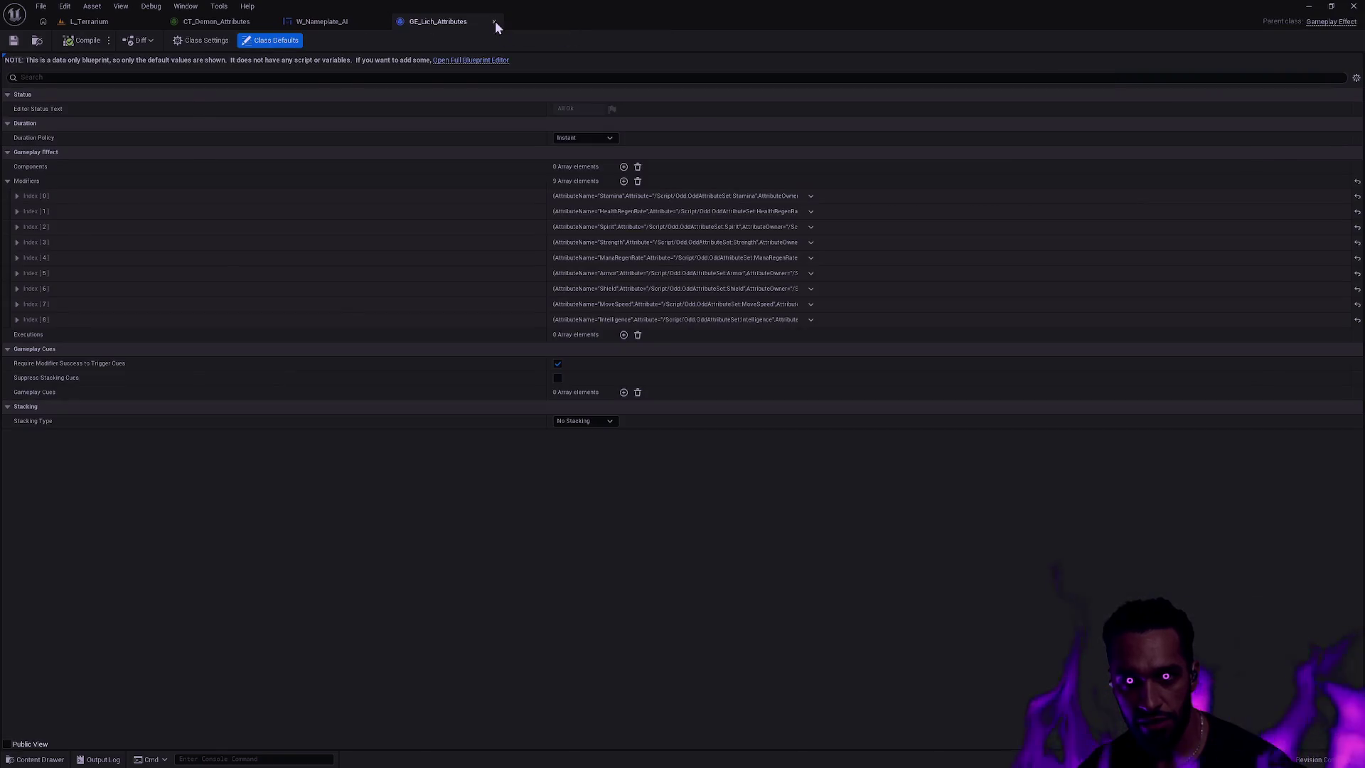
click(494, 21)
click(268, 21)
scroll(536, 242, down, 2)
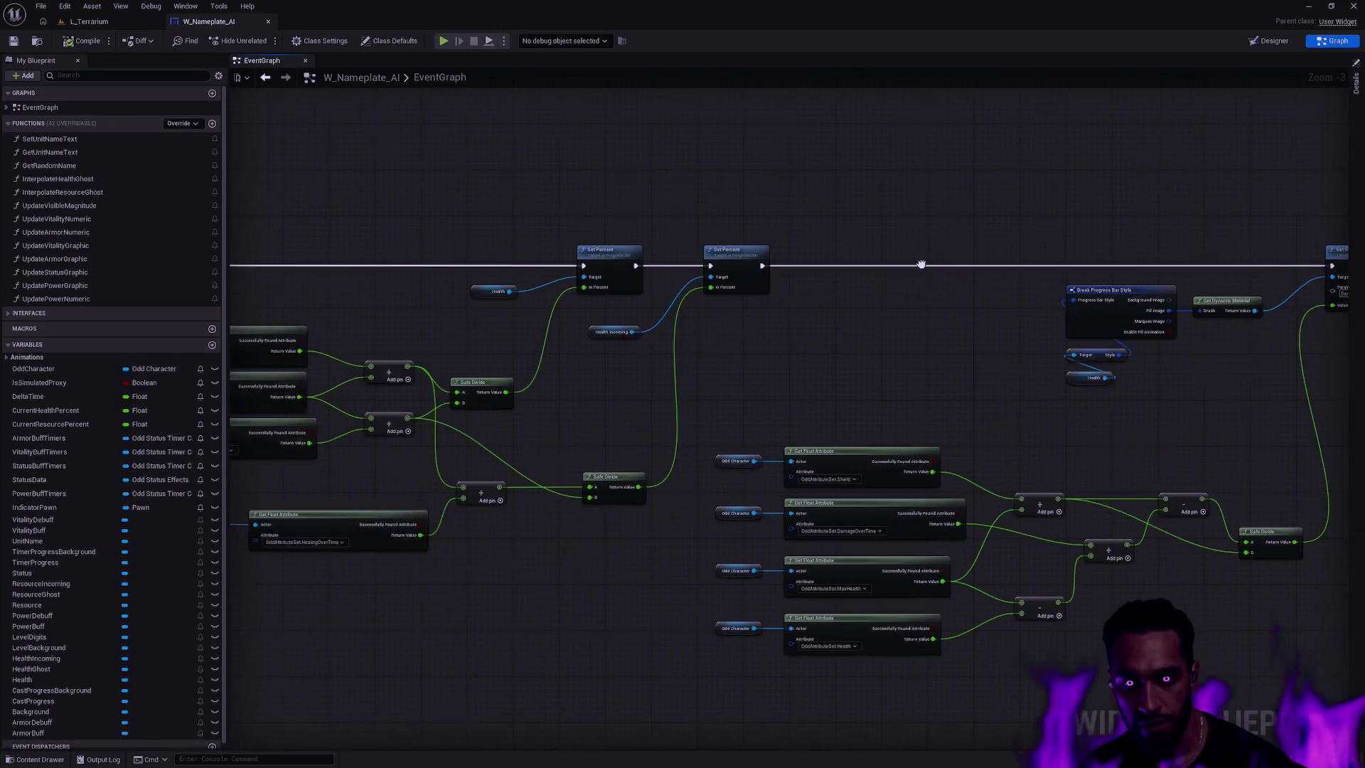
scroll(804, 360, up, 1)
drag(806, 366, 923, 457)
scroll(485, 435, up, 1)
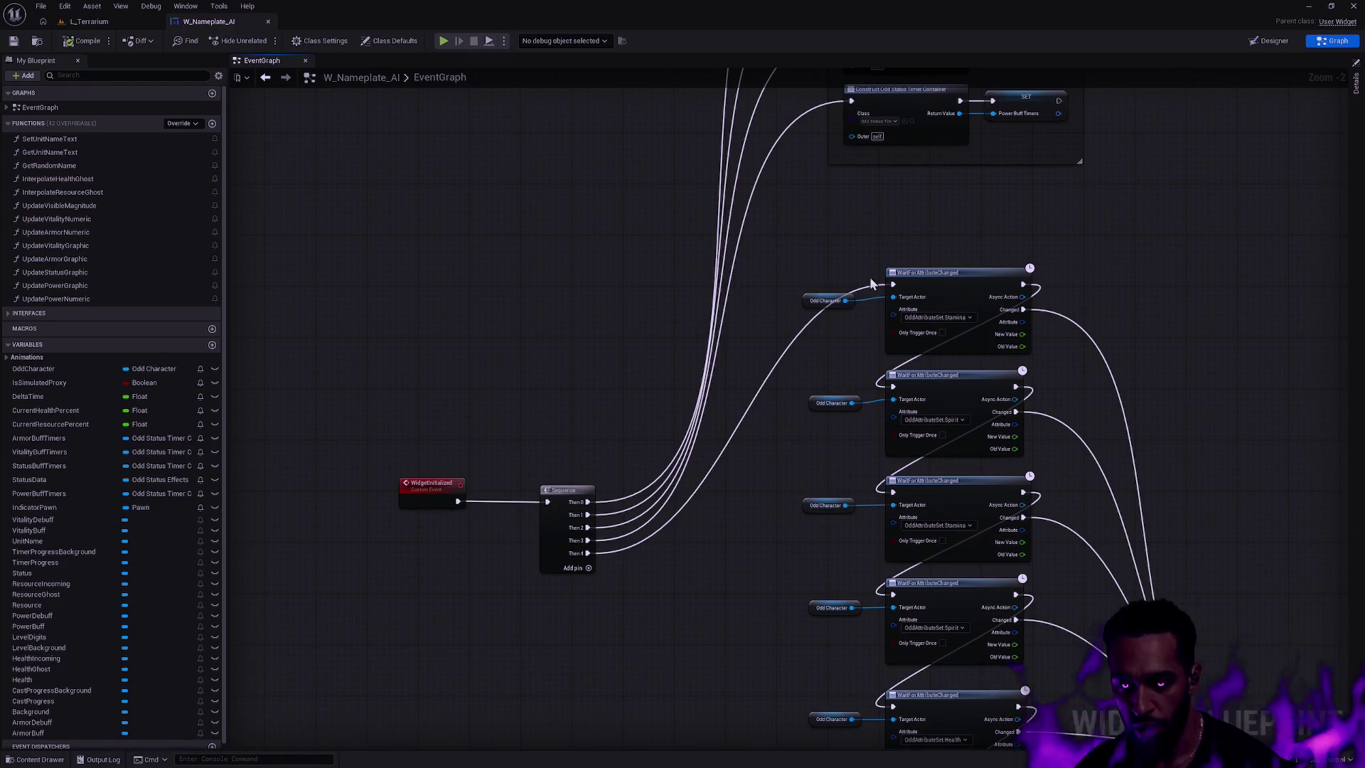
drag(1124, 427, 1077, 420)
drag(922, 362, 920, 363)
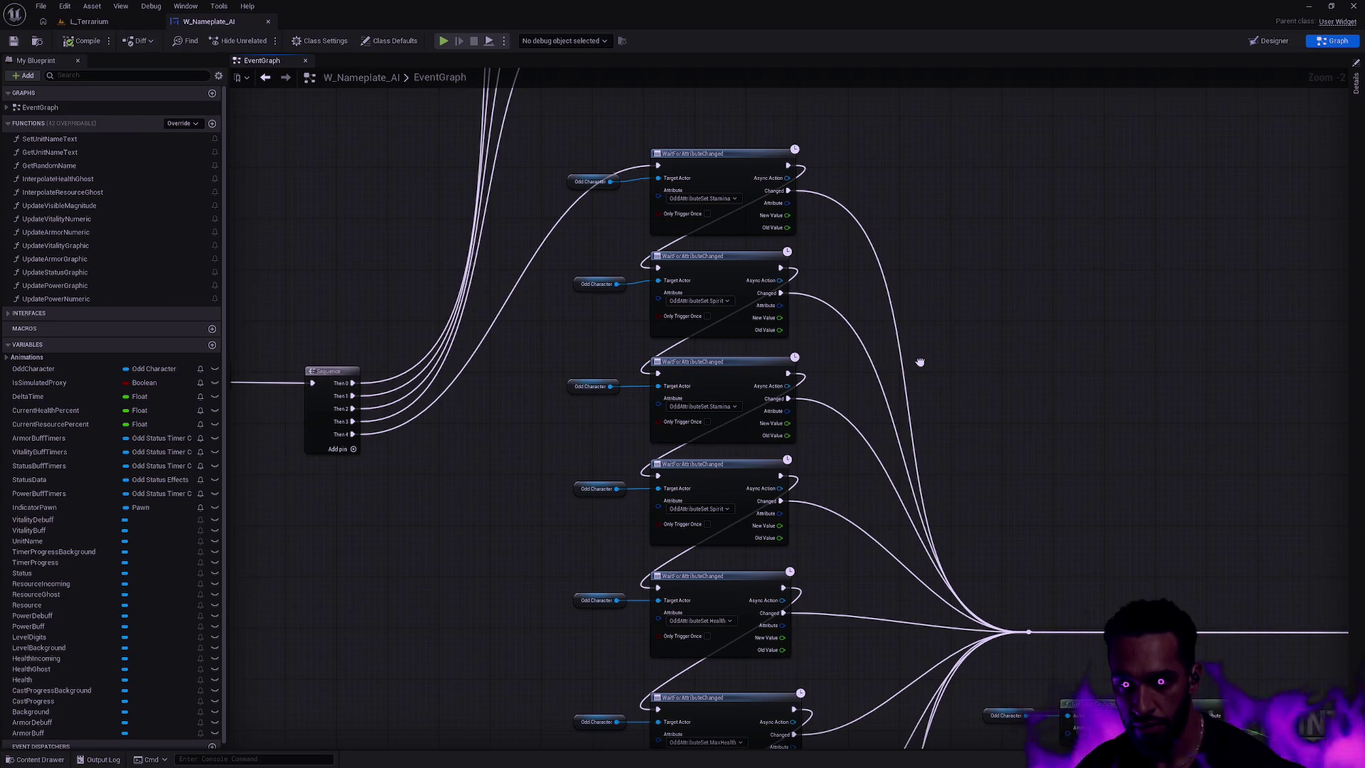
drag(919, 363, 919, 362)
mouse_move(893, 453)
mouse_down()
mouse_move(948, 164)
mouse_move(954, 296)
mouse_move(877, 497)
mouse_move(877, 431)
mouse_up()
mouse_move(700, 435)
mouse_down()
mouse_move(779, 320)
mouse_move(721, 401)
mouse_up()
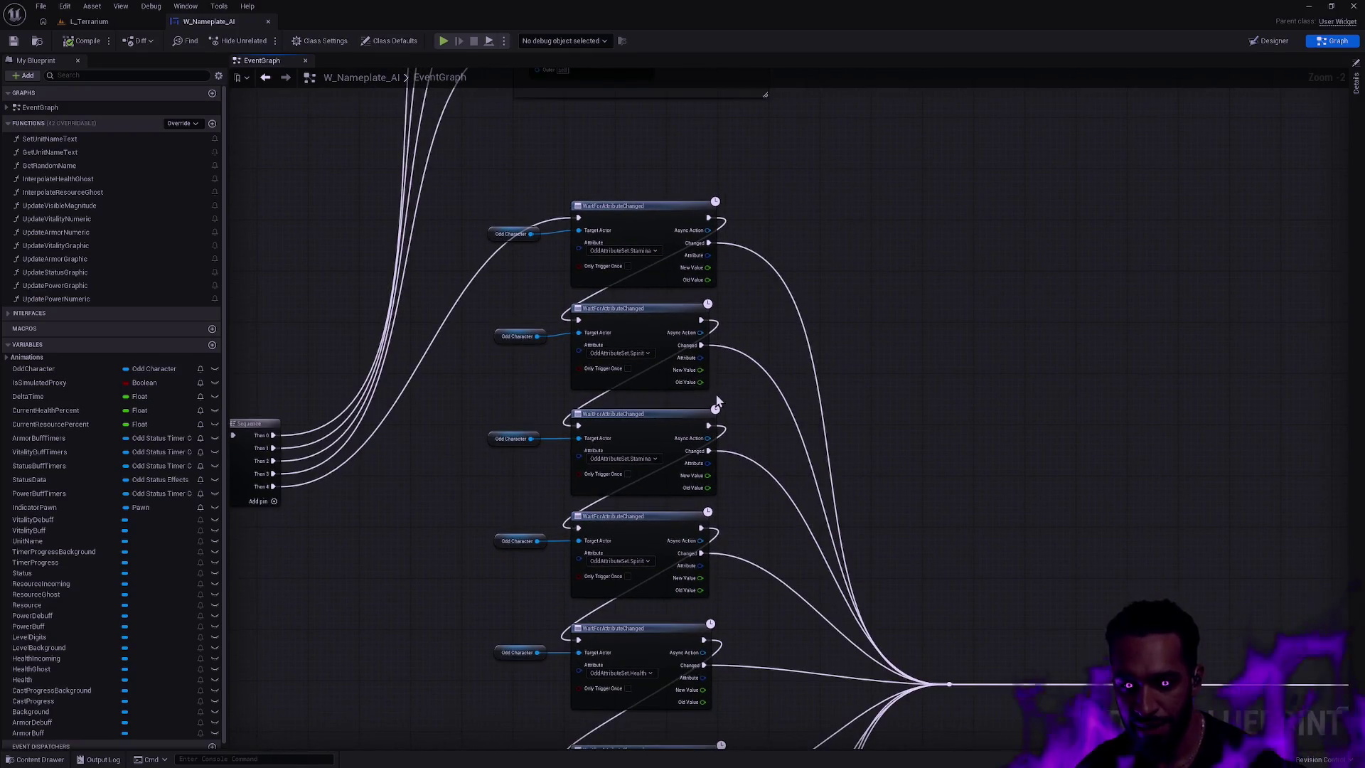
scroll(846, 395, up, 2)
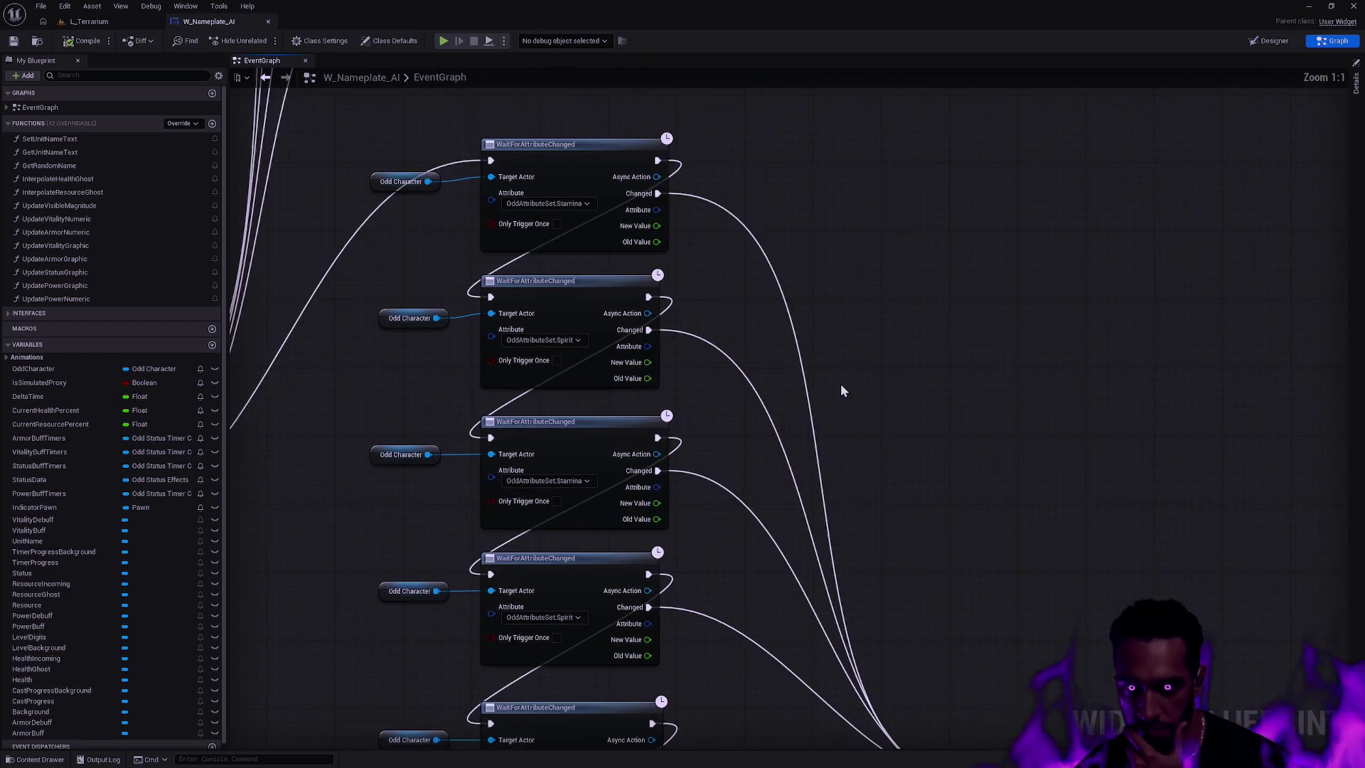
drag(721, 256, 732, 307)
- Switch the third and fourth WaitForAttributeChanged listeners to Strength and Intelligence, then save W_Nameplate_AI
click(627, 415)
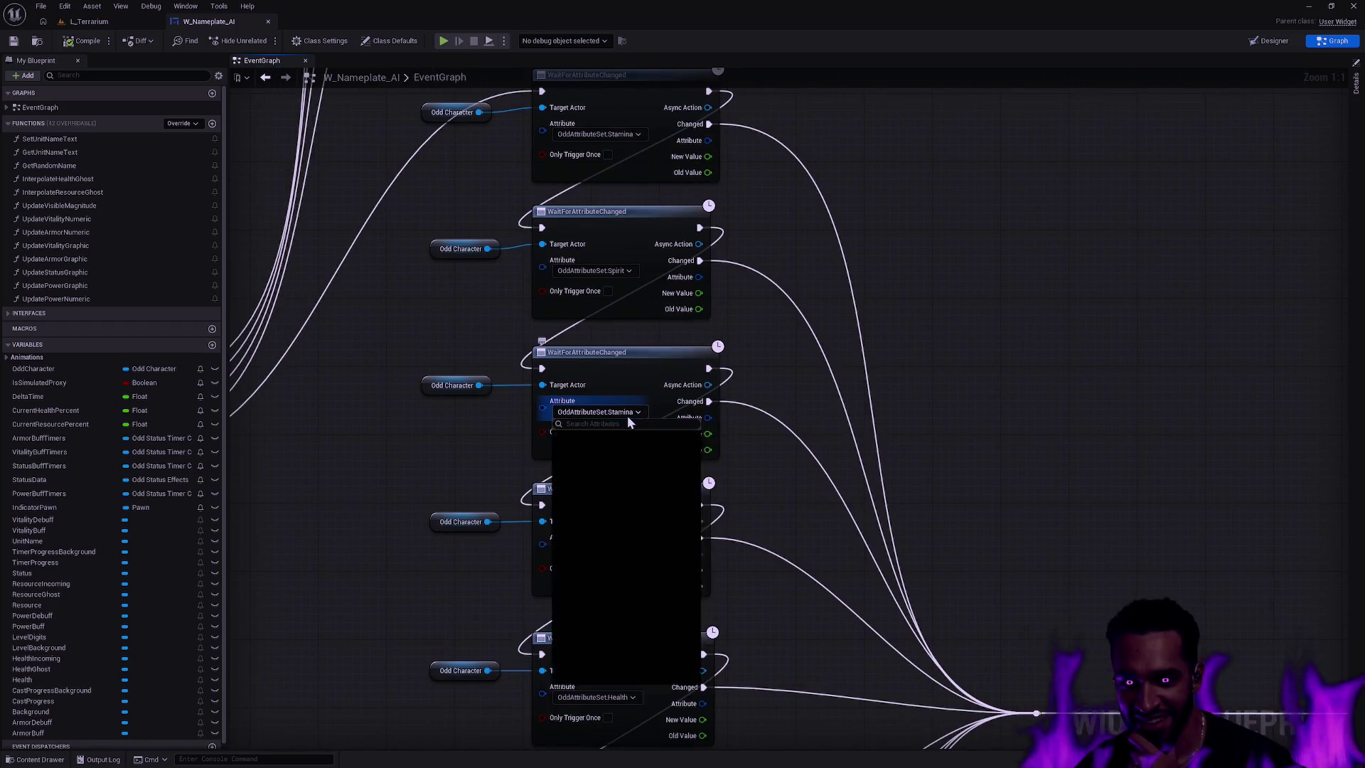
click(773, 449)
click(604, 412)
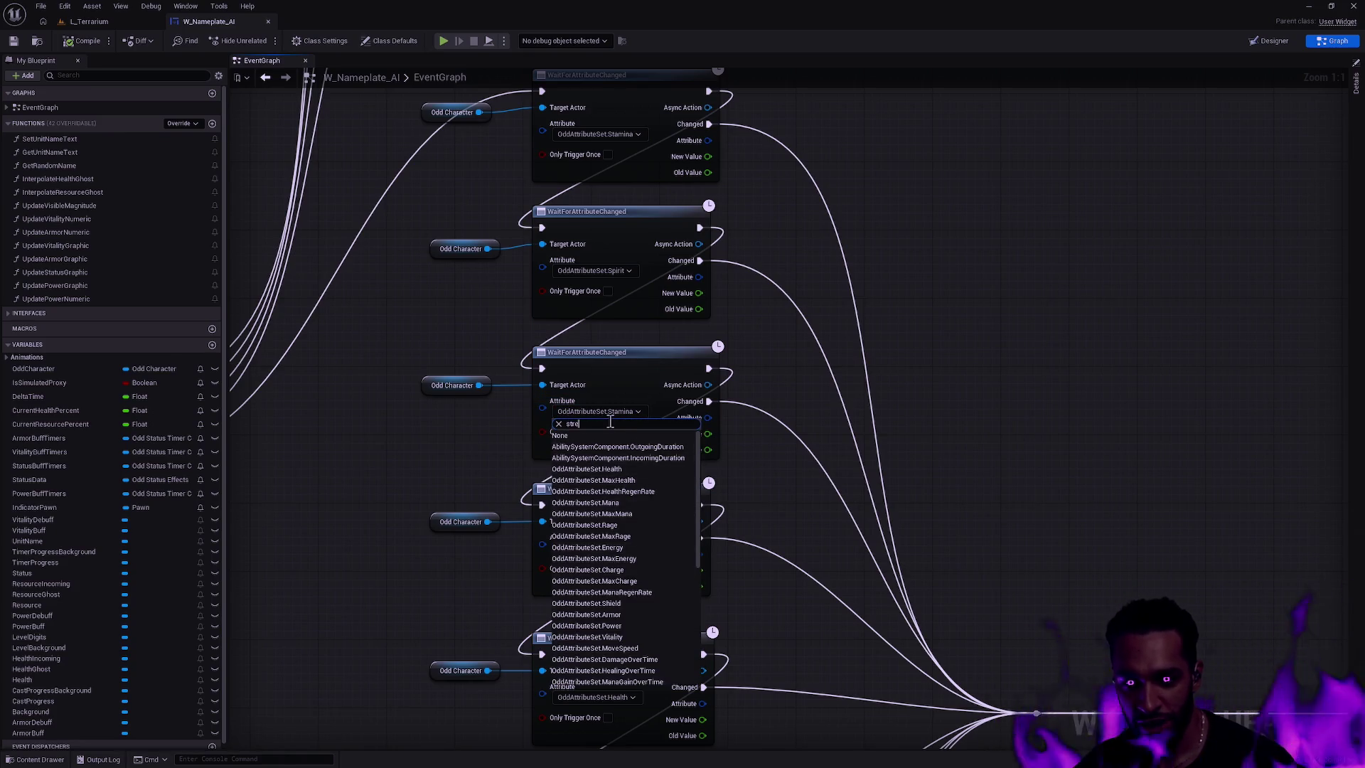
click(607, 445)
click(622, 549)
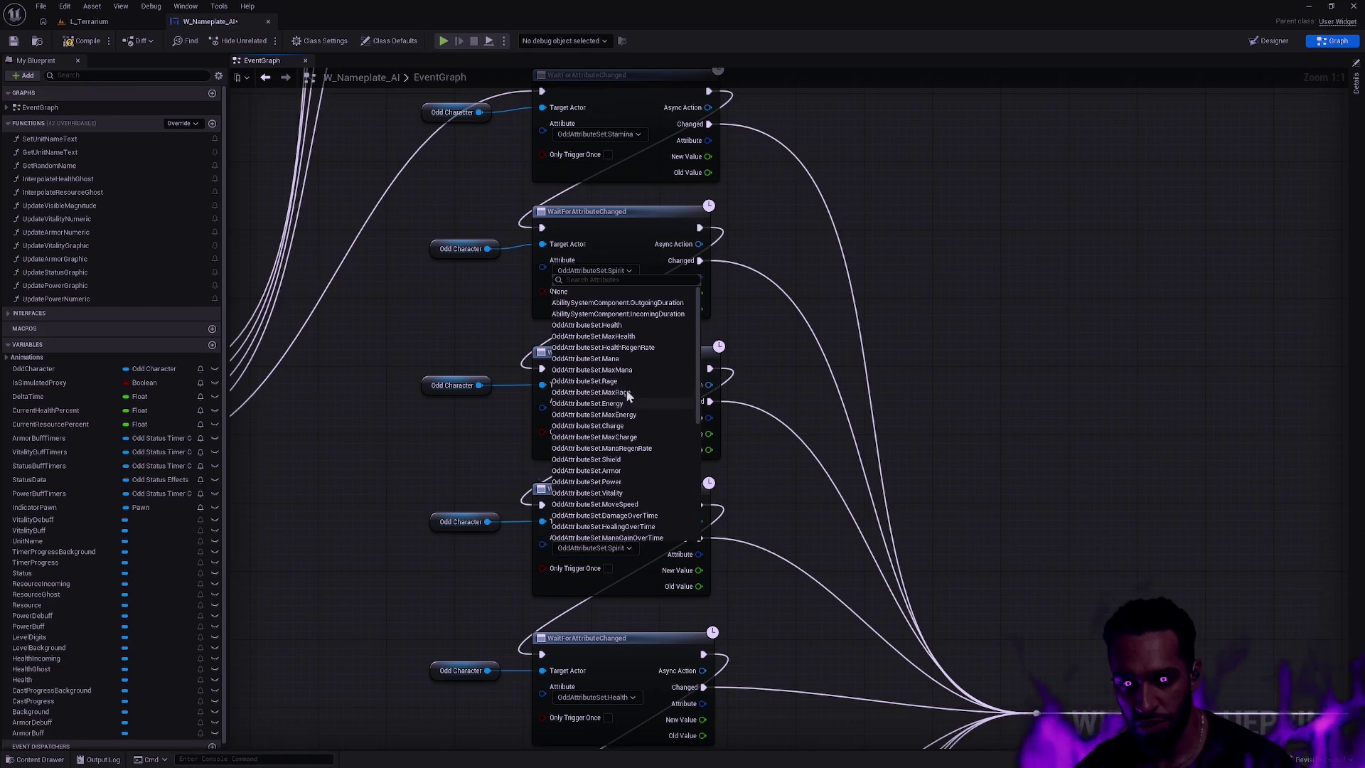
text(unt)
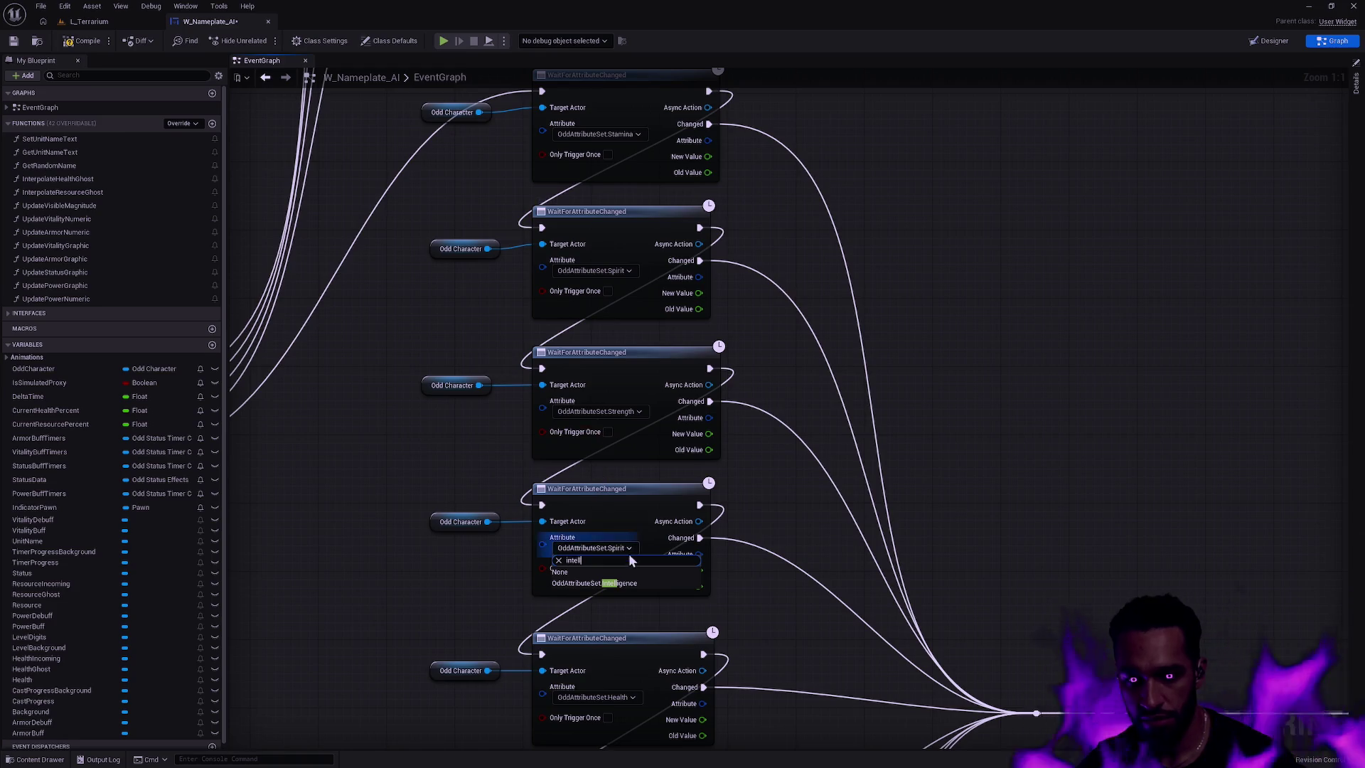
click(612, 579)
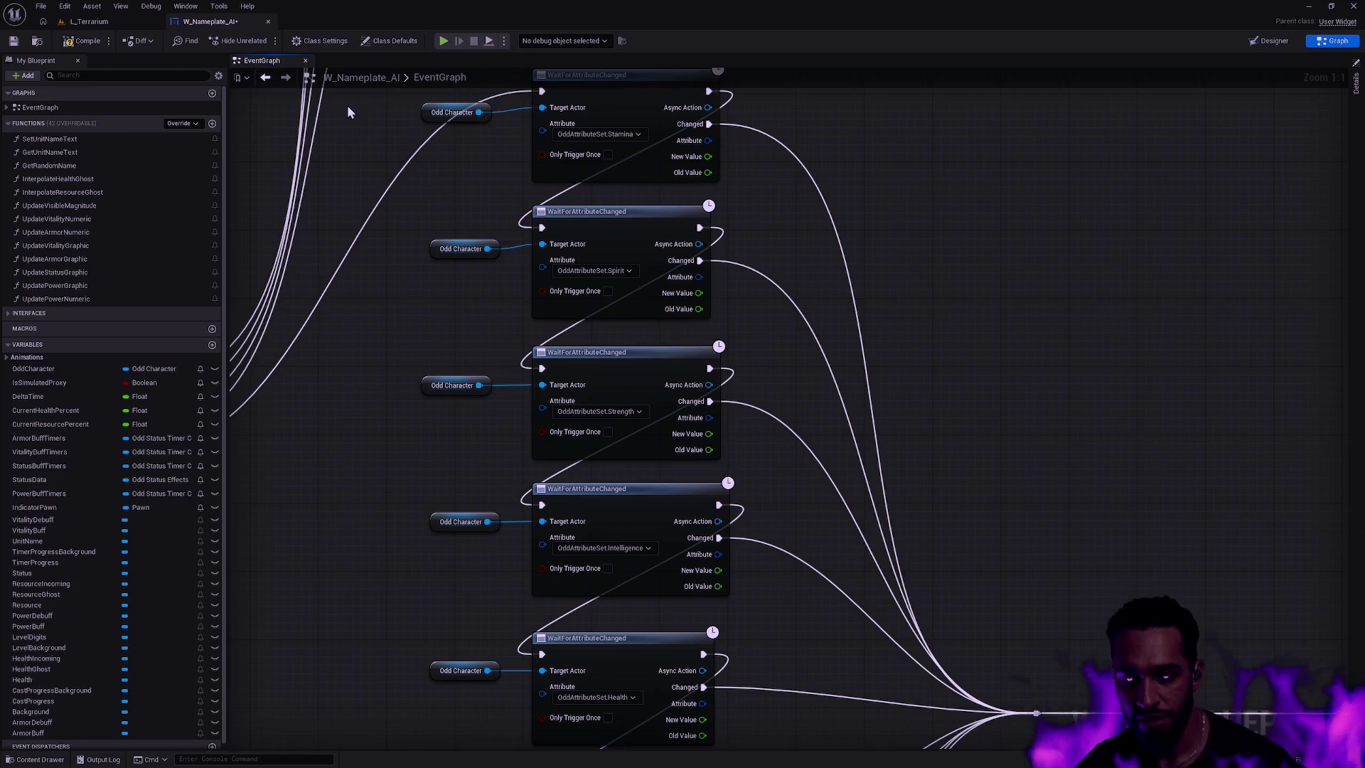
click(14, 40)
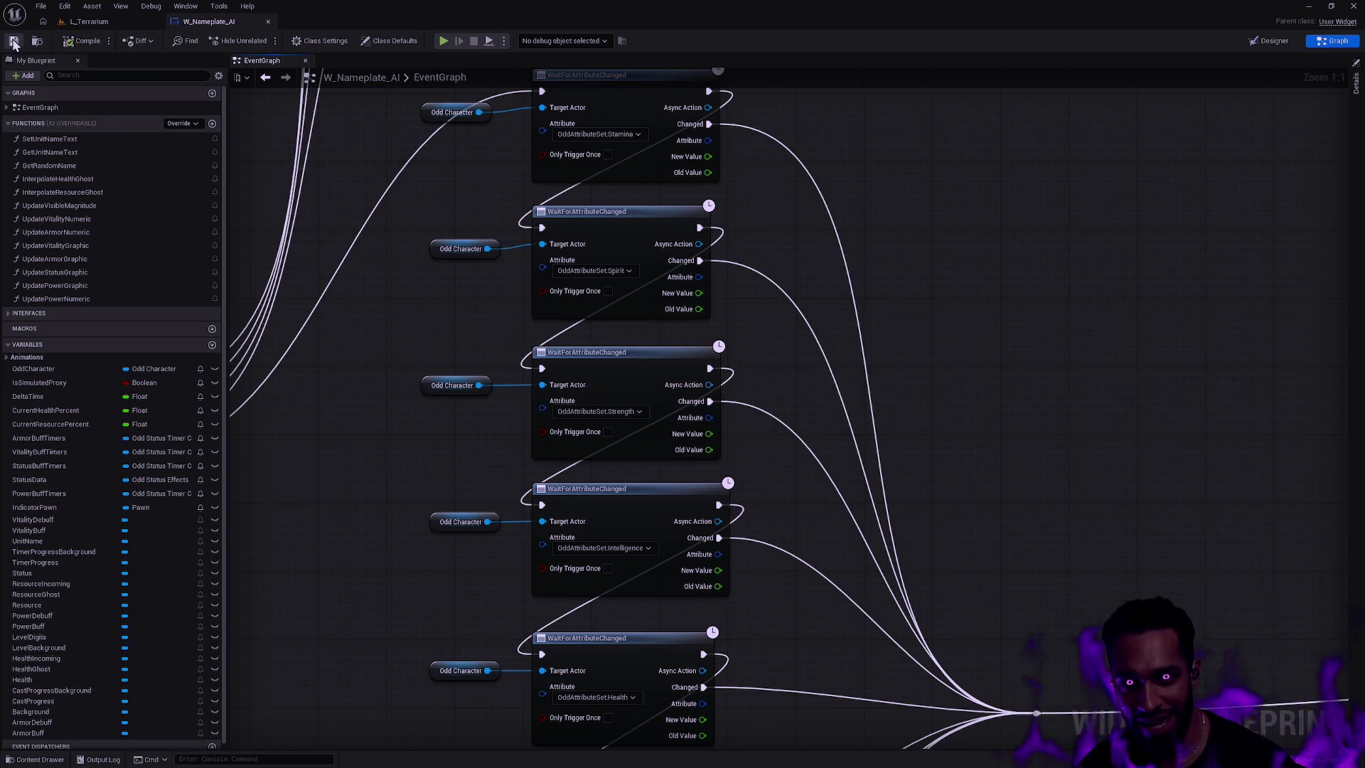
click(88, 21)
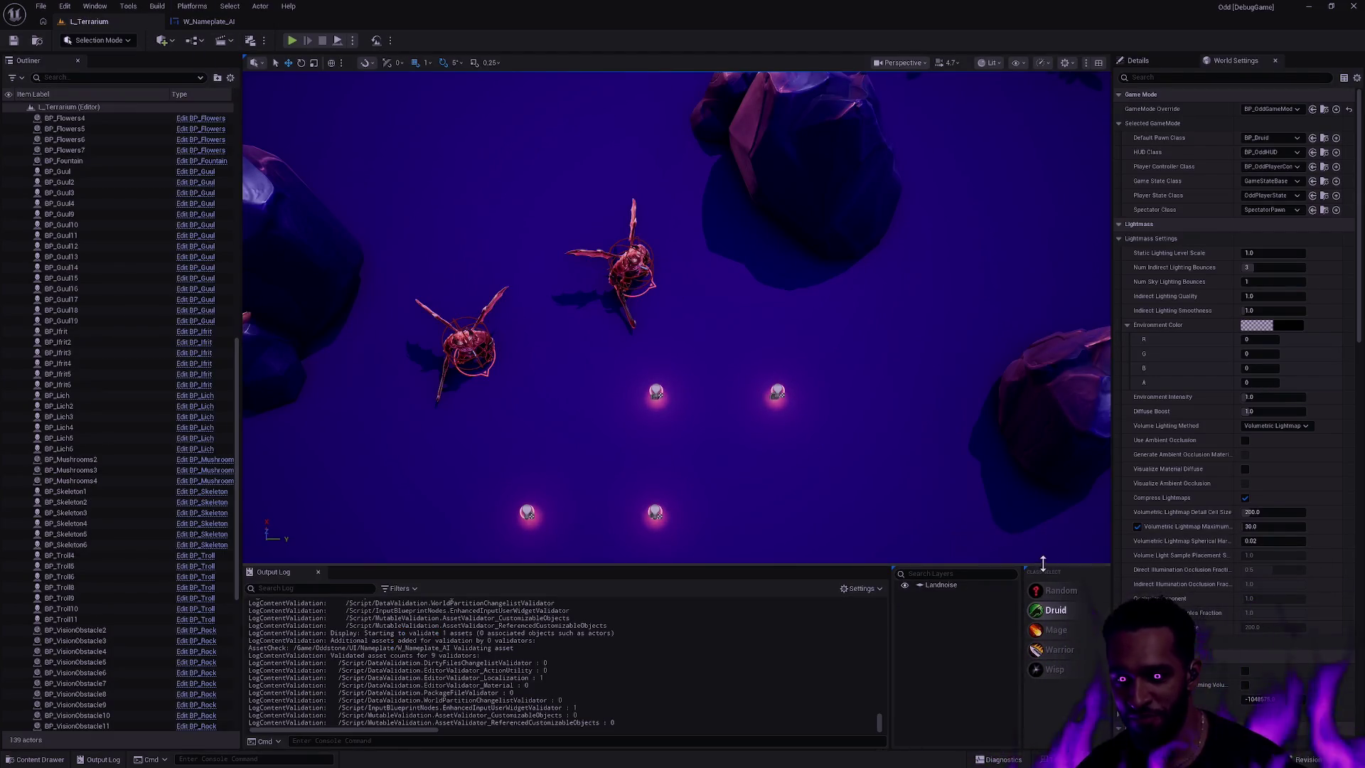
- Start a play session as the Druid and walk toward the first enemy
right_click(1069, 552)
click(1066, 554)
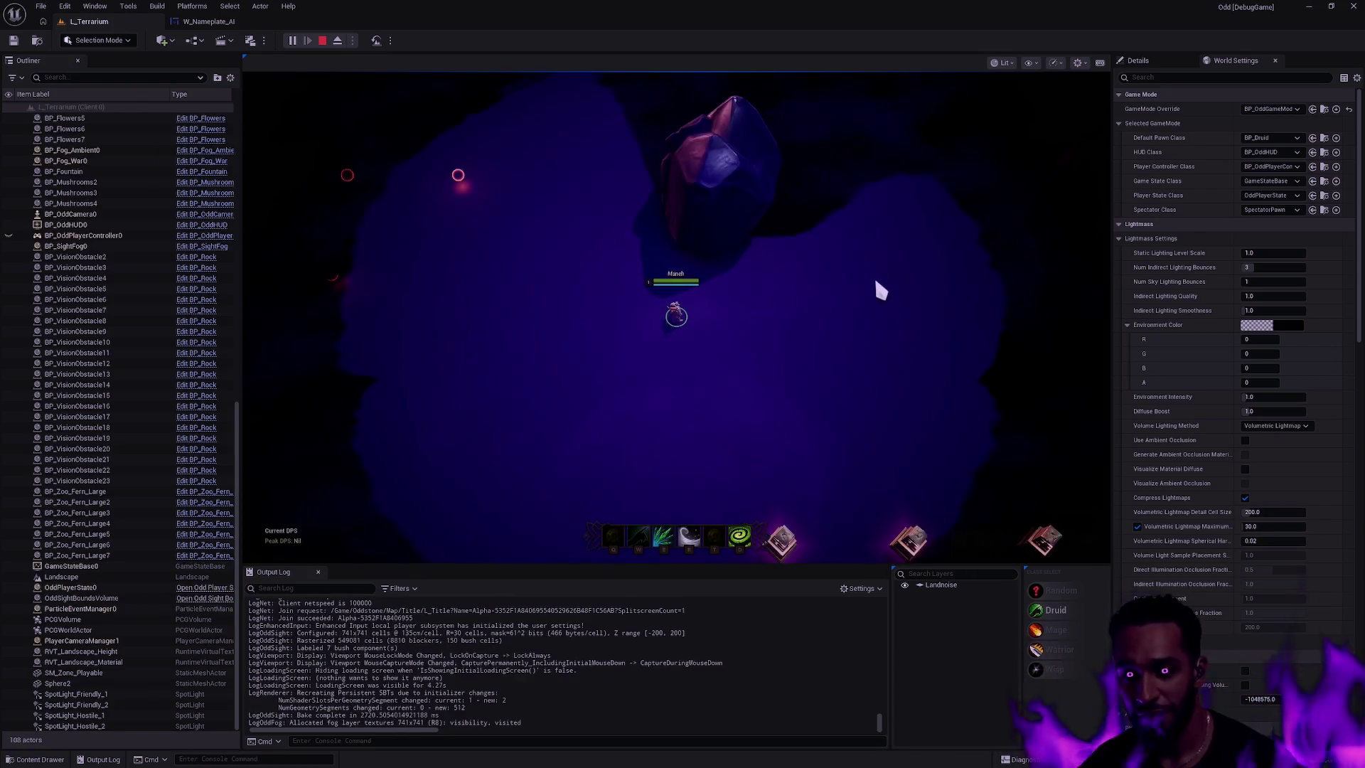
right_click(716, 353)
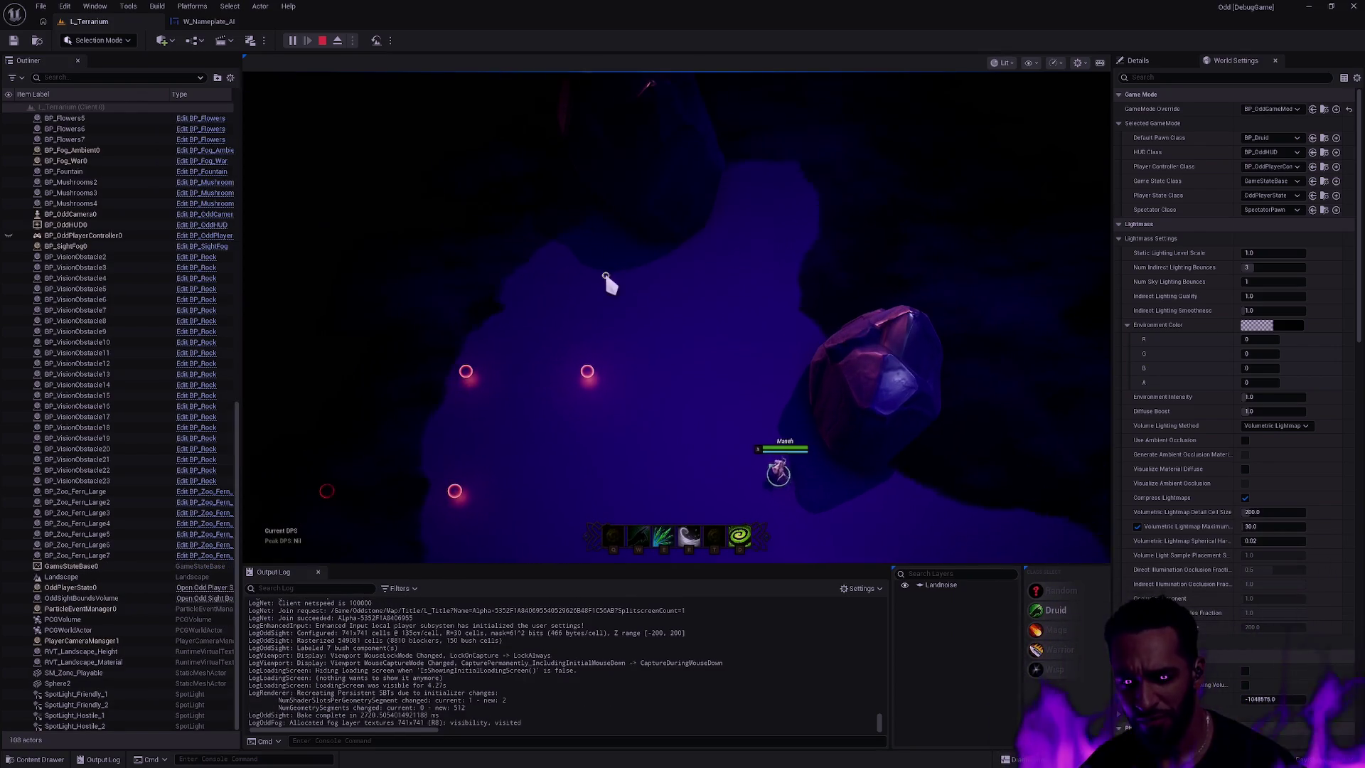
right_click(448, 207)
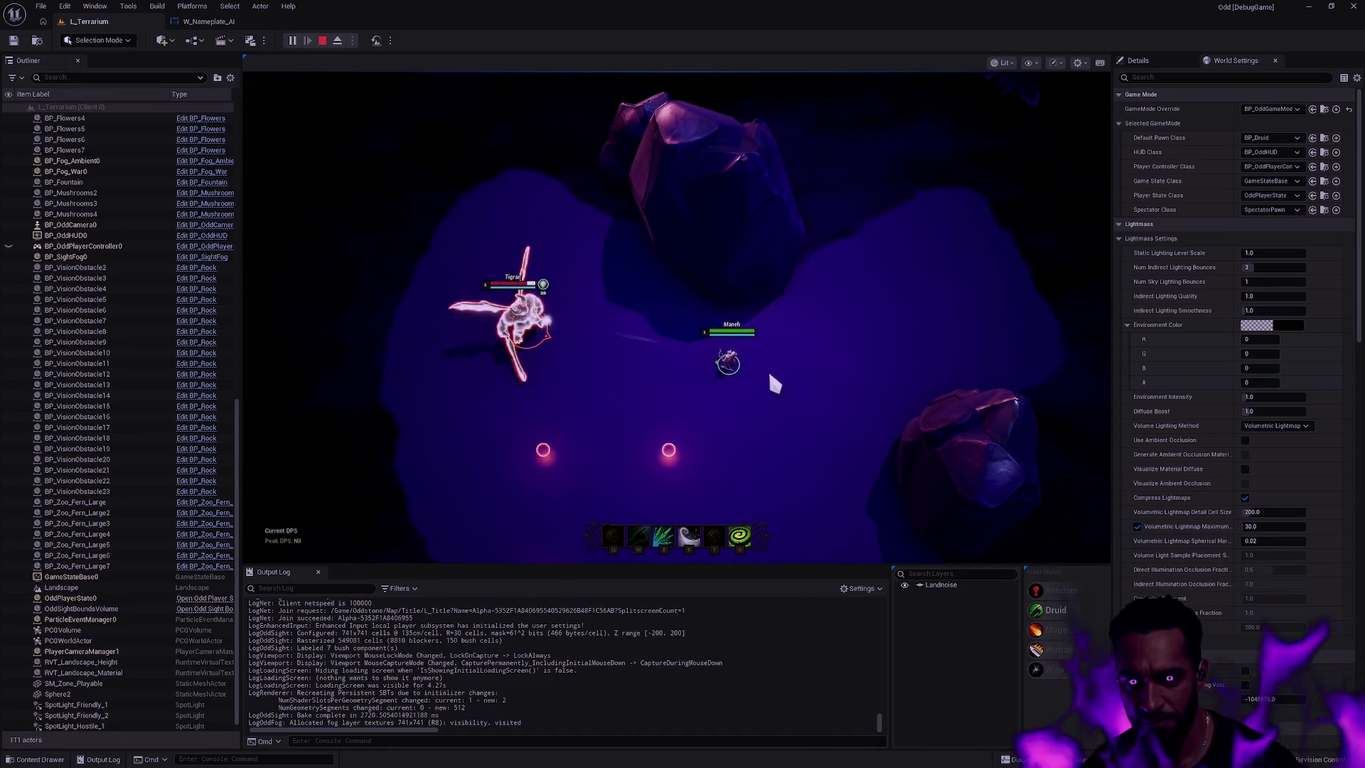
right_click(740, 390)
- In fullscreen, walk the Druid toward the second enemy, then exit fullscreen
key(F11)
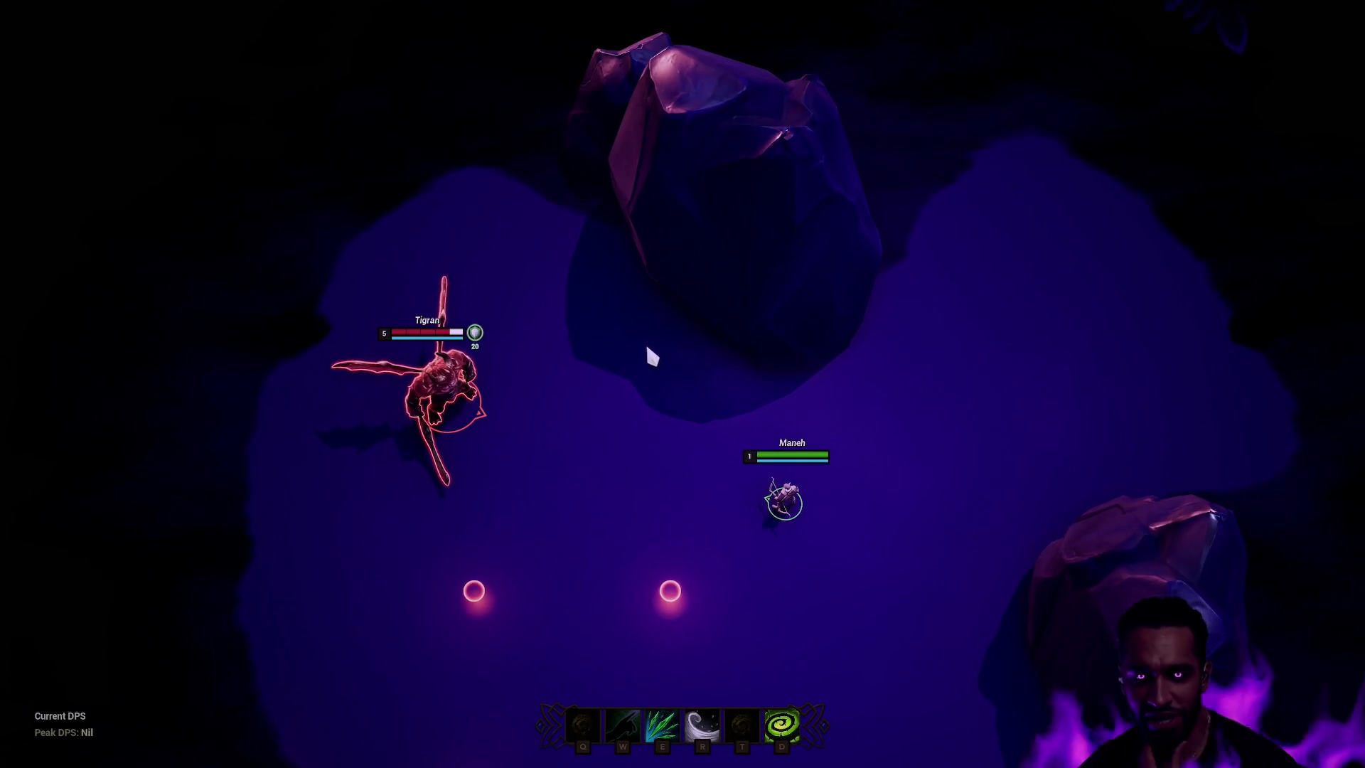
key(F11)
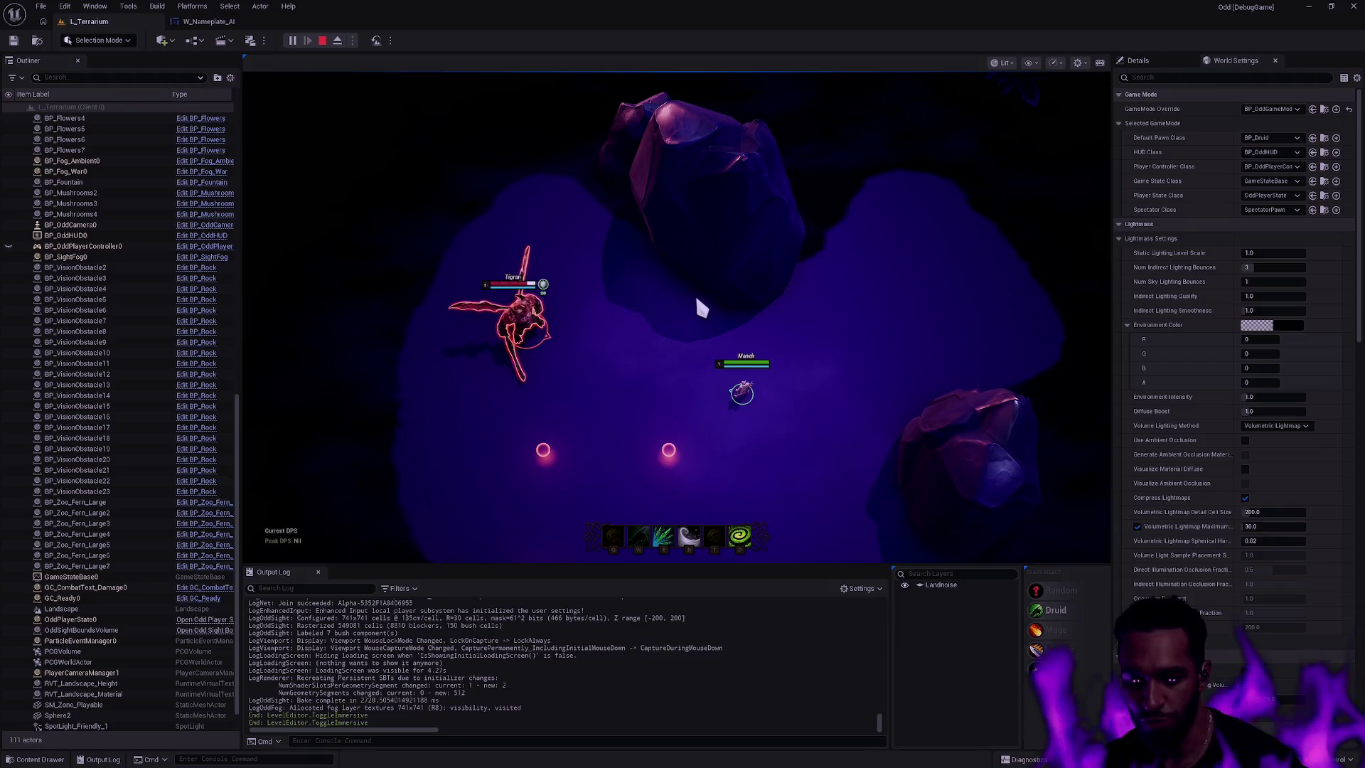
key(F11)
right_click(817, 444)
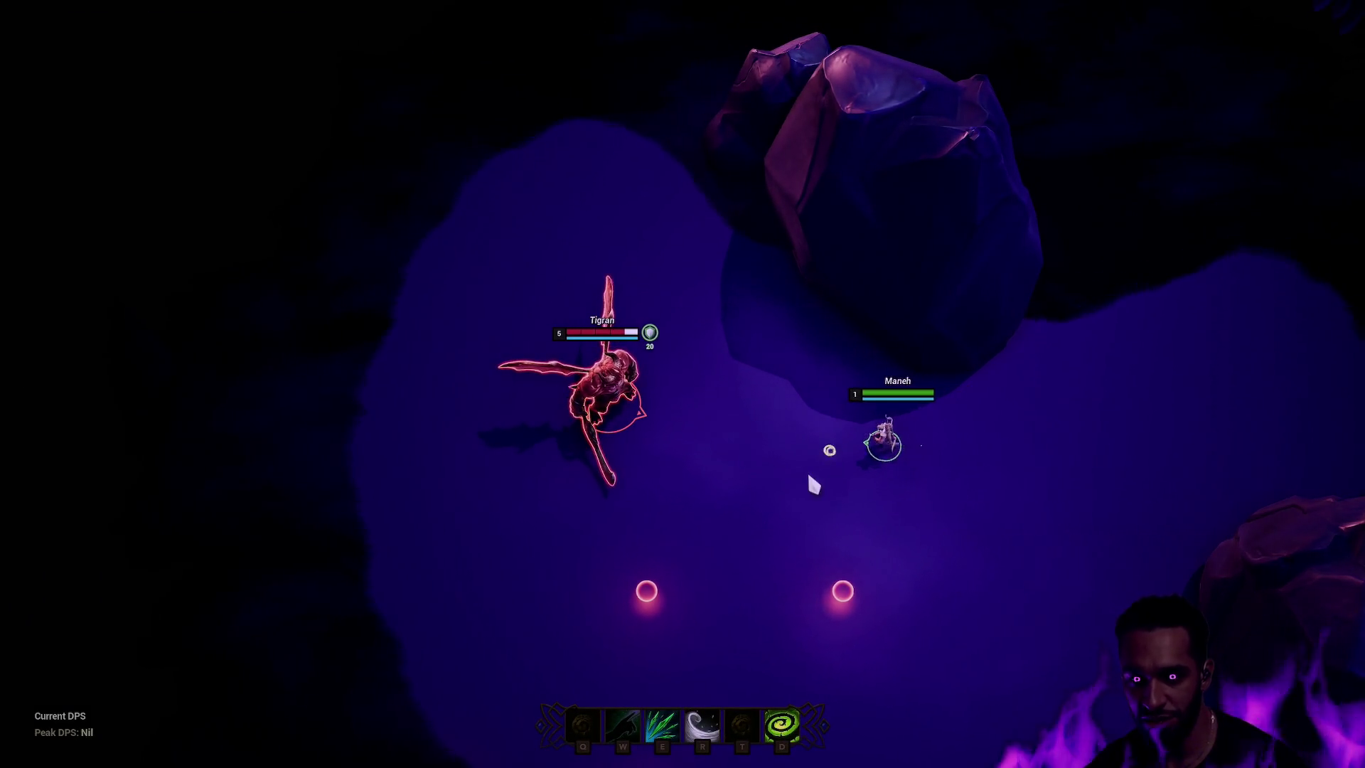
right_click(668, 543)
right_click(517, 535)
right_click(711, 472)
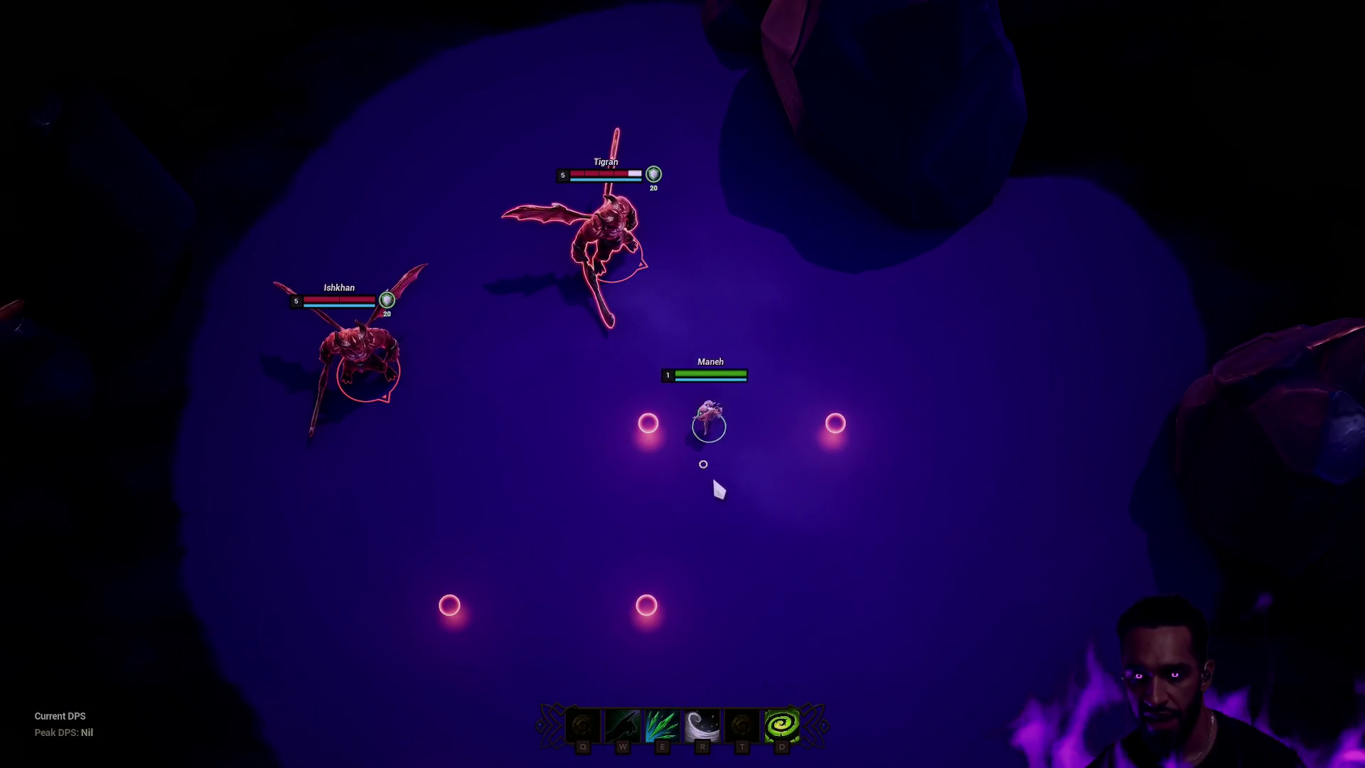
right_click(625, 513)
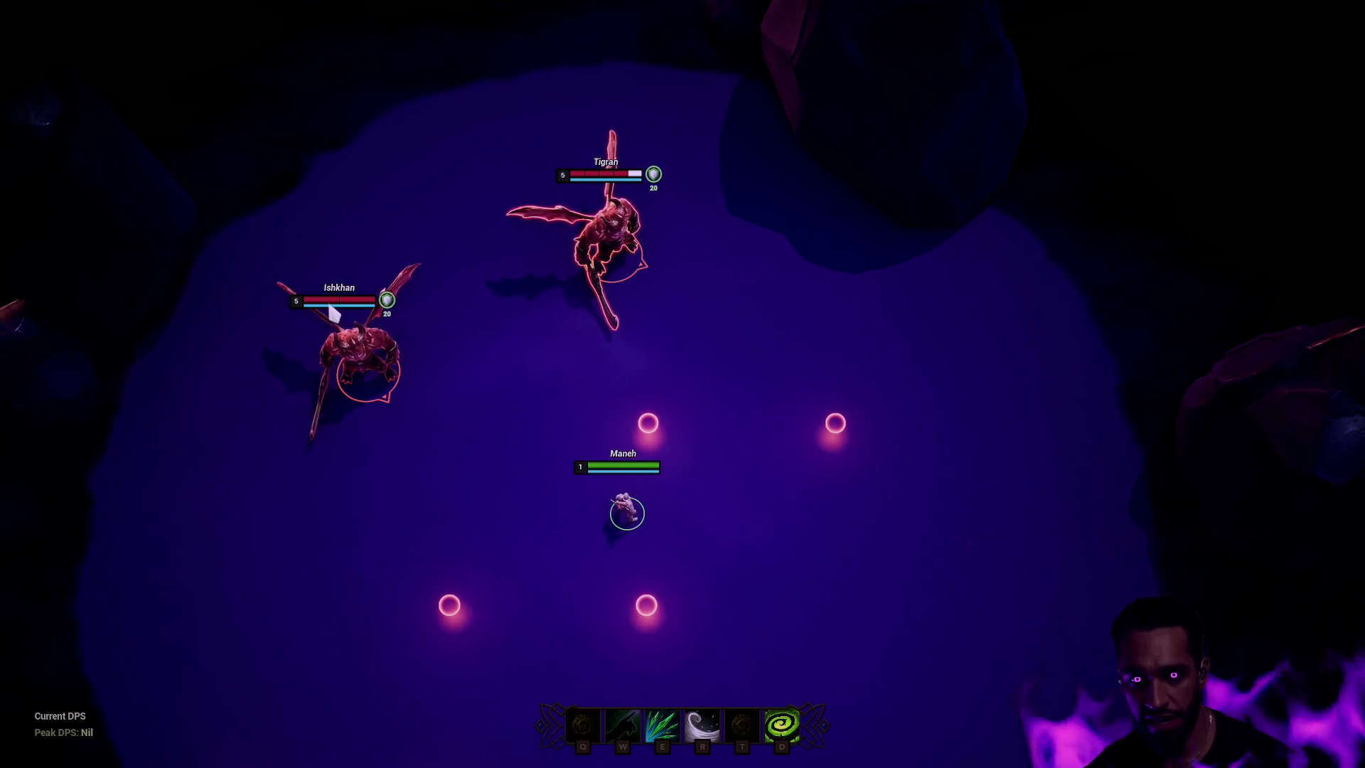
right_click(739, 469)
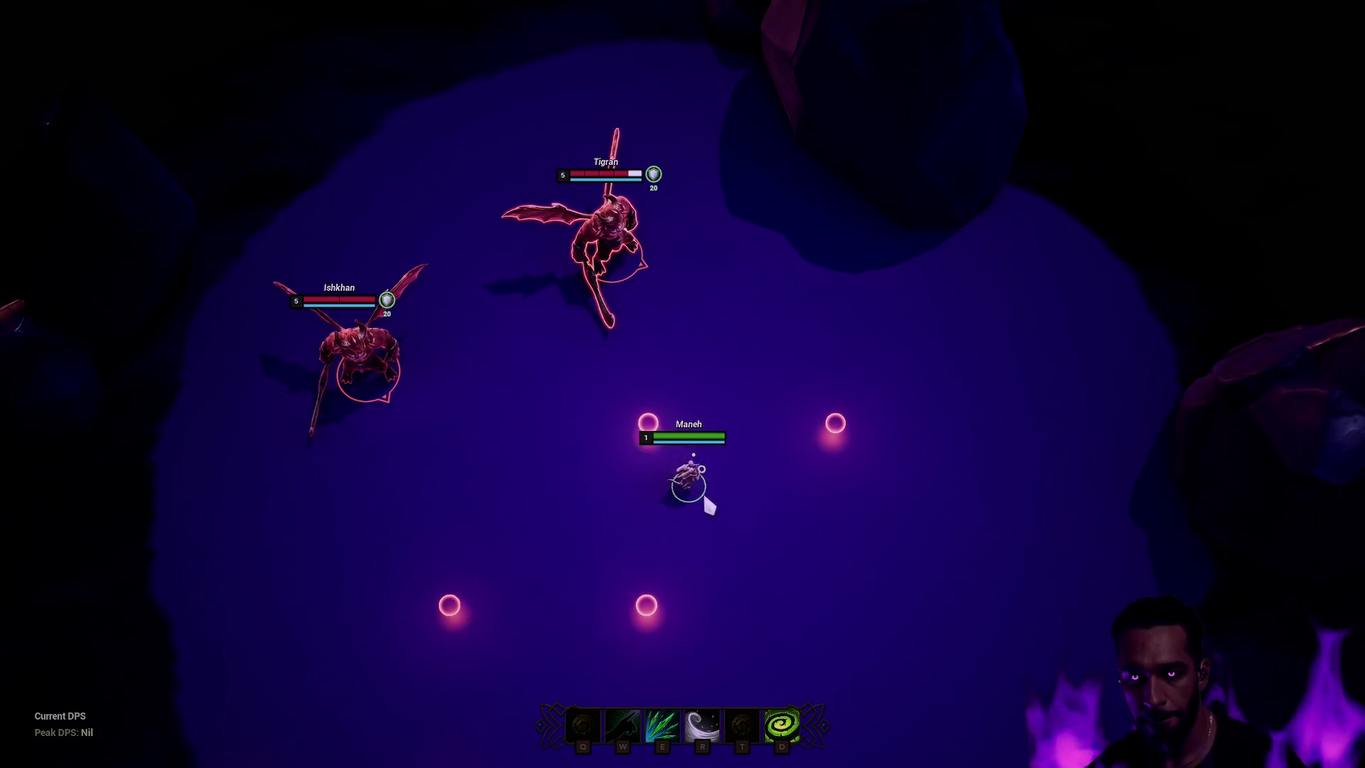
key(Escape)
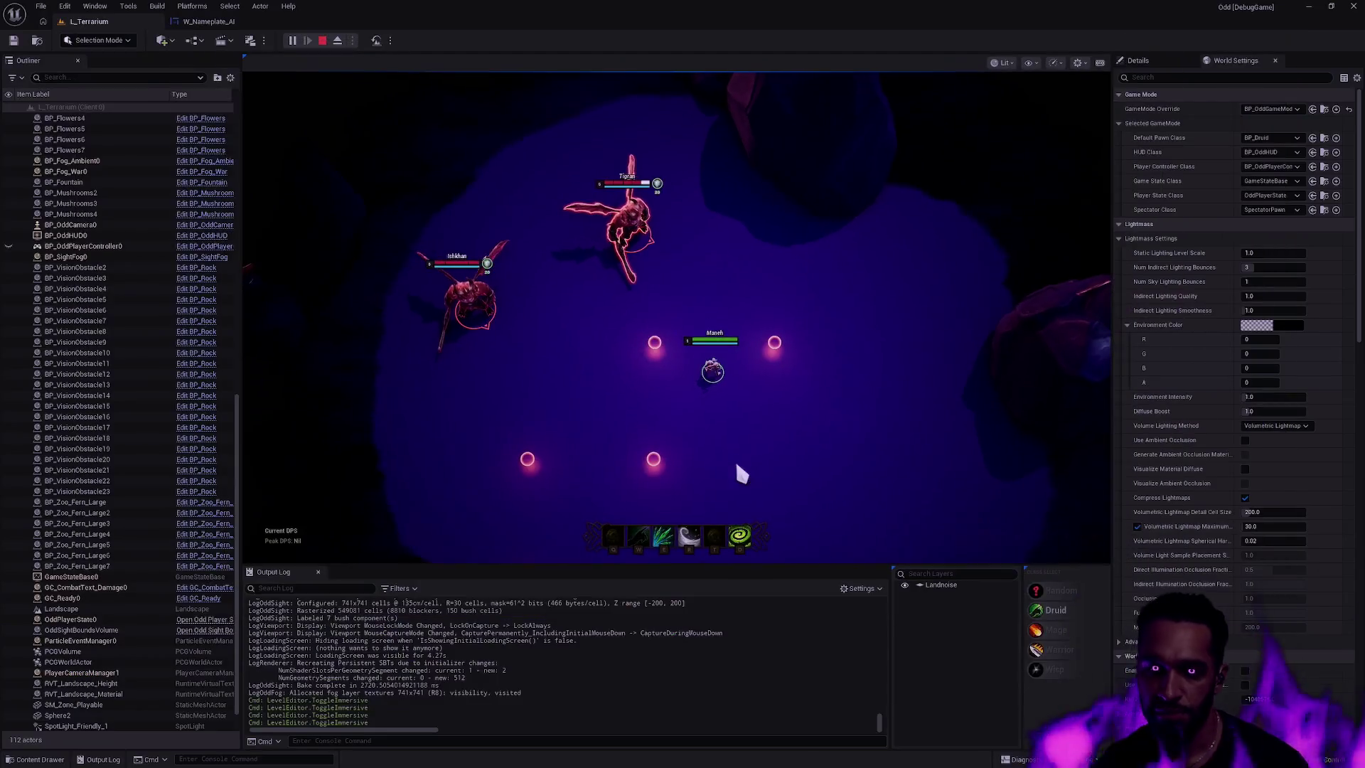
- Return to the W_Nameplate_AI graph and look over the Get Float Attribute and listener nodes
click(212, 22)
scroll(1118, 466, down, 4)
scroll(683, 444, up, 3)
mouse_move(697, 442)
mouse_down()
mouse_move(600, 420)
mouse_move(519, 376)
mouse_up()
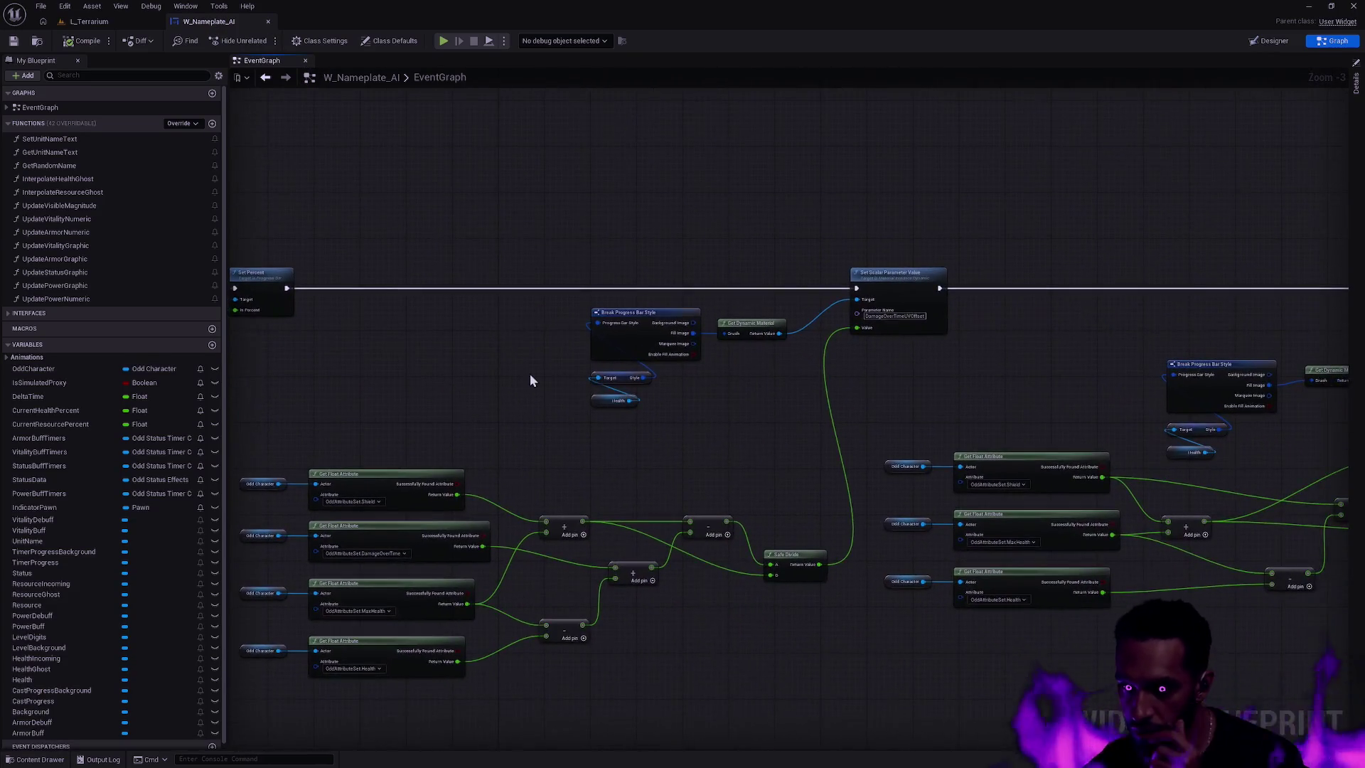
mouse_move(970, 377)
mouse_down()
mouse_move(603, 339)
mouse_move(1000, 396)
mouse_up()
scroll(962, 381, down, 2)
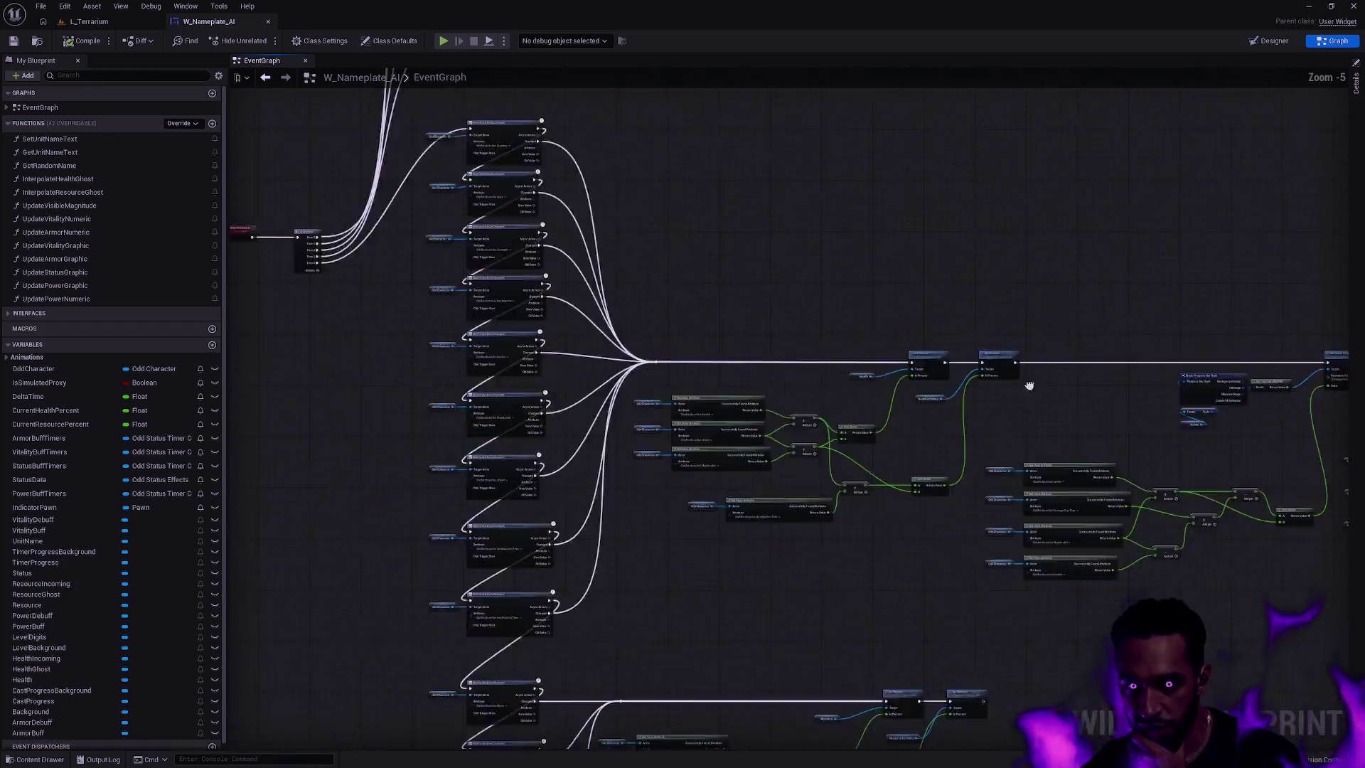
scroll(738, 375, up, 3)
scroll(738, 374, up, 1)
drag(738, 374, 802, 441)
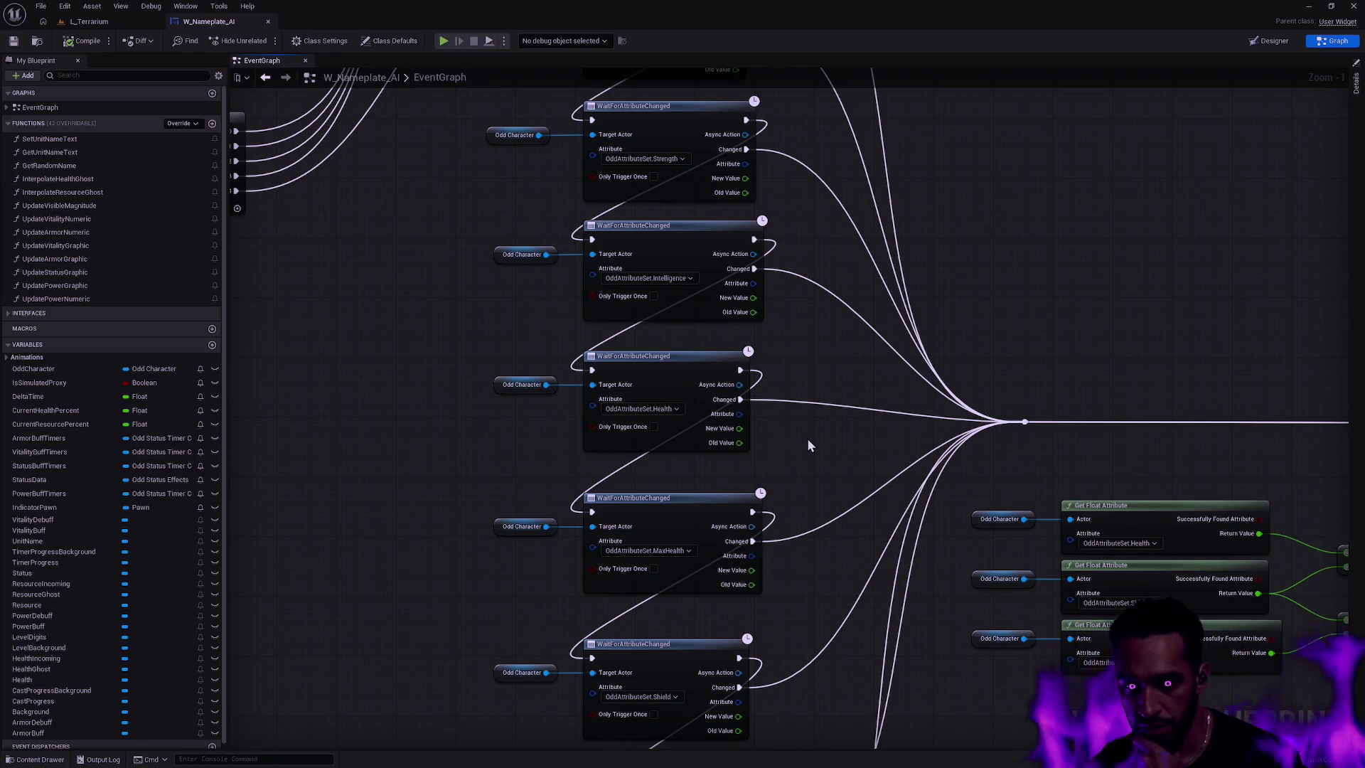
scroll(814, 432, down, 2)
scroll(813, 430, down, 1)
- Pan past the Buff Timer and Extra Fog blocks to Initialize Health Bar Material
mouse_move(813, 431)
mouse_down()
mouse_move(916, 443)
mouse_move(889, 613)
mouse_move(919, 536)
mouse_move(799, 579)
mouse_move(877, 597)
mouse_move(867, 619)
mouse_up()
scroll(889, 612, down, 2)
scroll(868, 619, up, 2)
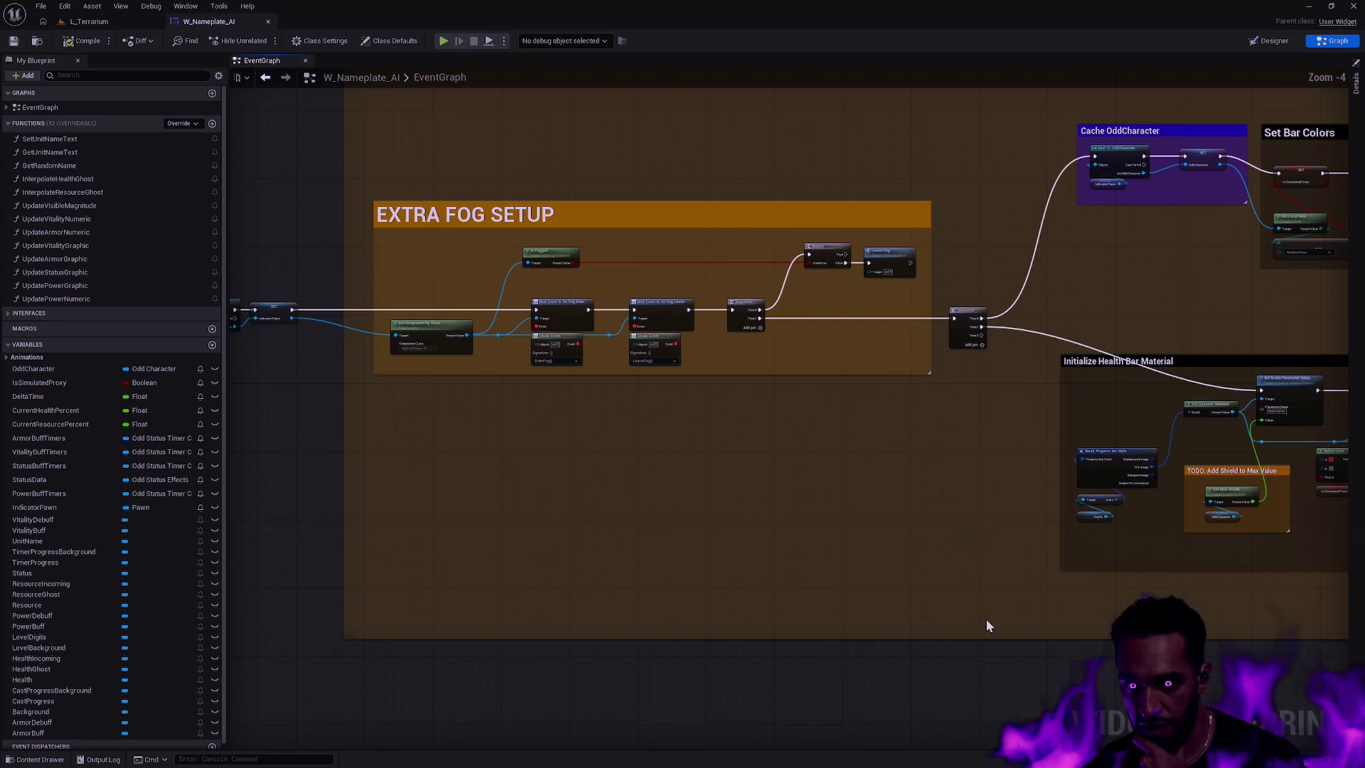
scroll(649, 386, up, 2)
mouse_move(649, 387)
mouse_down()
mouse_move(805, 486)
mouse_move(582, 466)
mouse_move(548, 542)
mouse_up()
scroll(548, 542, down, 2)
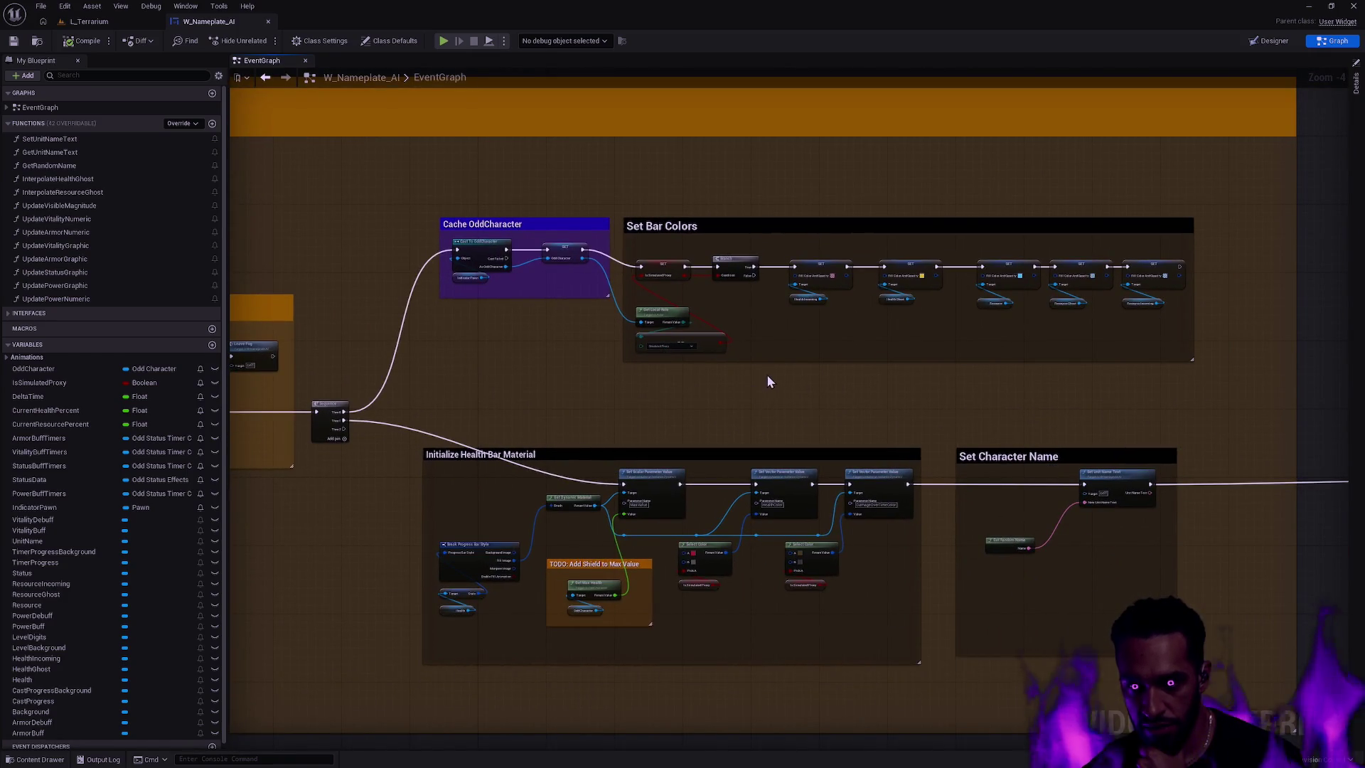
drag(904, 404, 543, 393)
scroll(759, 366, up, 2)
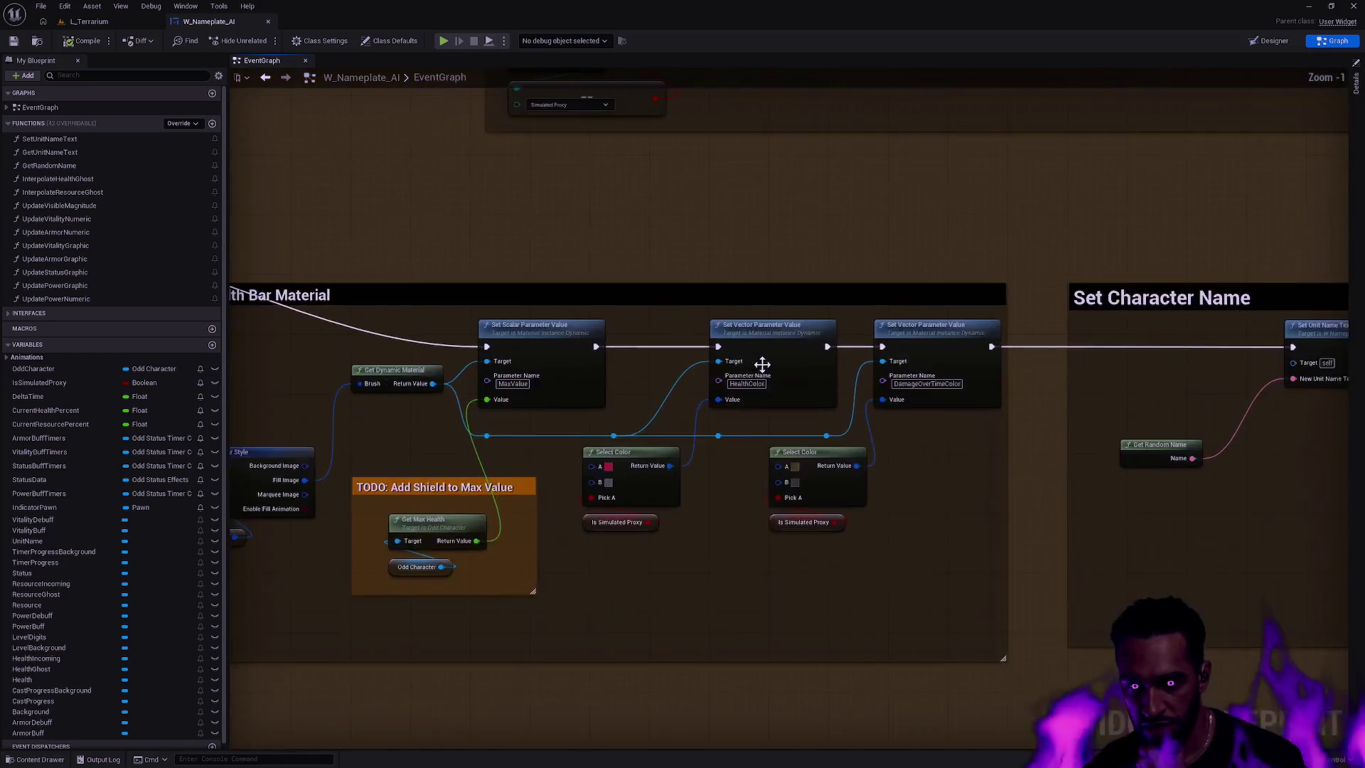
scroll(834, 303, up, 2)
drag(844, 338, 848, 337)
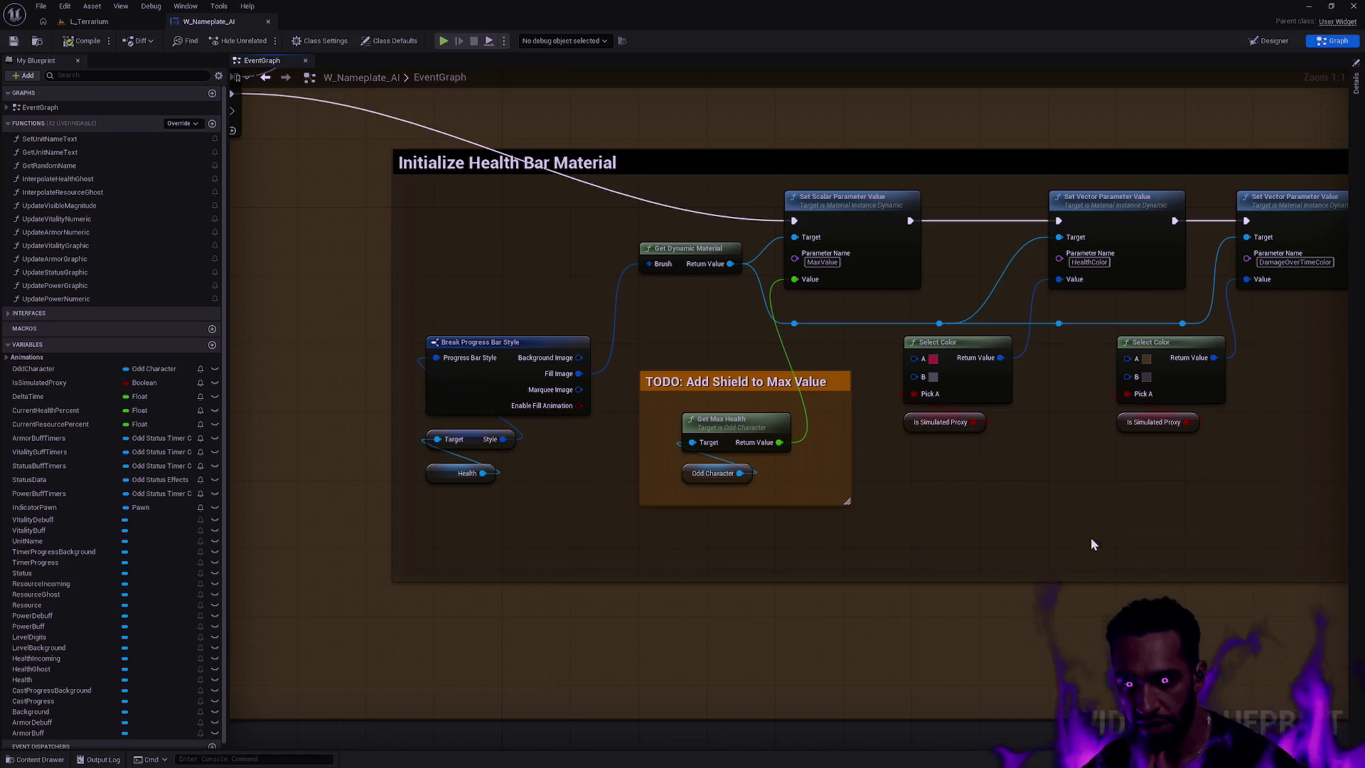
scroll(1162, 528, down, 3)
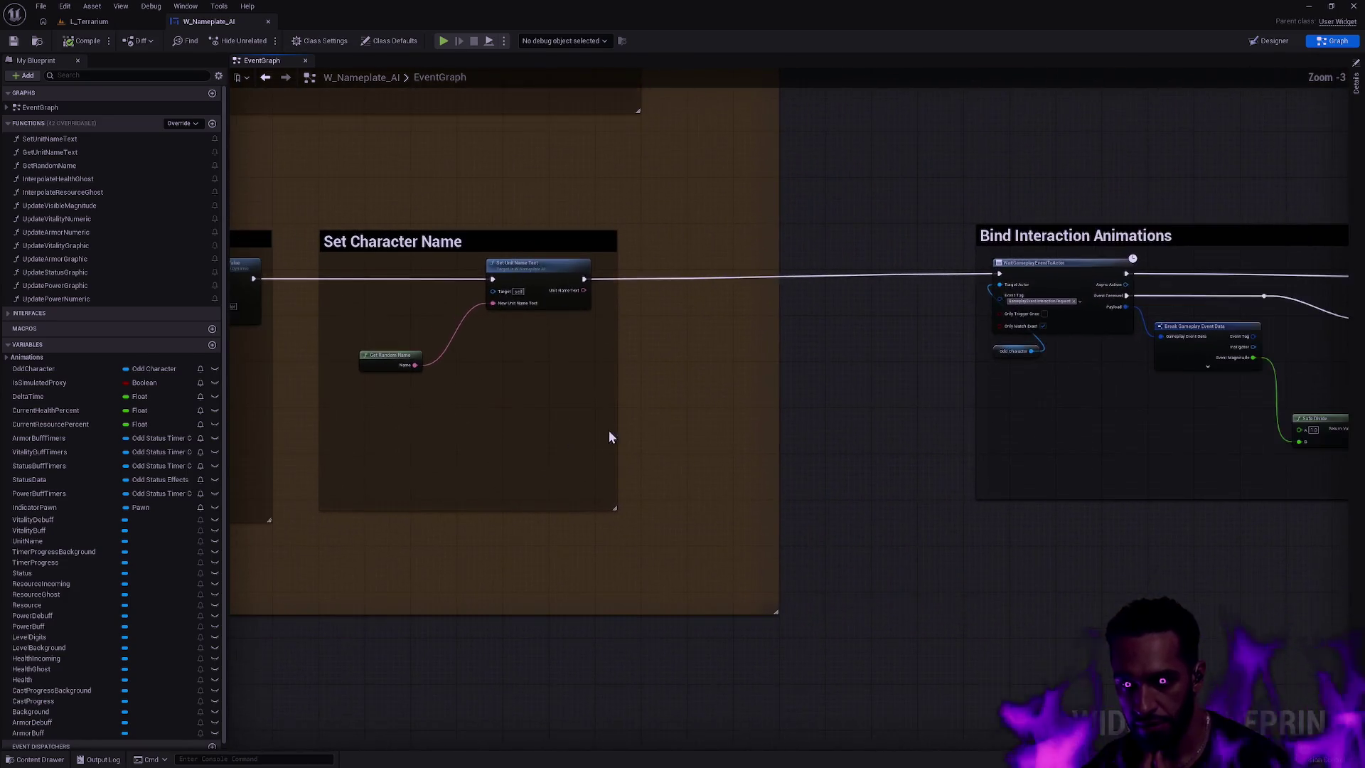
scroll(535, 429, down, 5)
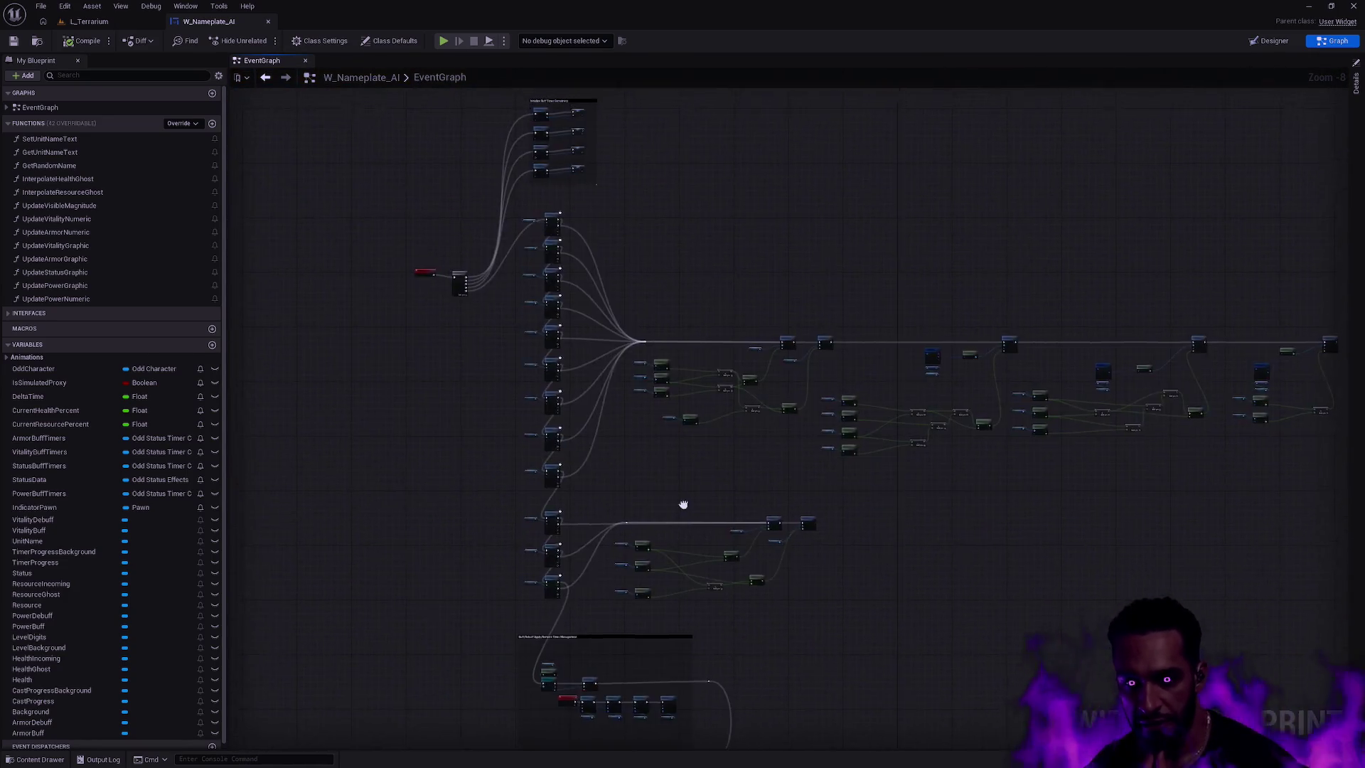
scroll(599, 415, up, 8)
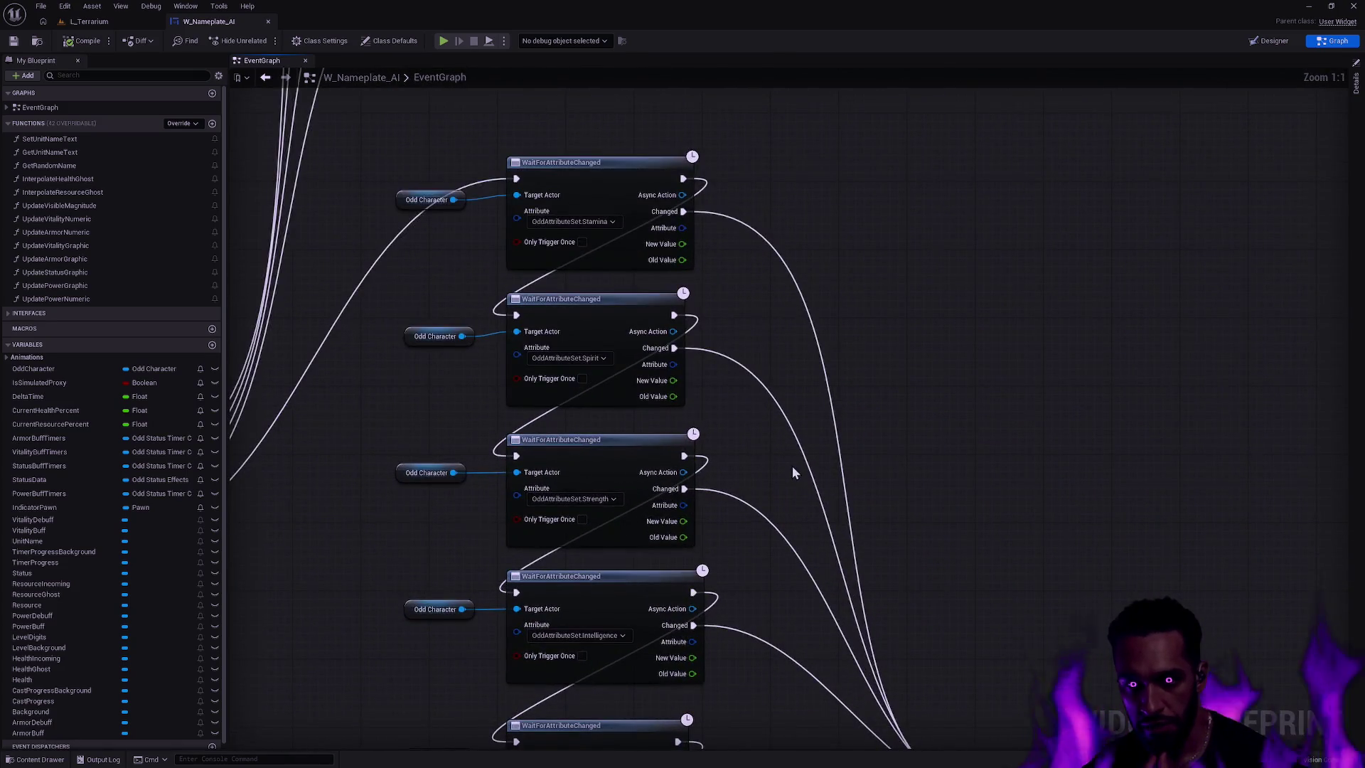
drag(794, 545, 812, 376)
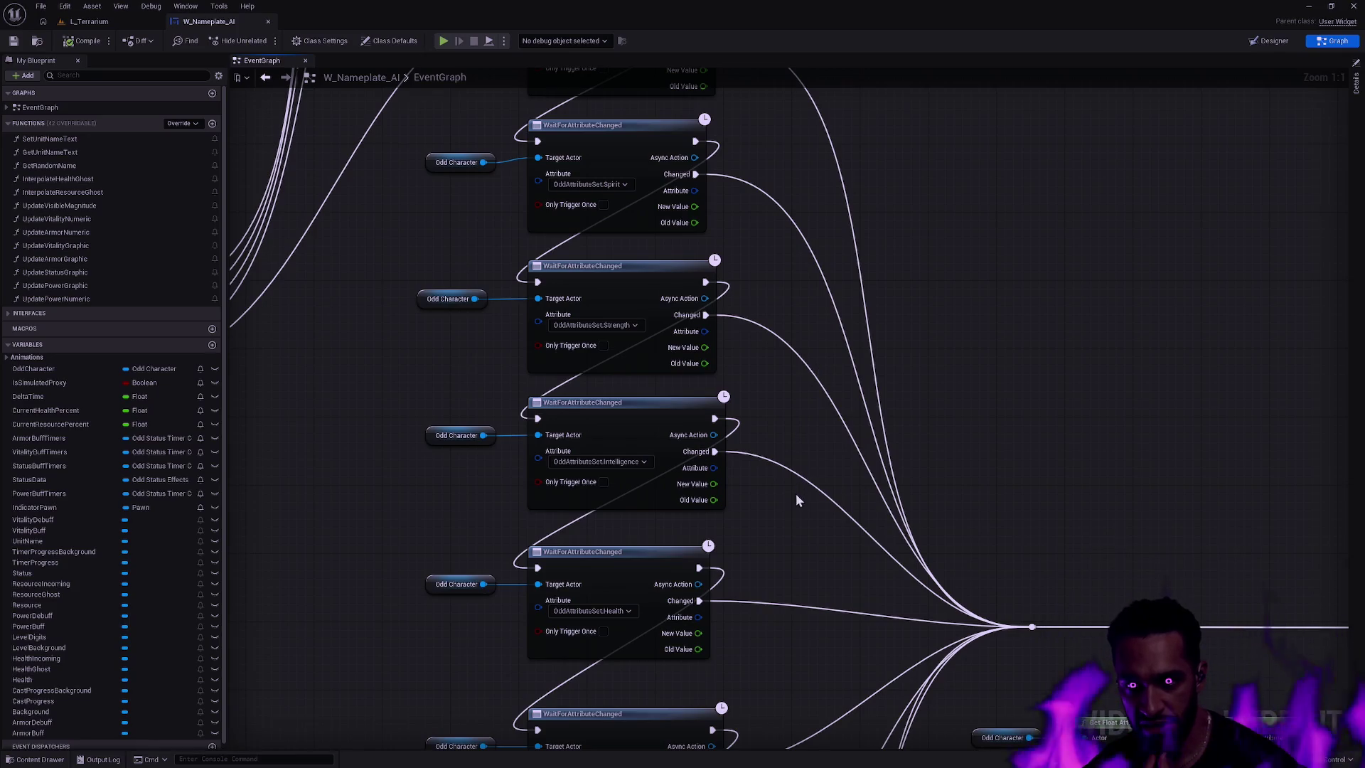
drag(786, 541, 754, 607)
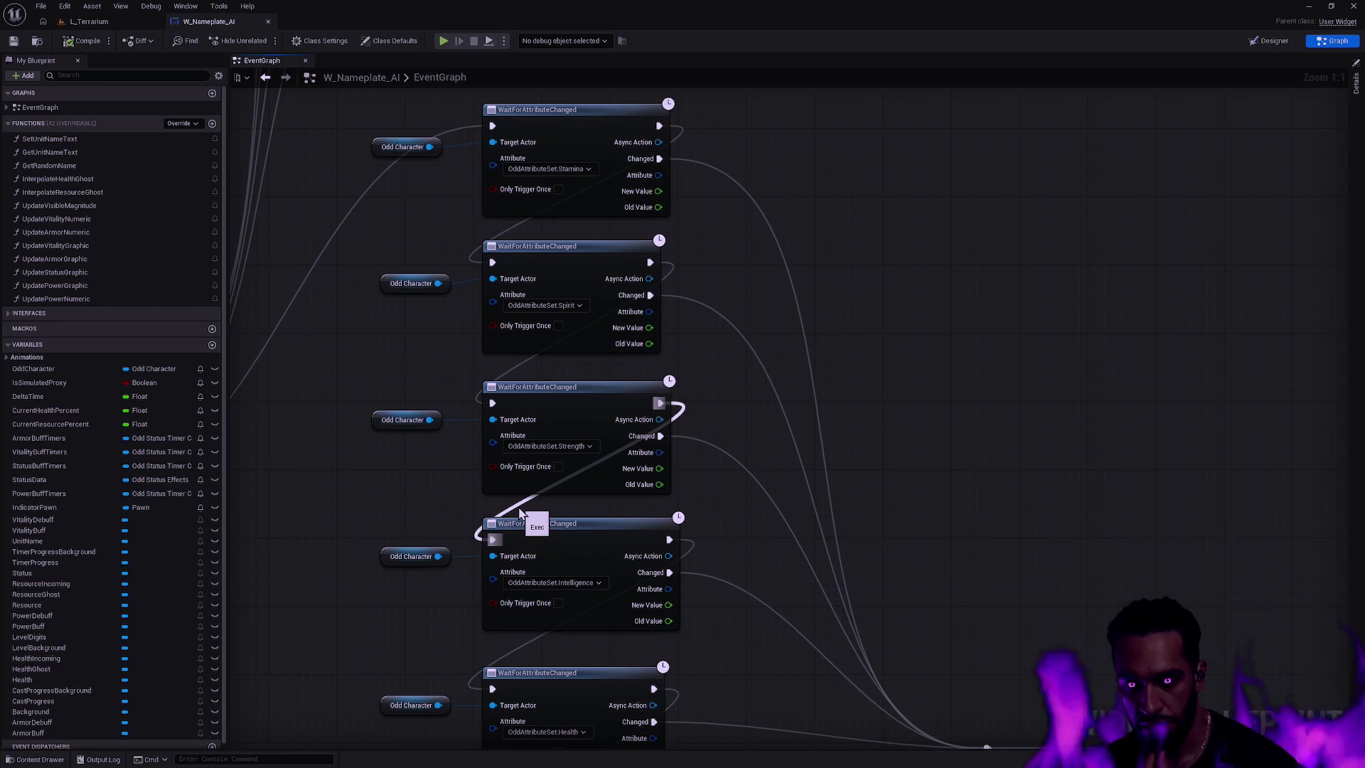
mouse_move(557, 518)
mouse_down()
mouse_move(768, 523)
mouse_move(769, 247)
mouse_up()
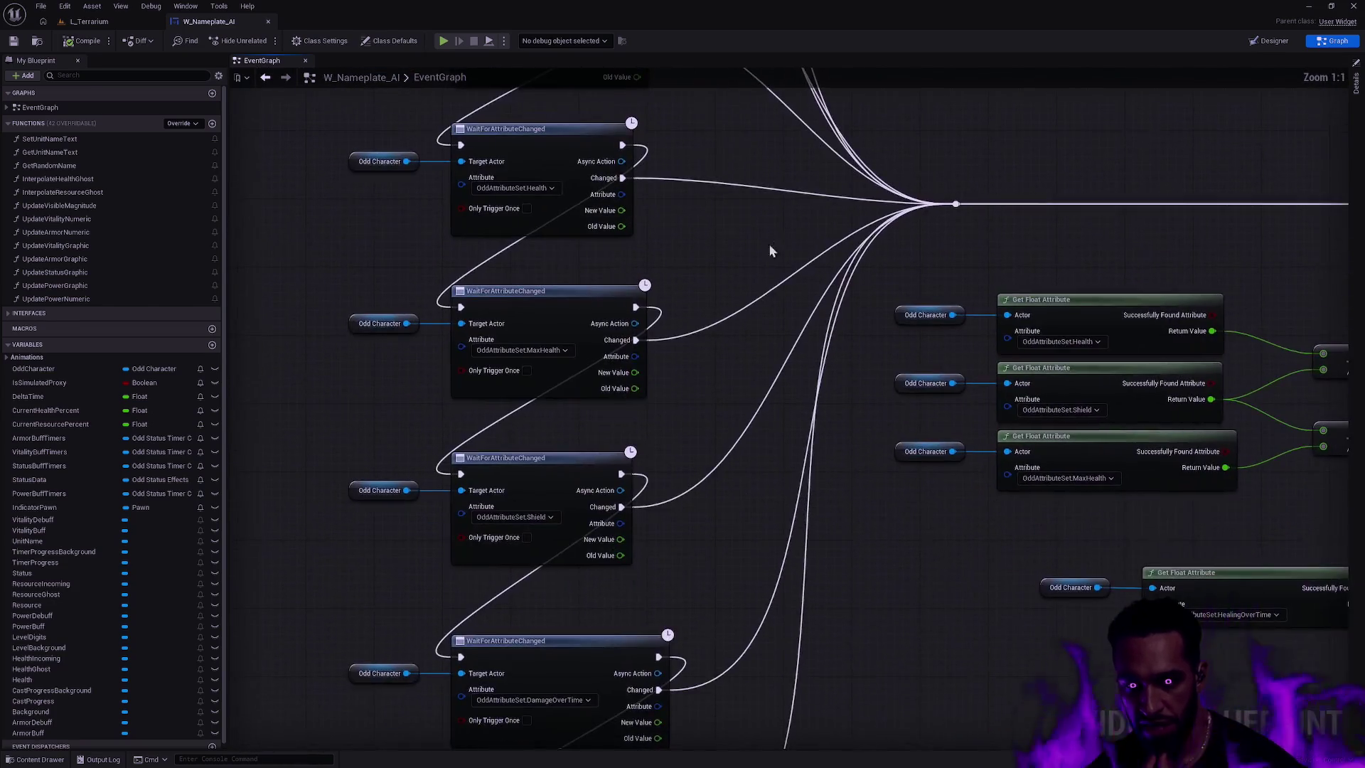
mouse_move(759, 383)
mouse_down()
mouse_move(773, 299)
mouse_move(744, 488)
mouse_move(753, 260)
mouse_up()
drag(751, 387, 719, 176)
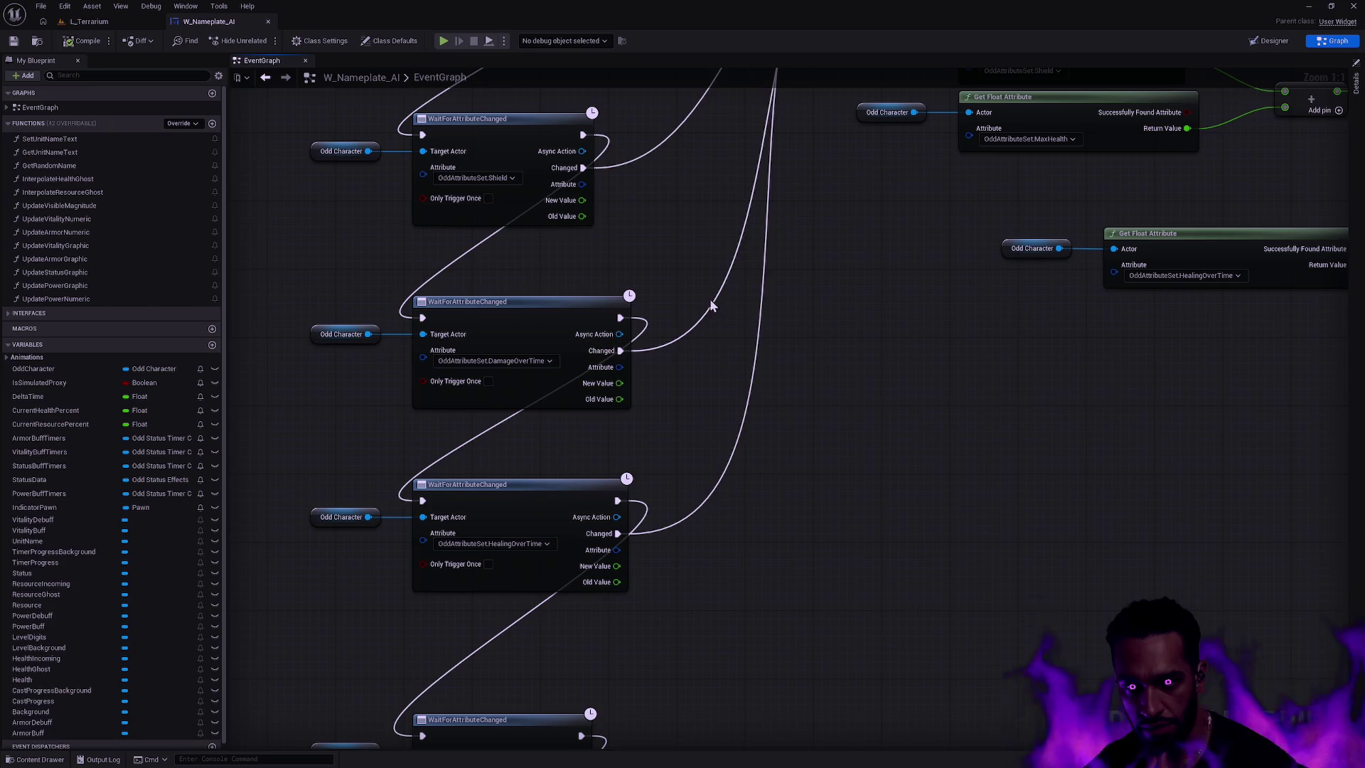
drag(715, 320, 701, 70)
drag(707, 405, 732, 203)
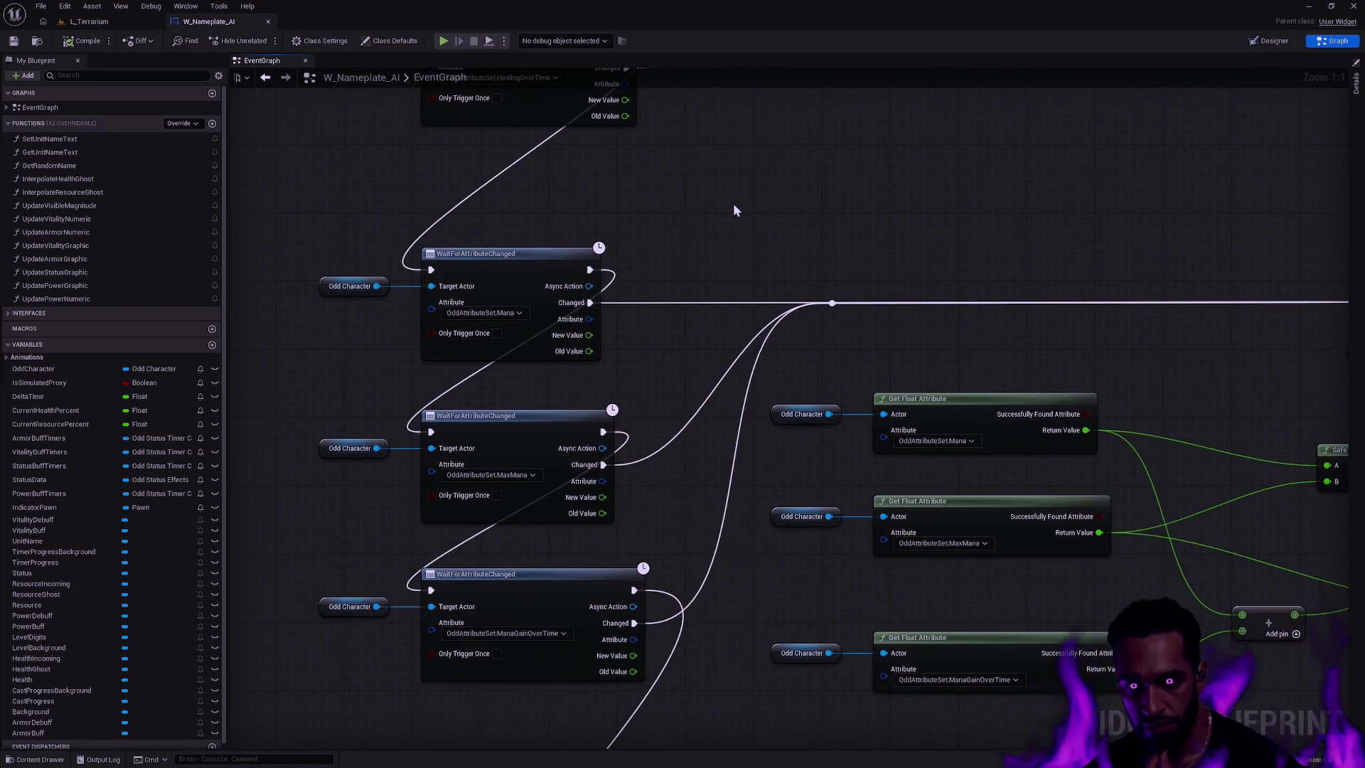
scroll(732, 204, down, 1)
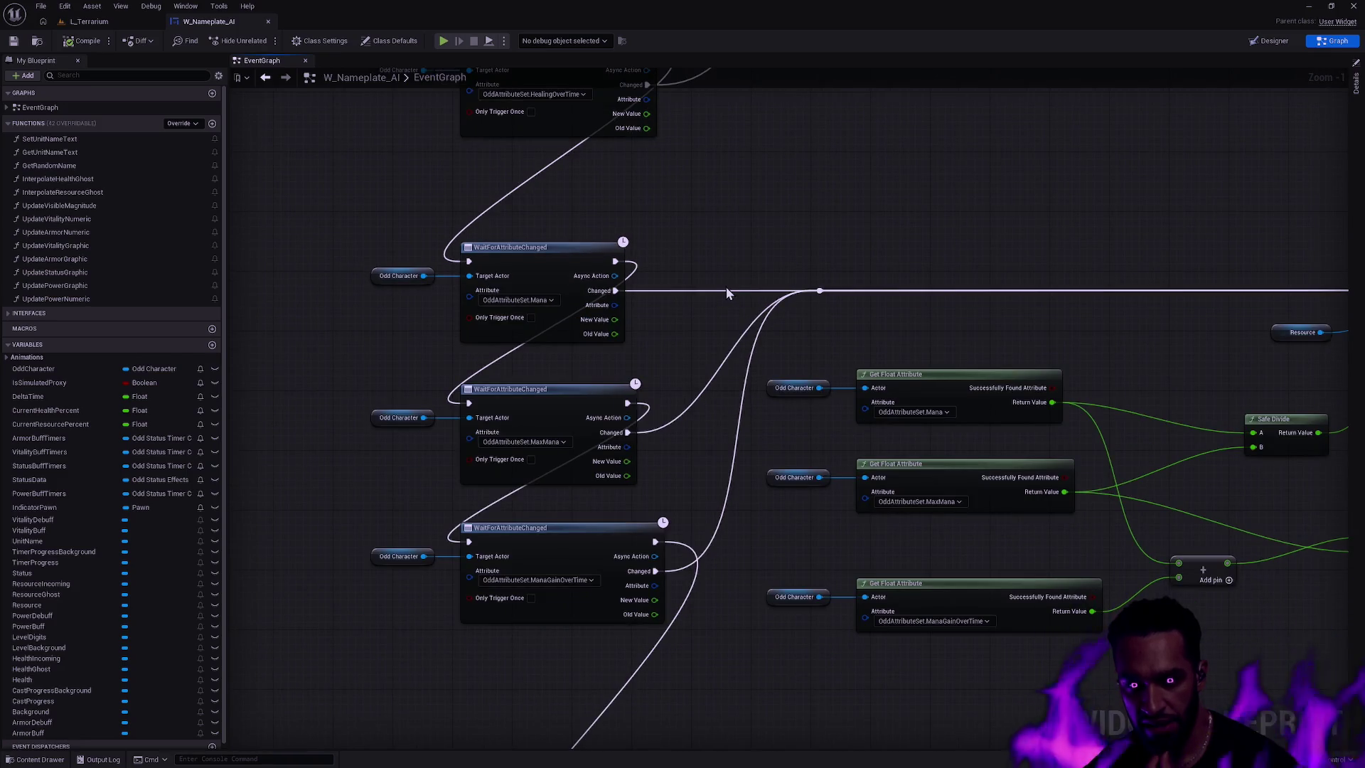
scroll(710, 220, down, 2)
mouse_move(747, 198)
mouse_down()
mouse_move(774, 472)
mouse_move(697, 361)
mouse_move(771, 606)
mouse_up()
scroll(771, 606, up, 3)
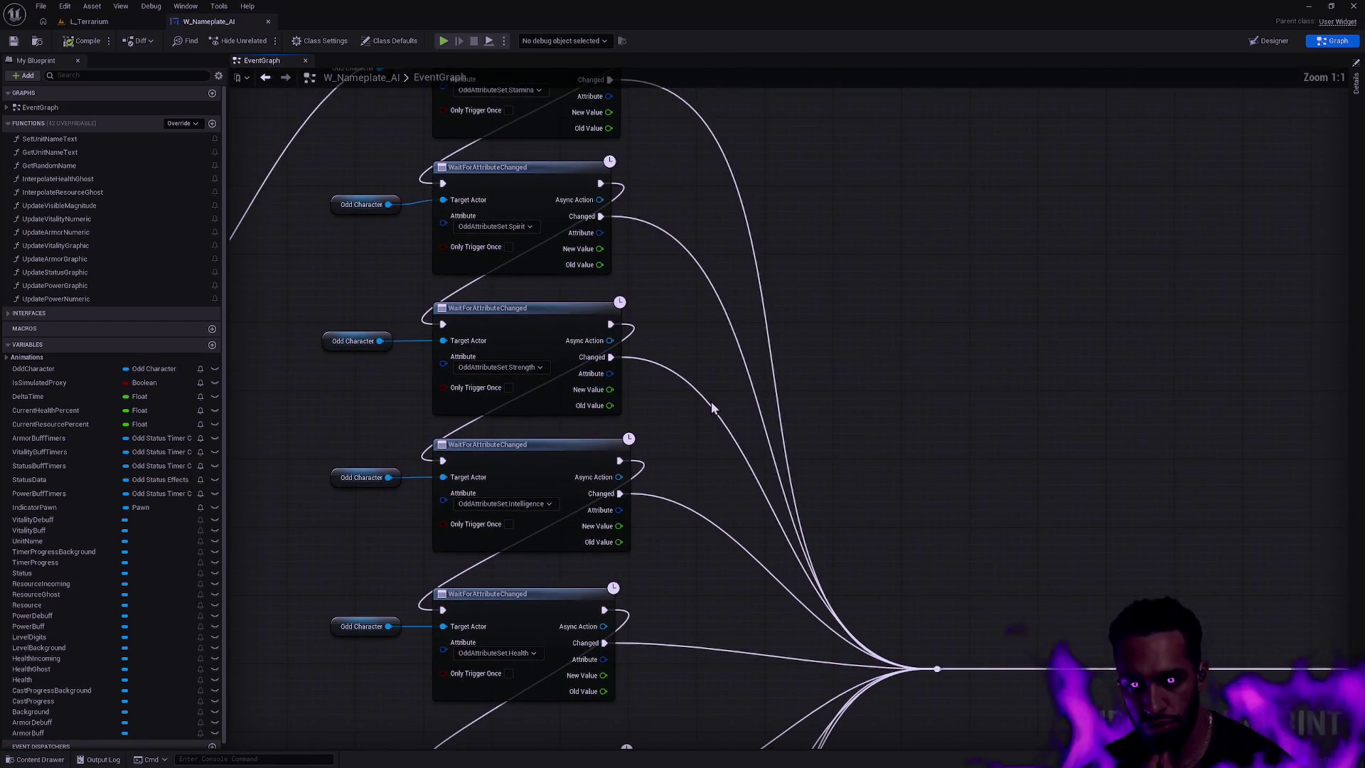
drag(712, 407, 729, 492)
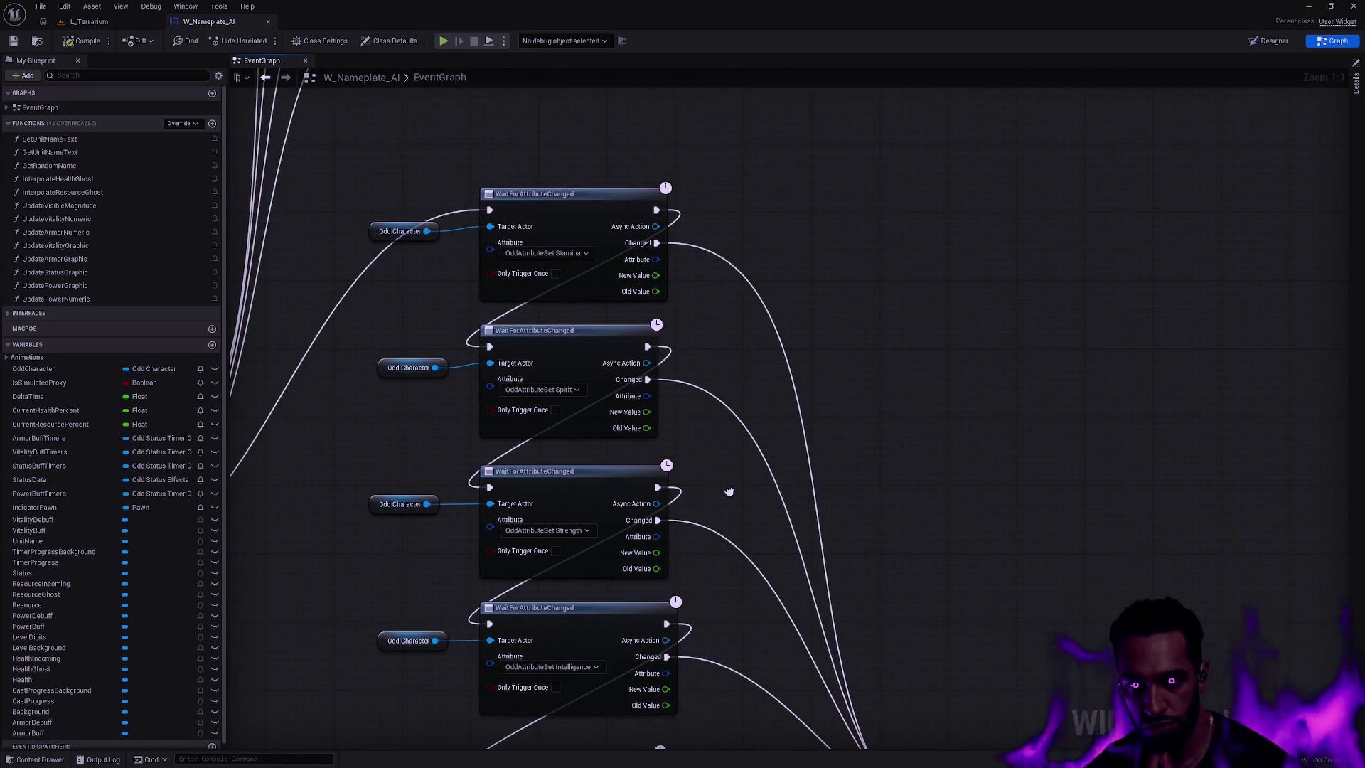
scroll(789, 497, down, 2)
scroll(782, 475, down, 2)
mouse_move(782, 476)
mouse_down()
mouse_move(748, 427)
mouse_move(761, 461)
mouse_up()
scroll(748, 426, down, 2)
scroll(761, 461, up, 2)
scroll(700, 219, up, 1)
drag(648, 281, 882, 193)
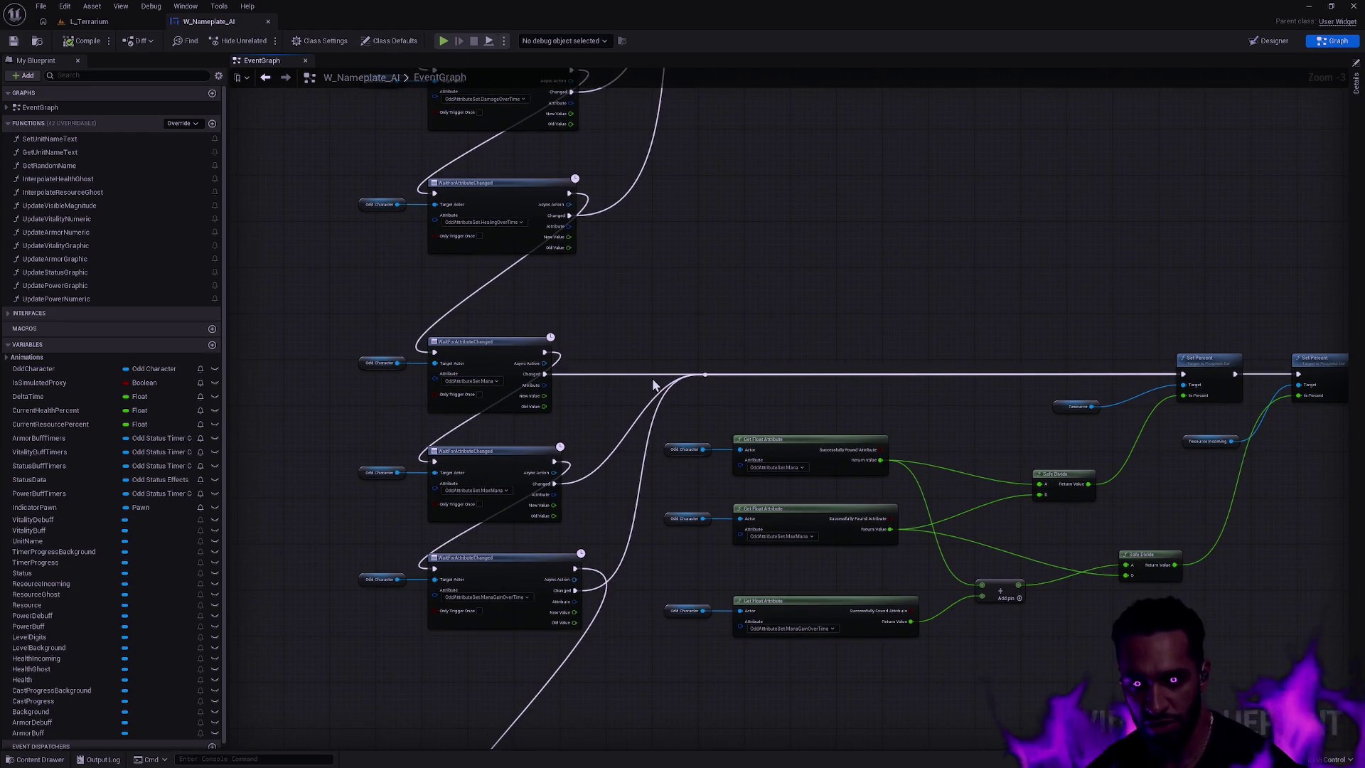
drag(1034, 265, 626, 218)
- Delete the Strength and Intelligence WaitForAttributeChanged nodes with their Odd Character nodes
drag(566, 256, 878, 237)
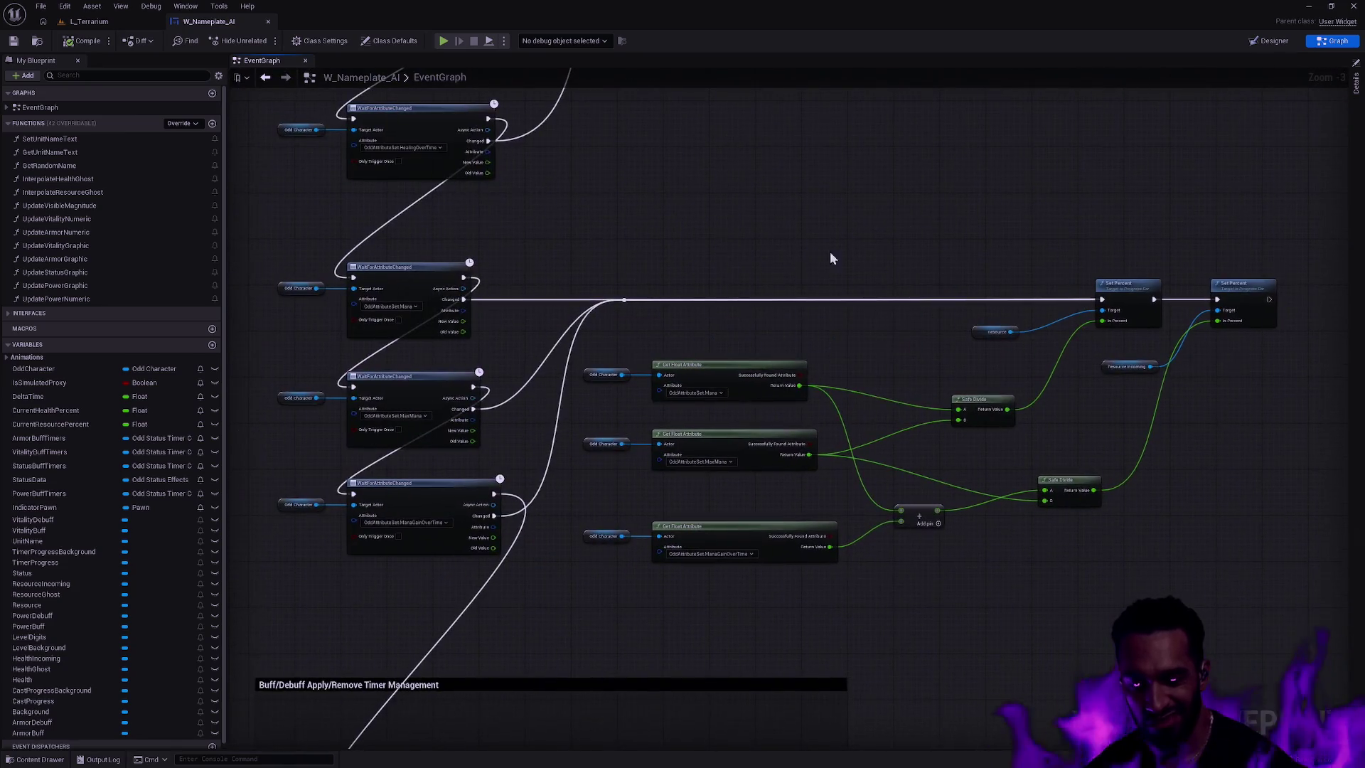
scroll(694, 285, up, 3)
scroll(776, 264, down, 4)
drag(640, 92, 648, 507)
scroll(660, 391, up, 4)
mouse_move(853, 592)
mouse_down()
mouse_move(844, 396)
mouse_move(791, 339)
mouse_up()
click(427, 117)
drag(799, 260, 408, 143)
drag(776, 519, 395, 436)
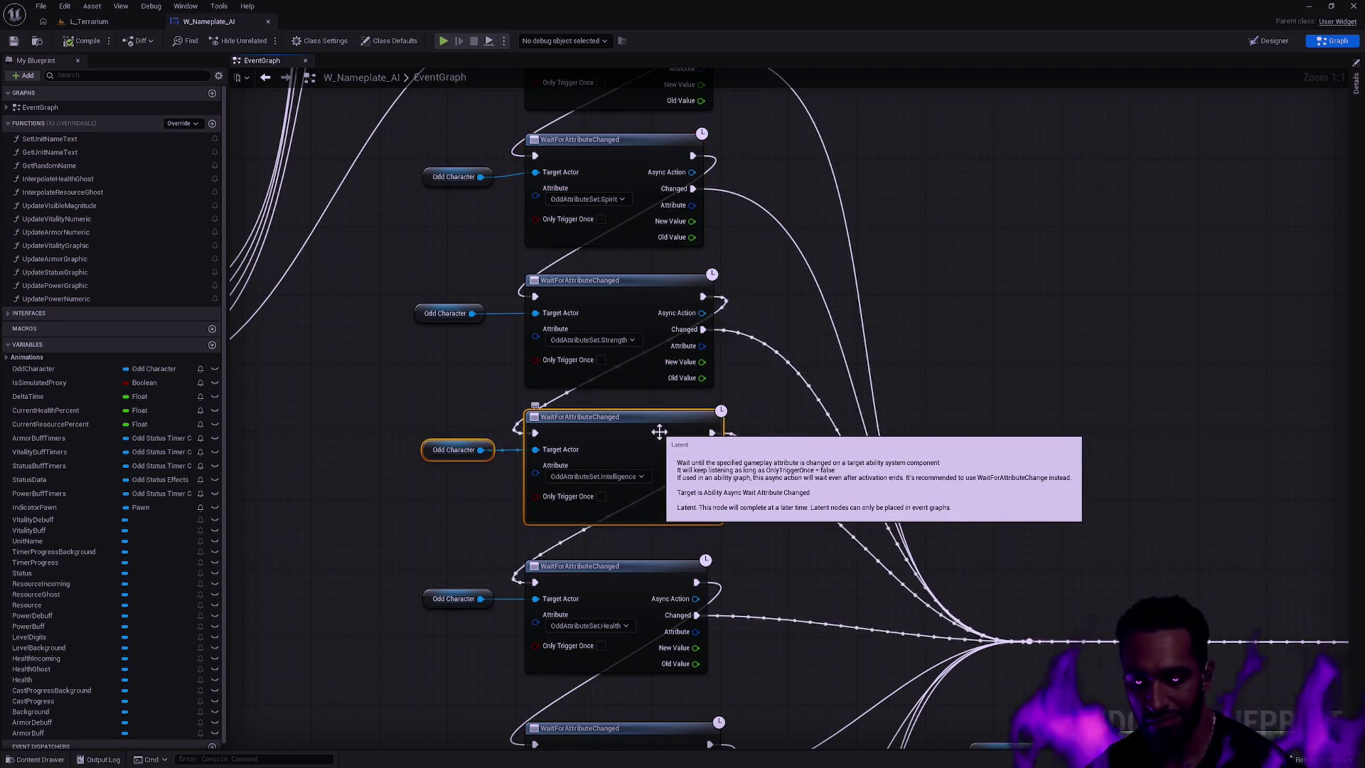
mouse_move(697, 457)
mouse_down()
mouse_move(765, 509)
mouse_move(762, 524)
mouse_up()
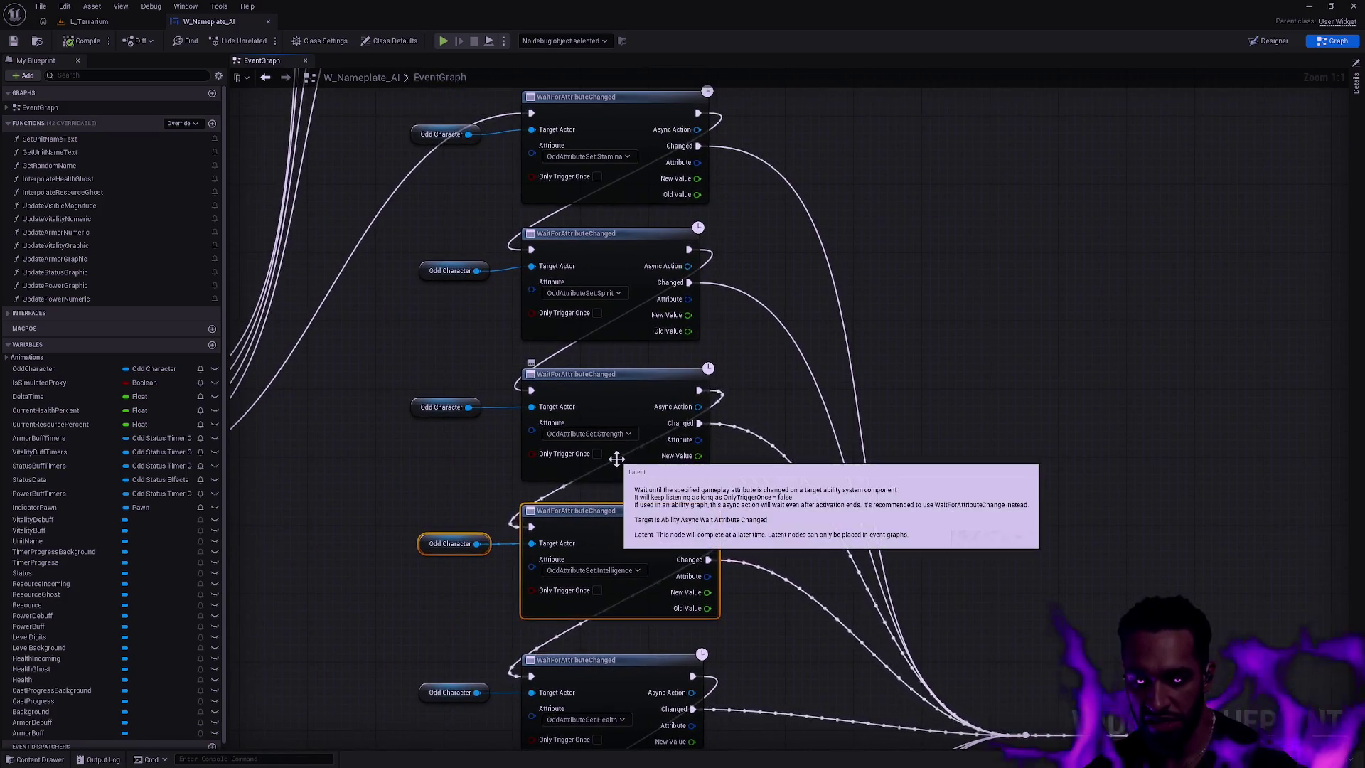
drag(784, 601, 334, 377)
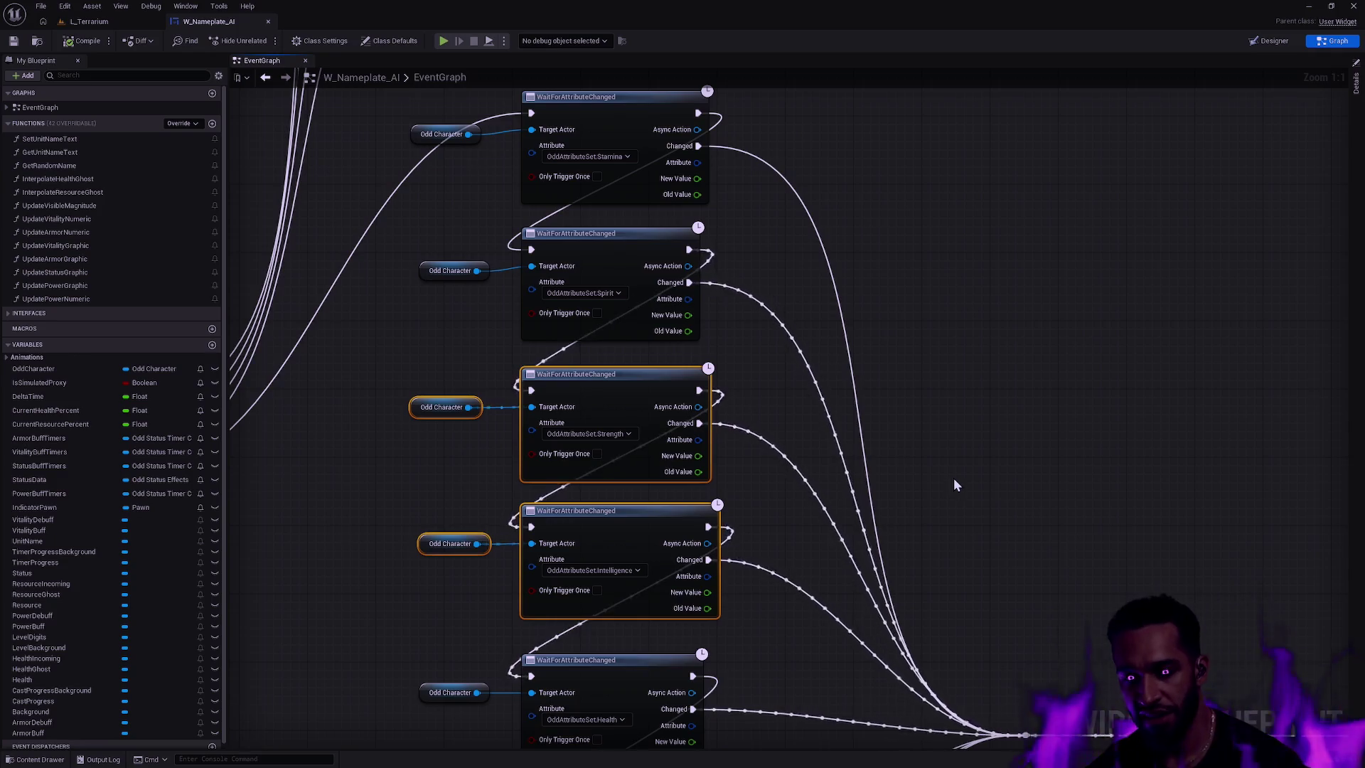
key(Delete)
- Move the remaining Spirit and Stamina listener nodes down into the freed gap
drag(732, 317, 729, 473)
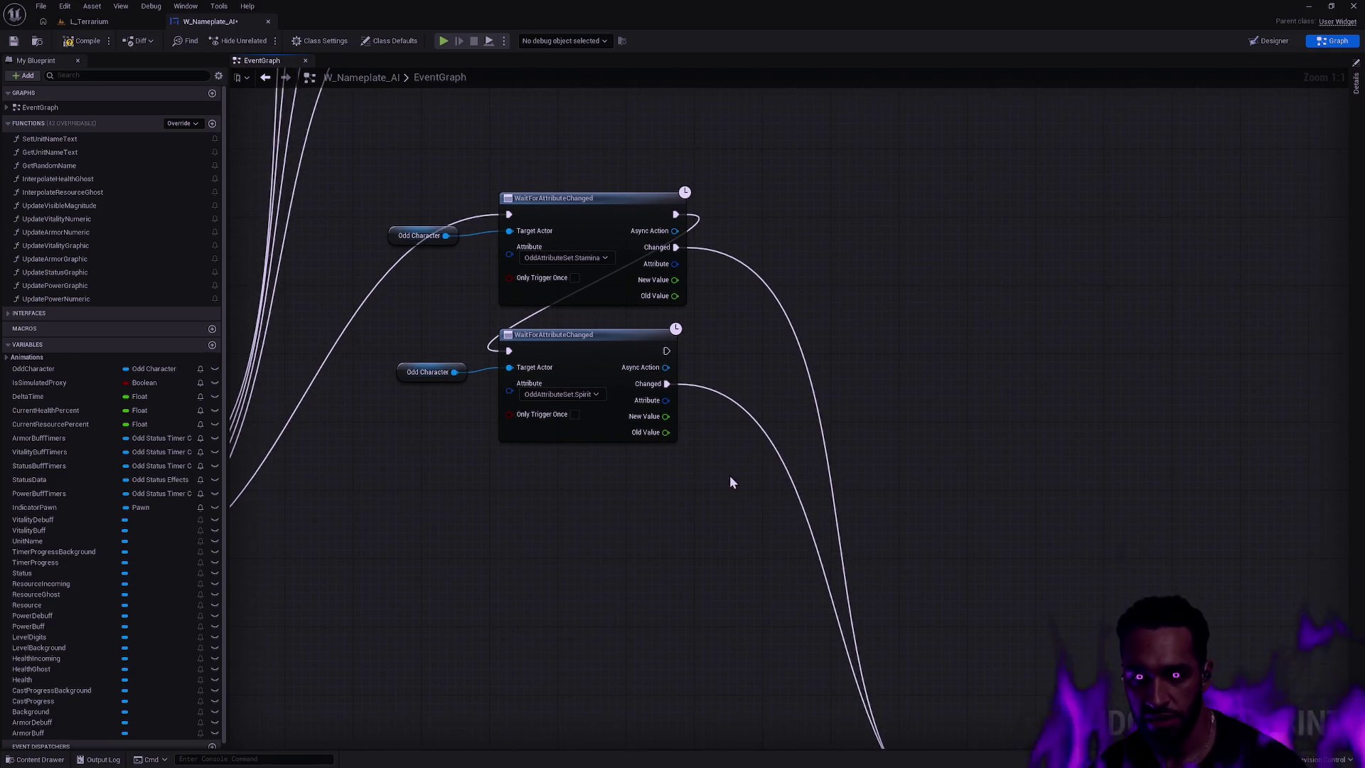
scroll(717, 473, down, 2)
drag(821, 431, 441, 280)
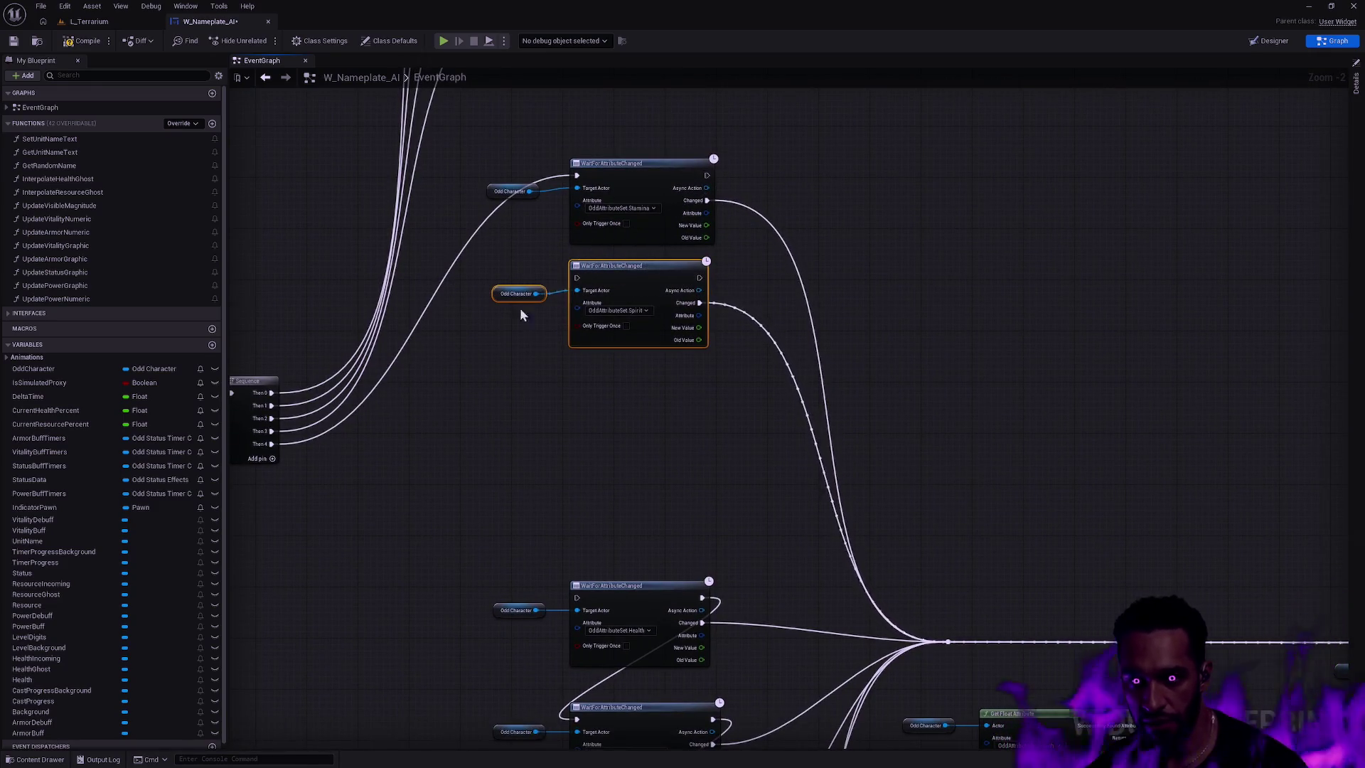
drag(637, 266, 1064, 429)
mouse_move(618, 160)
mouse_down()
mouse_move(659, 393)
mouse_move(645, 469)
mouse_move(657, 745)
mouse_move(682, 739)
mouse_move(756, 356)
mouse_up()
scroll(756, 356, down, 8)
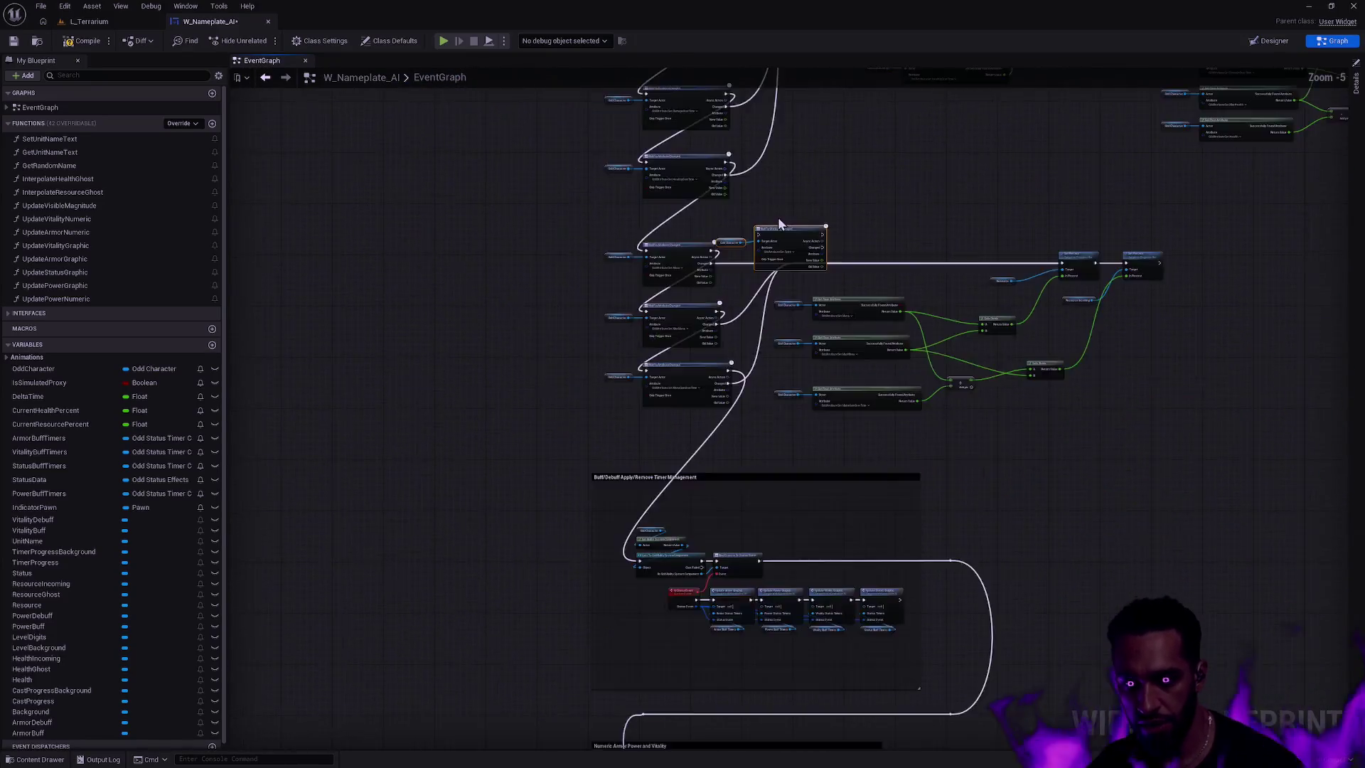
drag(1026, 669, 463, 345)
scroll(669, 432, up, 12)
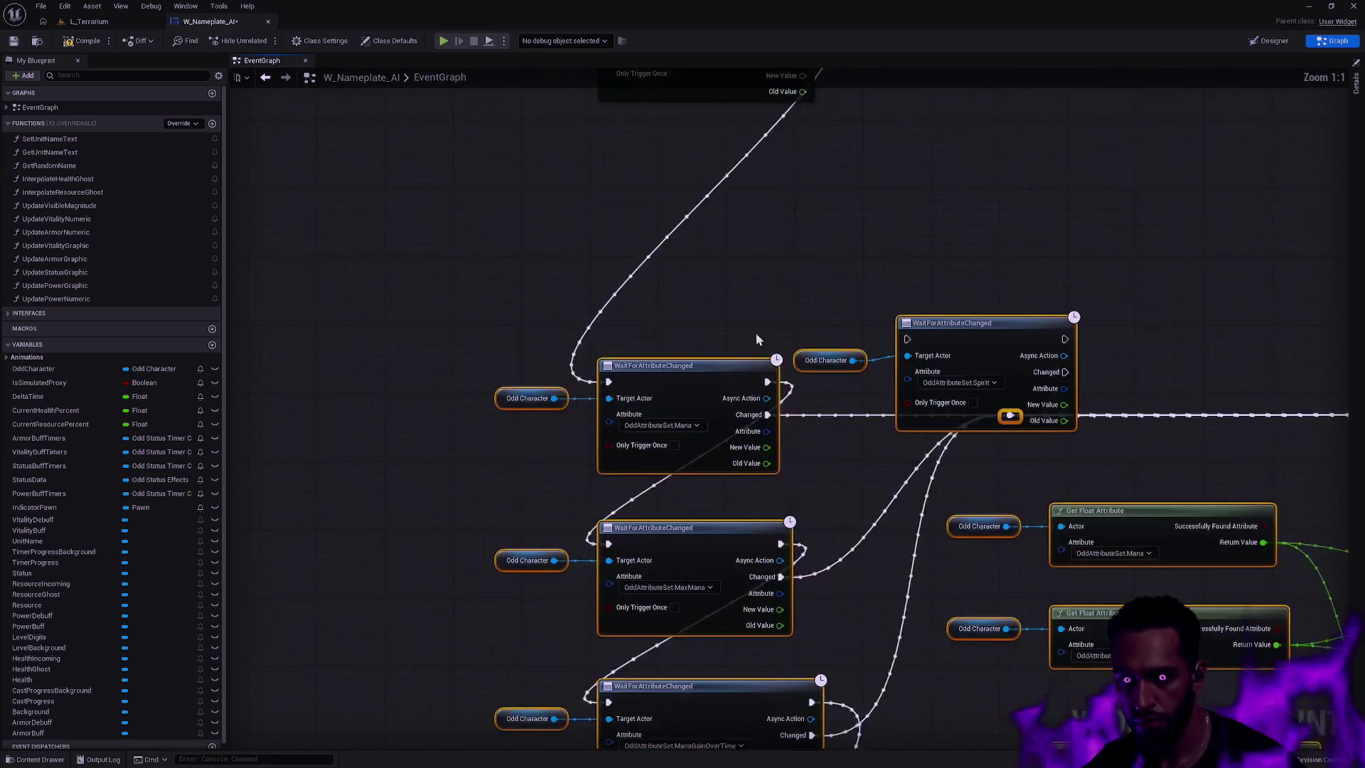
mouse_move(511, 524)
mouse_down()
mouse_move(737, 429)
mouse_move(671, 433)
mouse_move(662, 420)
mouse_up()
key(ctrl+z)
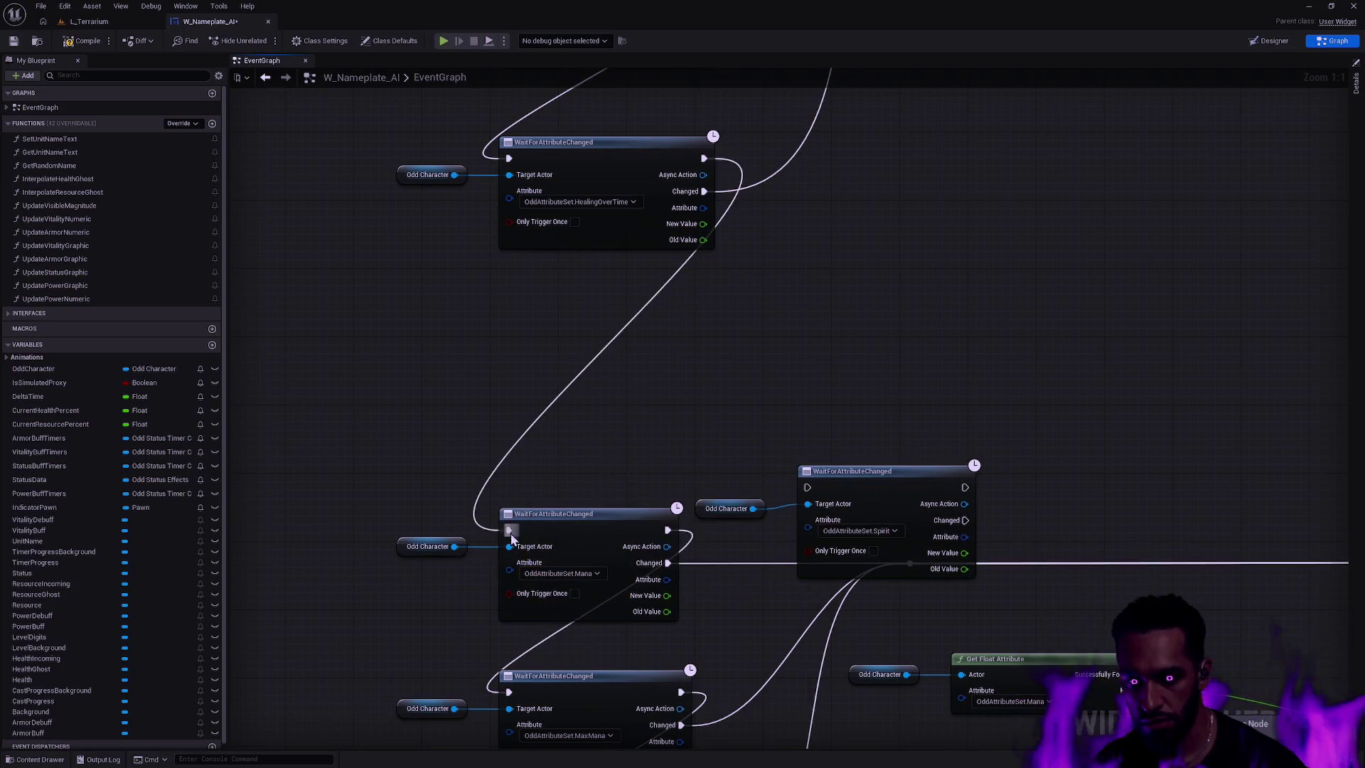
alt+click(509, 530)
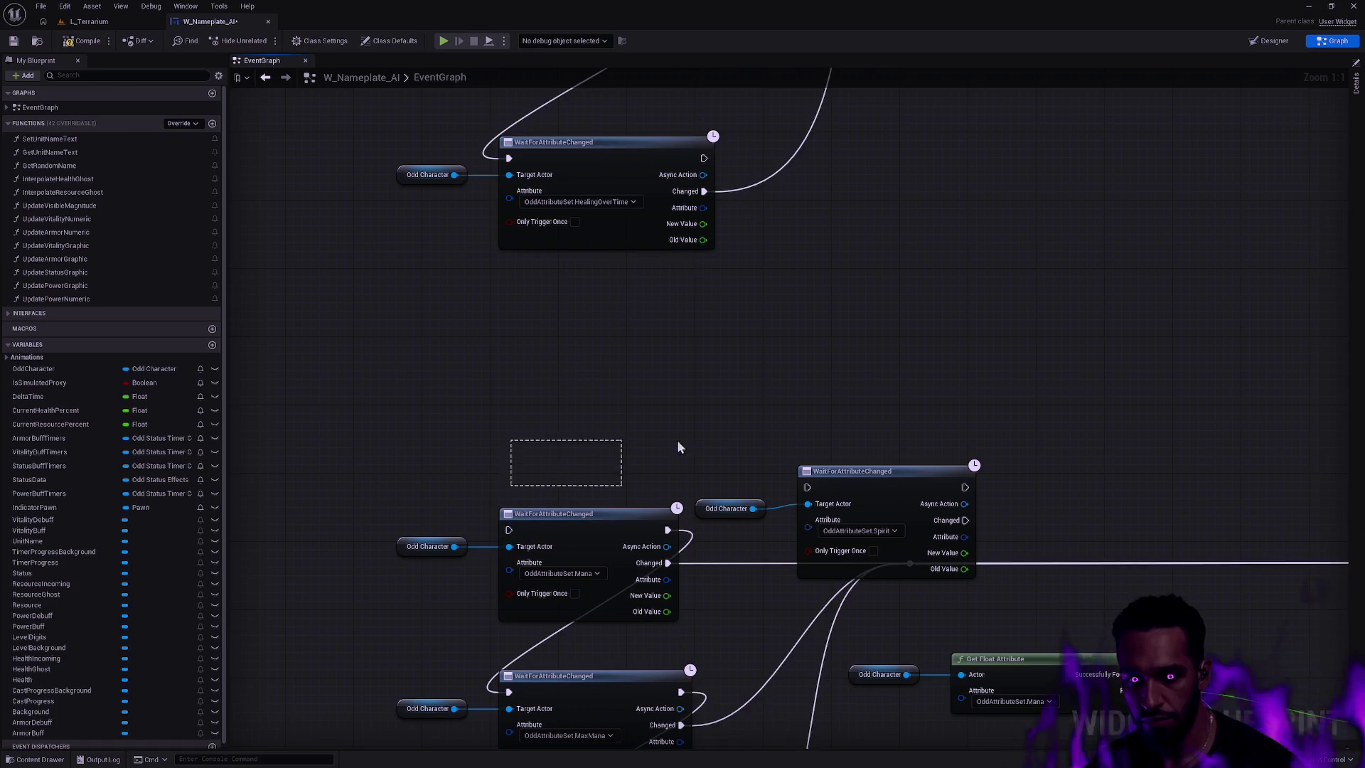
key(ctrl+z)
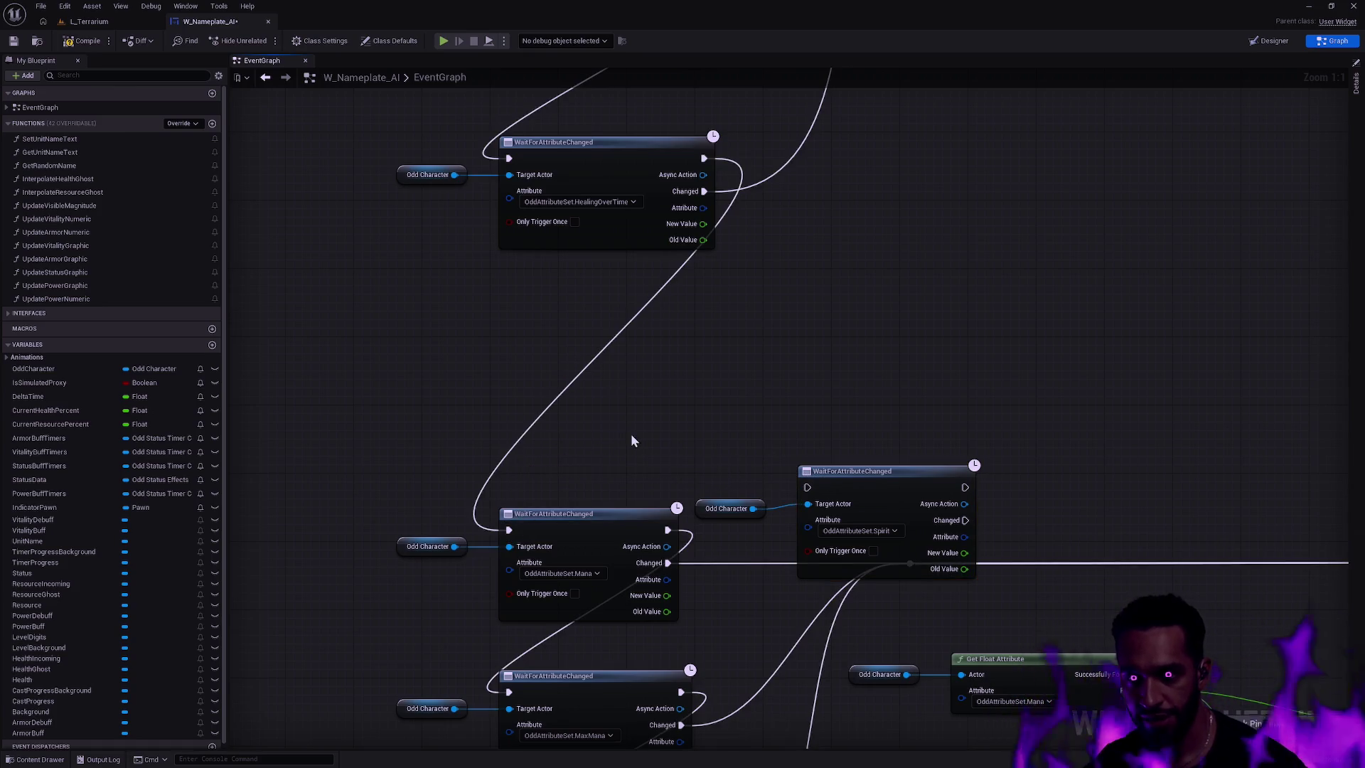
mouse_move(509, 529)
mouse_down()
mouse_move(523, 510)
mouse_move(808, 487)
mouse_up()
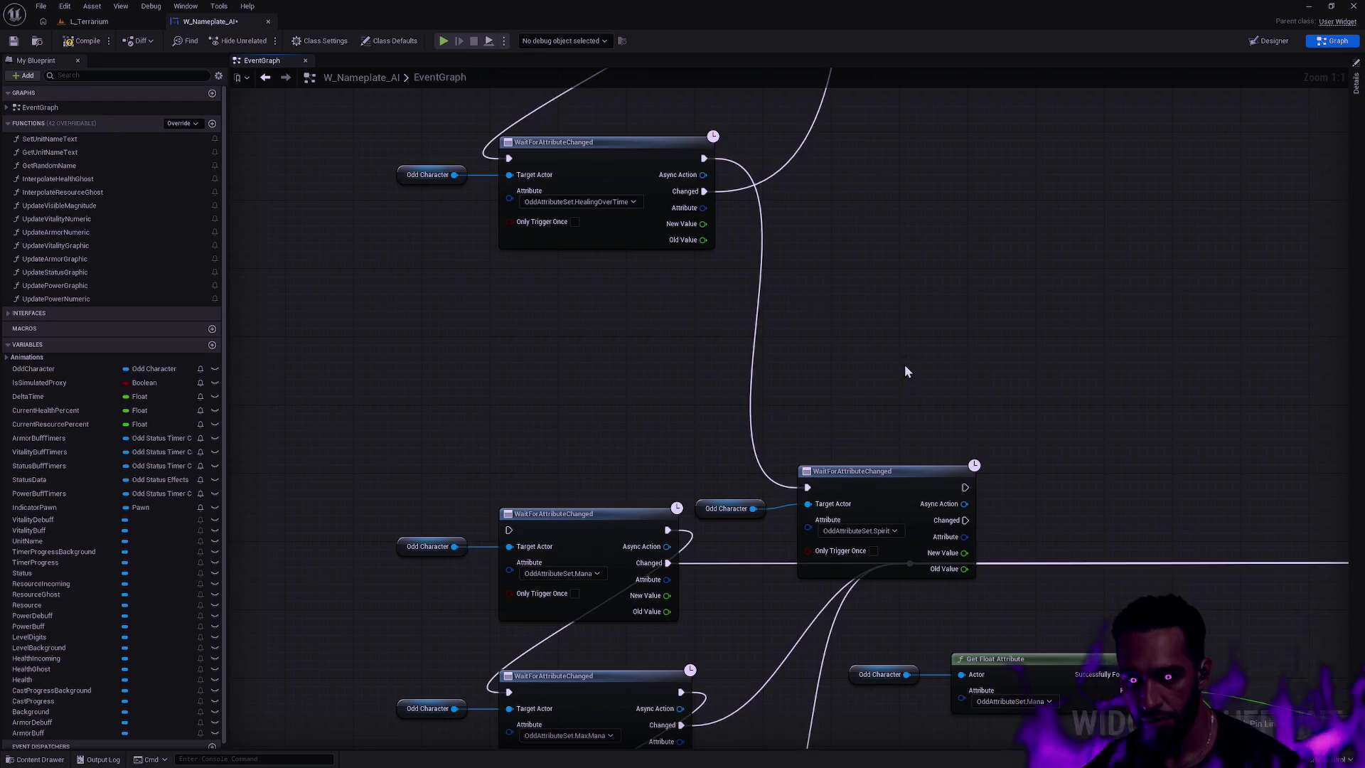
mouse_move(965, 487)
mouse_down()
mouse_move(497, 540)
mouse_move(509, 529)
mouse_up()
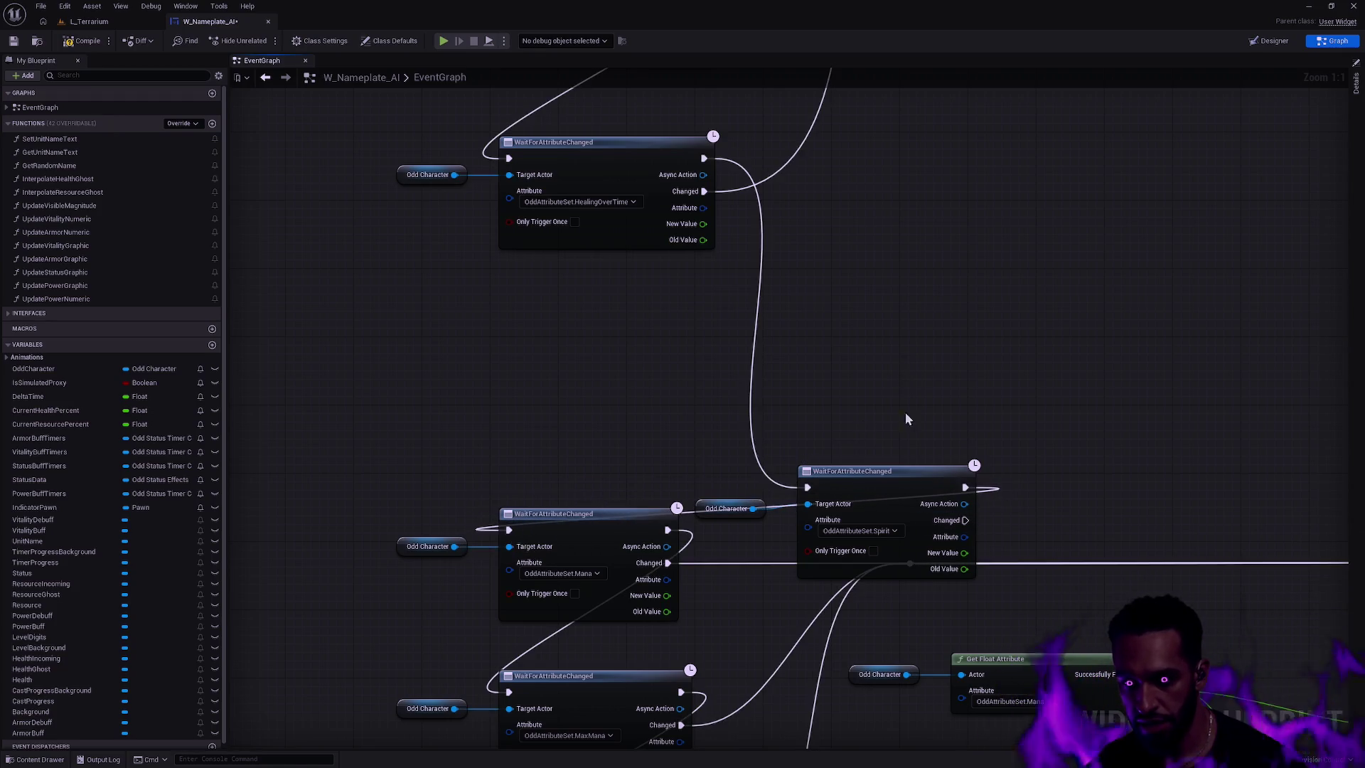
drag(965, 519, 908, 564)
drag(757, 410, 820, 529)
mouse_move(882, 474)
mouse_down()
mouse_move(707, 365)
mouse_move(584, 390)
mouse_up()
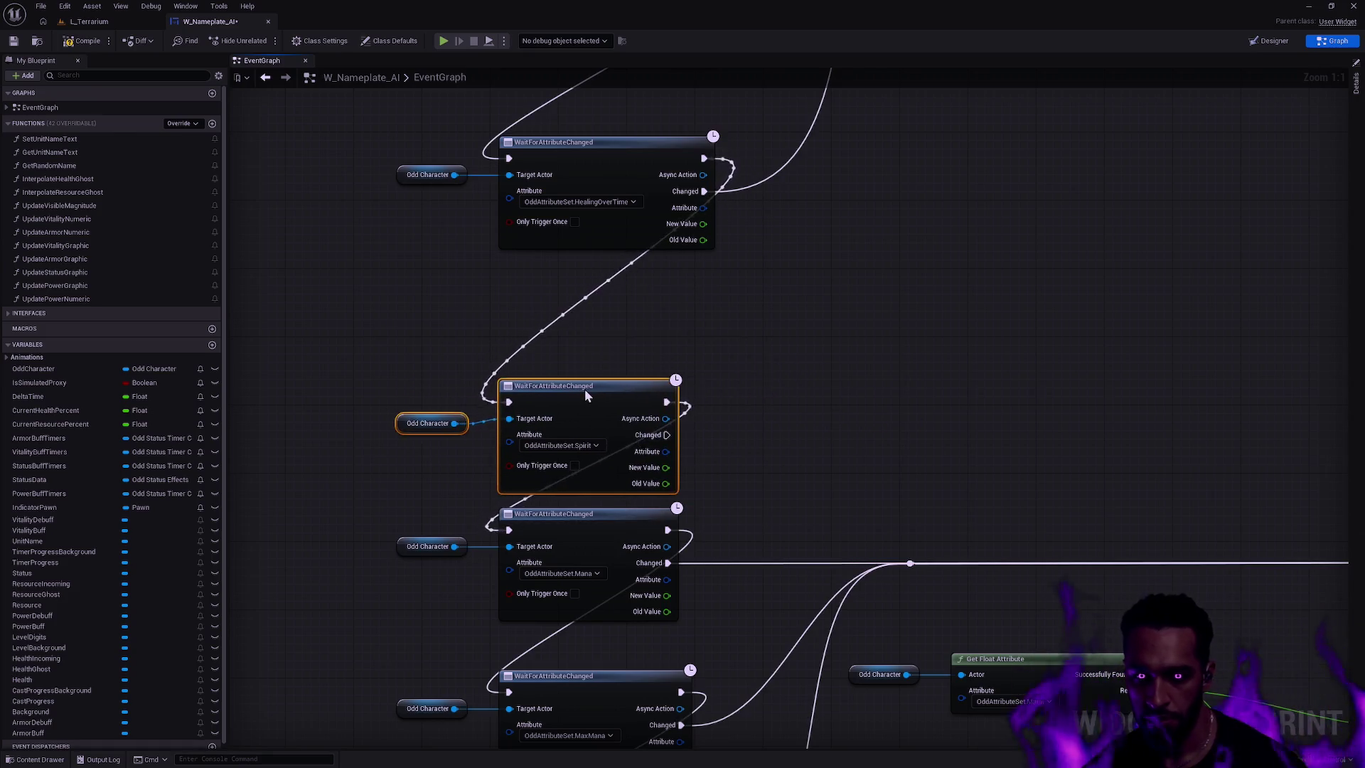
drag(668, 435, 909, 563)
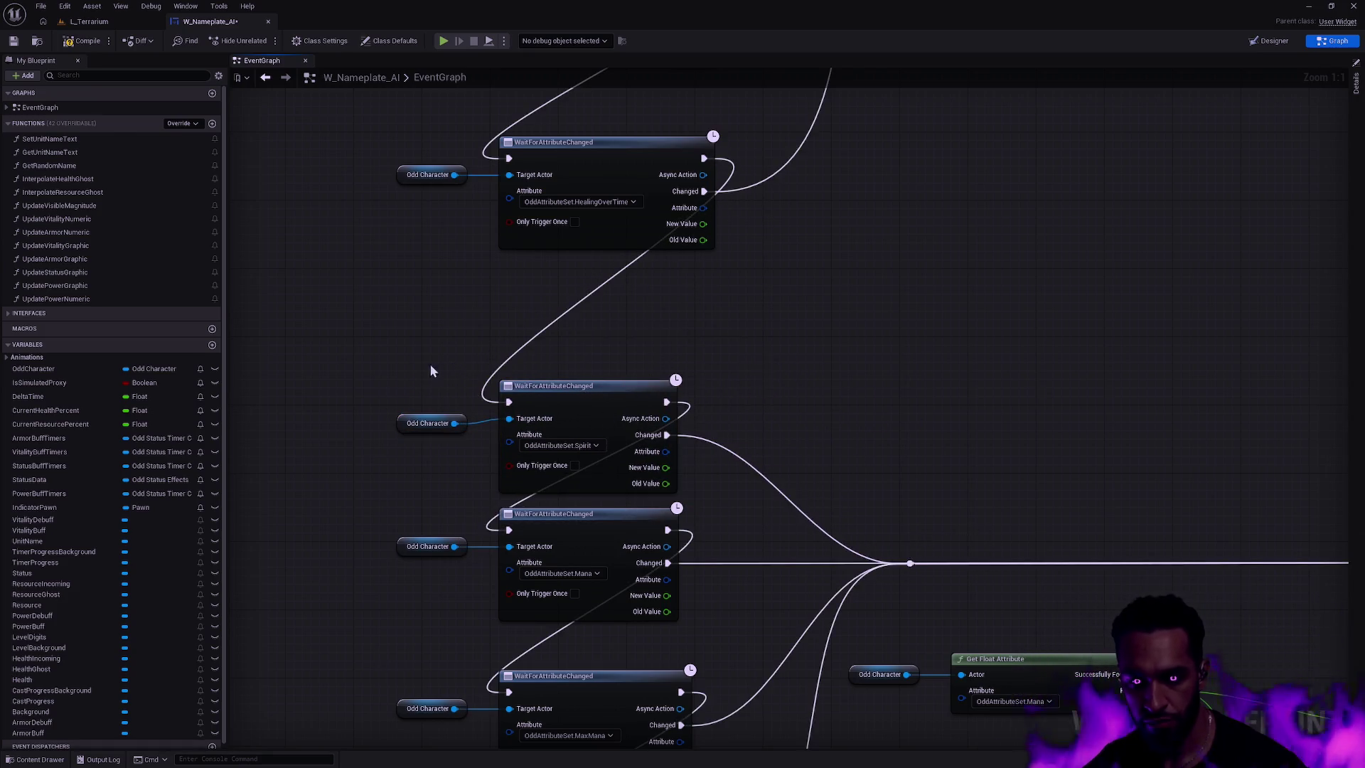
drag(435, 371, 604, 437)
click(385, 324)
drag(385, 324, 540, 427)
key(q)
click(808, 390)
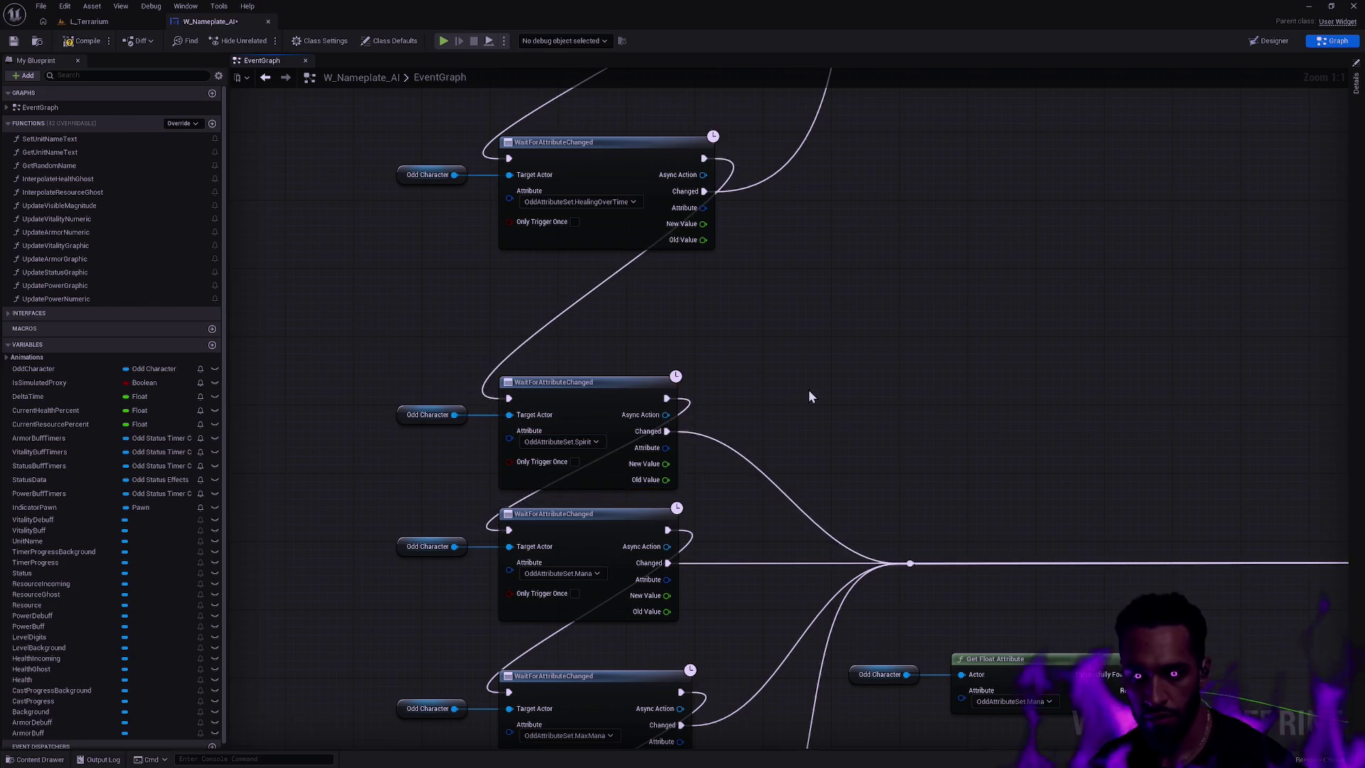
drag(367, 354, 625, 455)
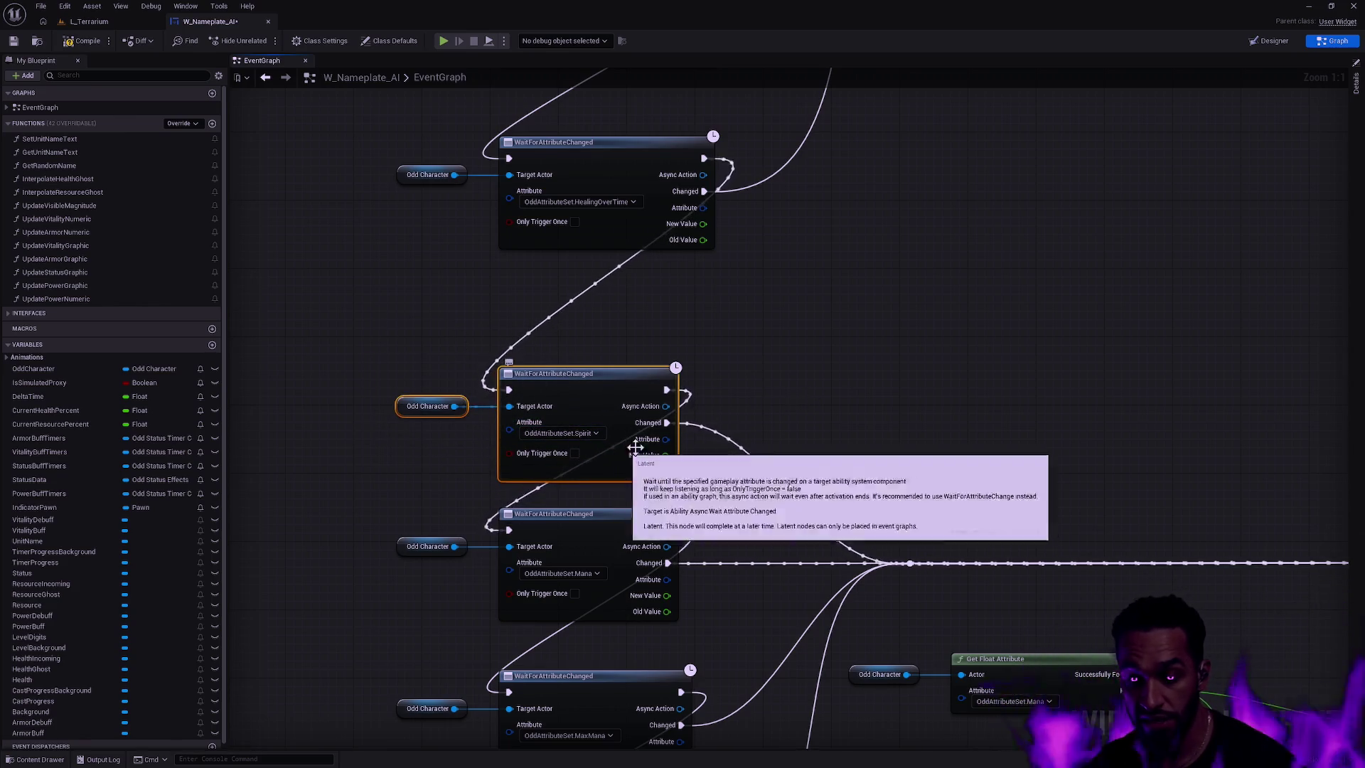
key(ctrl+z)
click(860, 459)
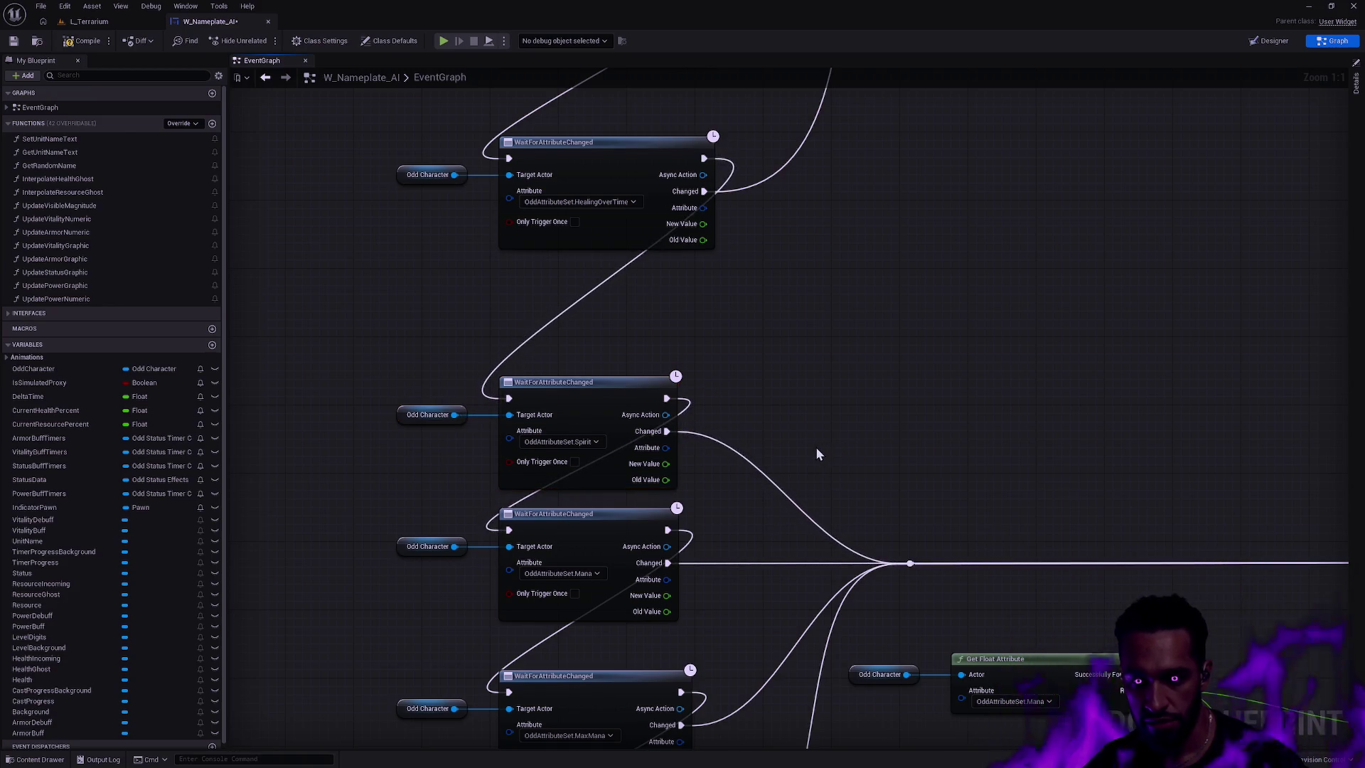
scroll(847, 448, down, 1)
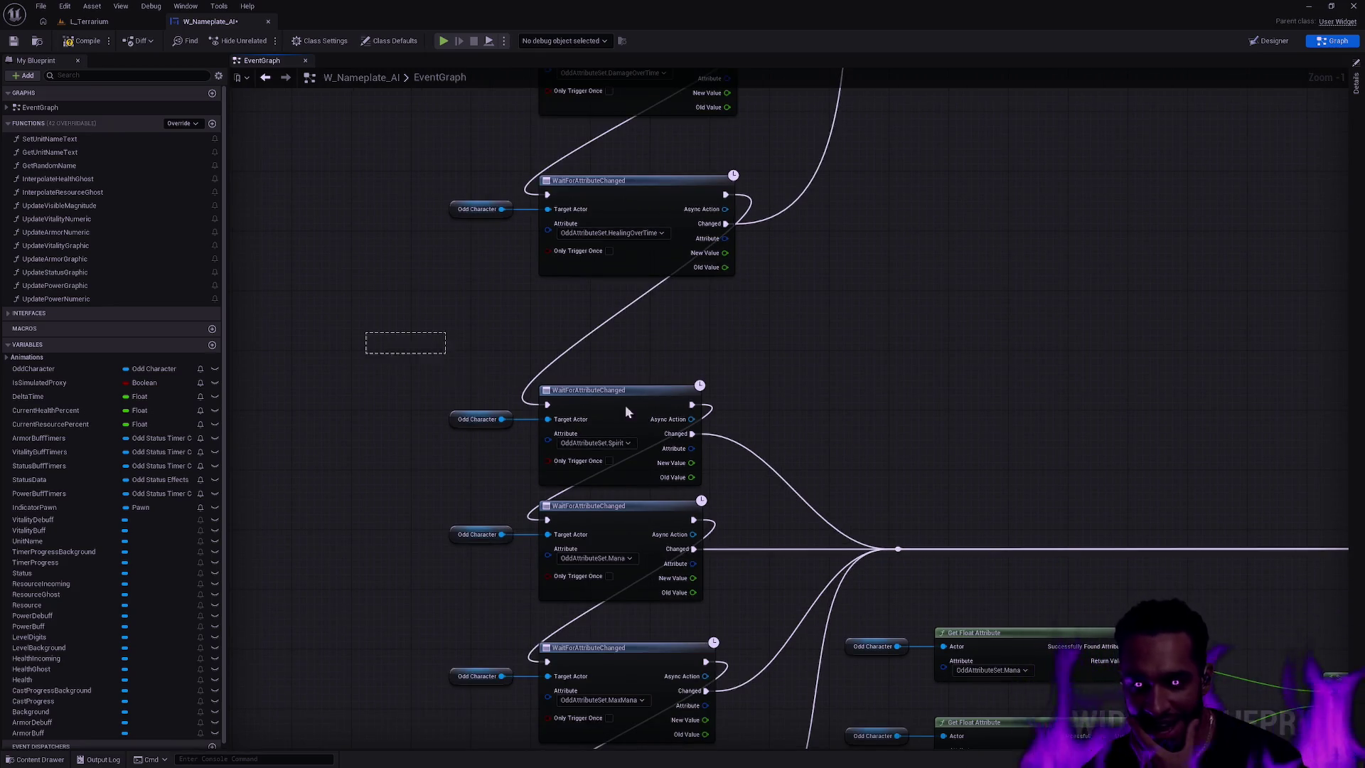
drag(434, 349, 639, 453)
drag(408, 510, 718, 702)
scroll(837, 540, down, 1)
drag(837, 540, 810, 370)
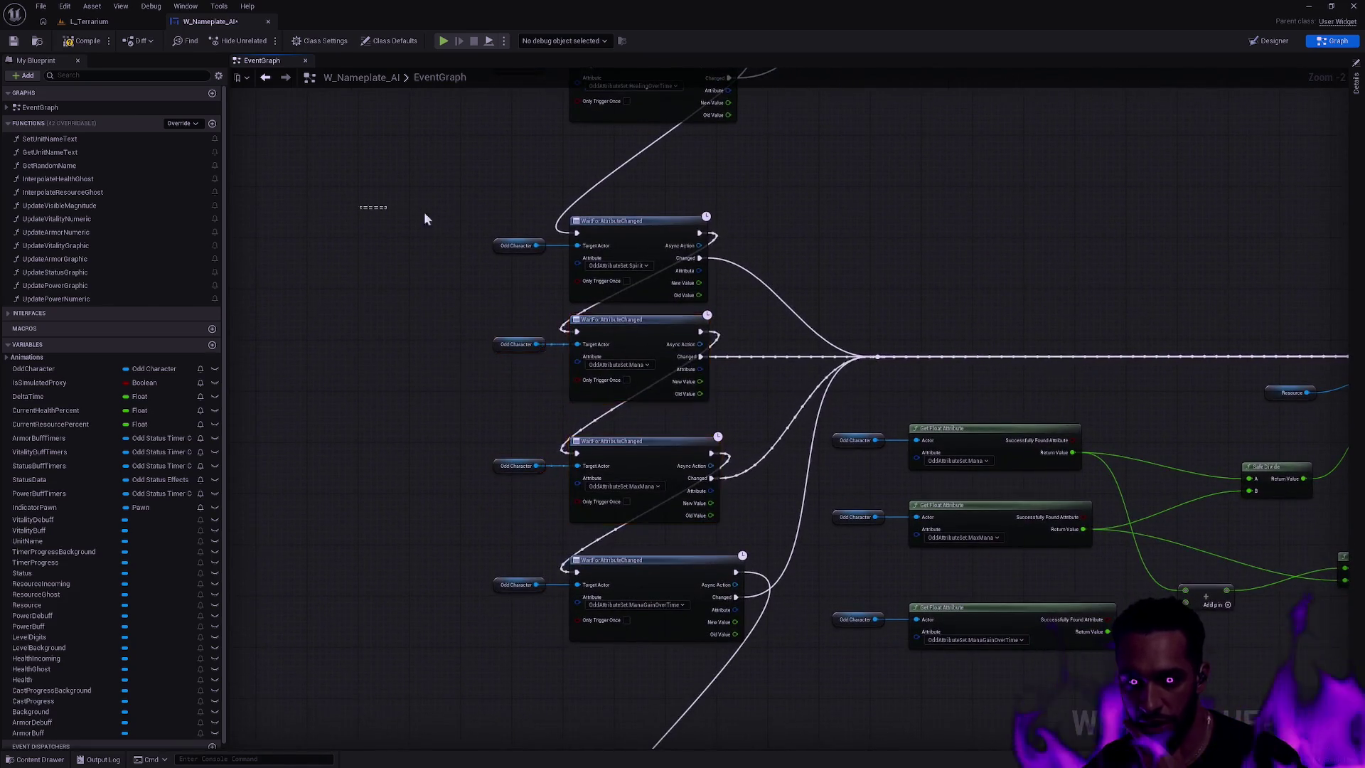
click(782, 299)
scroll(751, 260, up, 2)
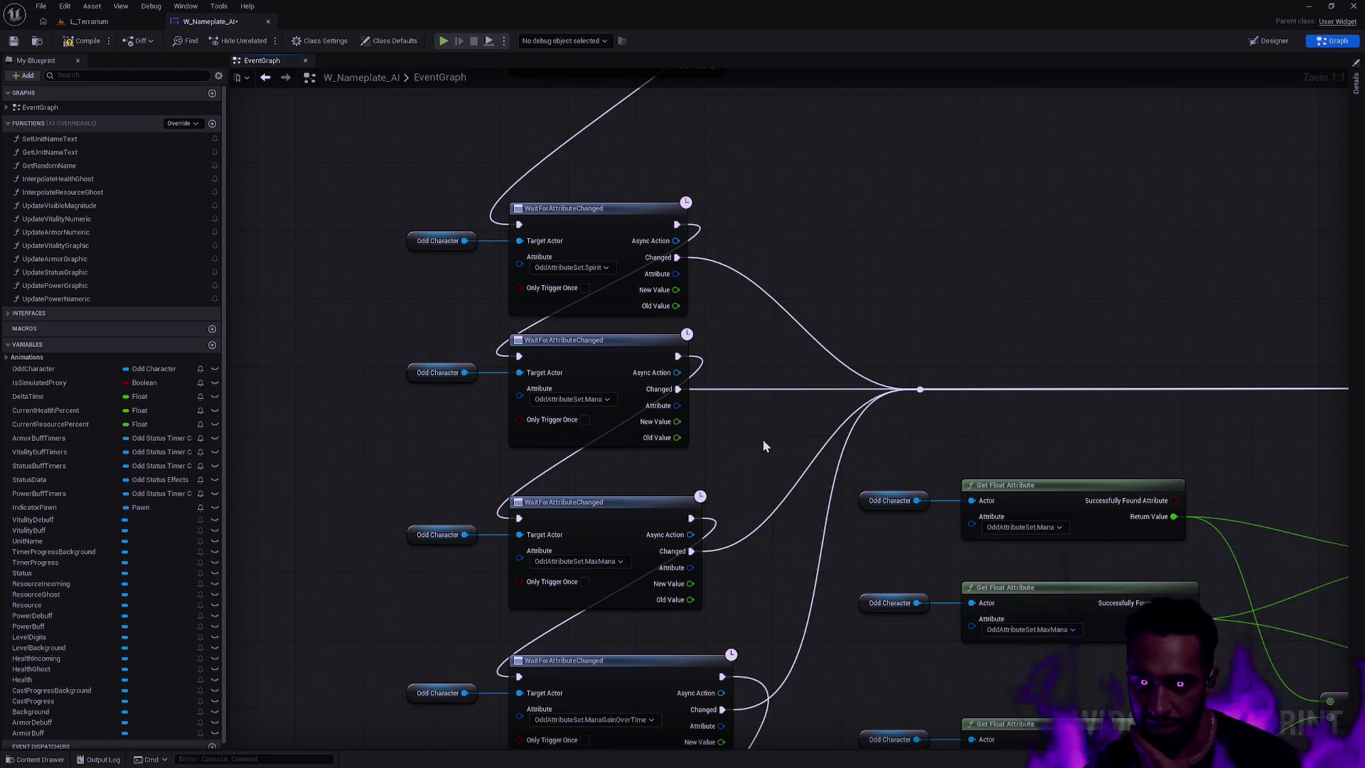
scroll(841, 393, down, 1)
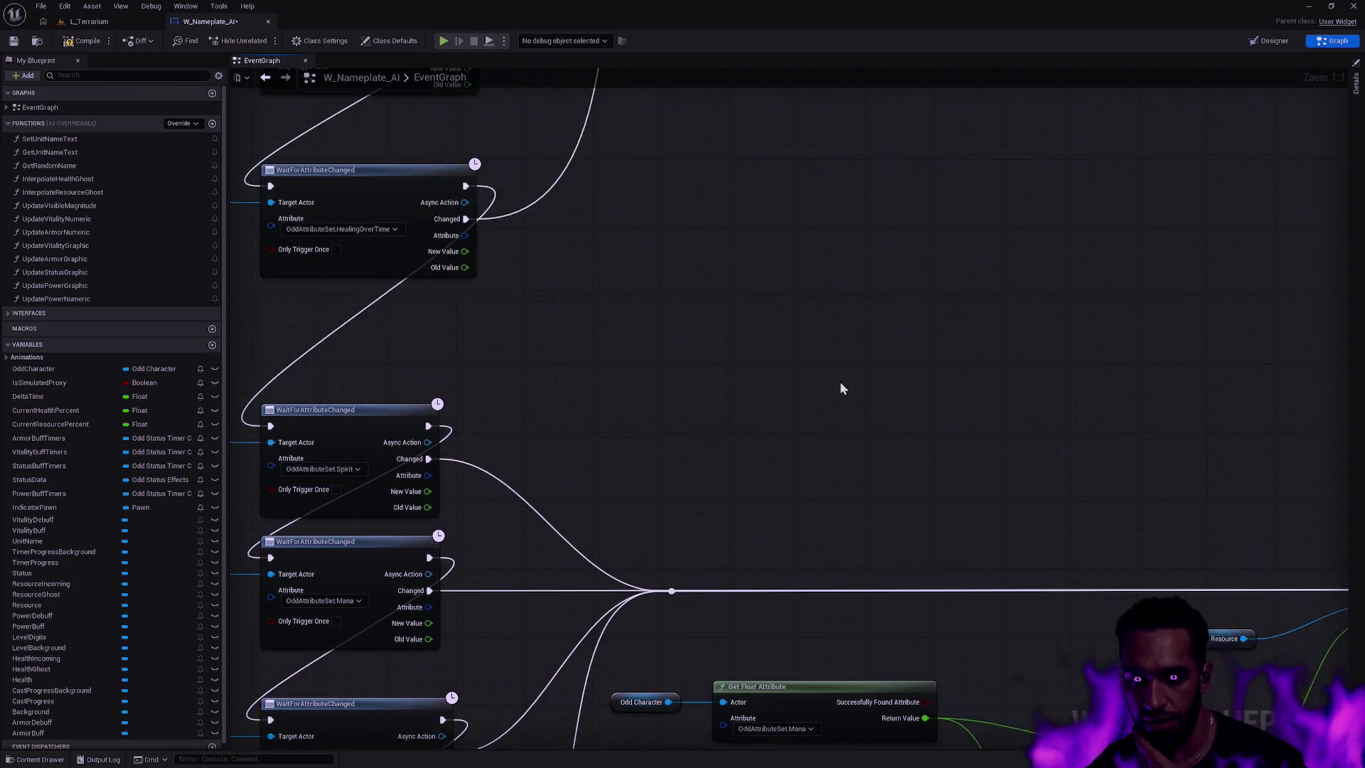
scroll(814, 347, down, 2)
scroll(904, 331, down, 1)
mouse_move(905, 330)
mouse_down()
mouse_move(555, 117)
mouse_move(731, 381)
mouse_move(675, 355)
mouse_move(643, 469)
mouse_up()
scroll(643, 469, up, 4)
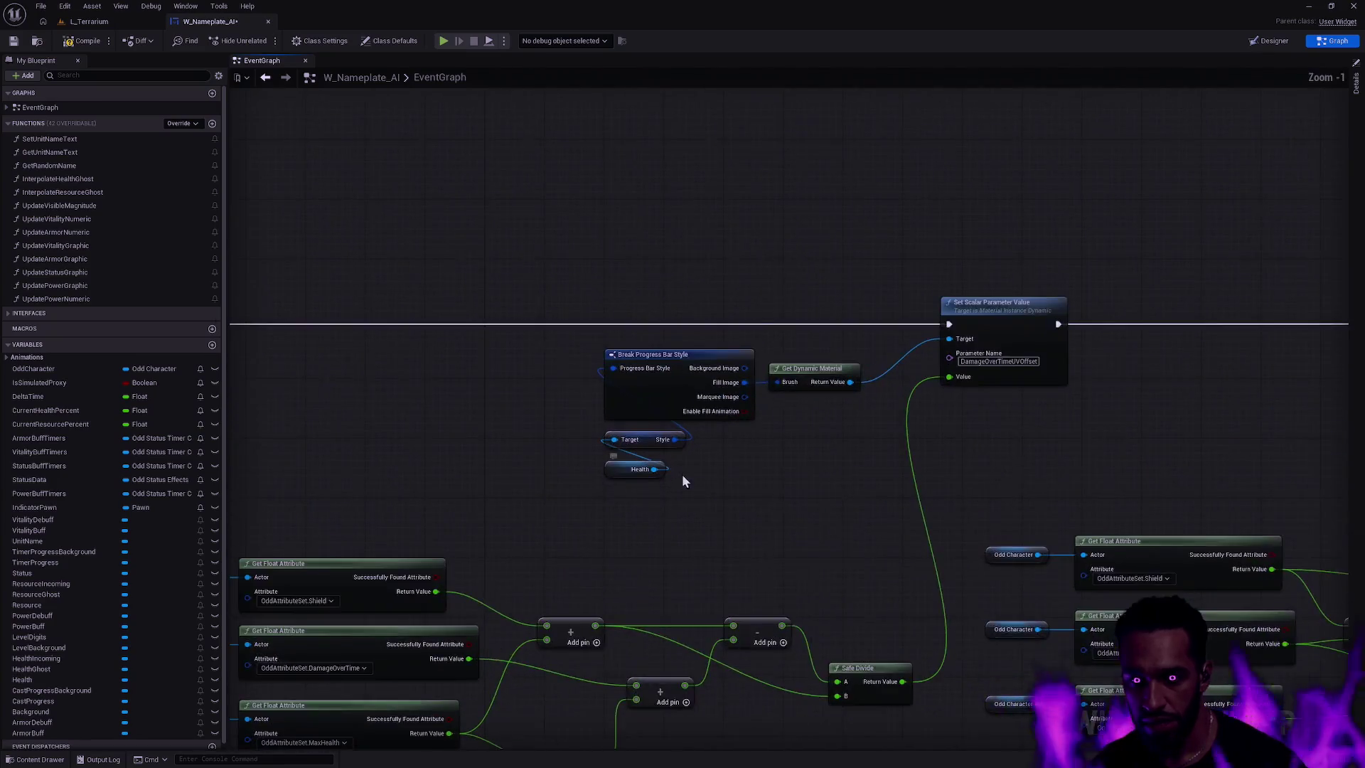
mouse_move(688, 523)
mouse_down()
mouse_move(455, 474)
mouse_move(324, 420)
mouse_up()
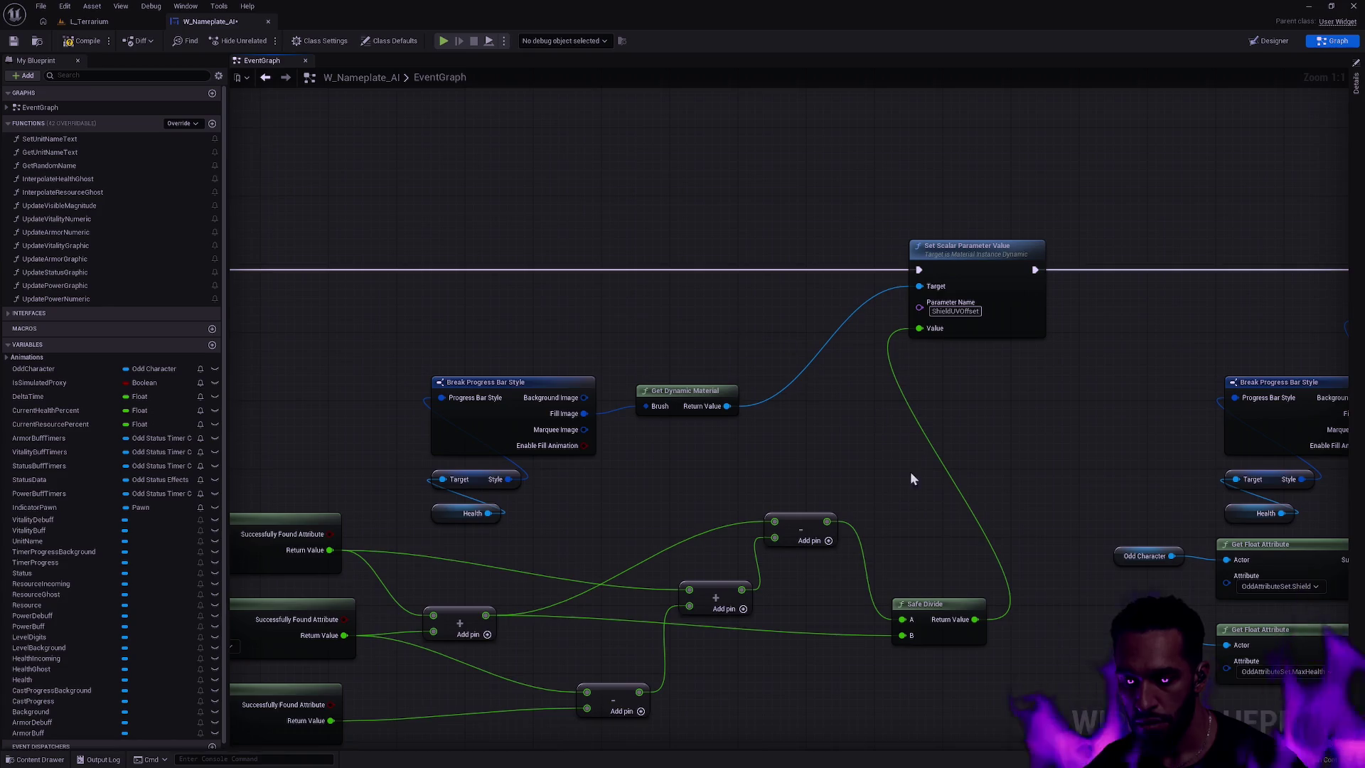
drag(959, 541, 1029, 419)
mouse_move(1045, 498)
mouse_down()
mouse_move(1110, 557)
mouse_move(1097, 595)
mouse_up()
click(1008, 577)
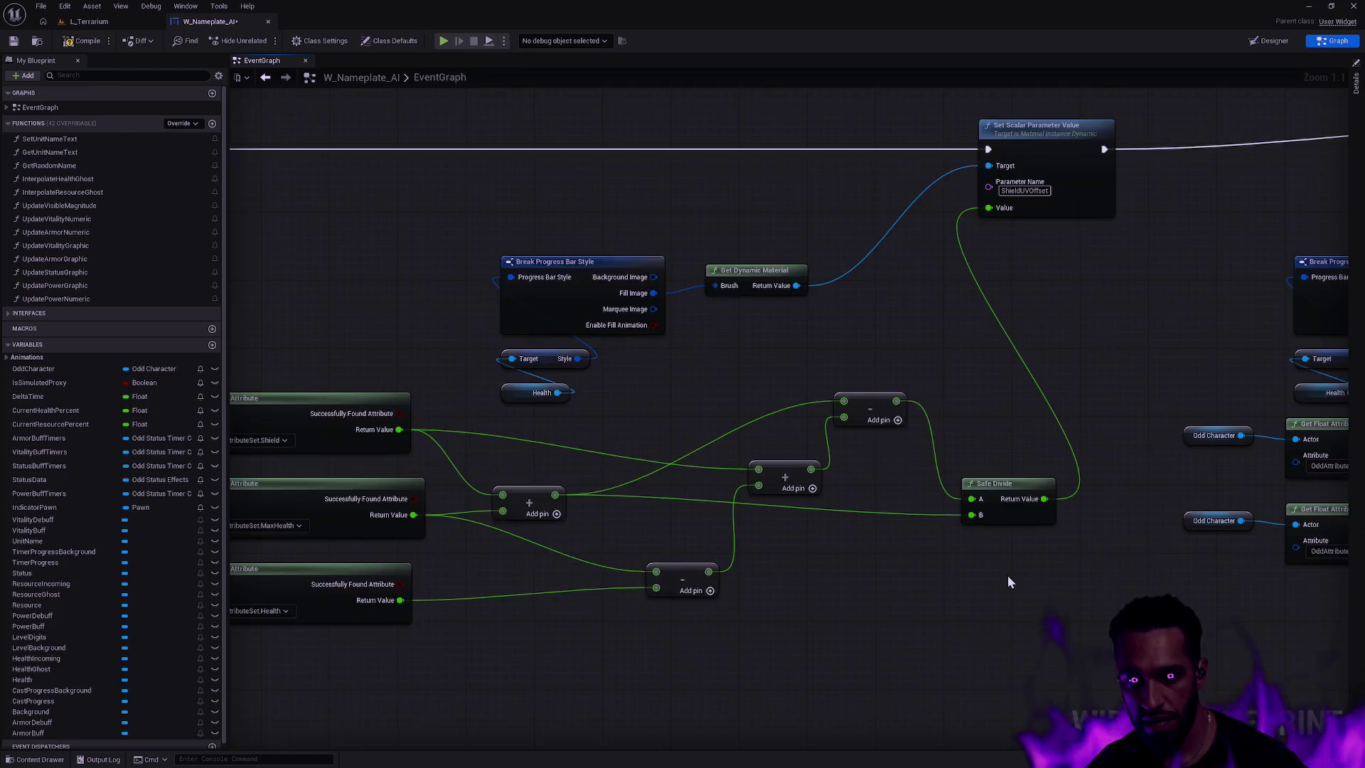
scroll(1008, 568, down, 3)
scroll(1009, 546, up, 2)
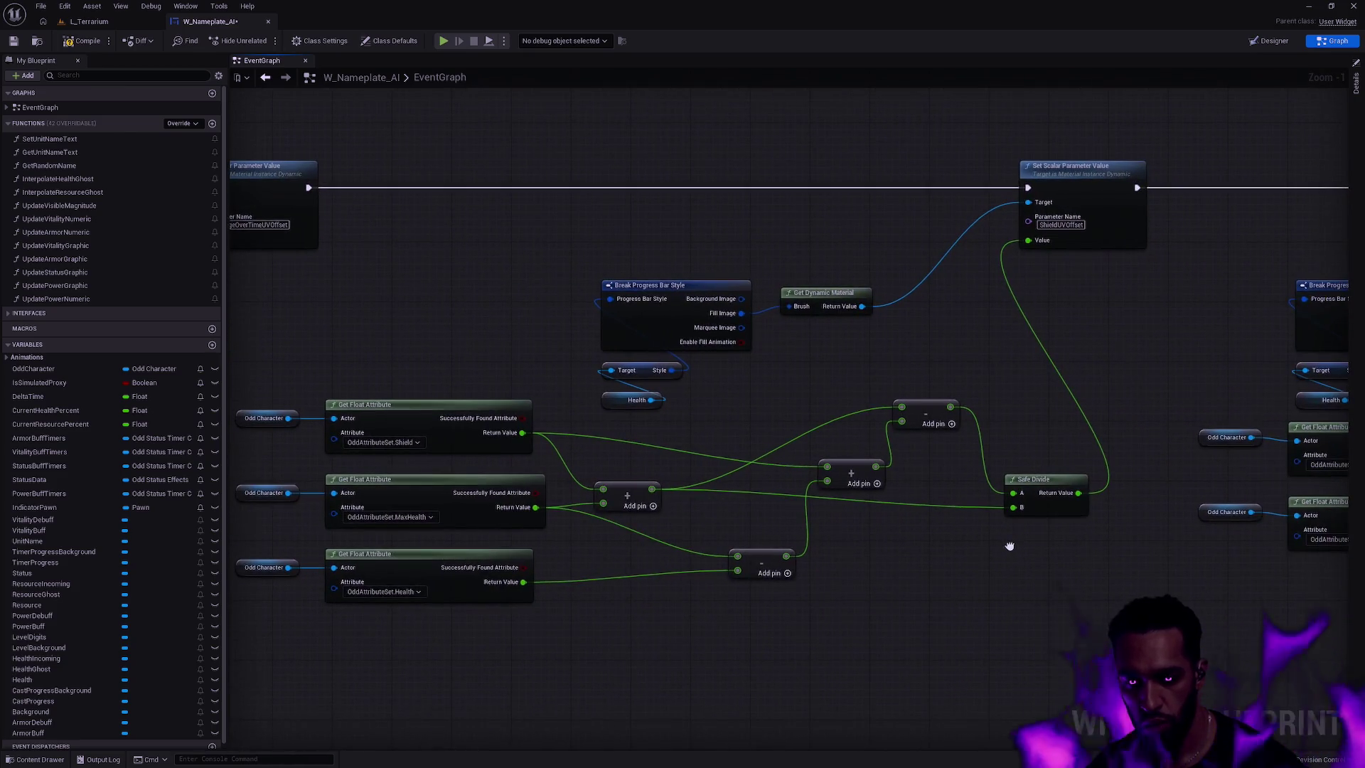
drag(1009, 546, 1006, 586)
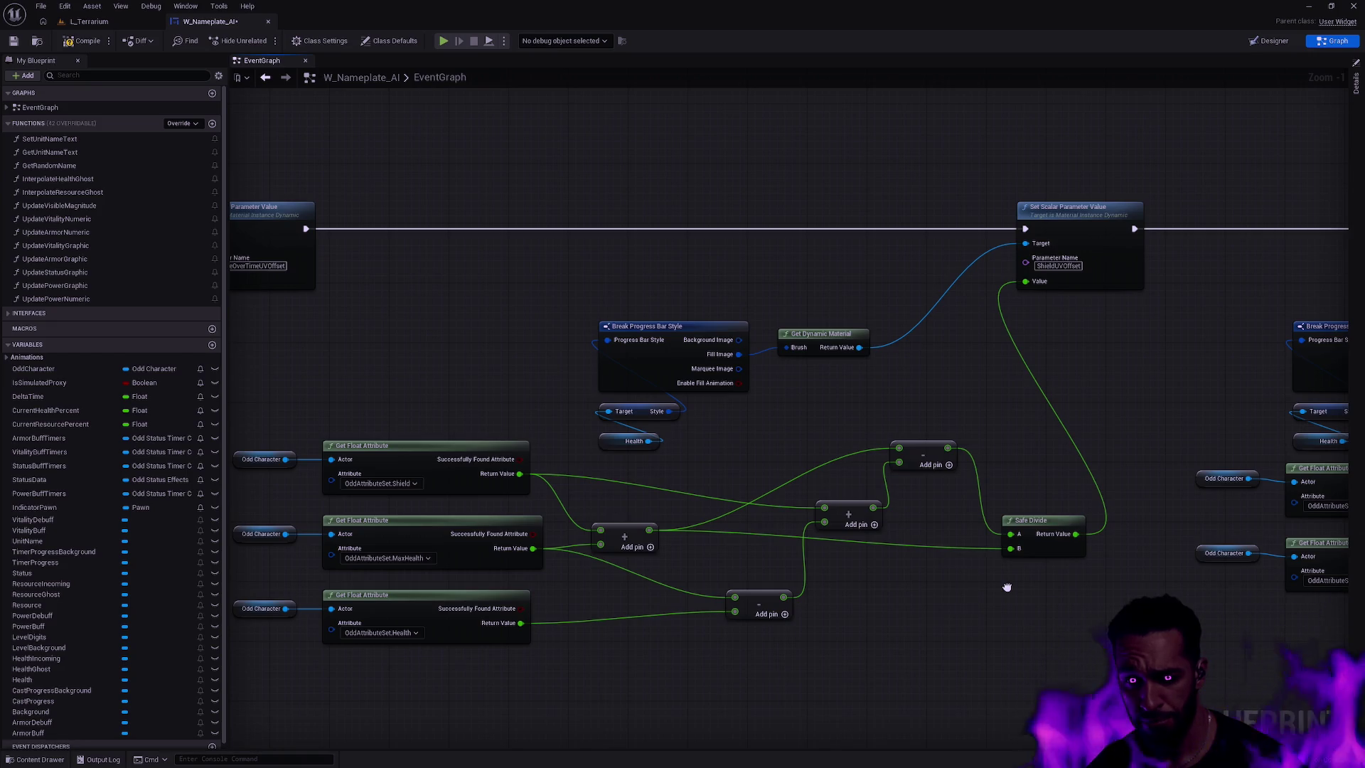
scroll(1000, 578, down, 4)
scroll(725, 573, up, 5)
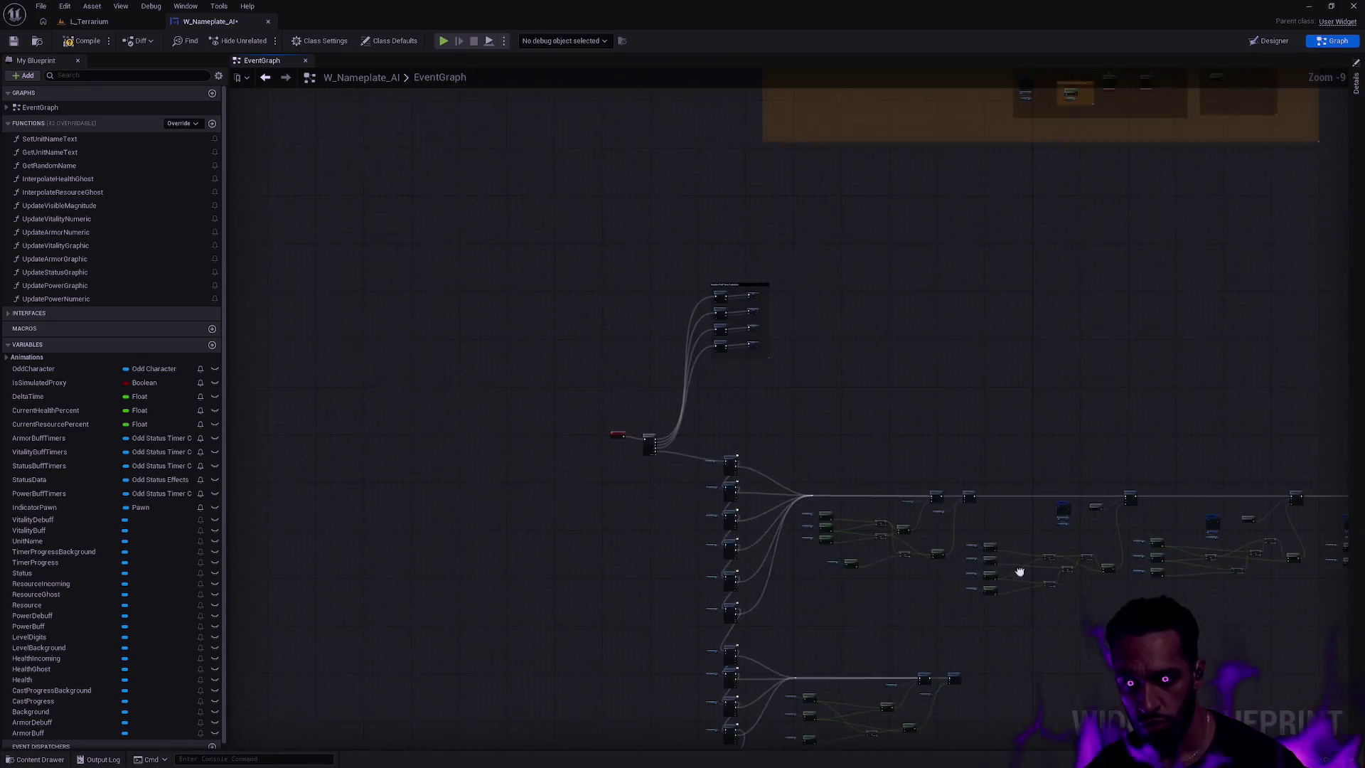
- Add one more Then output pin to the Sequence node at the event graph's start
scroll(668, 448, down, 6)
scroll(1160, 400, up, 3)
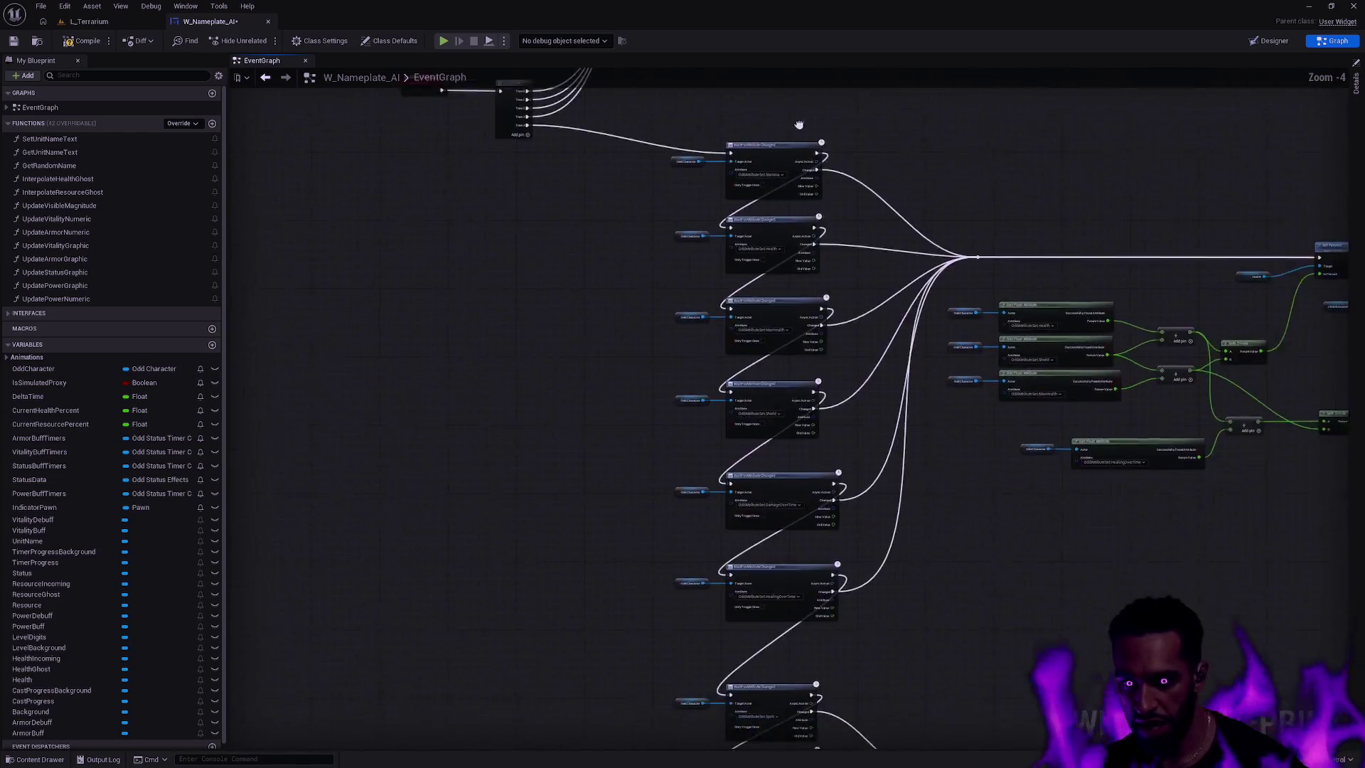
mouse_move(786, 103)
mouse_down()
mouse_move(870, 386)
mouse_move(850, 258)
mouse_up()
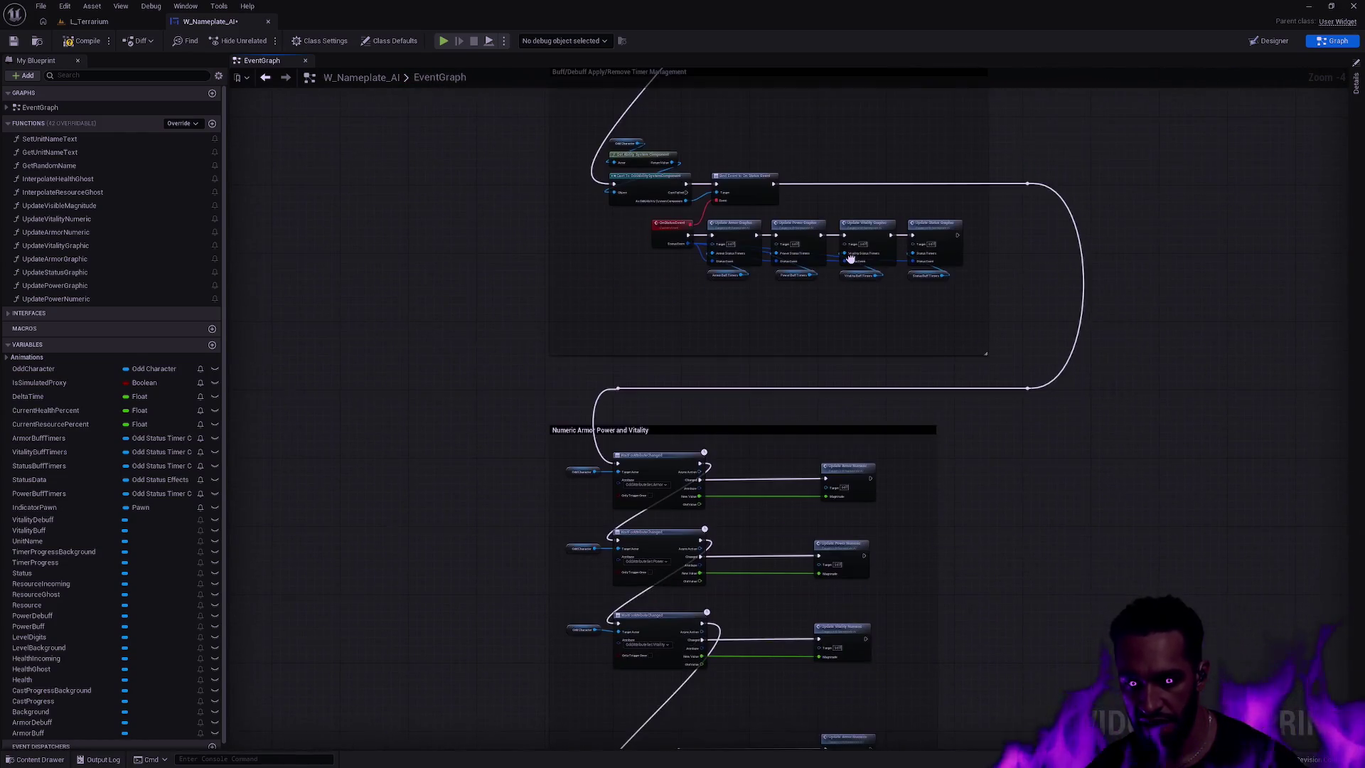
mouse_move(972, 405)
mouse_down()
mouse_move(950, 289)
mouse_move(963, 224)
mouse_up()
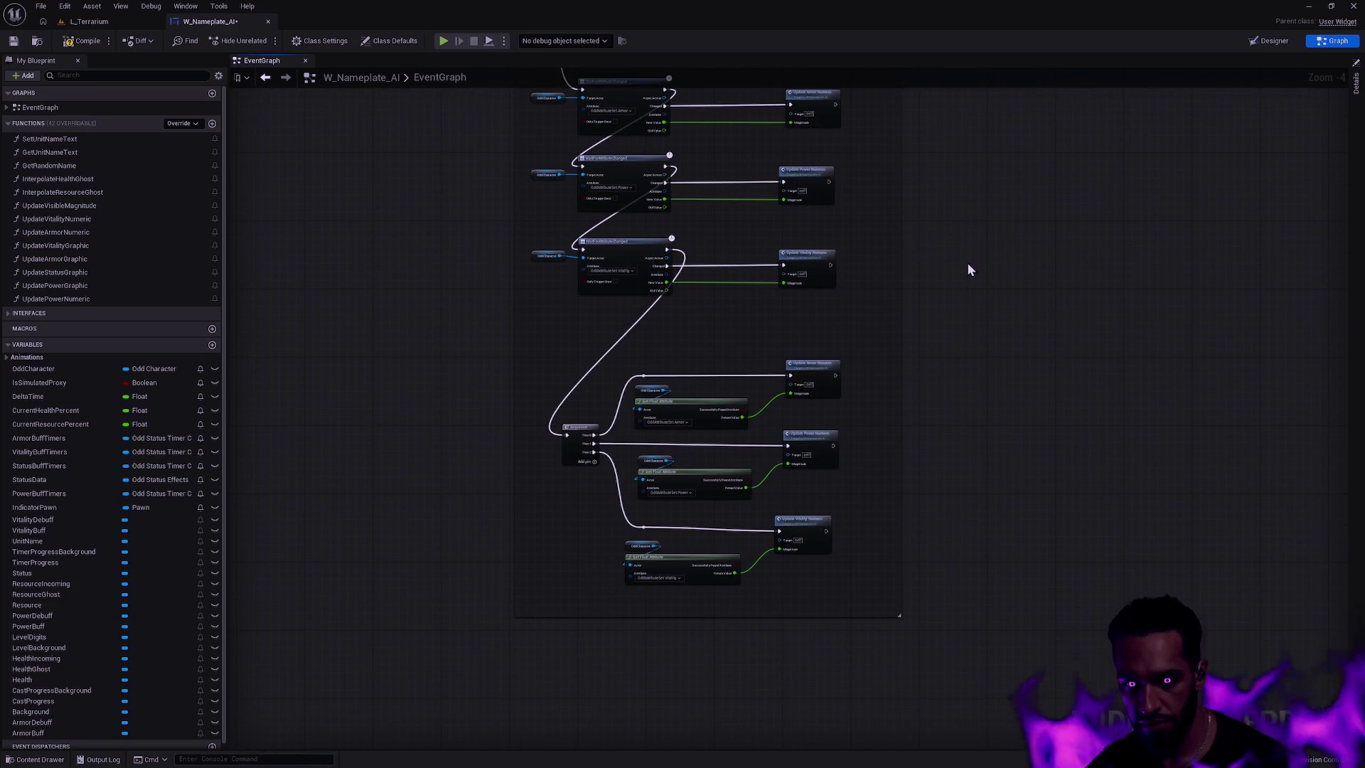
scroll(1008, 429, down, 7)
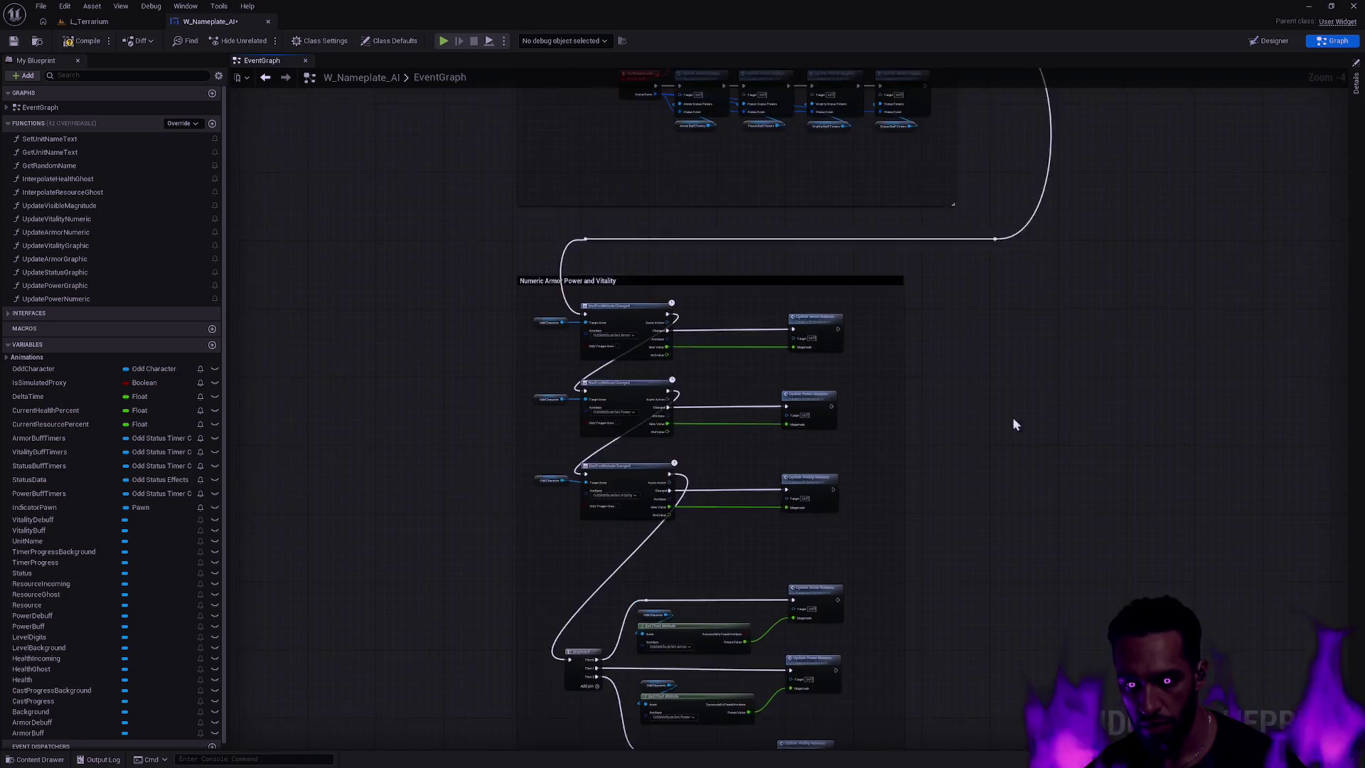
scroll(878, 258, up, 7)
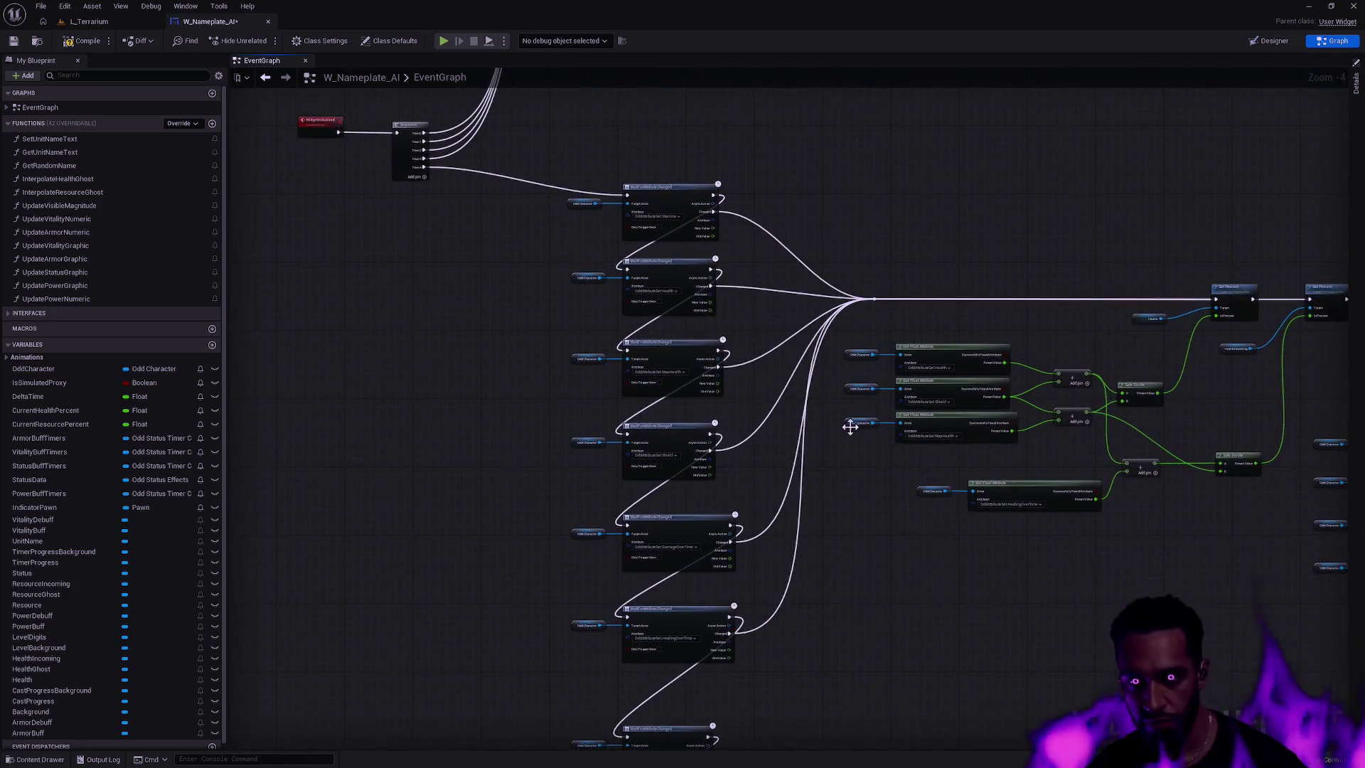
click(425, 178)
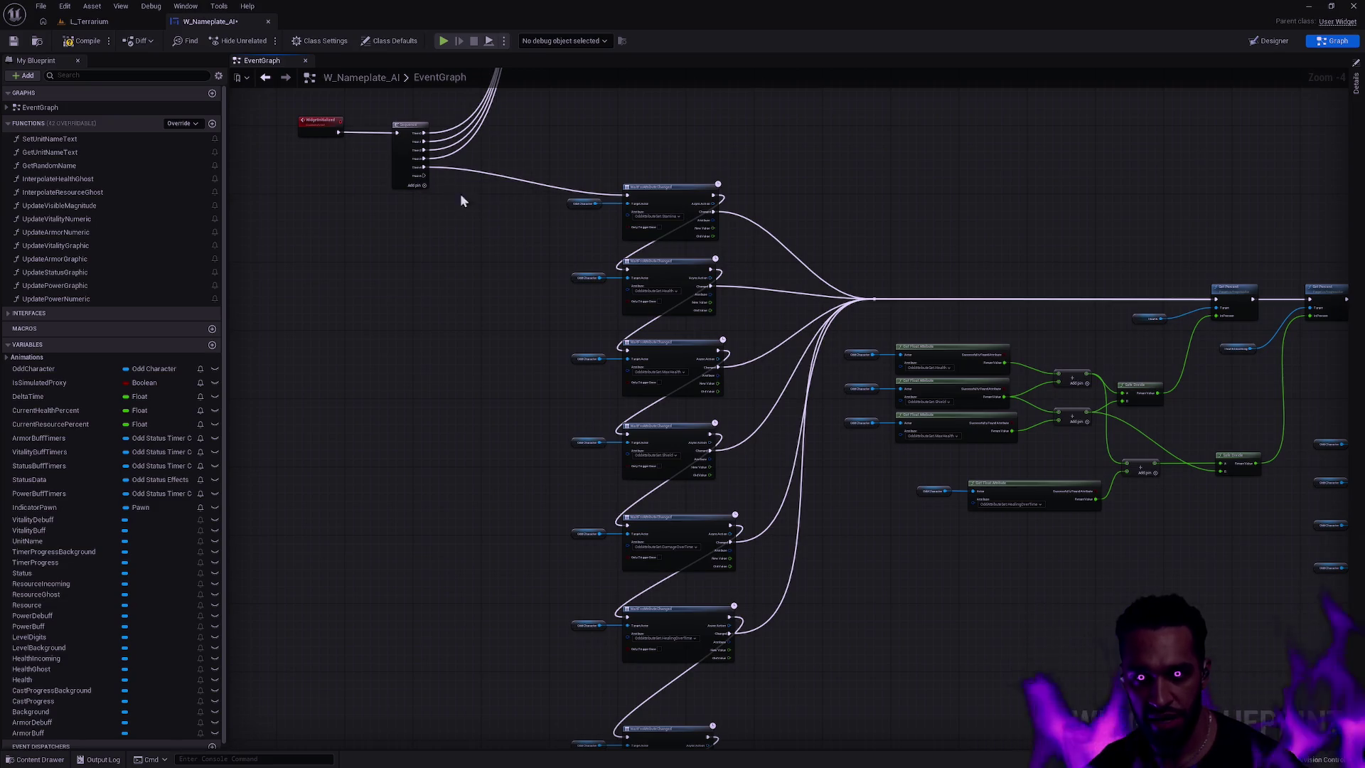
drag(1013, 457, 568, 453)
drag(639, 488, 364, 471)
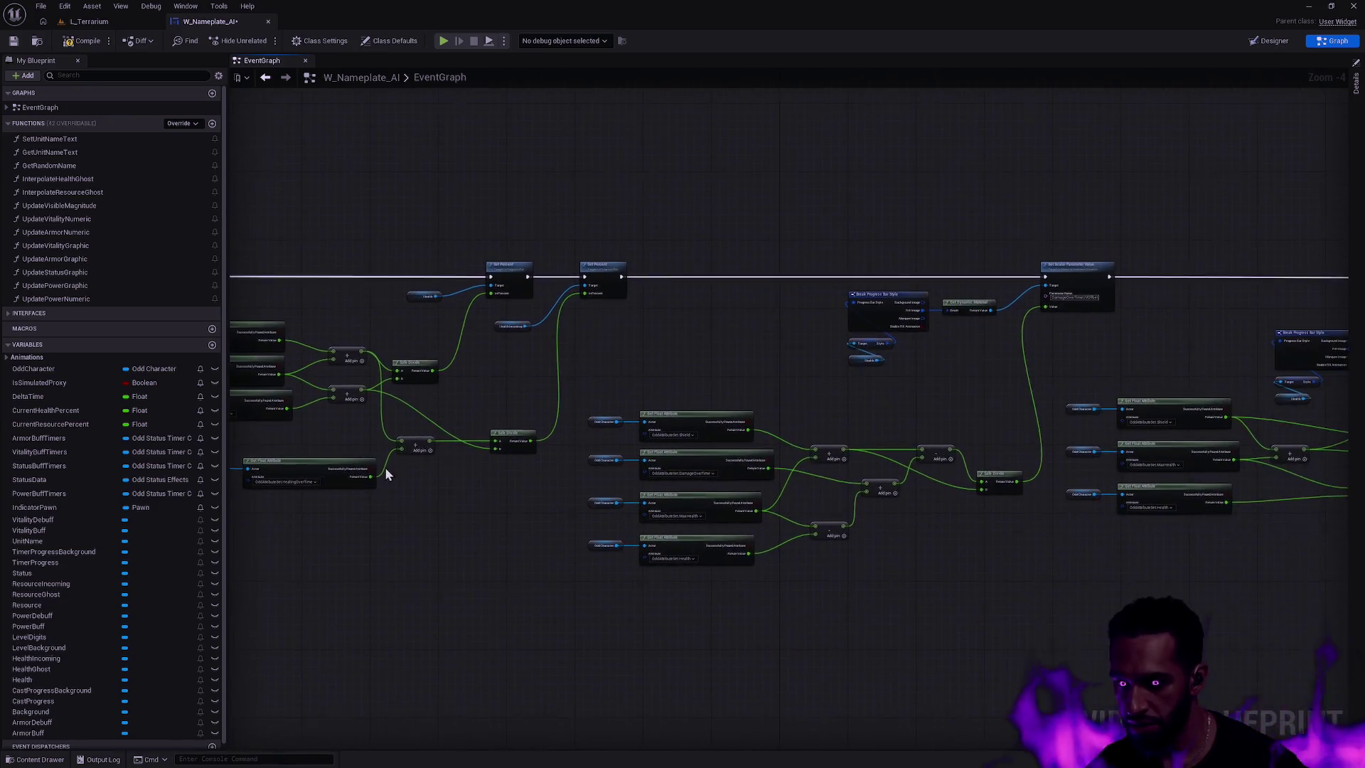
scroll(785, 398, up, 4)
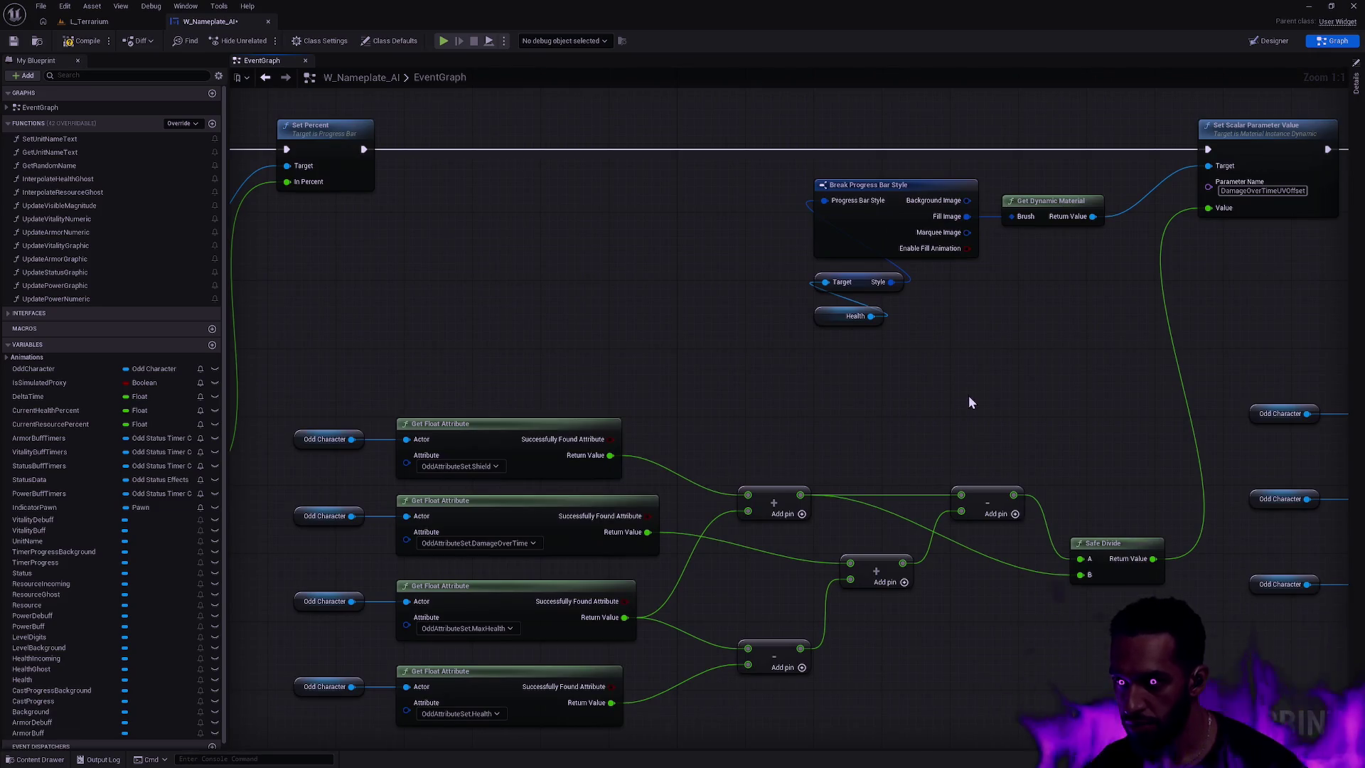
- Duplicate the Shield, MaxHealth and Health calculation nodes beside the Sequence node
scroll(968, 402, down, 4)
scroll(599, 291, up, 3)
mouse_move(897, 308)
mouse_down()
mouse_move(704, 394)
mouse_move(910, 324)
mouse_up()
mouse_move(1211, 605)
mouse_down()
mouse_move(732, 503)
mouse_move(378, 370)
mouse_up()
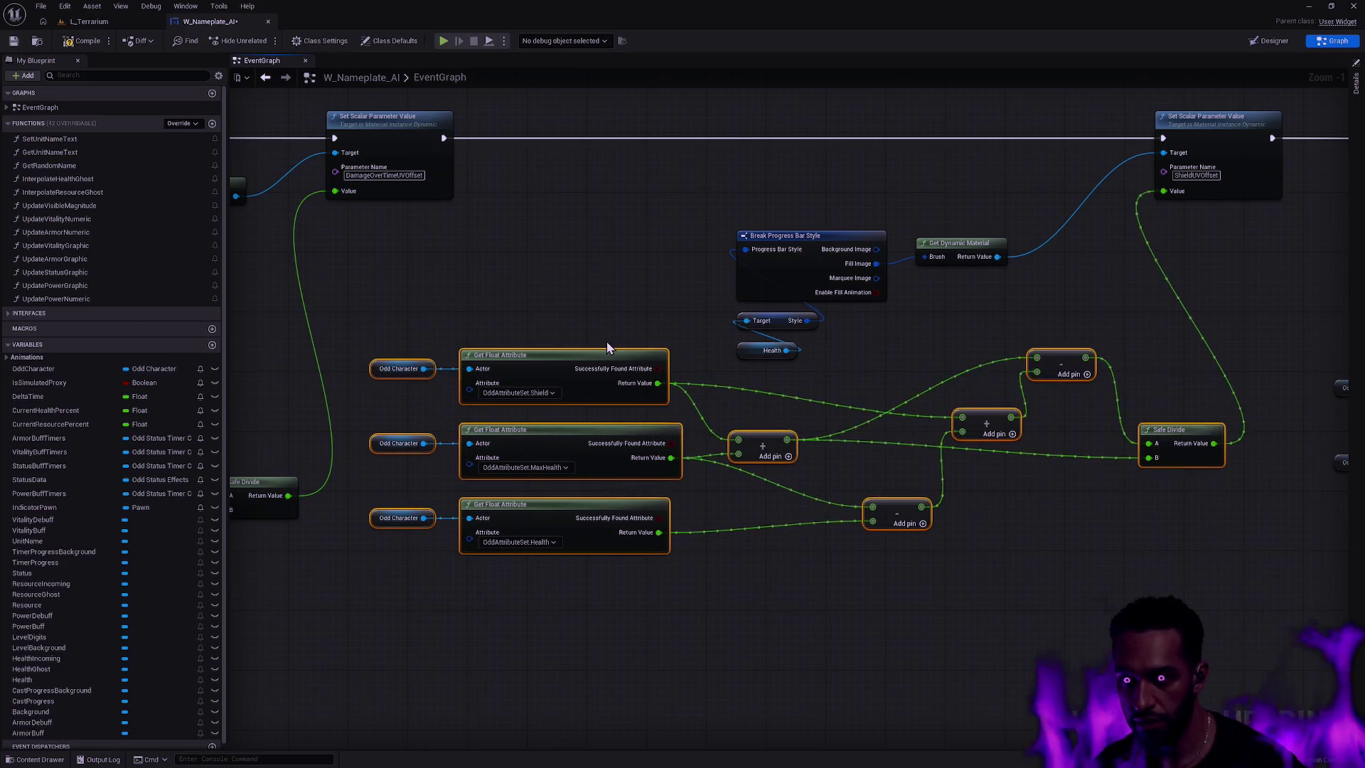
scroll(463, 314, down, 7)
drag(577, 315, 758, 365)
scroll(782, 420, up, 4)
drag(782, 420, 338, 372)
key(ctrl+v)
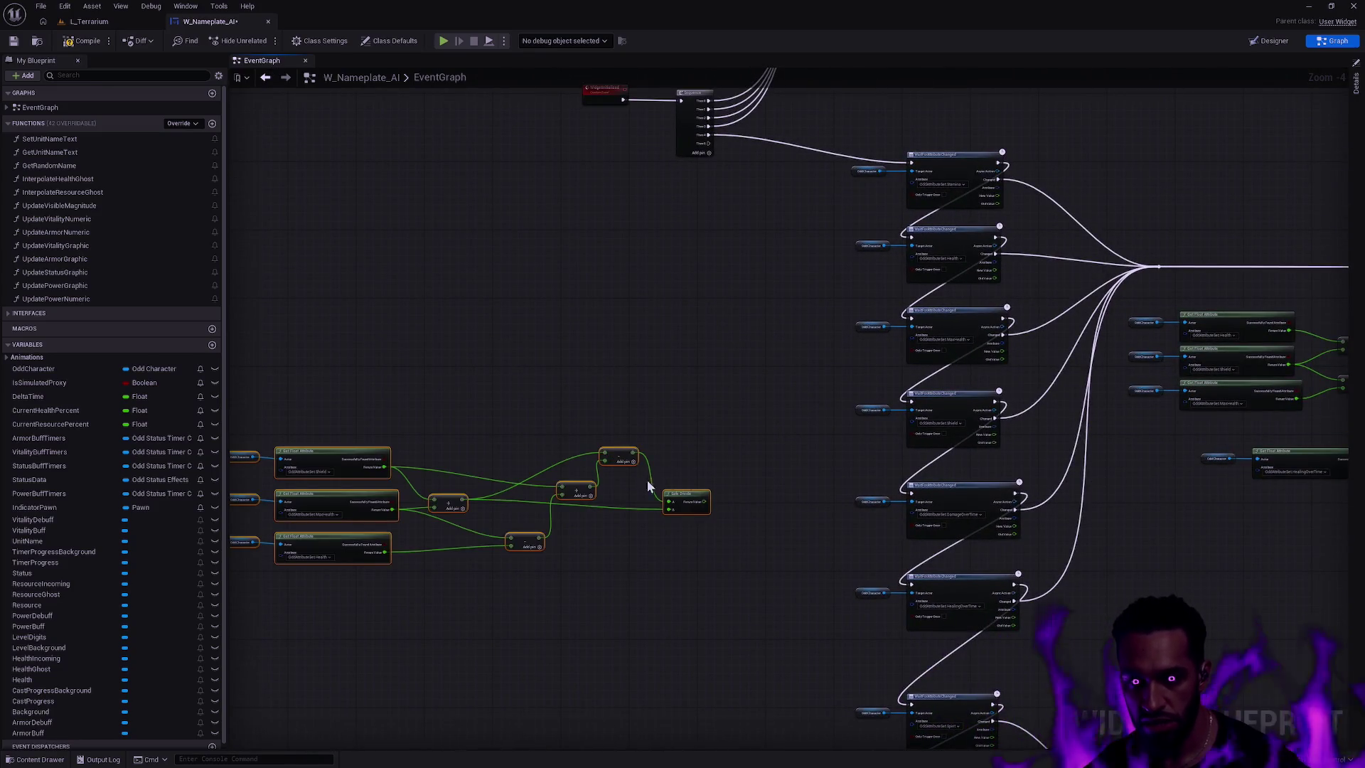
- Print the copied Safe Divide result from Sequence Then 5, then compile and save
drag(705, 502, 705, 423)
text(print)
key(Return)
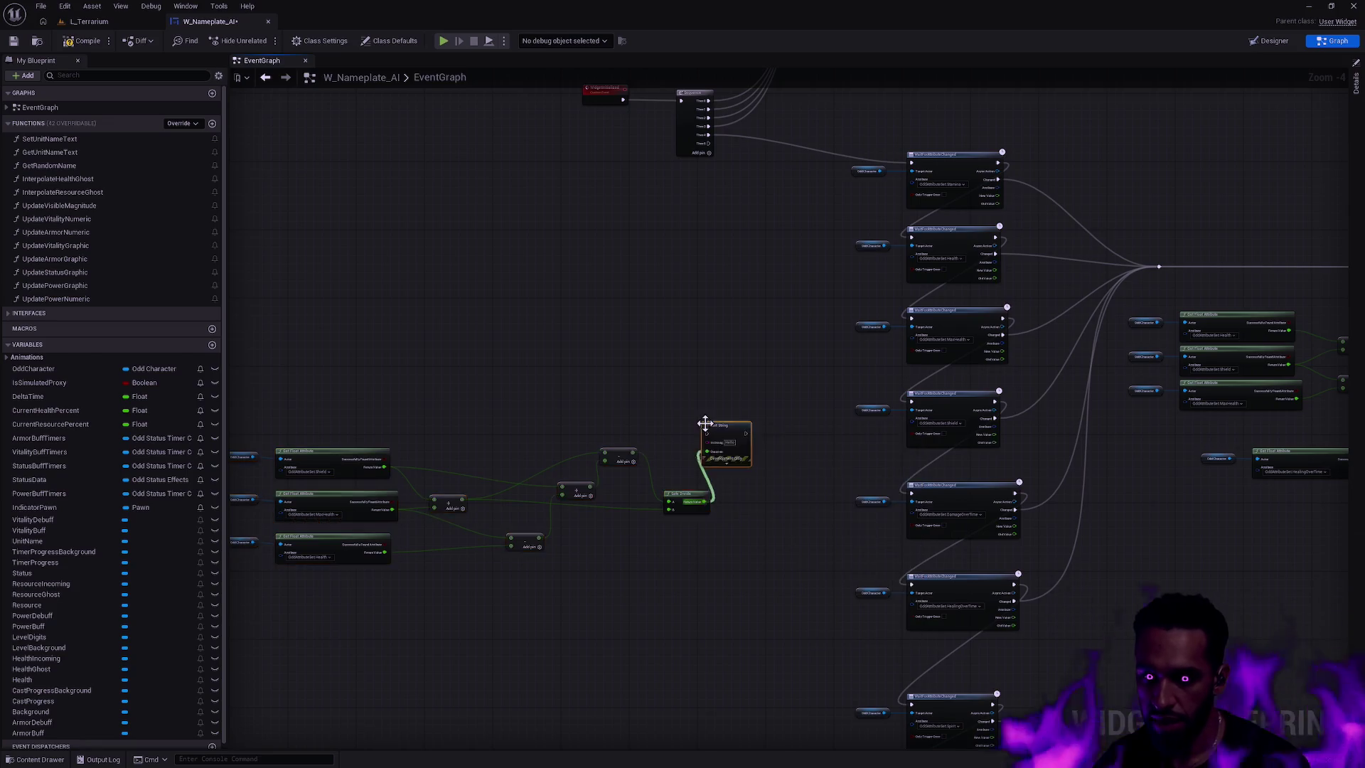
scroll(735, 406, up, 4)
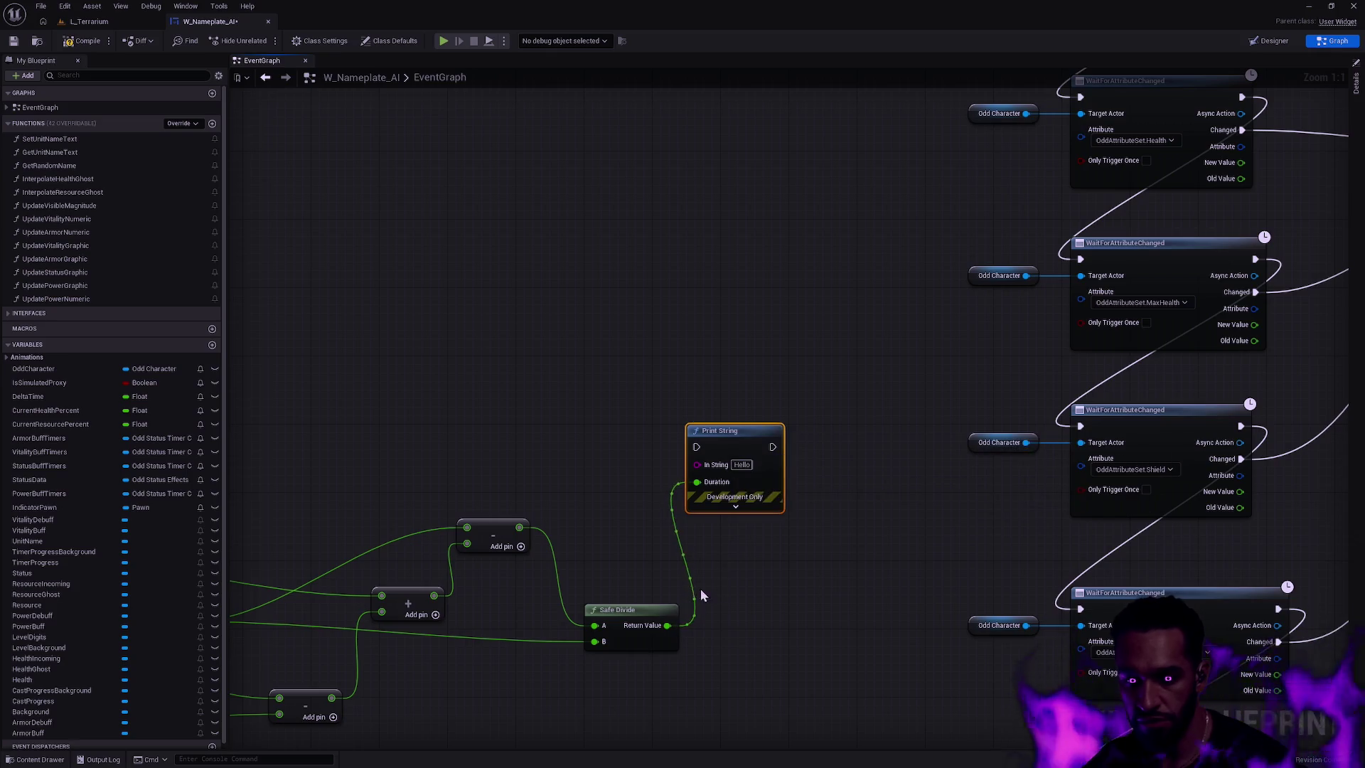
mouse_move(668, 625)
mouse_down()
mouse_move(683, 629)
mouse_move(702, 466)
mouse_up()
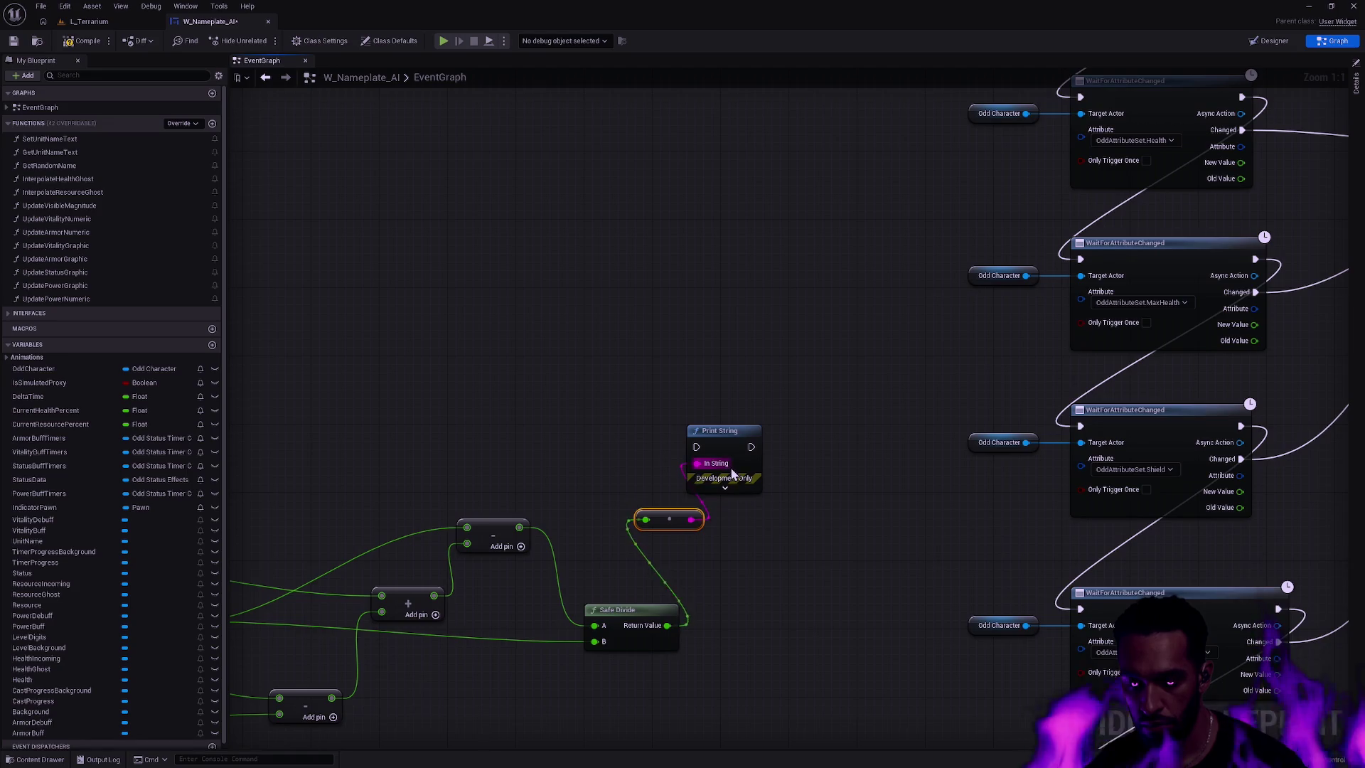
mouse_move(669, 519)
mouse_down()
mouse_move(628, 449)
mouse_move(634, 467)
mouse_up()
scroll(727, 398, down, 2)
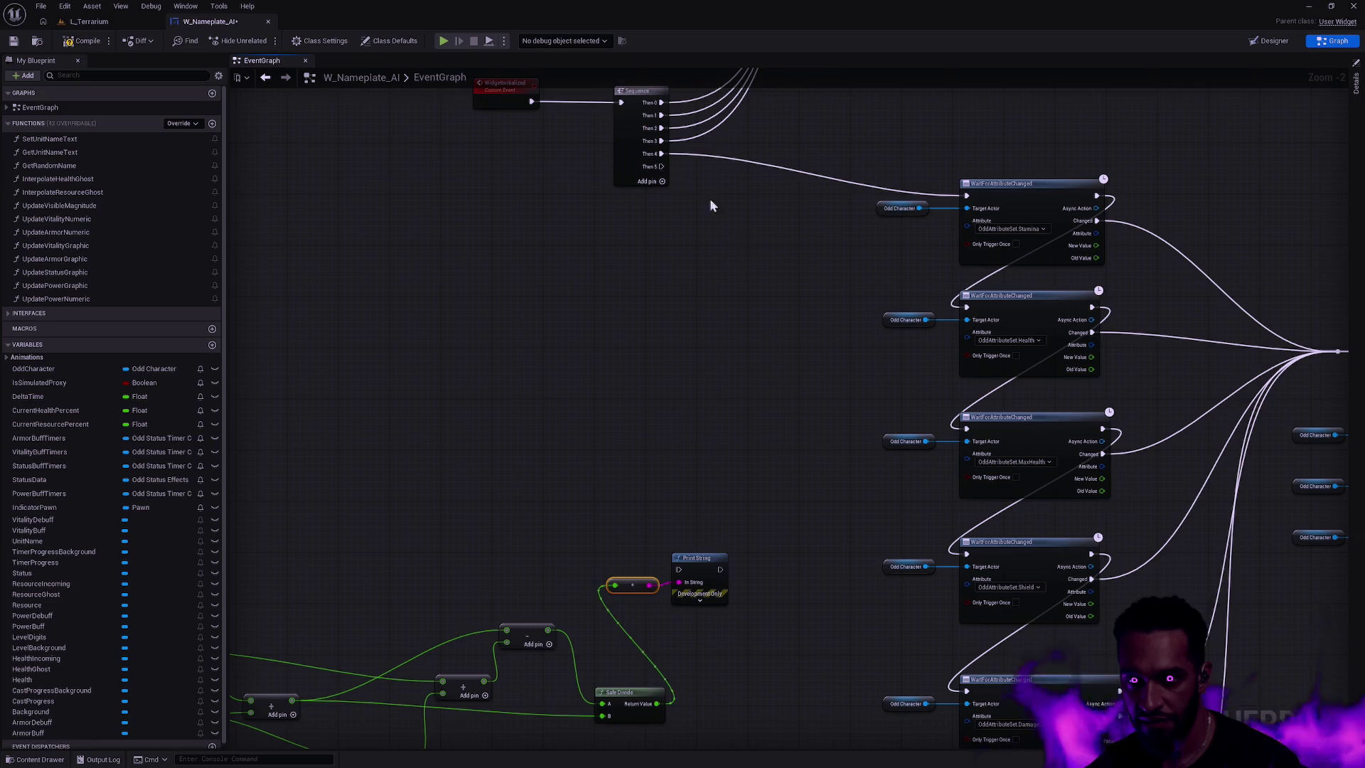
mouse_move(661, 166)
mouse_down()
mouse_move(705, 492)
mouse_move(679, 569)
mouse_up()
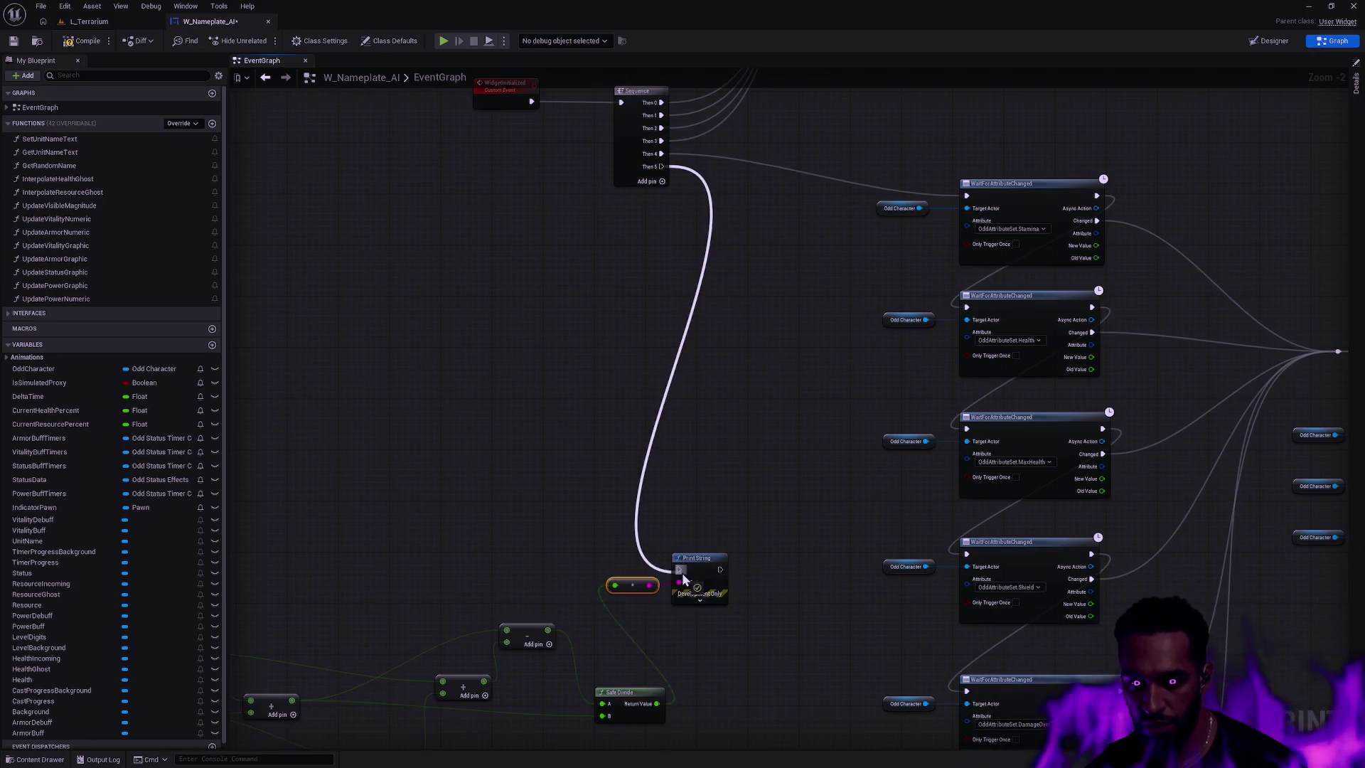
drag(515, 303, 796, 249)
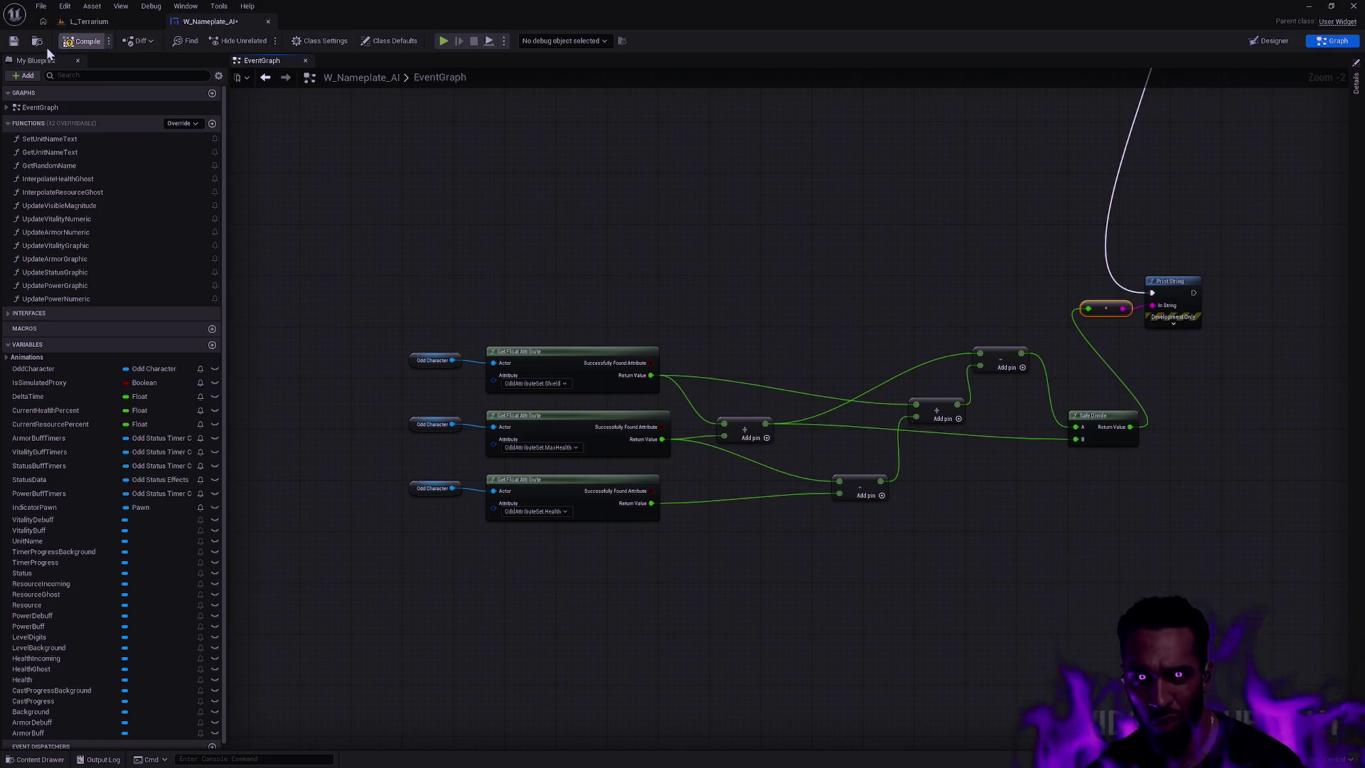
click(14, 40)
- Play-test the L_Terrarium level, stopping and restarting the session once
click(89, 22)
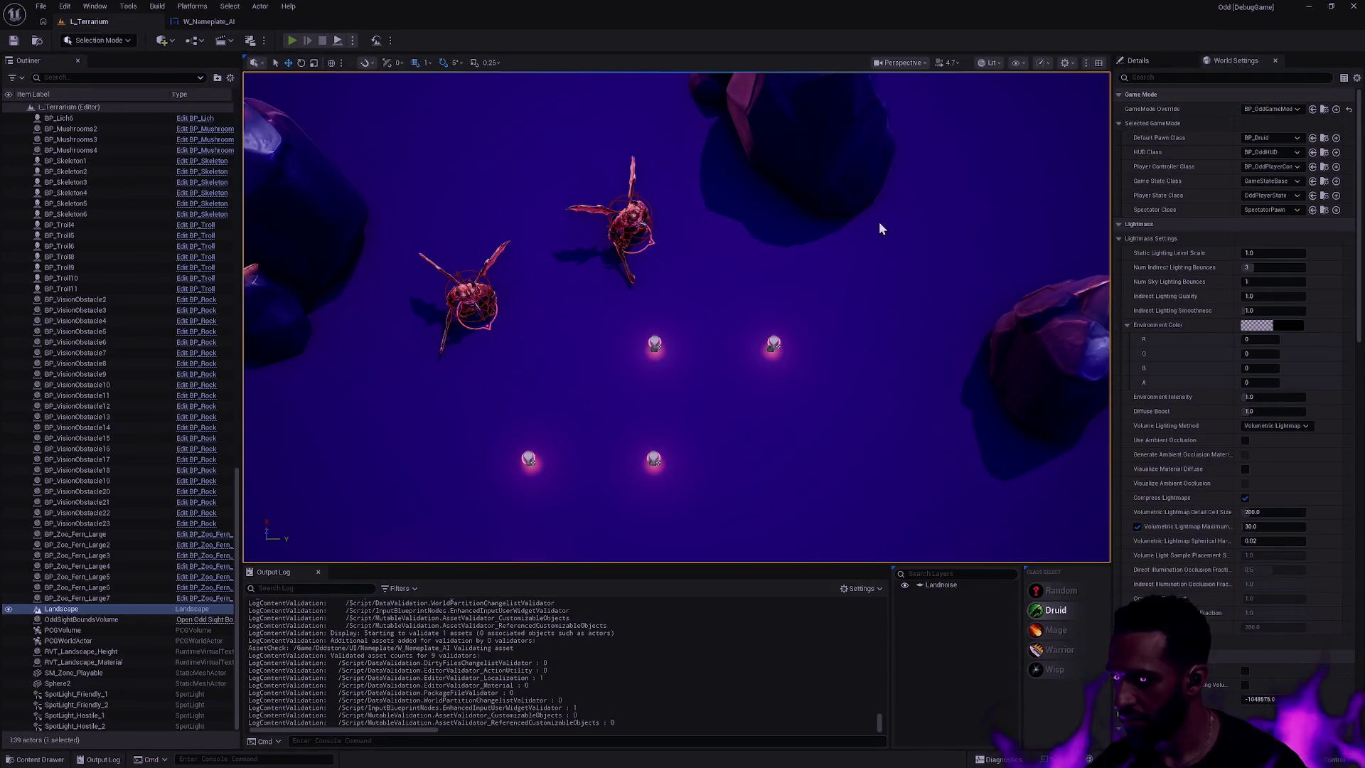
key(alt+p)
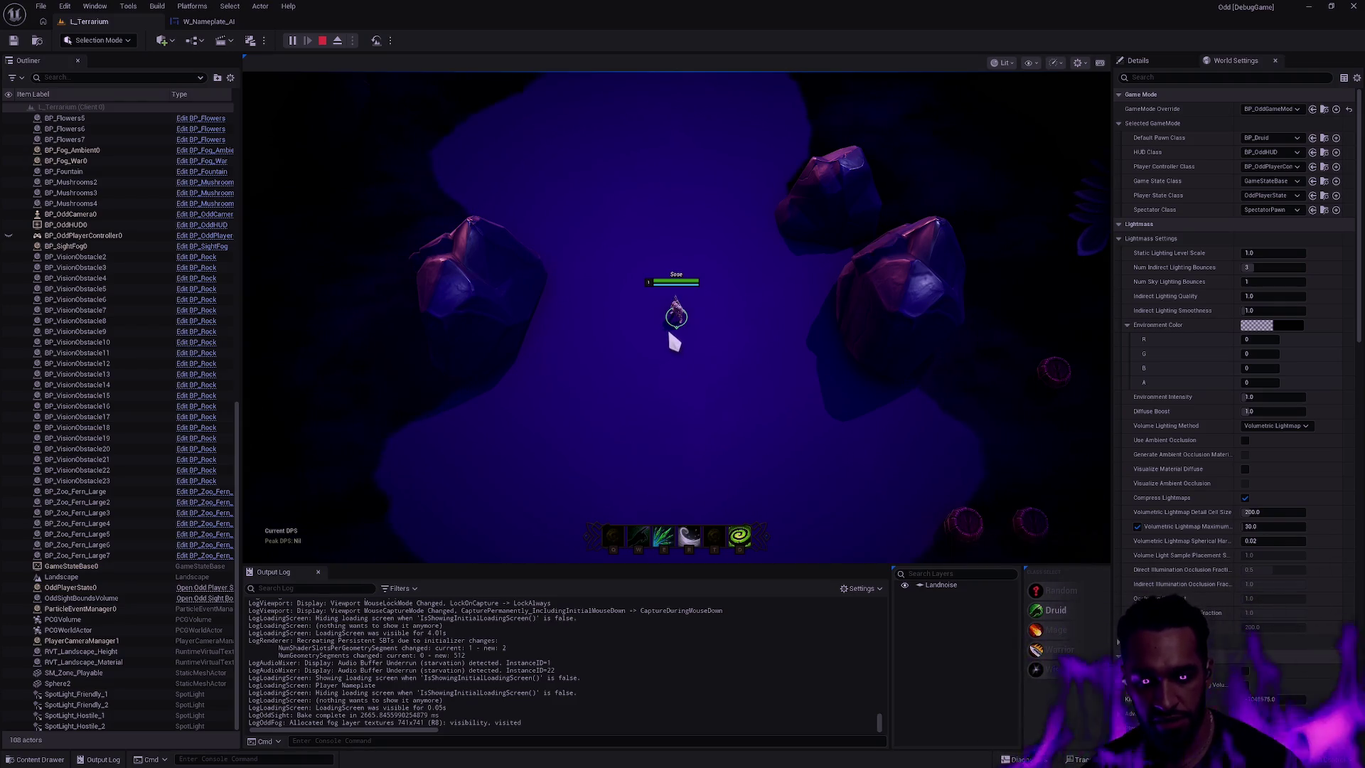
key(Escape)
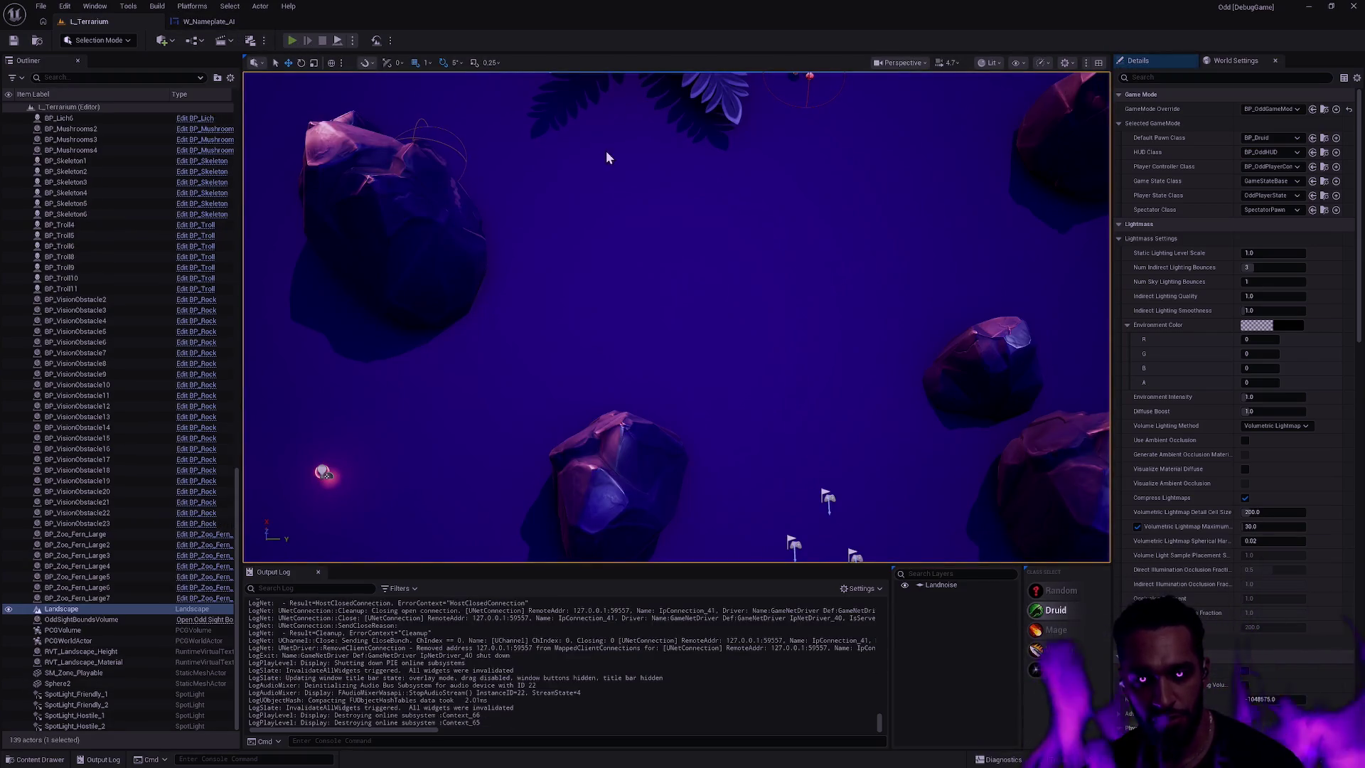
key(alt+p)
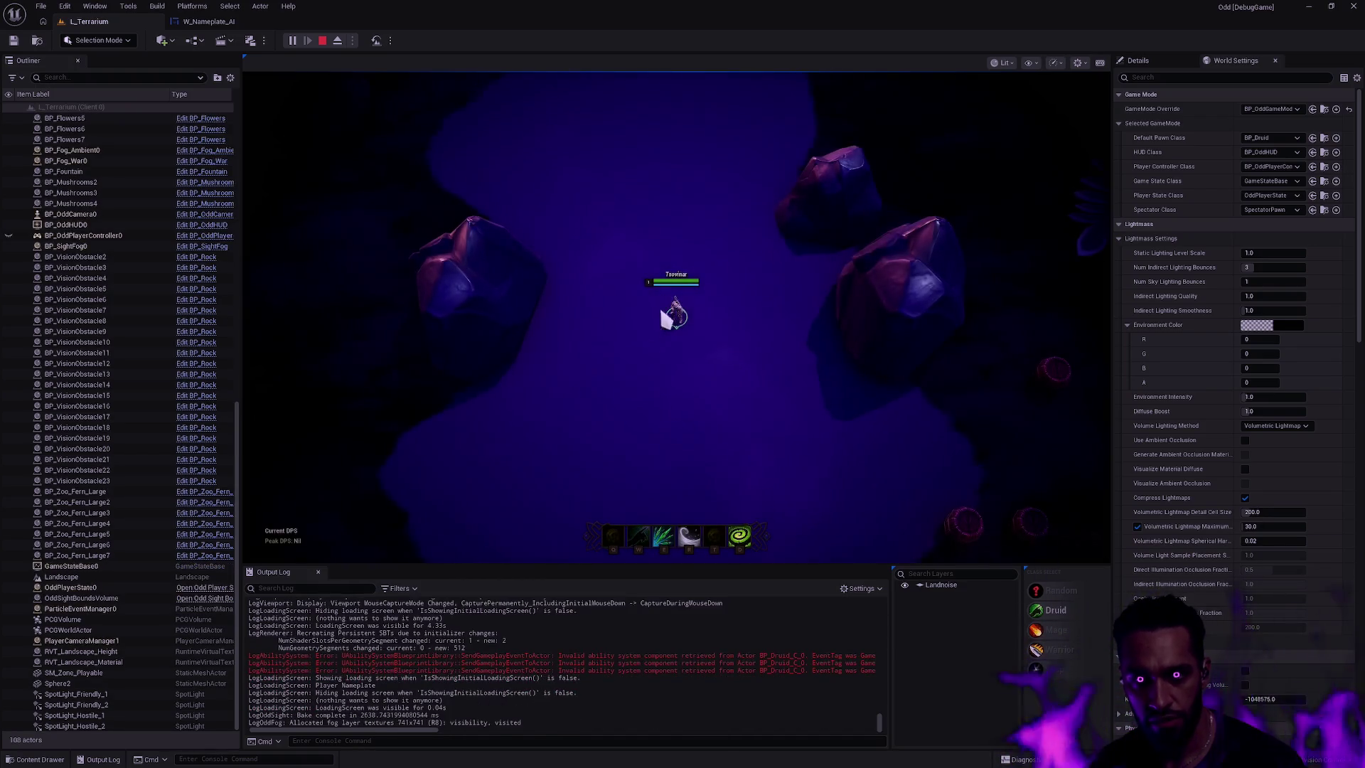
- Walk the character up-left toward a nearby enemy
key(d)
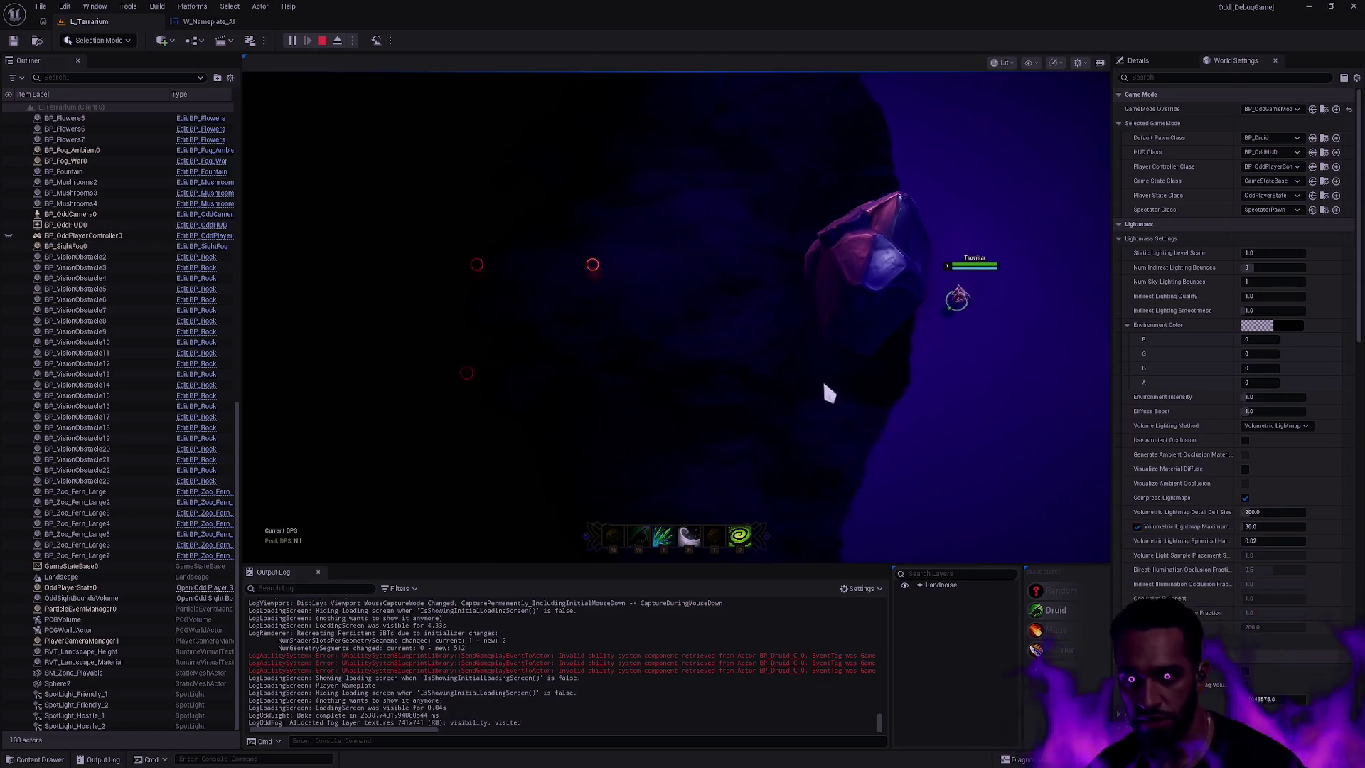
right_click(713, 402)
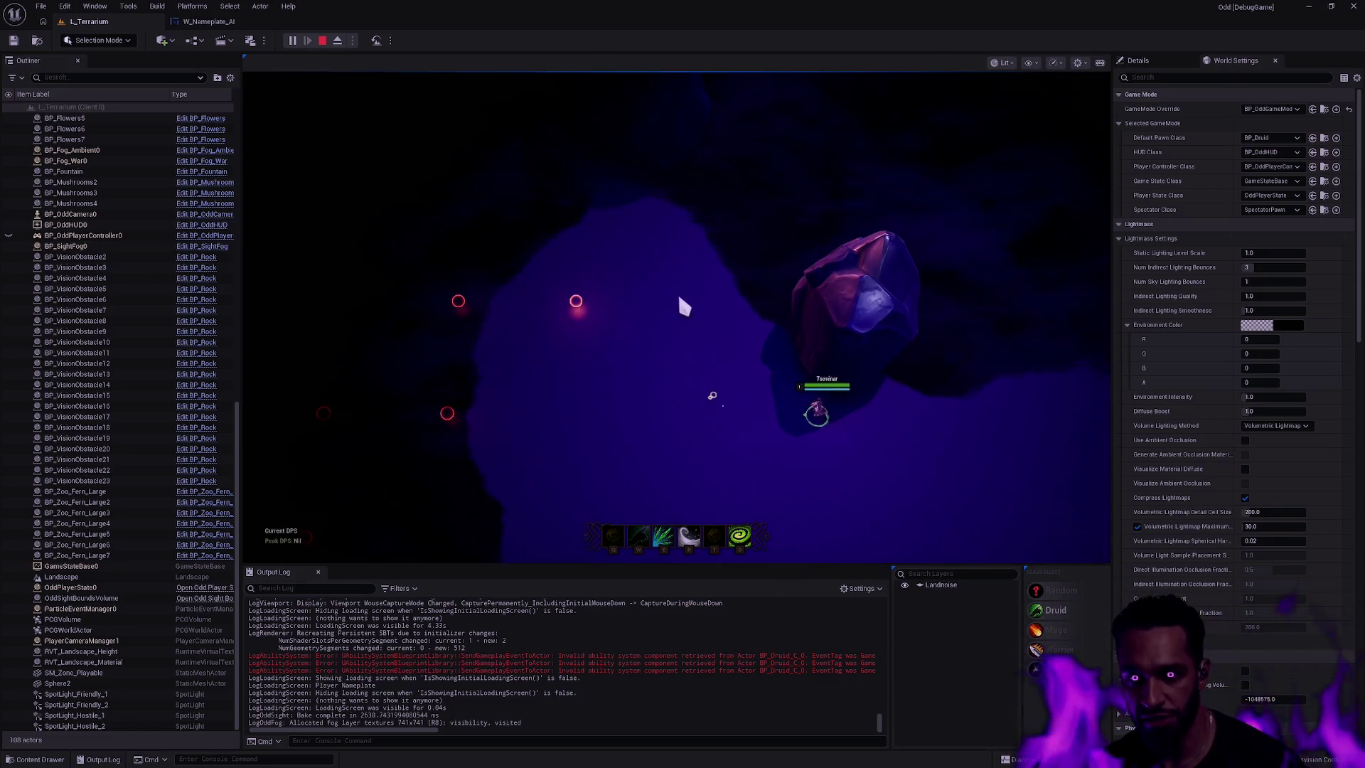
right_click(645, 294)
right_click(842, 363)
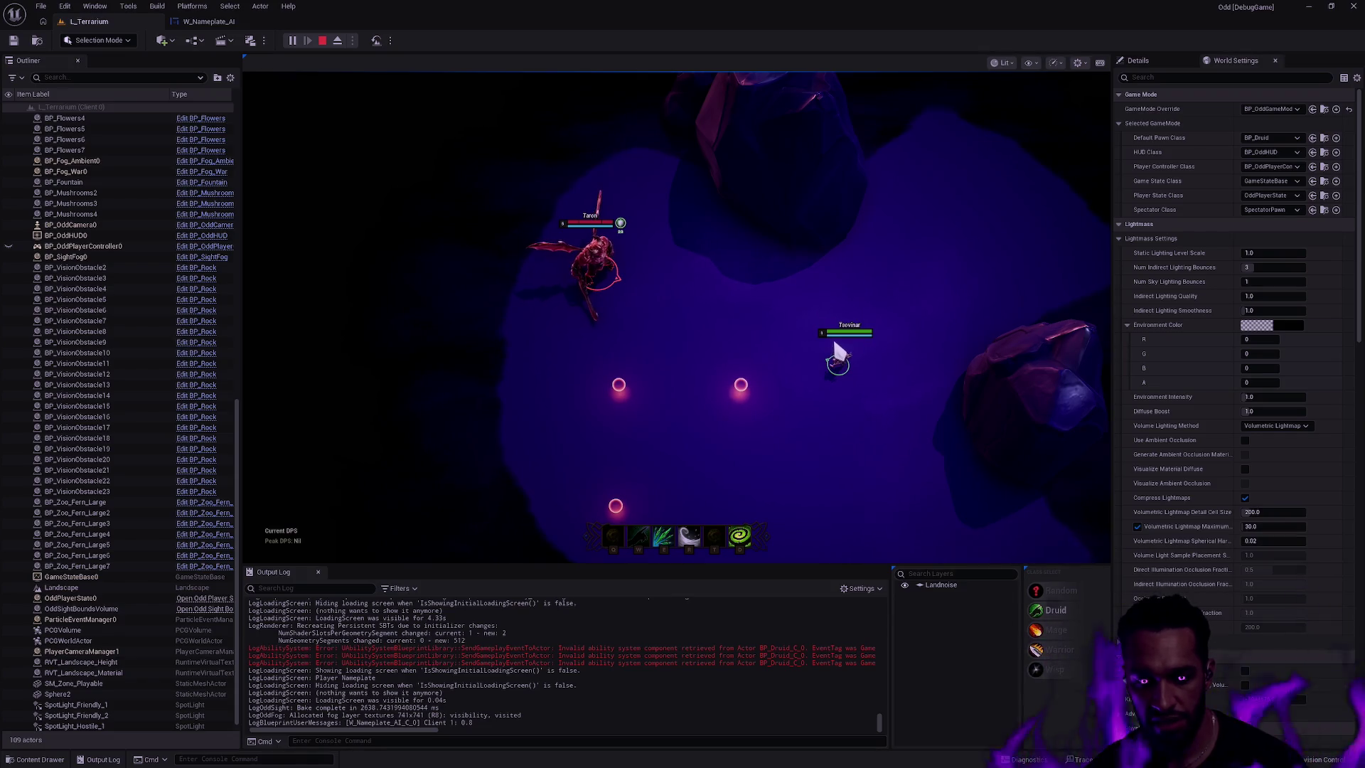
- Cycle the debug overlay column and inspect the nameplate's 0.8 value in the Output Log
key(Left)
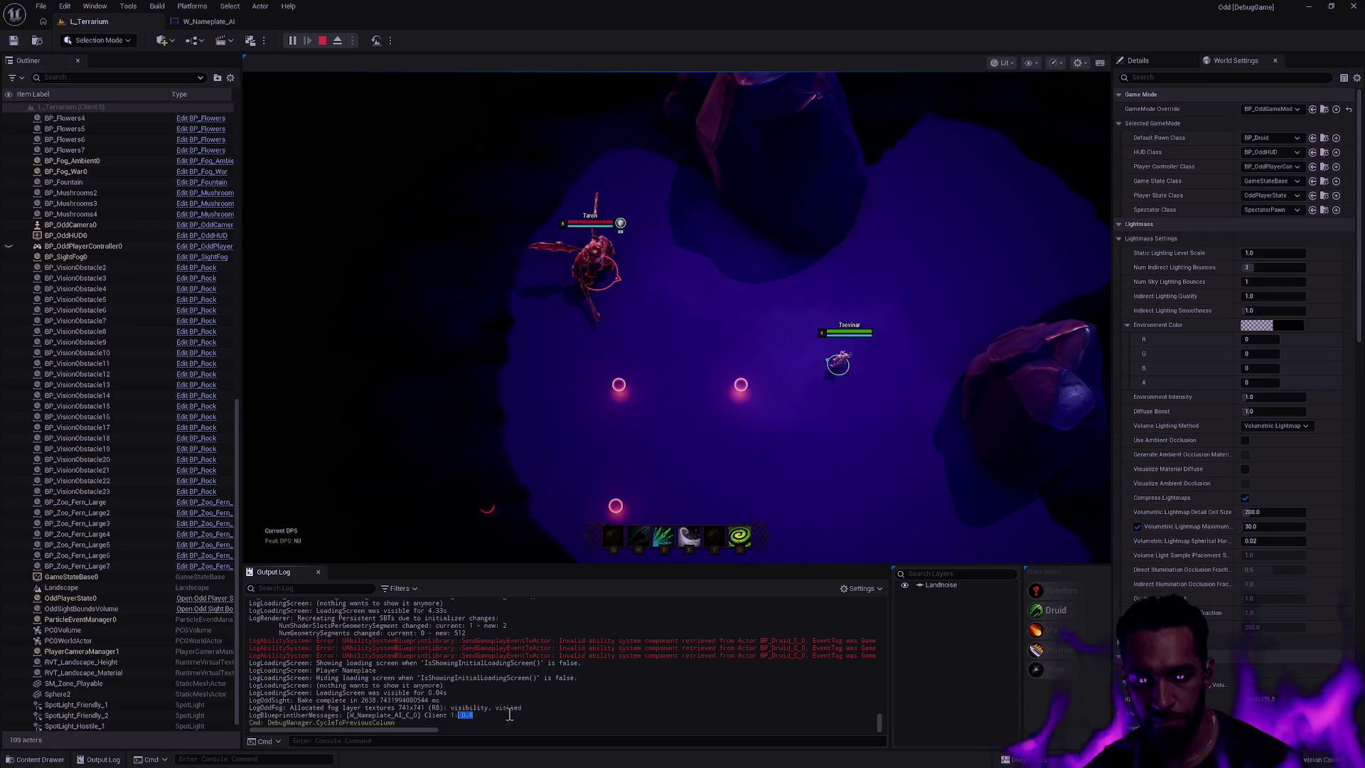
click(480, 721)
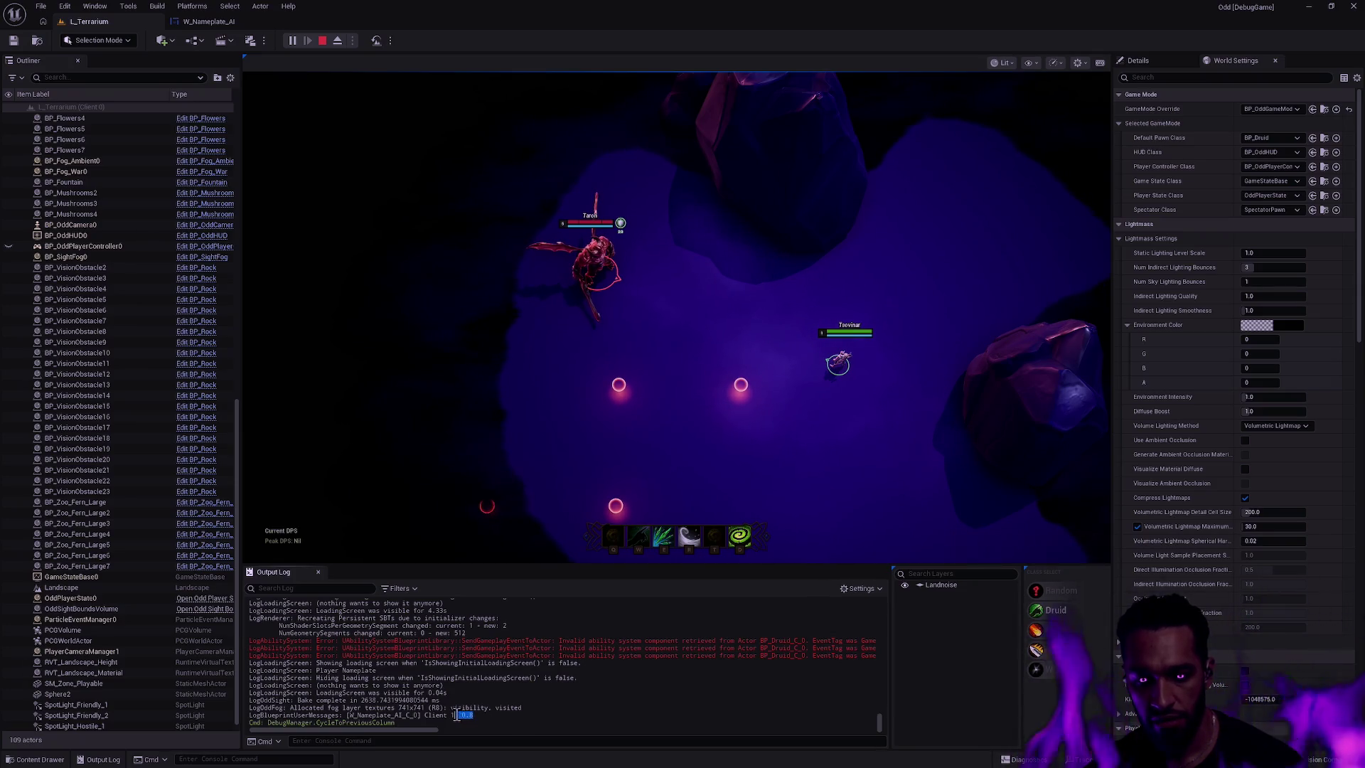
drag(489, 724, 284, 693)
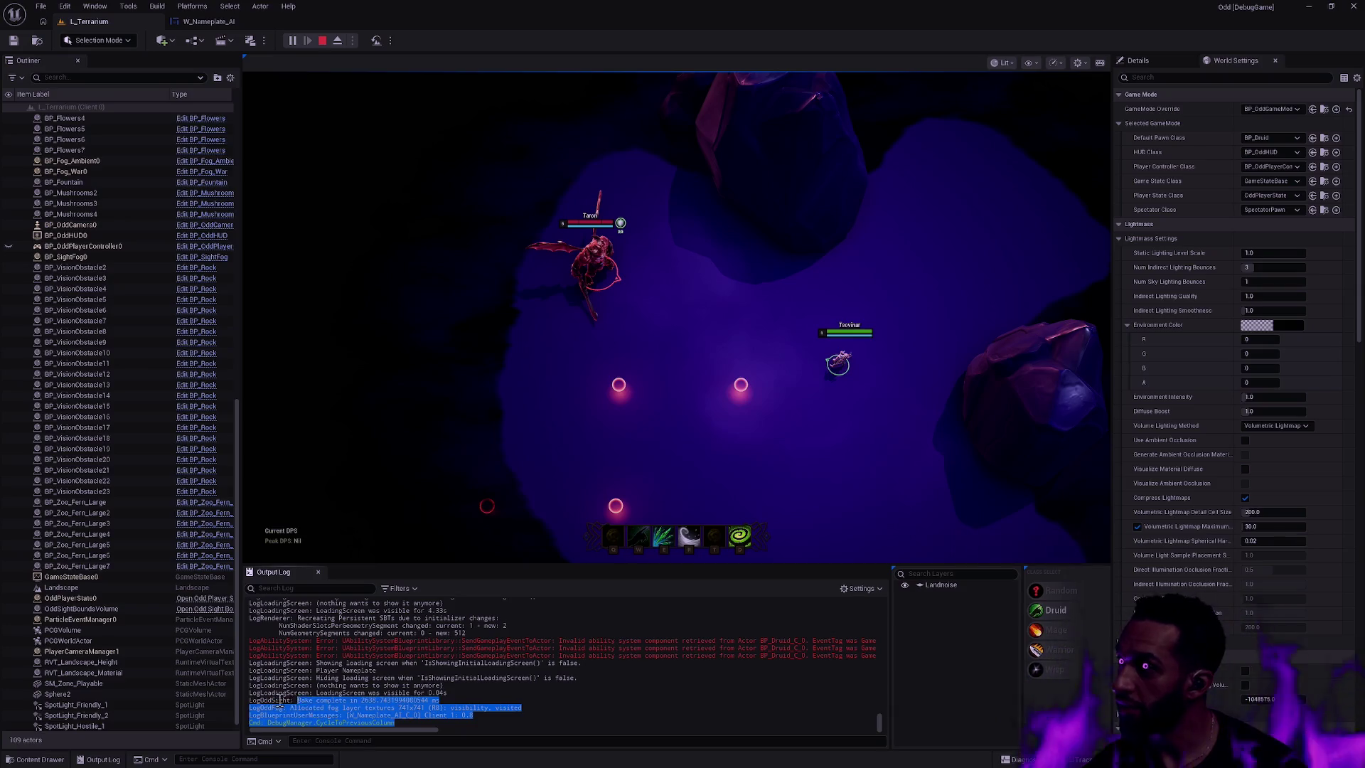
click(414, 700)
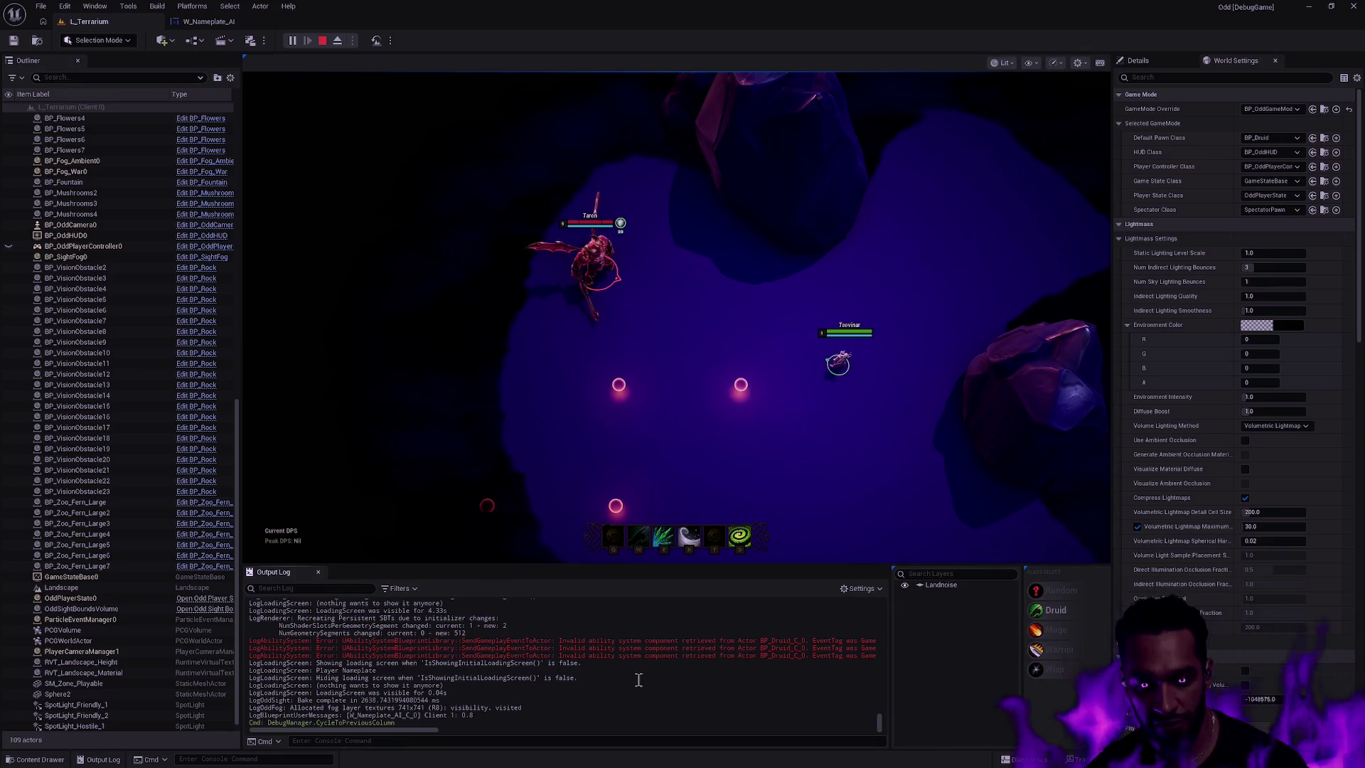
drag(473, 715, 396, 708)
click(426, 707)
double_click(469, 715)
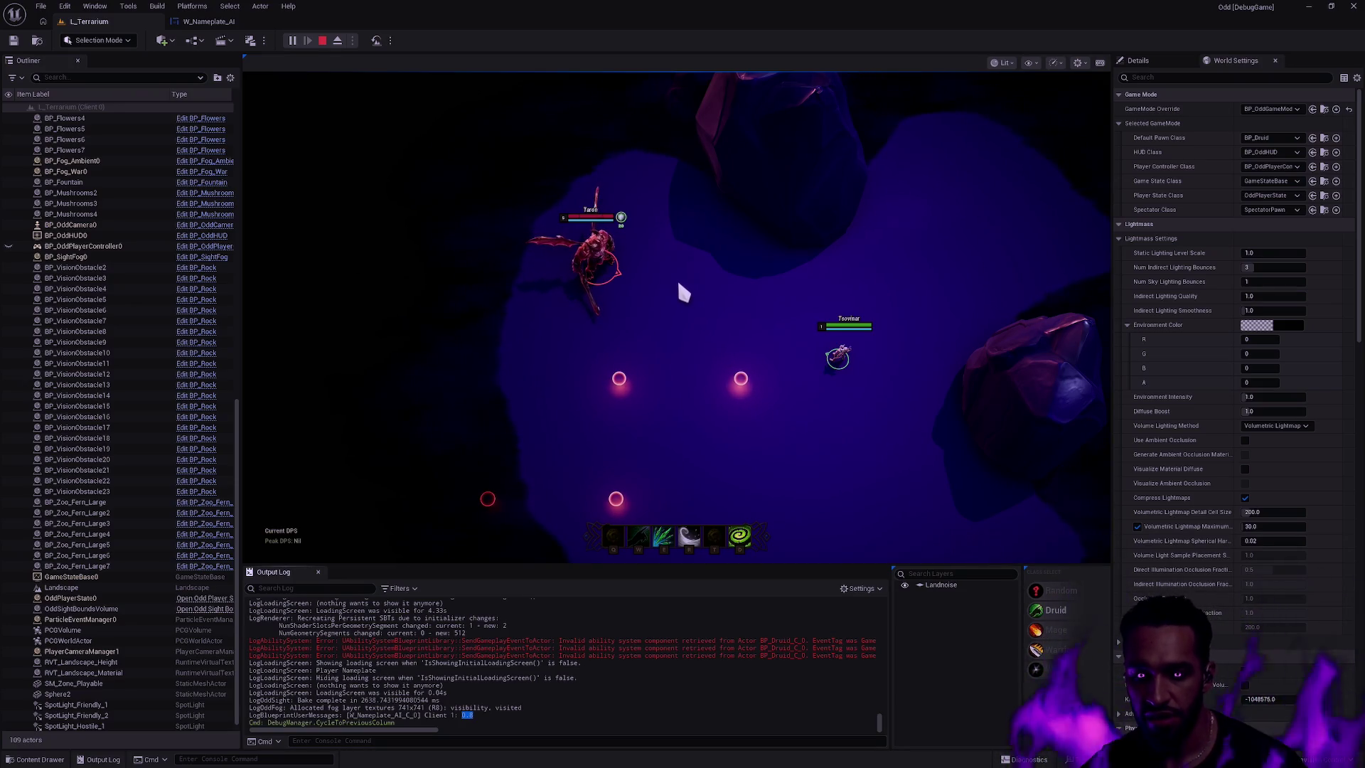
- Walk Tsovinar beside the Taron and Tigran enemies in fullscreen, then restore the editor layout
right_click(500, 257)
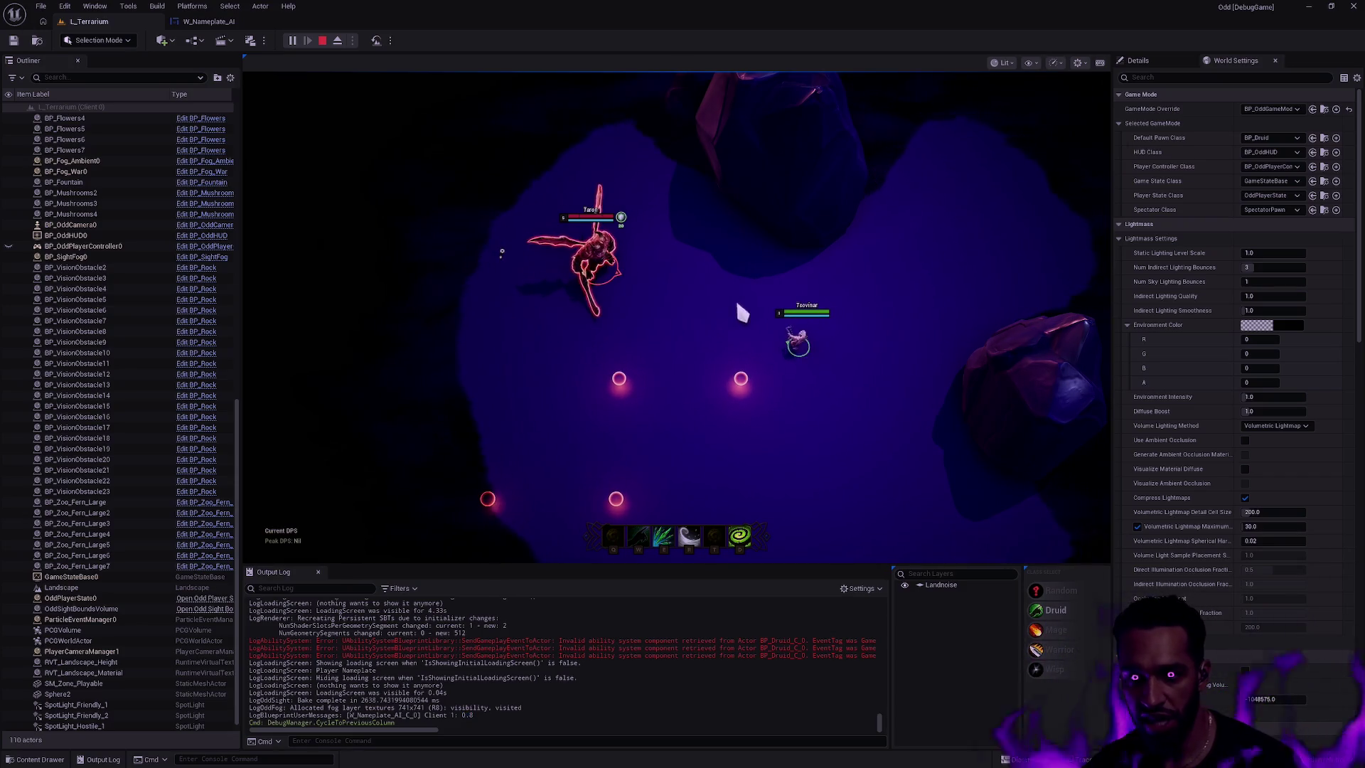
key(F11)
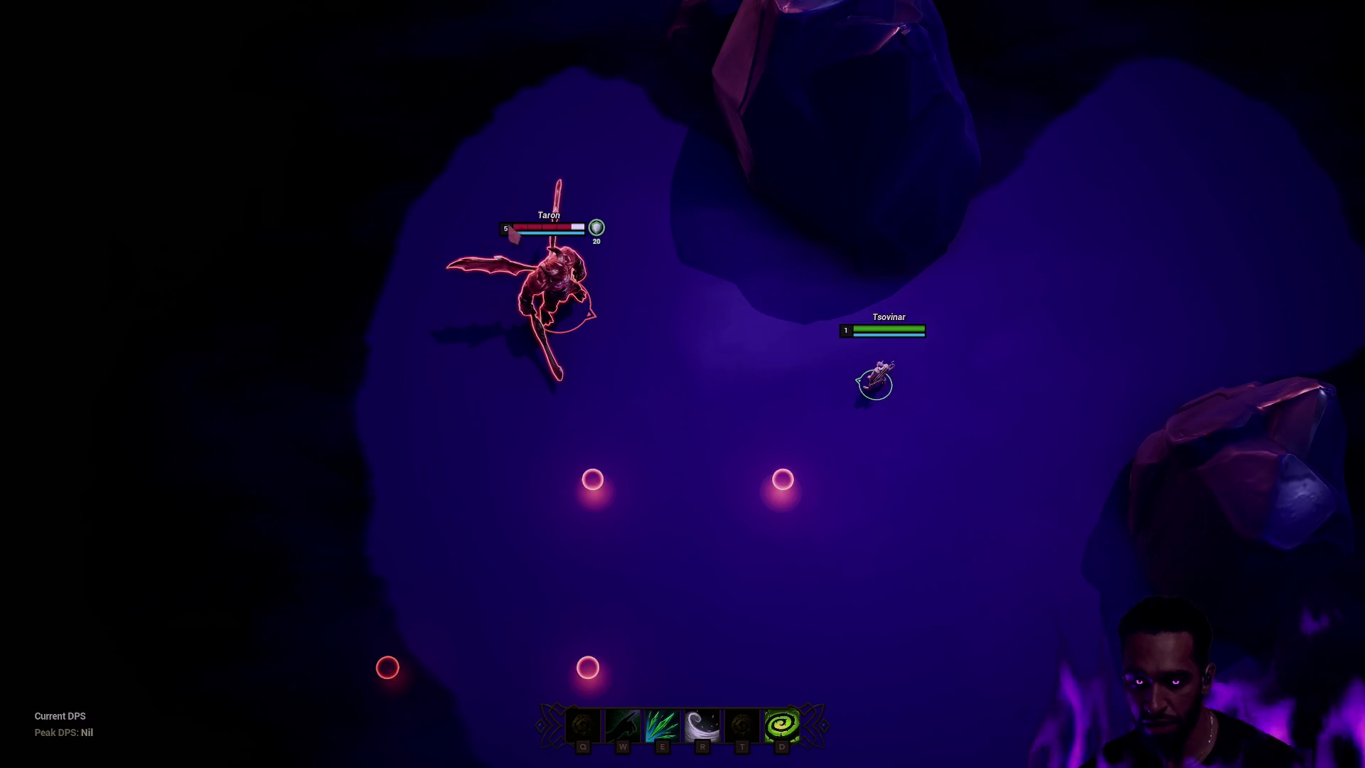
right_click(840, 532)
right_click(794, 543)
right_click(782, 559)
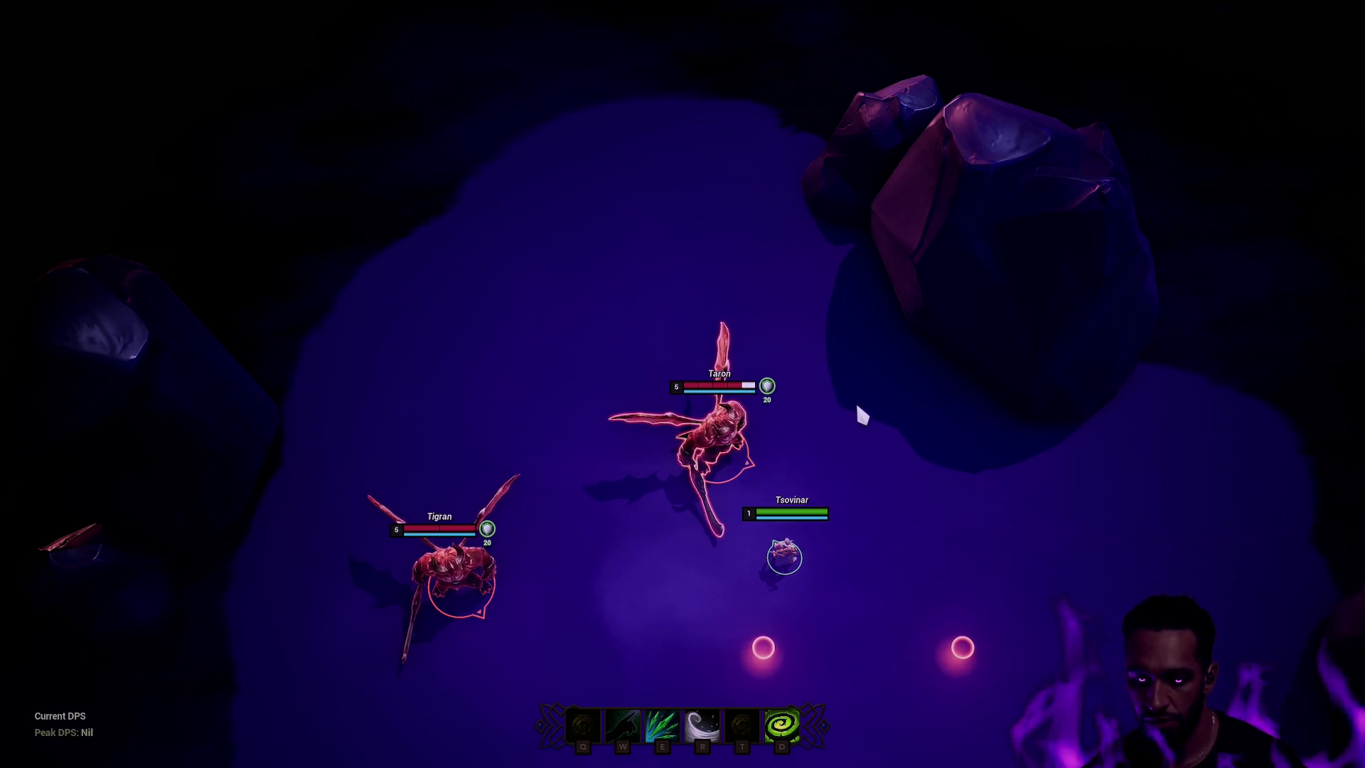
key(F11)
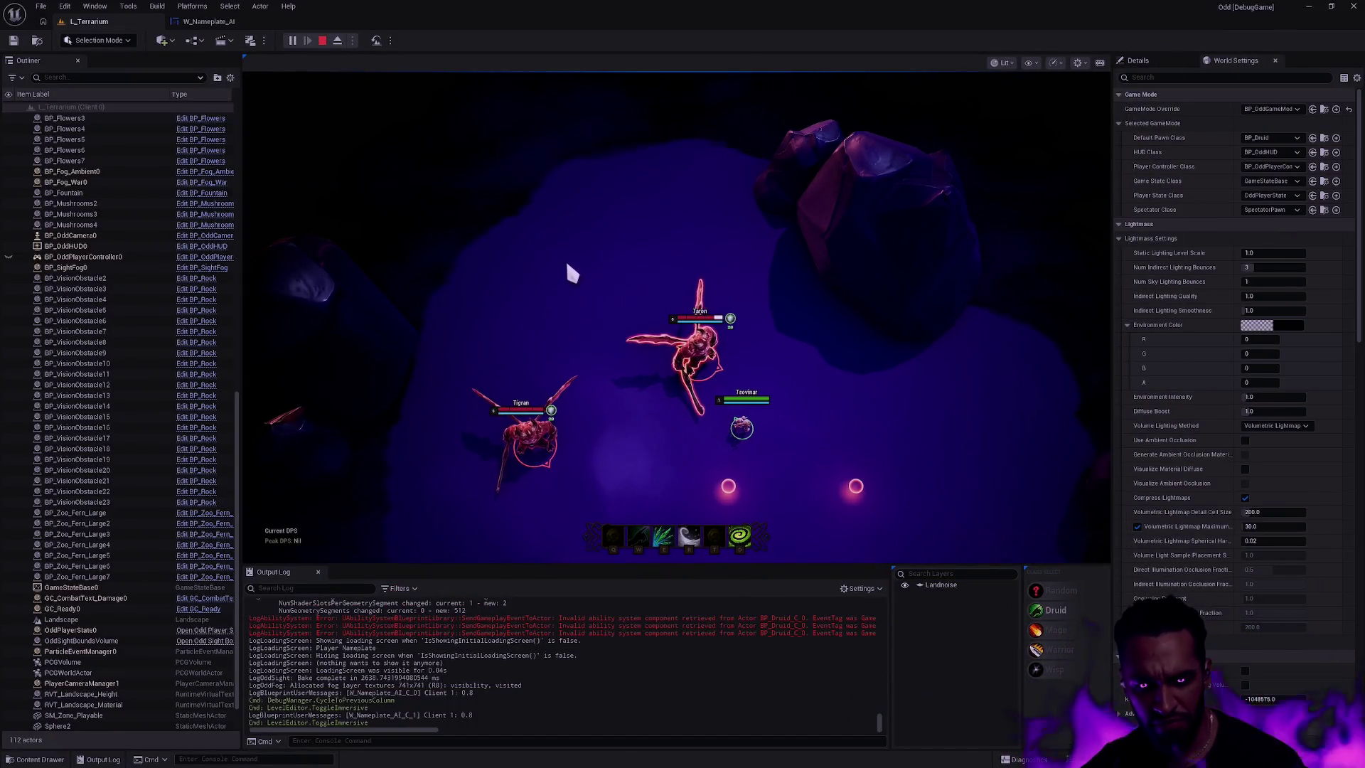
- Bring up the W_Nameplate_AI EventGraph and pan to the buff timer setup and attribute node cluster
click(206, 21)
scroll(660, 388, down, 3)
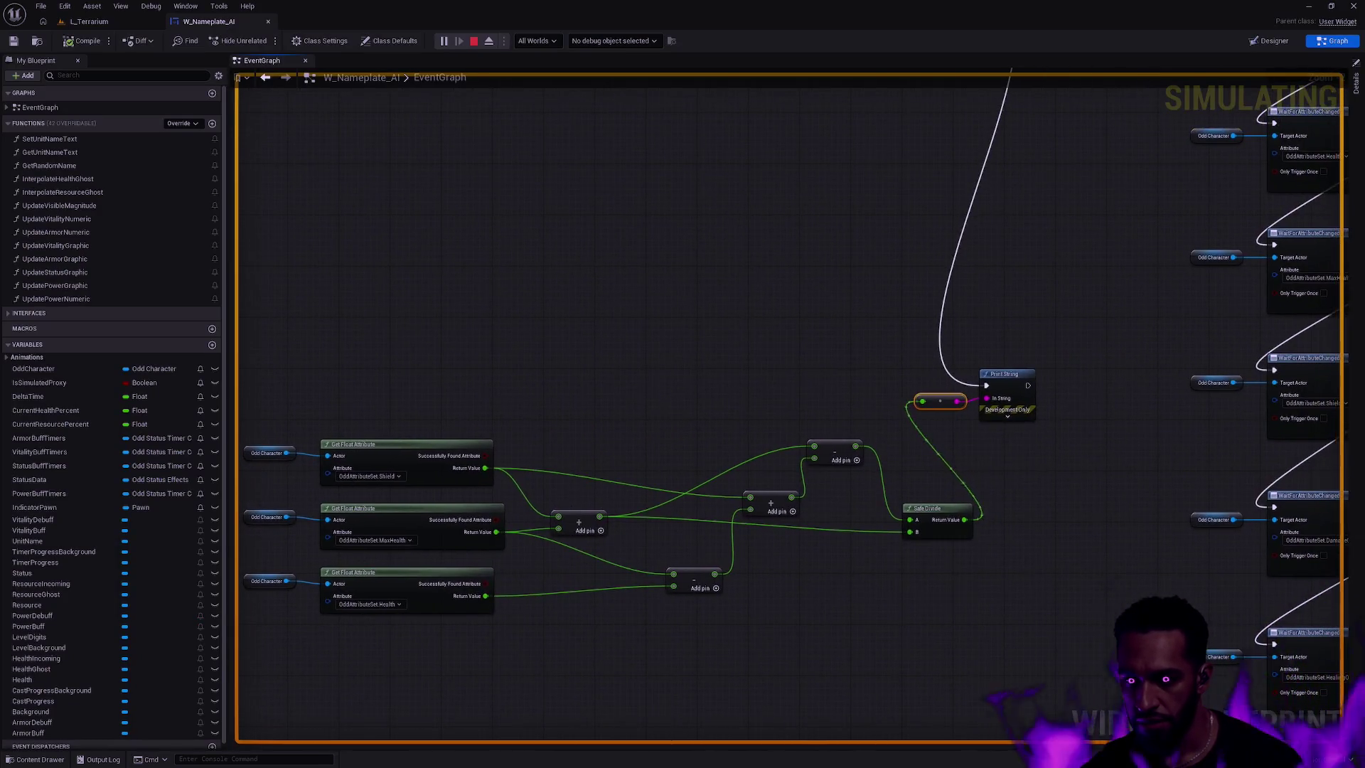
scroll(774, 339, down, 1)
scroll(696, 458, up, 5)
scroll(698, 462, up, 1)
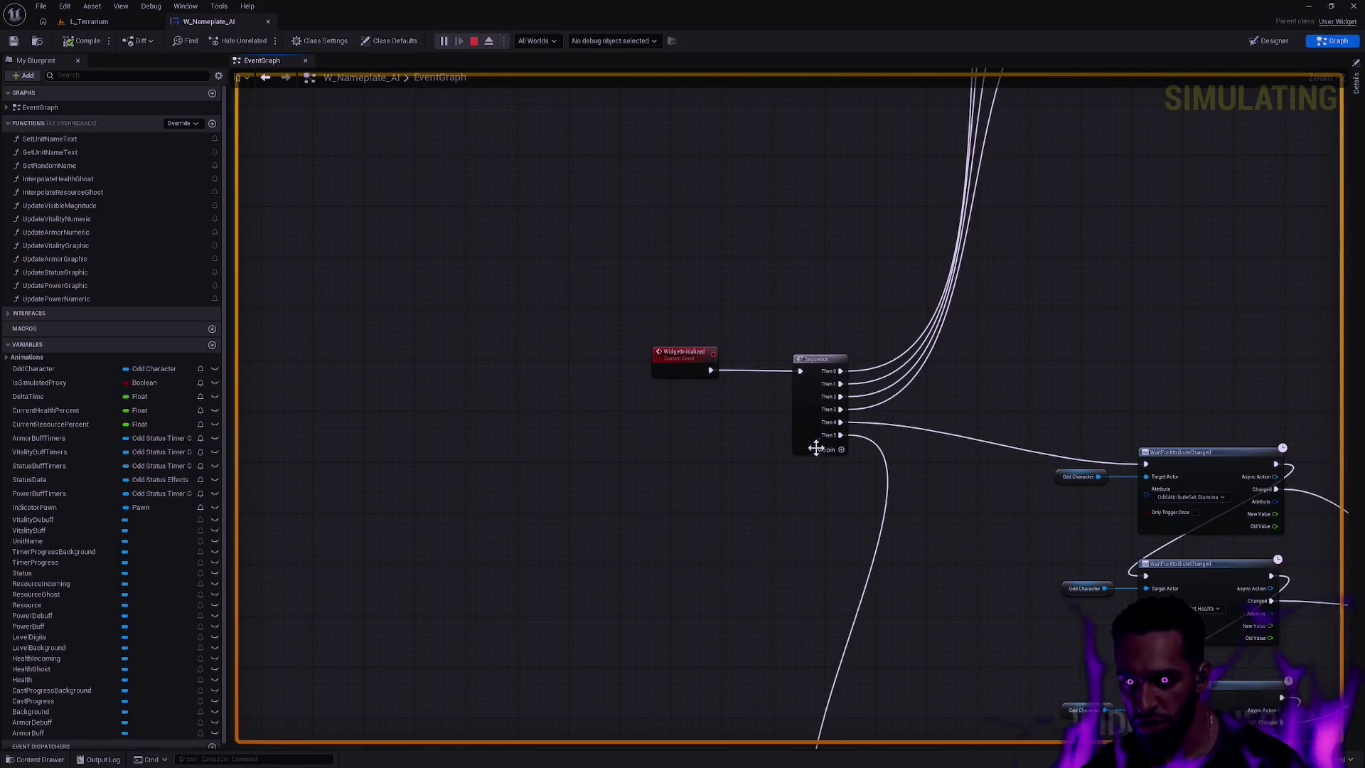
mouse_move(868, 548)
mouse_down()
mouse_move(868, 619)
mouse_move(844, 684)
mouse_move(798, 695)
mouse_up()
scroll(844, 684, down, 2)
scroll(655, 533, up, 4)
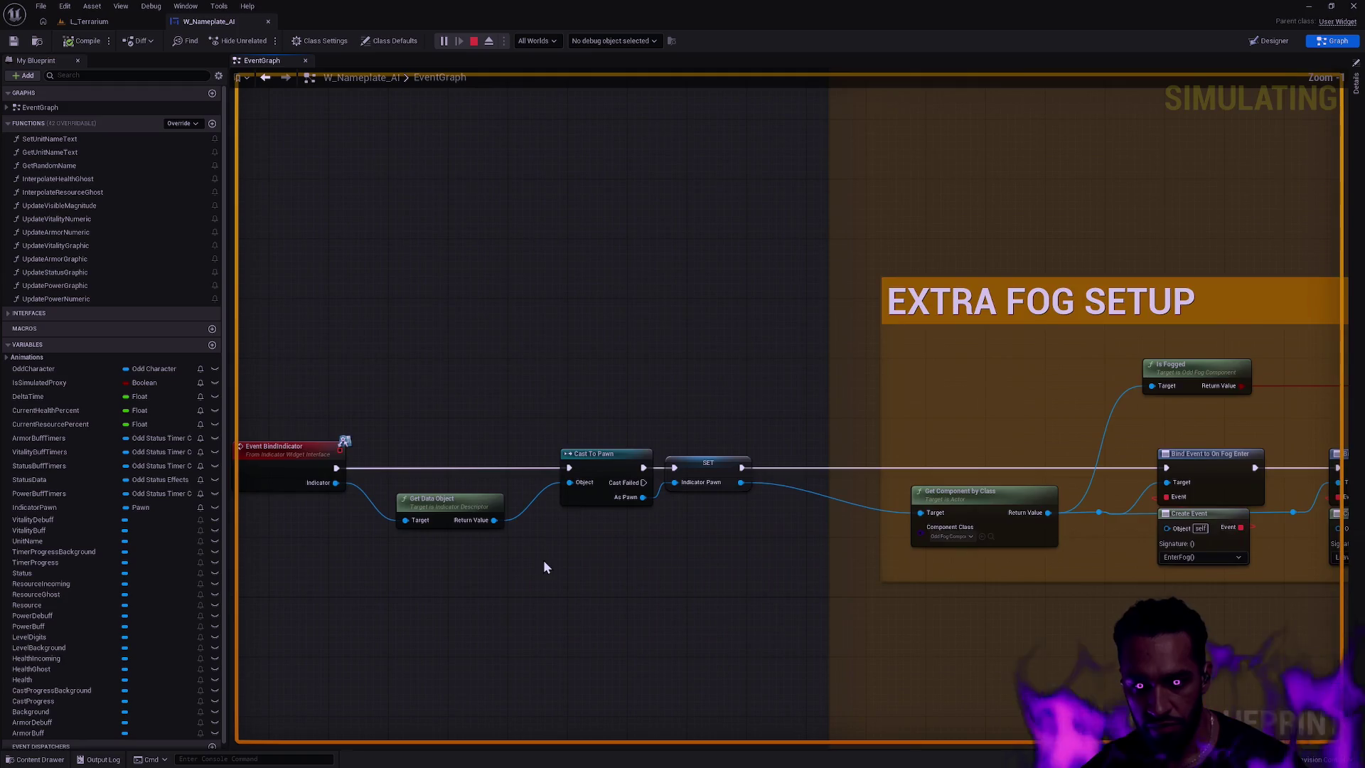
scroll(543, 567, down, 3)
mouse_move(619, 594)
mouse_down()
mouse_move(728, 633)
mouse_move(777, 411)
mouse_move(863, 322)
mouse_up()
- Pan across the sequence nodes, Buff/Debuff nodes, Sequence node and Diff comment group
scroll(871, 348, up, 1)
scroll(899, 373, up, 5)
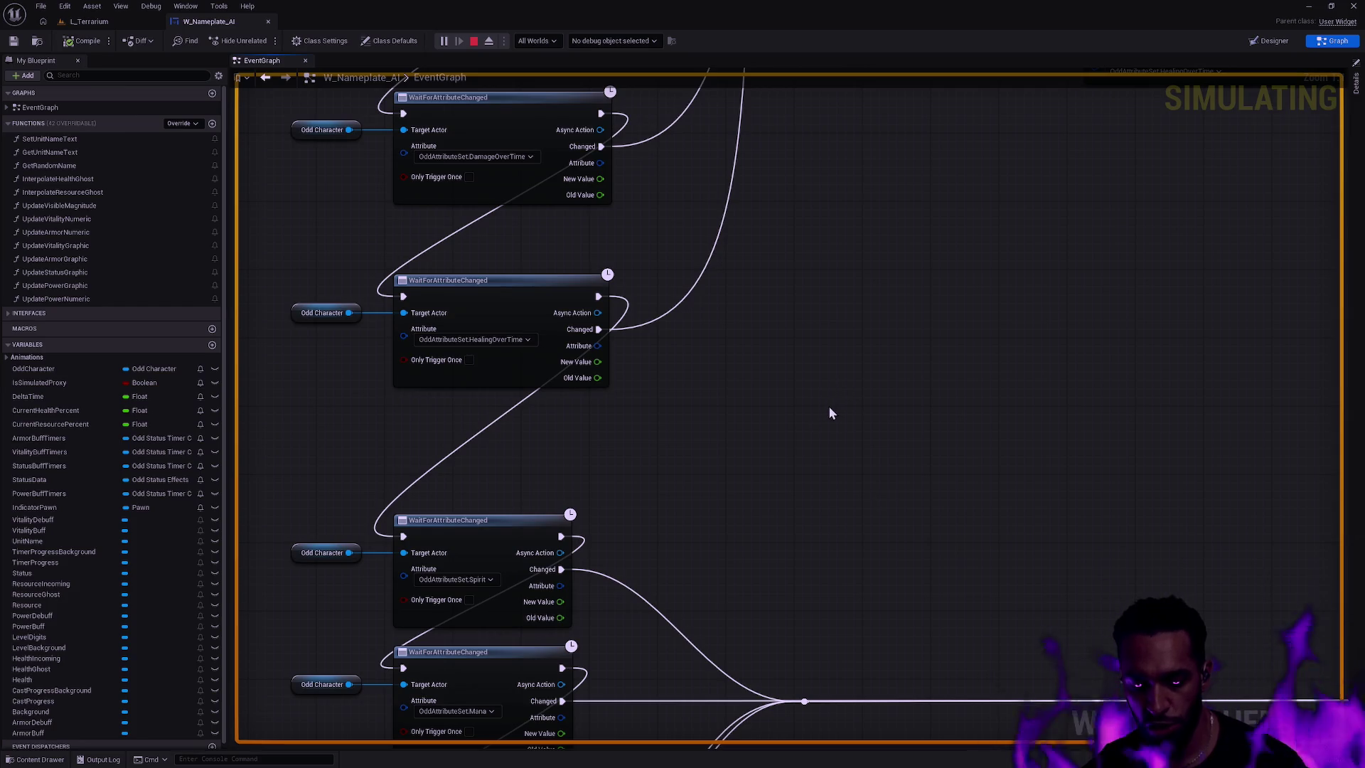
scroll(829, 405, down, 2)
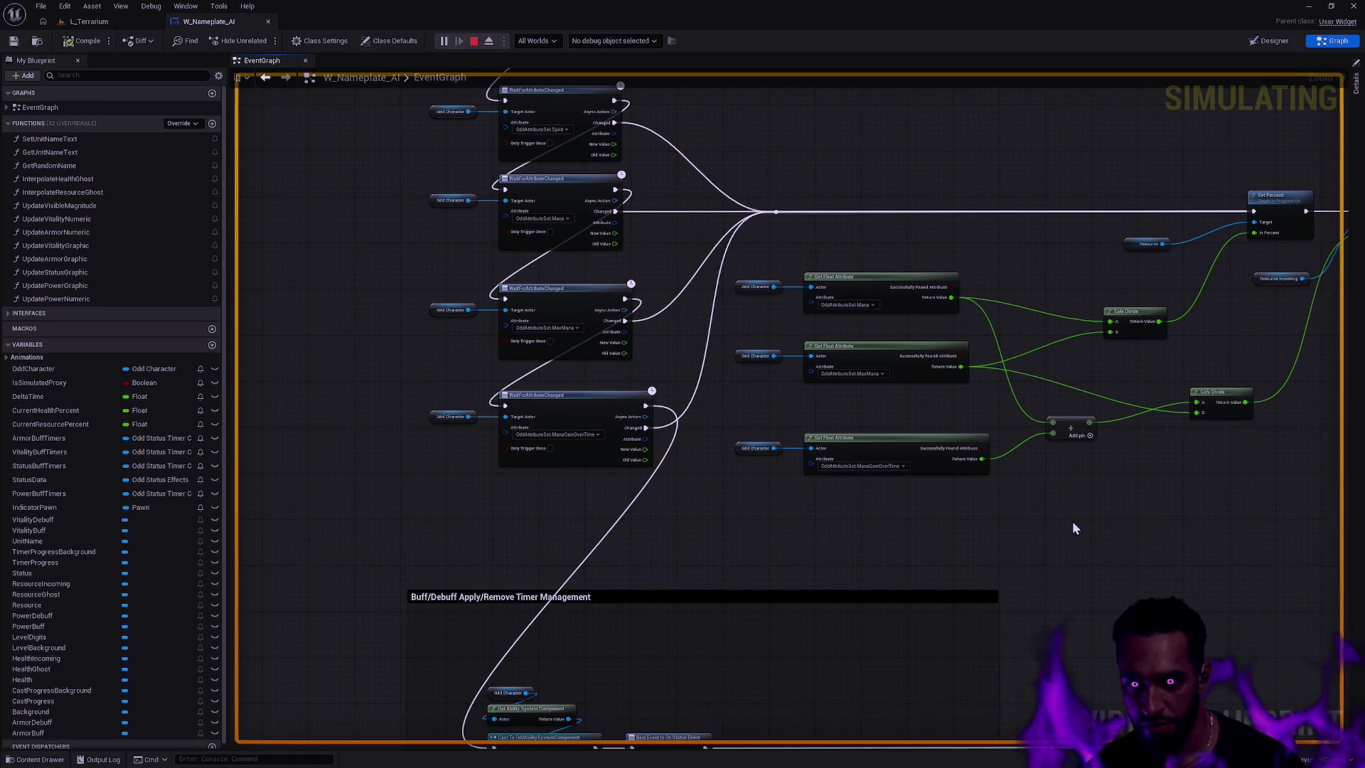
scroll(1131, 531, down, 5)
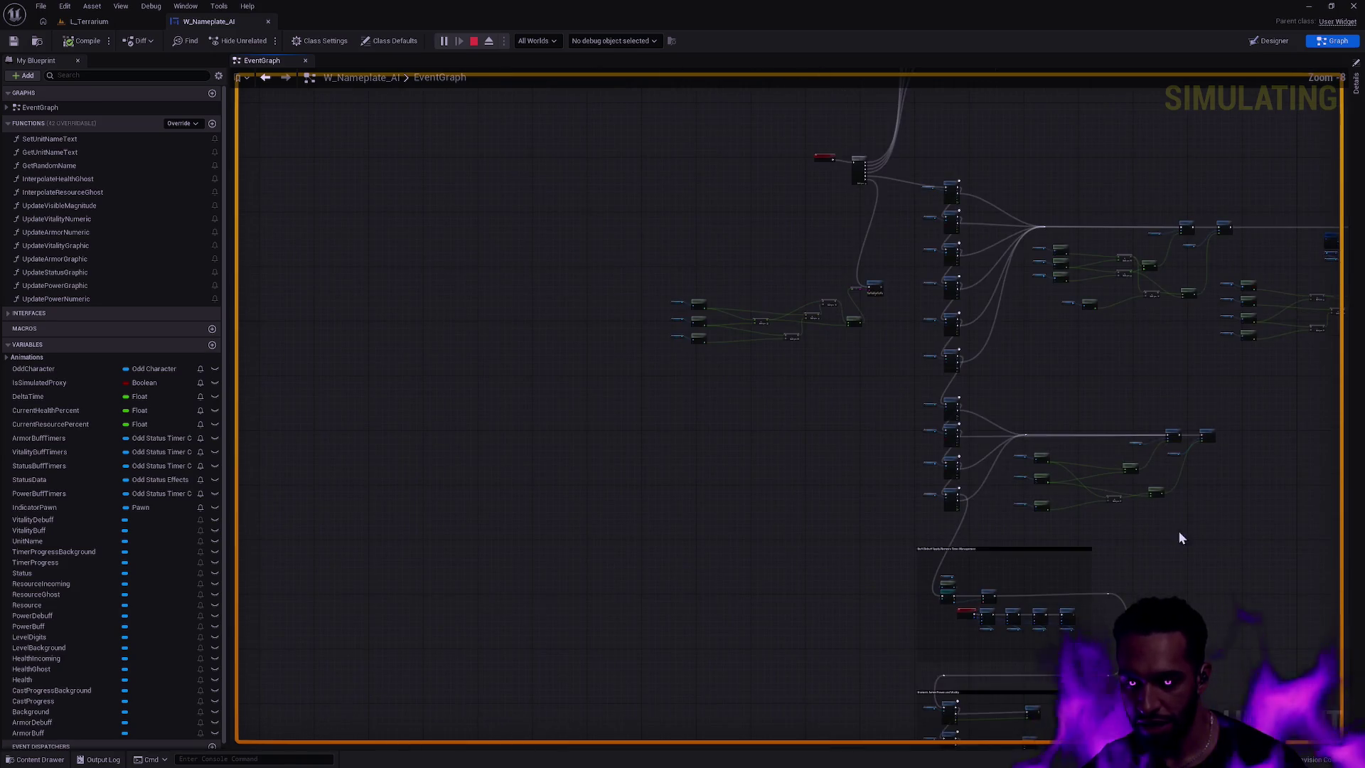
scroll(945, 356, up, 4)
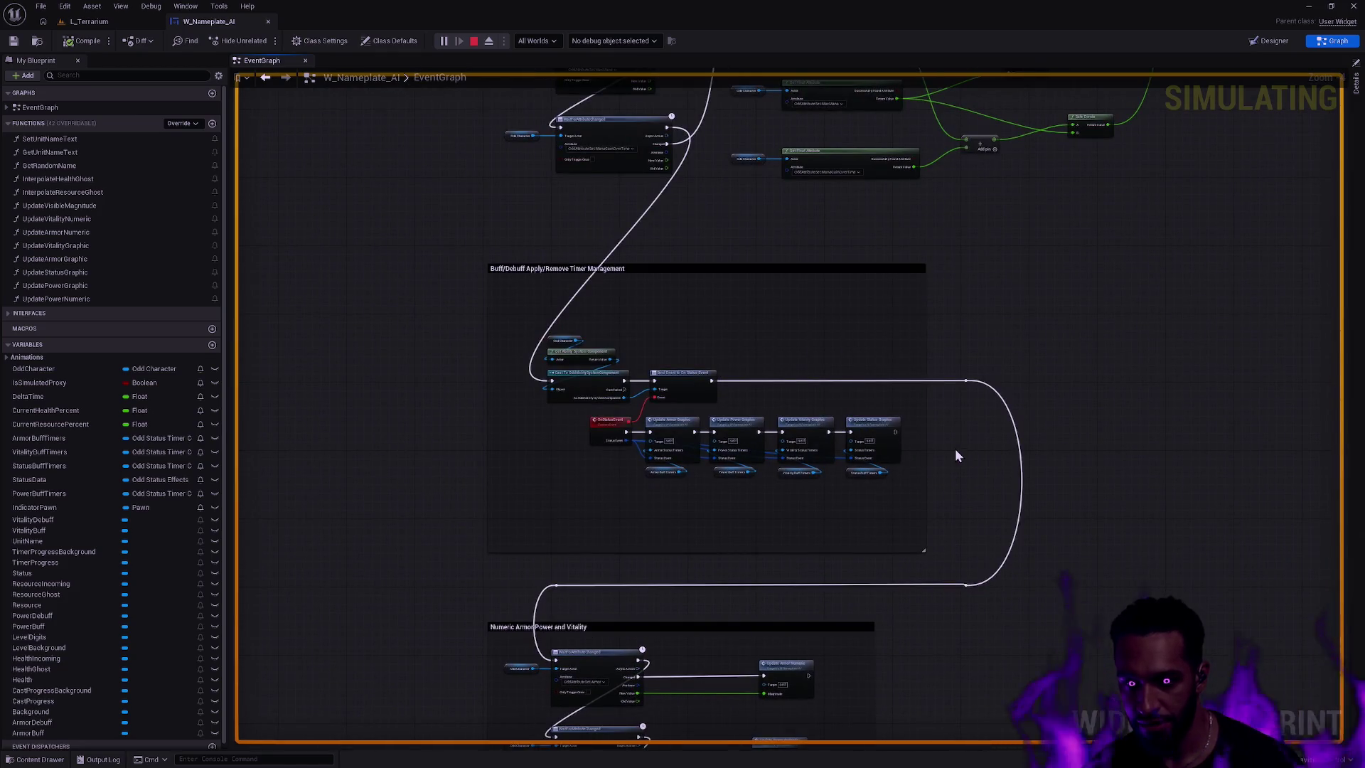
mouse_move(625, 534)
mouse_down()
mouse_move(644, 295)
mouse_move(626, 76)
mouse_move(901, 193)
mouse_move(899, 180)
mouse_up()
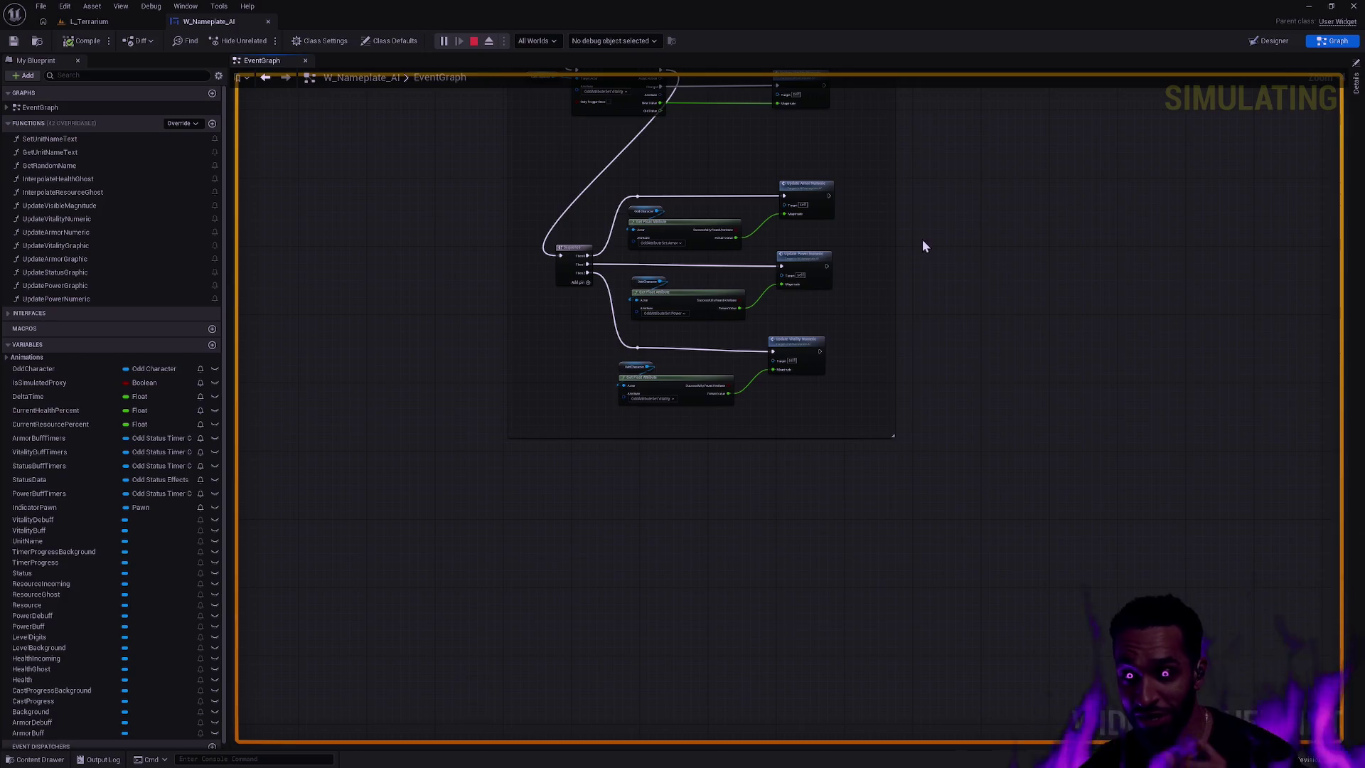
mouse_move(881, 168)
mouse_down()
mouse_move(855, 365)
mouse_move(803, 540)
mouse_up()
scroll(750, 348, up, 3)
scroll(750, 348, down, 1)
drag(750, 348, 764, 569)
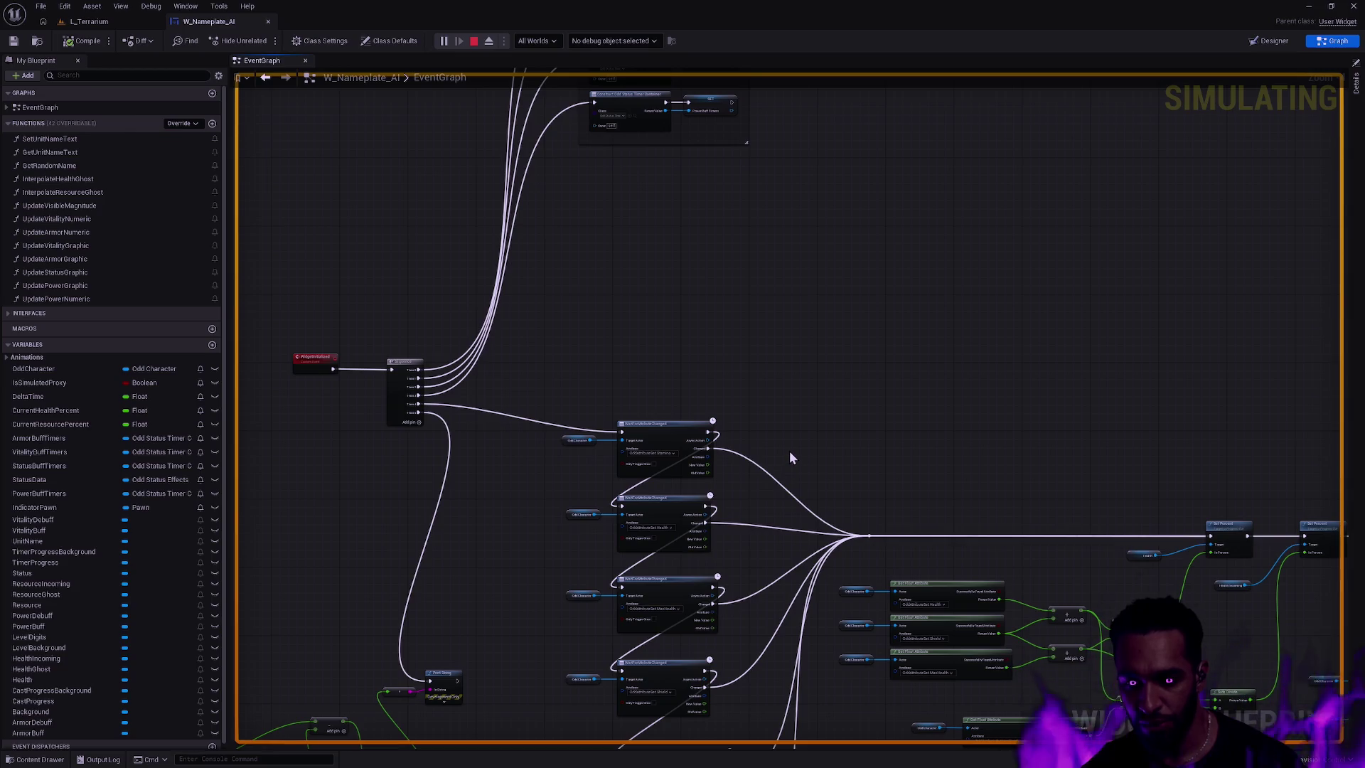
scroll(789, 450, down, 3)
mouse_move(786, 448)
mouse_down()
mouse_move(877, 518)
mouse_move(810, 630)
mouse_move(787, 604)
mouse_up()
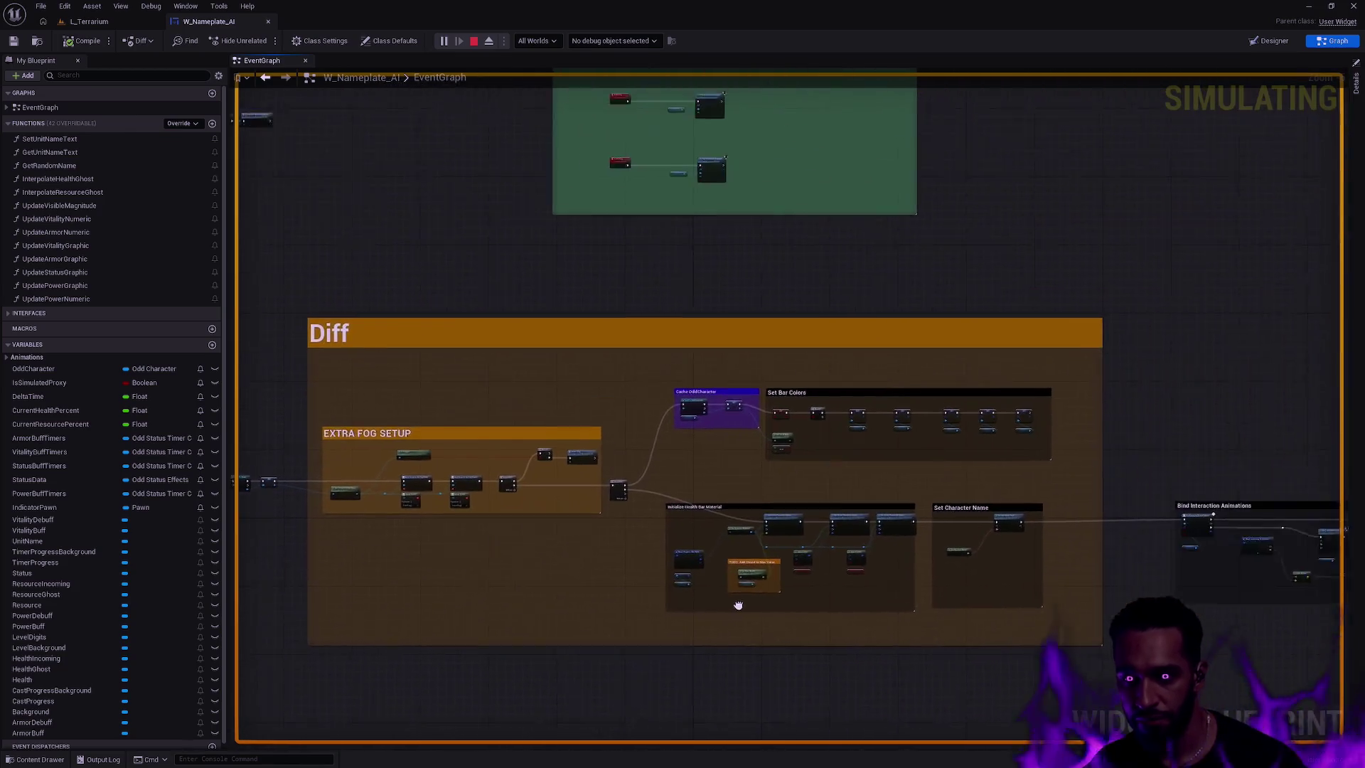
scroll(274, 558, down, 2)
scroll(710, 512, up, 3)
mouse_move(1045, 595)
mouse_down()
mouse_move(1049, 715)
mouse_move(877, 457)
mouse_move(874, 235)
mouse_up()
mouse_move(391, 418)
mouse_down()
mouse_move(581, 376)
mouse_move(1121, 601)
mouse_move(755, 268)
mouse_up()
scroll(773, 542, up, 4)
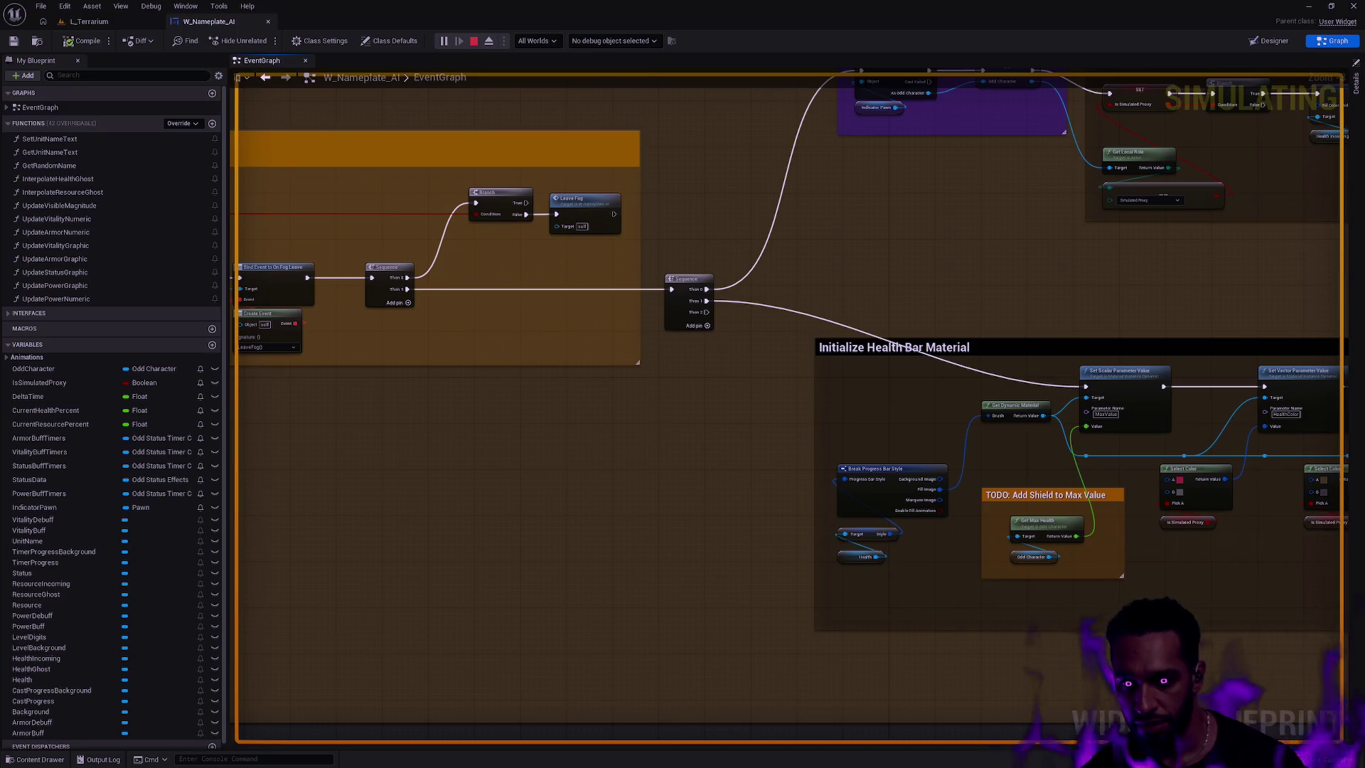
drag(835, 518, 466, 497)
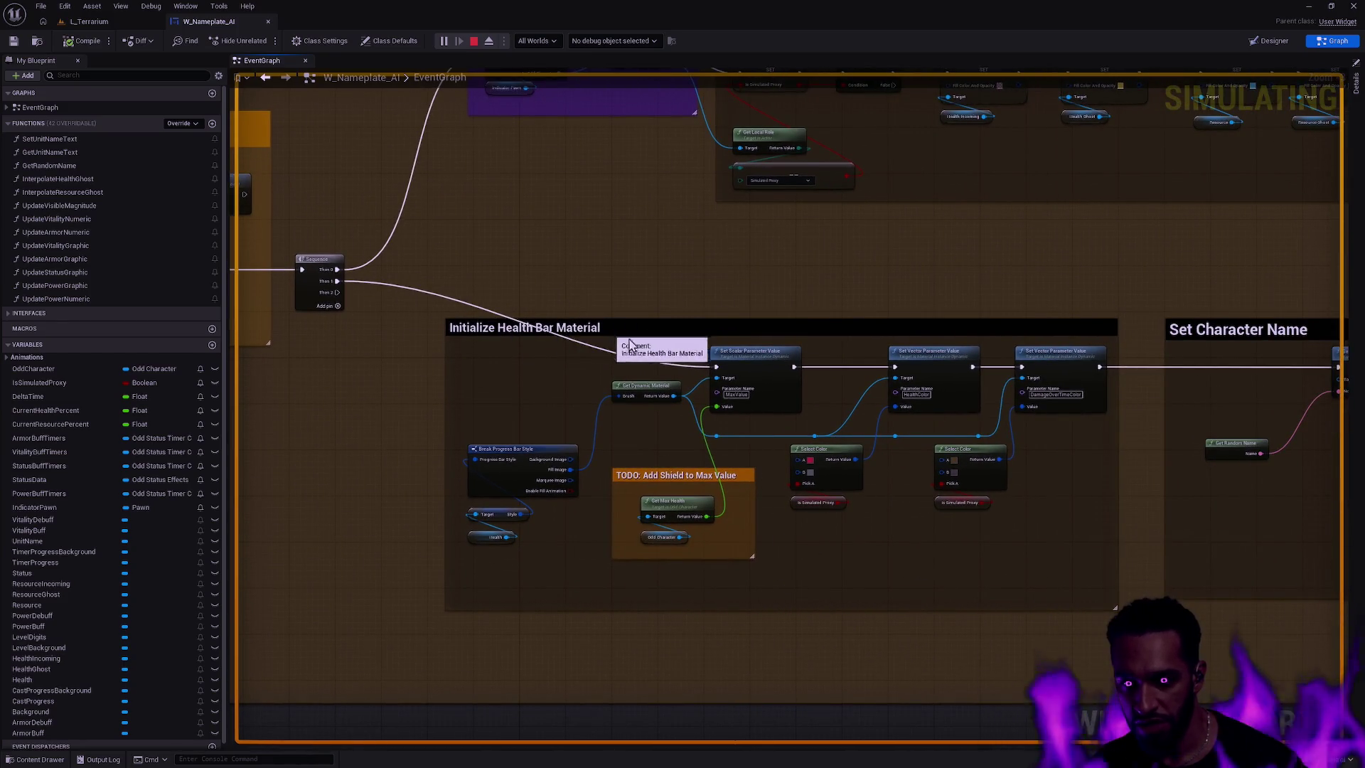
scroll(744, 486, up, 2)
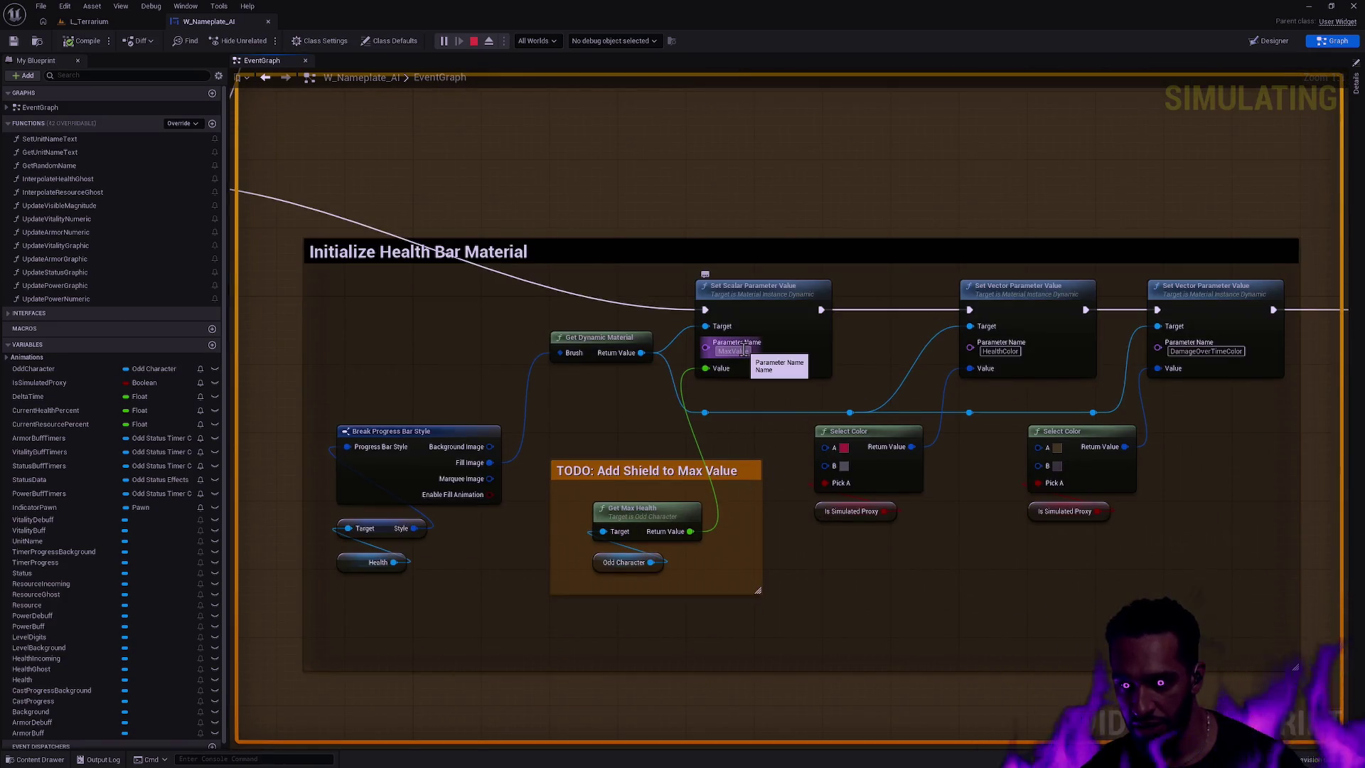
drag(724, 579, 574, 510)
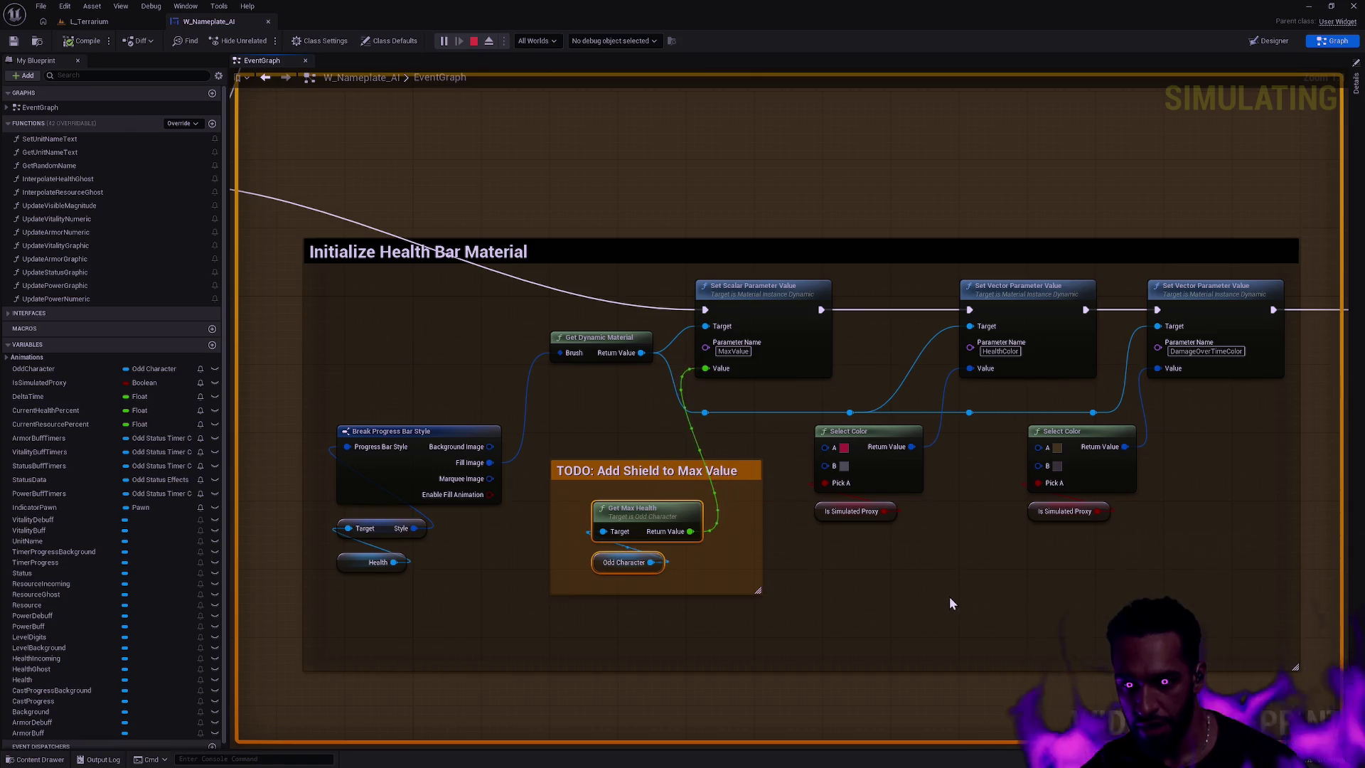
drag(712, 568, 615, 513)
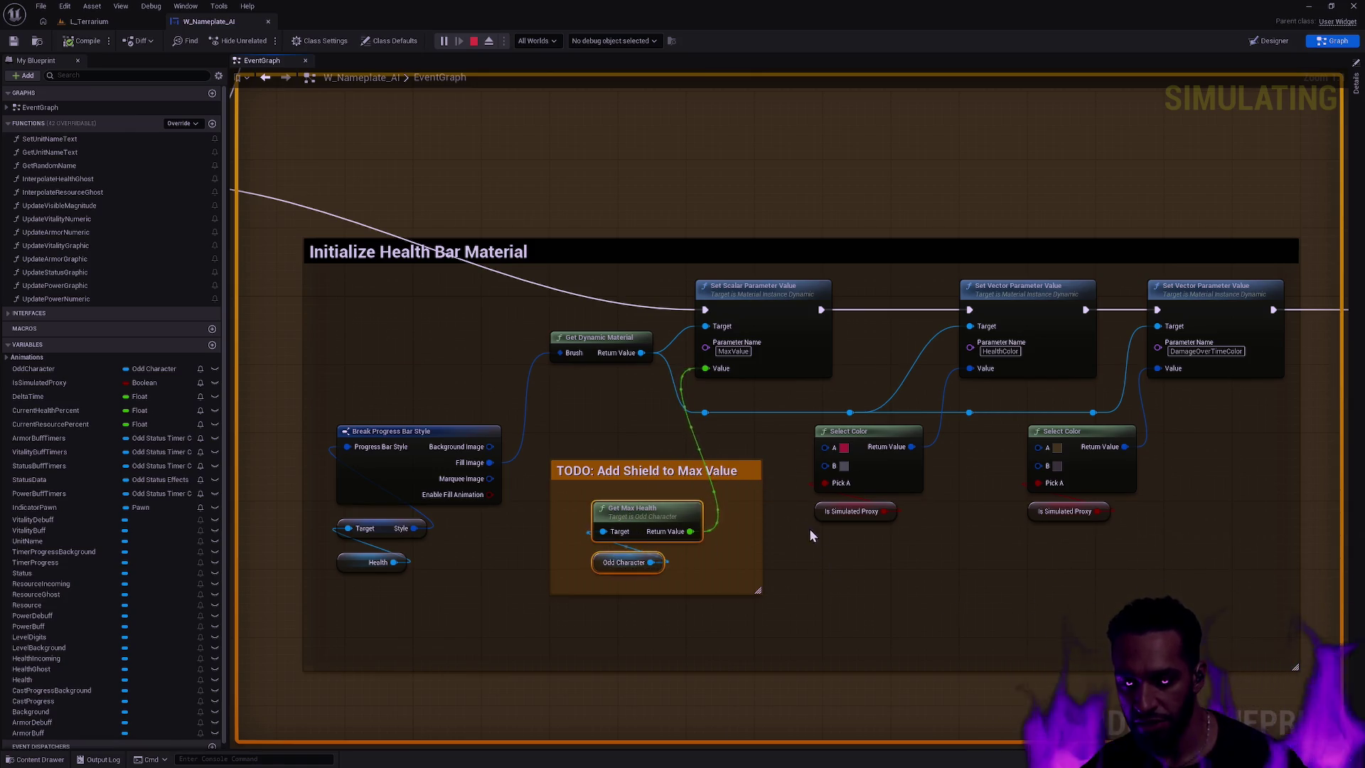
scroll(838, 531, down, 5)
mouse_move(799, 594)
mouse_down()
mouse_move(1095, 604)
mouse_move(1037, 518)
mouse_move(234, 448)
mouse_move(753, 377)
mouse_up()
scroll(735, 444, up, 3)
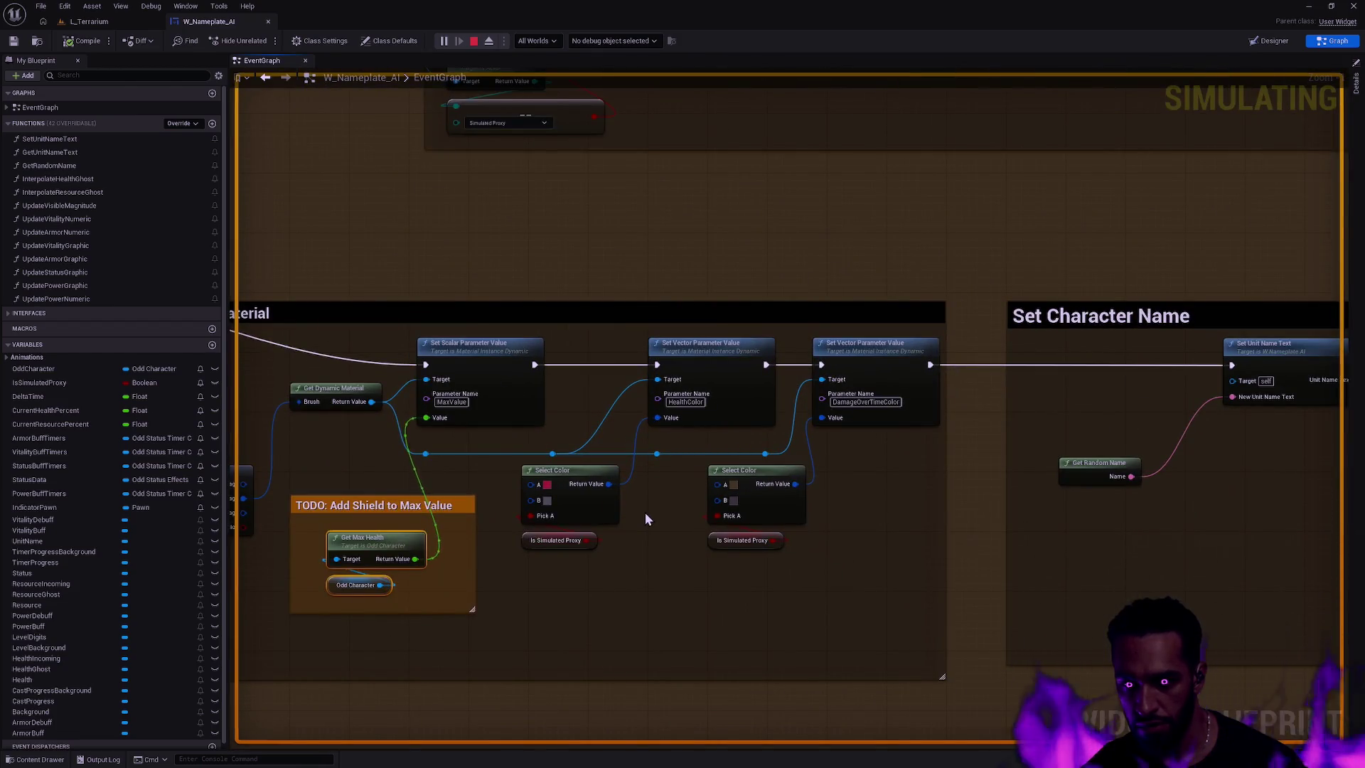
drag(630, 516, 915, 503)
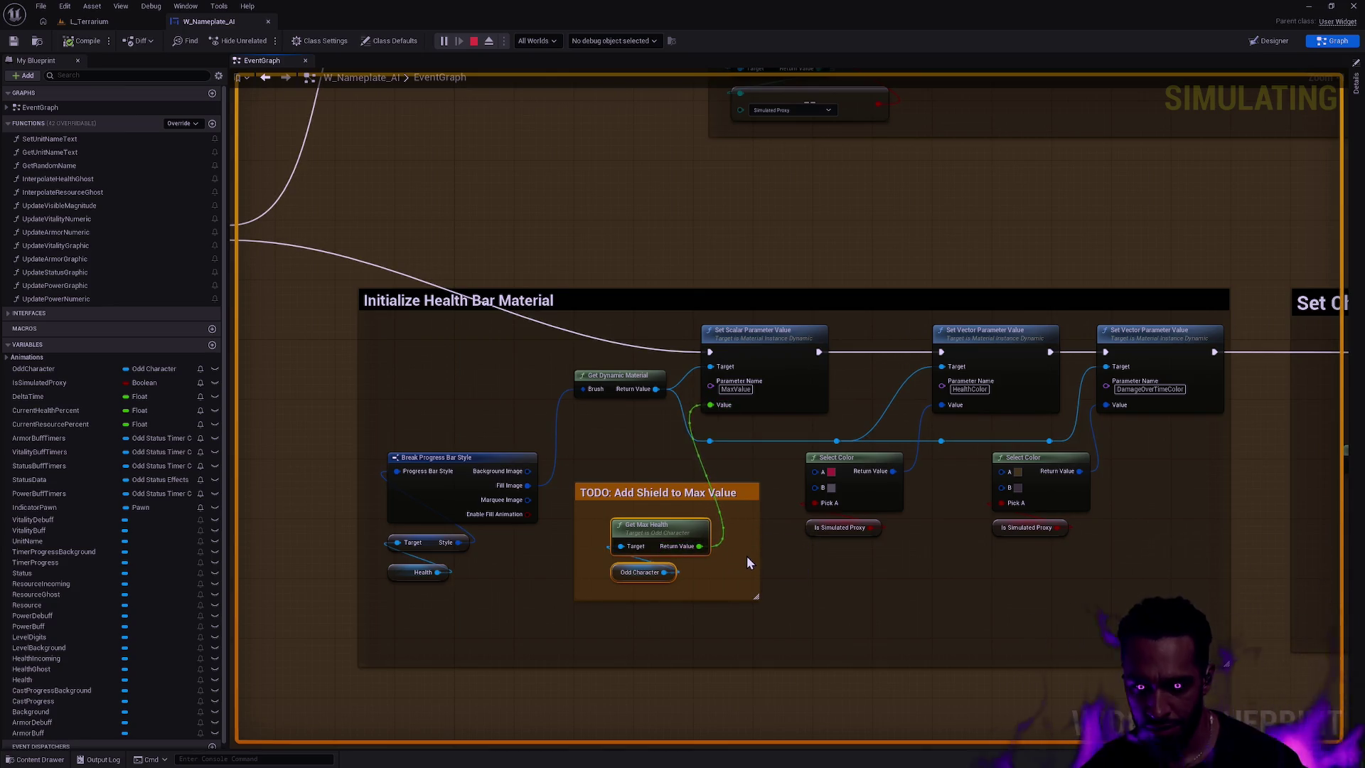
click(791, 585)
drag(795, 593, 816, 554)
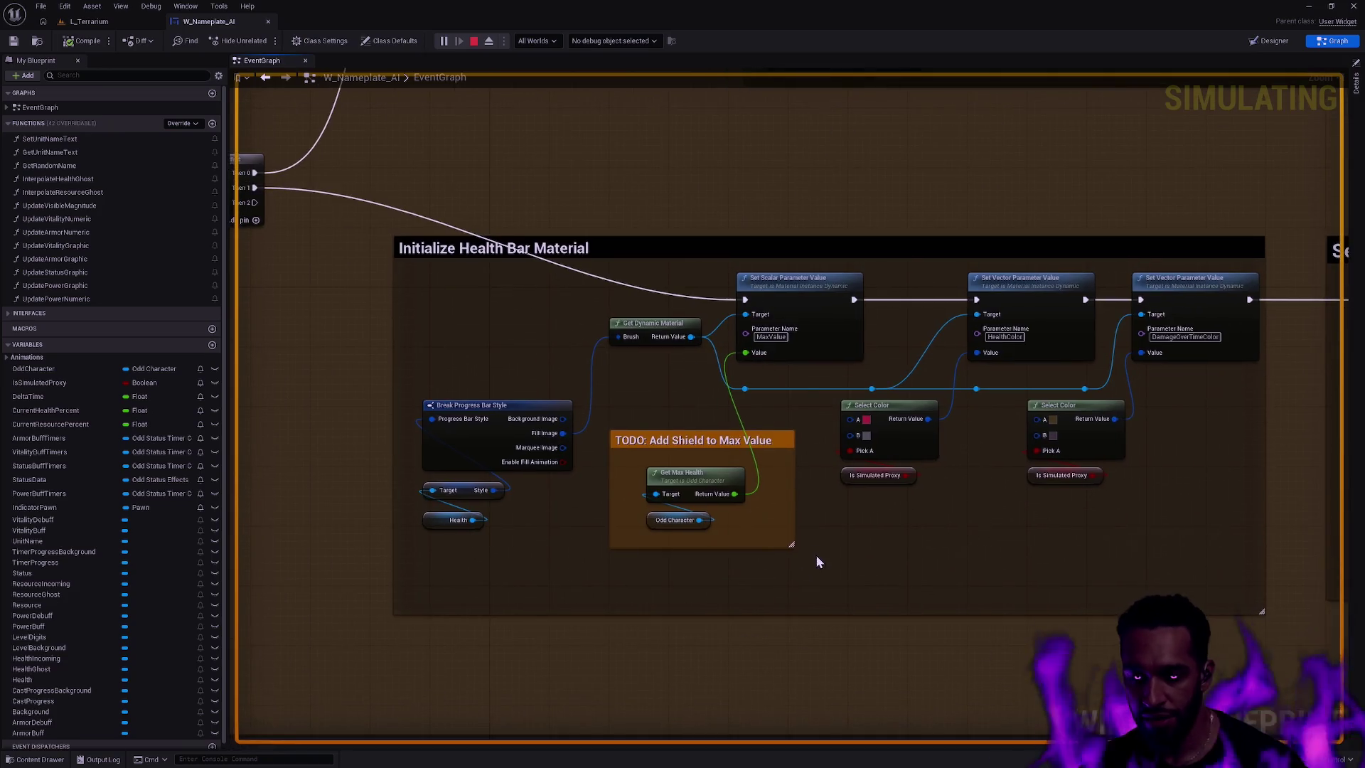
click(786, 580)
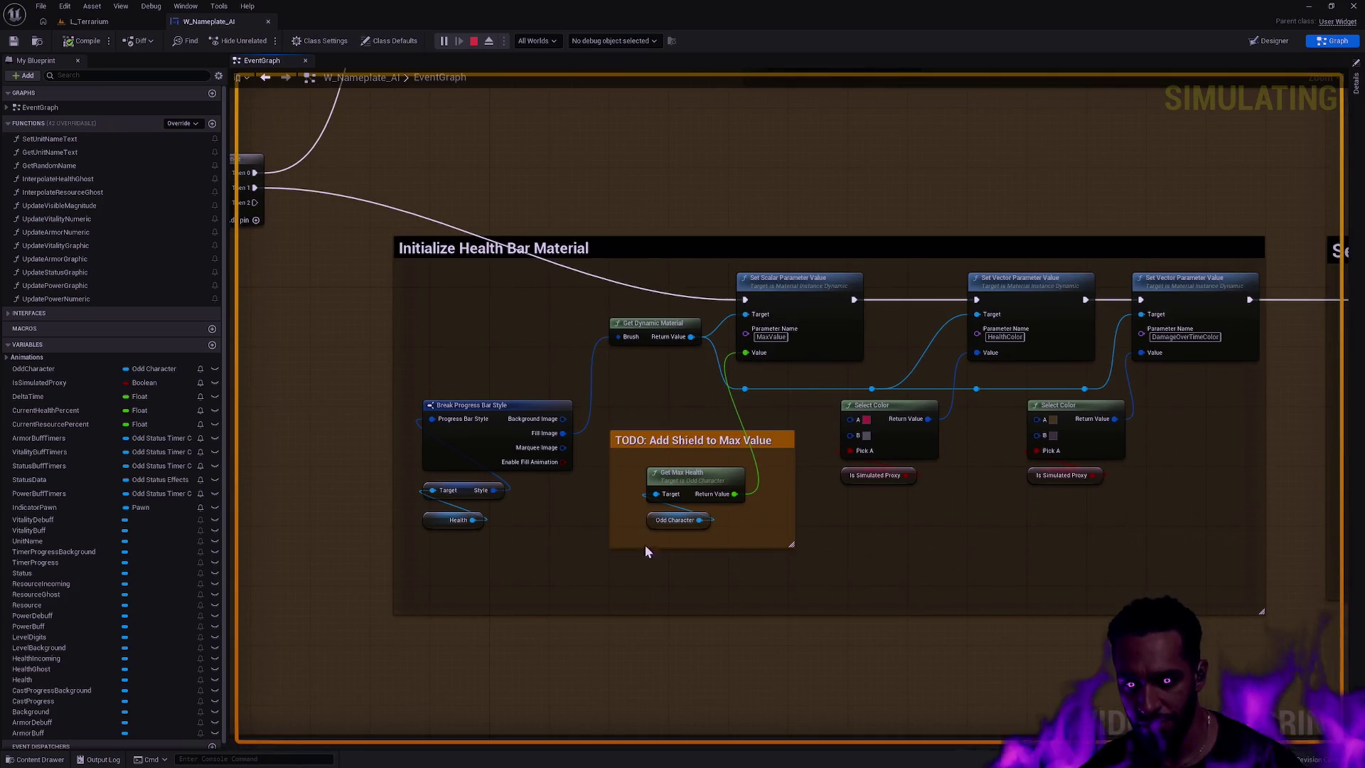
key(ctrl+c)
key(ctrl+v)
mouse_move(682, 565)
mouse_down()
mouse_move(602, 602)
mouse_move(688, 601)
mouse_up()
text(get shield)
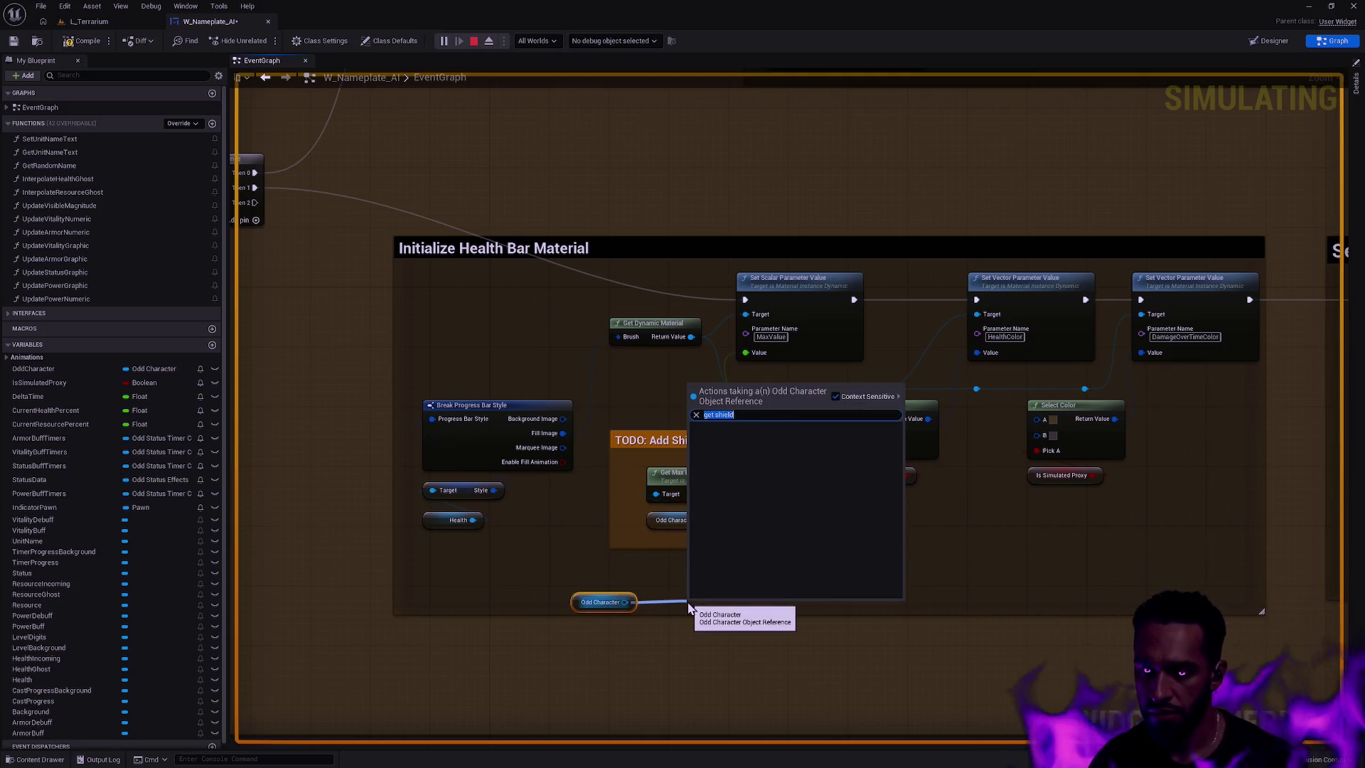
click(645, 676)
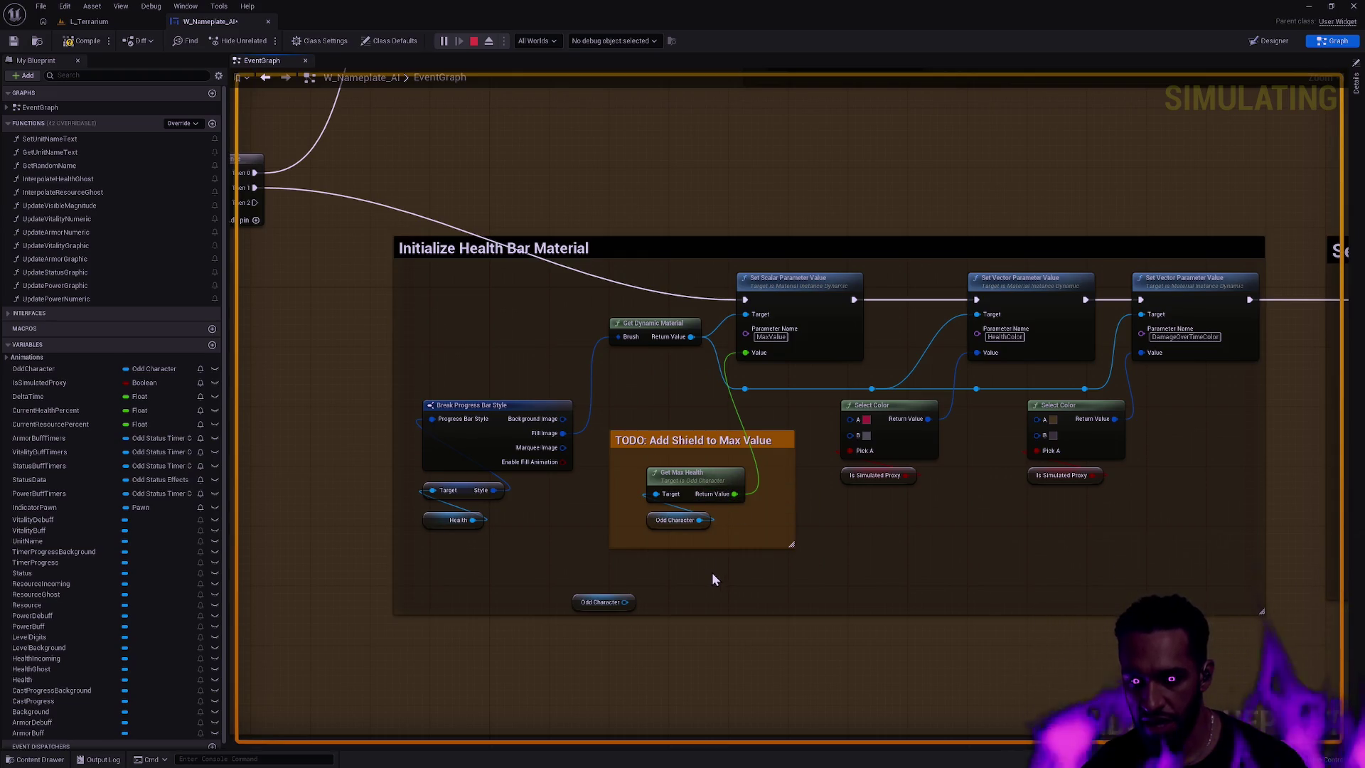
double_click(697, 472)
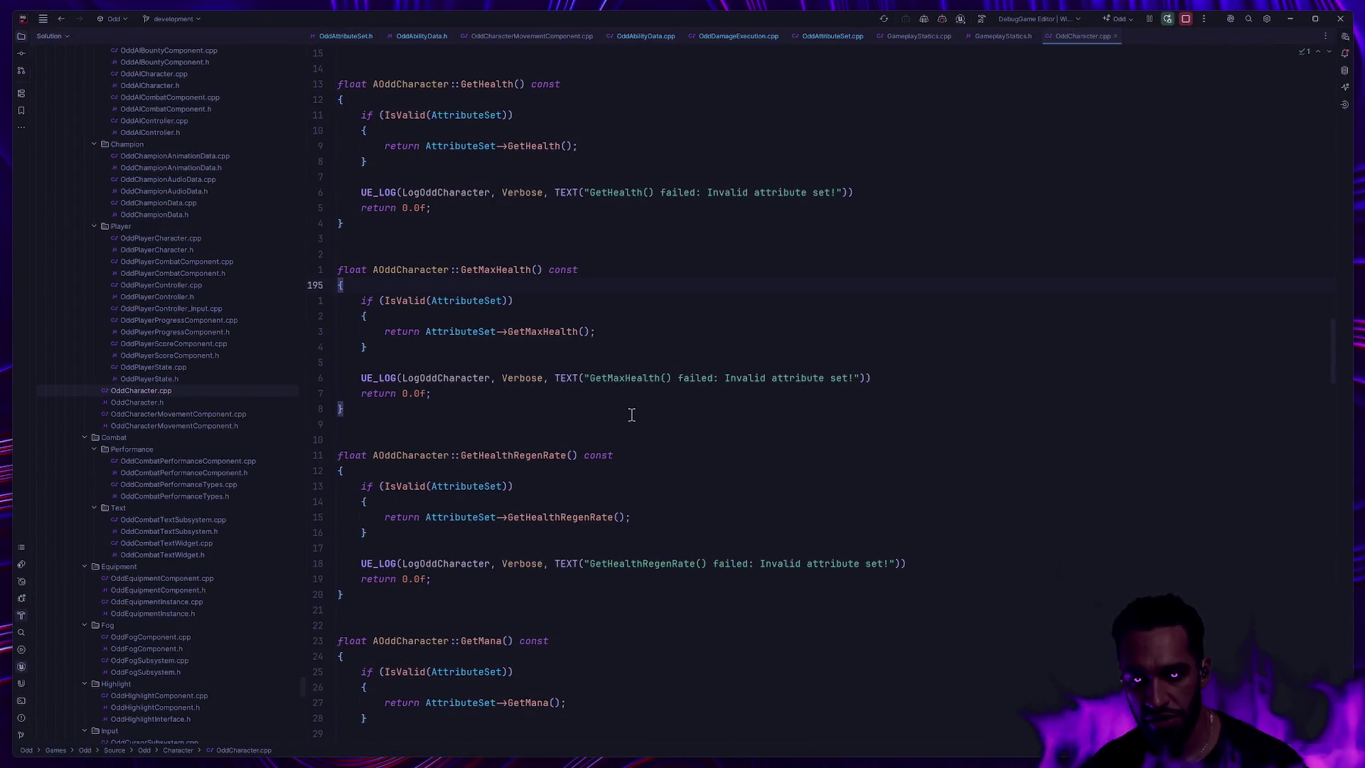
key(alt+Tab)
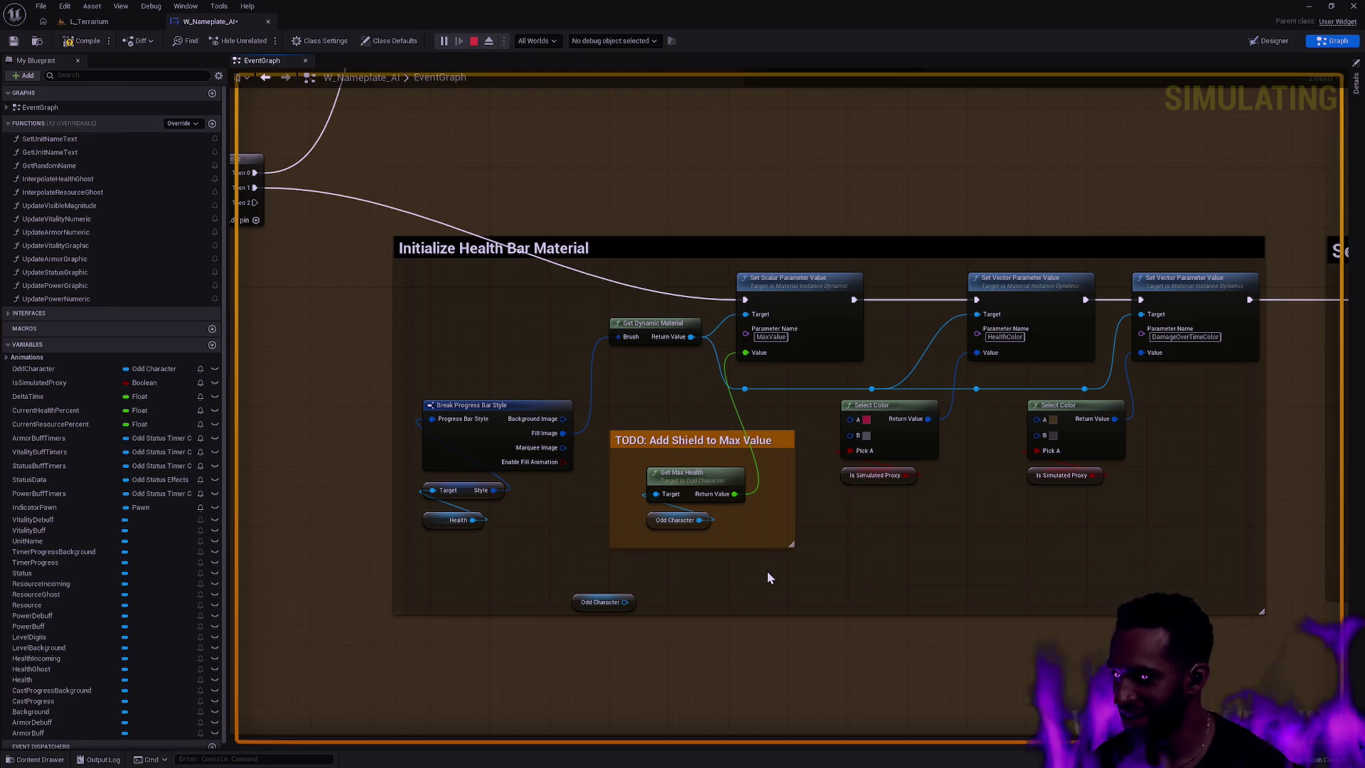
- From Odd Character, add a Get Float Attribute node set to the Shield attribute
drag(604, 600, 601, 591)
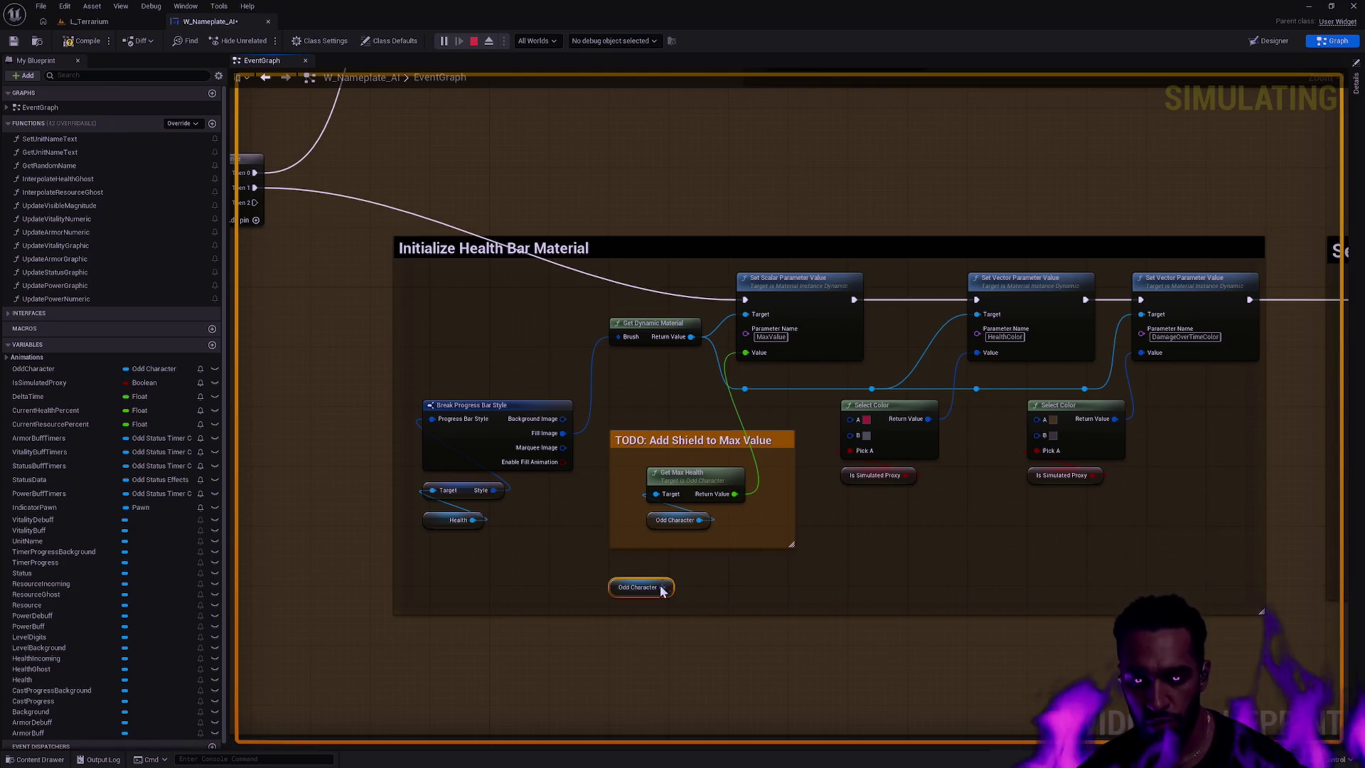
drag(670, 587, 705, 586)
text(get attribute)
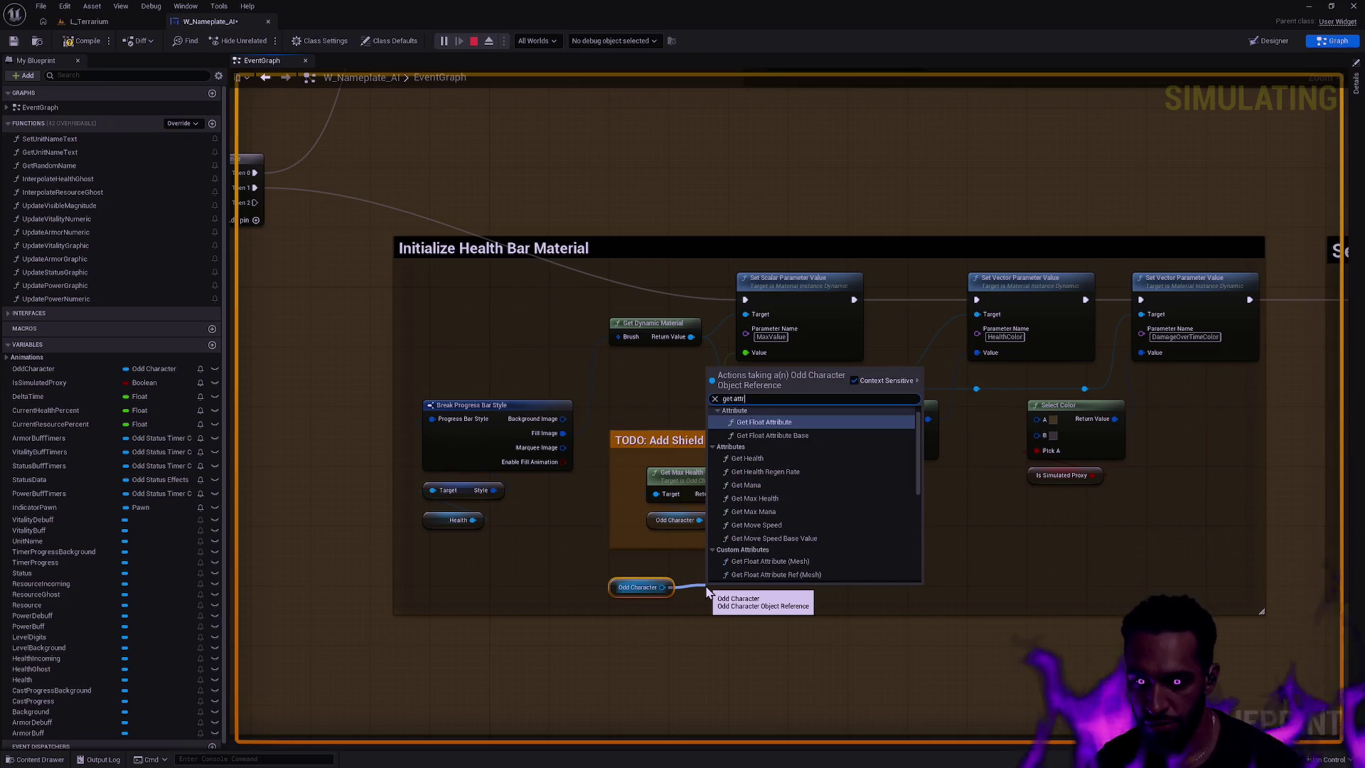
key(Return)
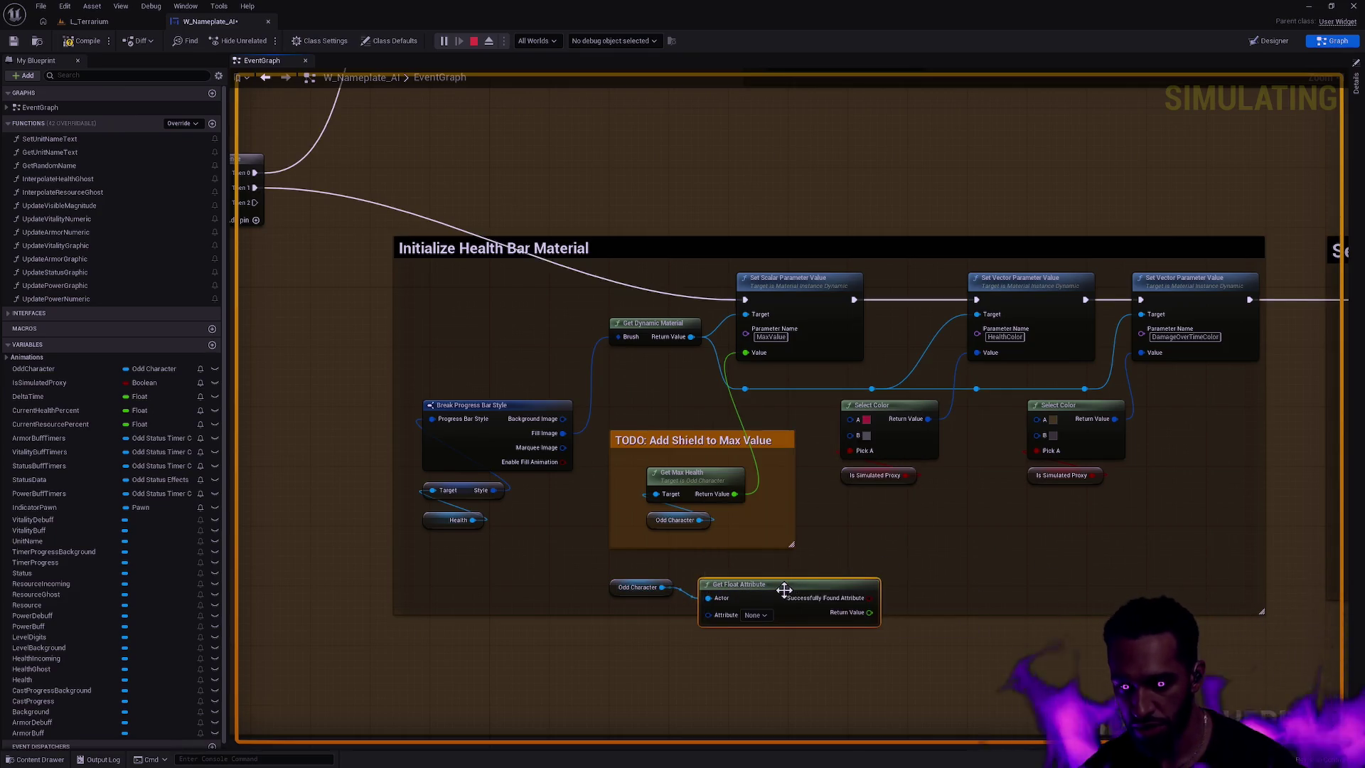
click(754, 615)
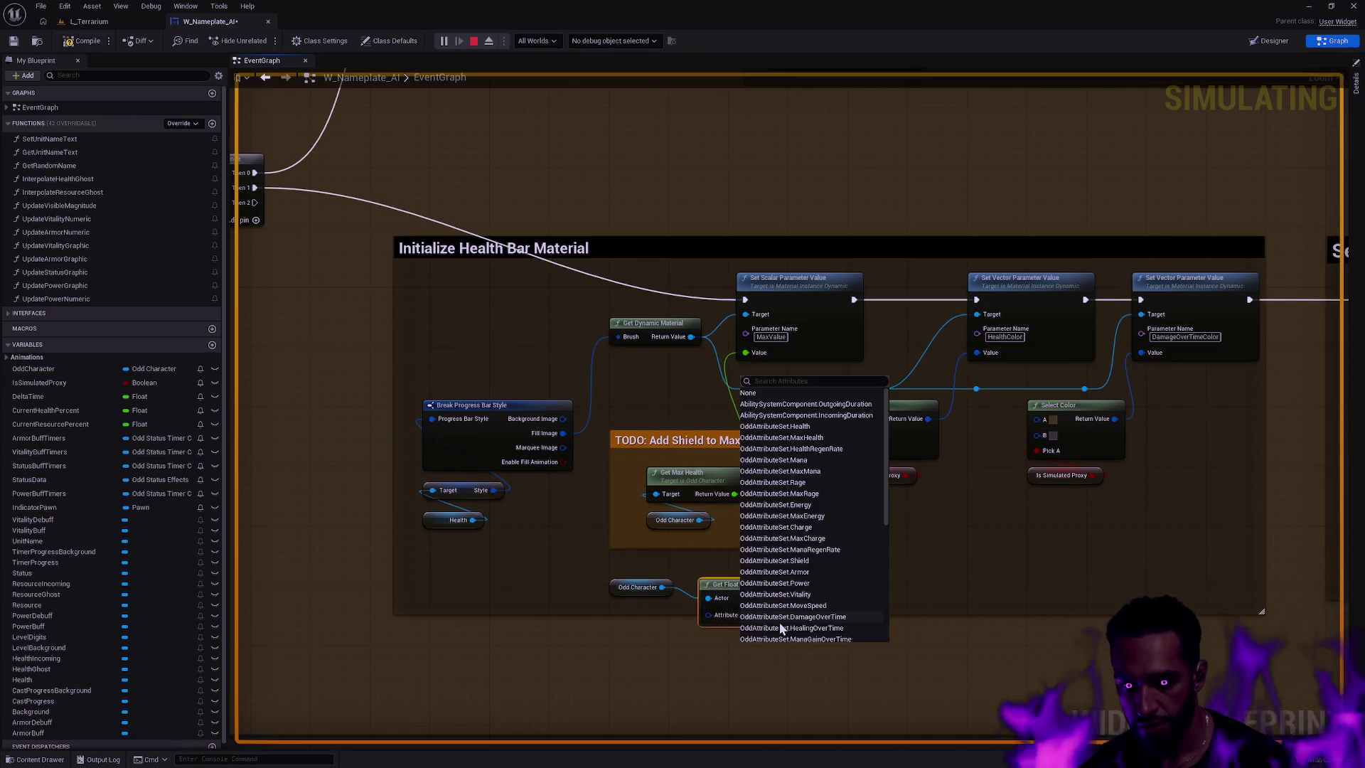
click(819, 561)
right_click(643, 591)
key(Escape)
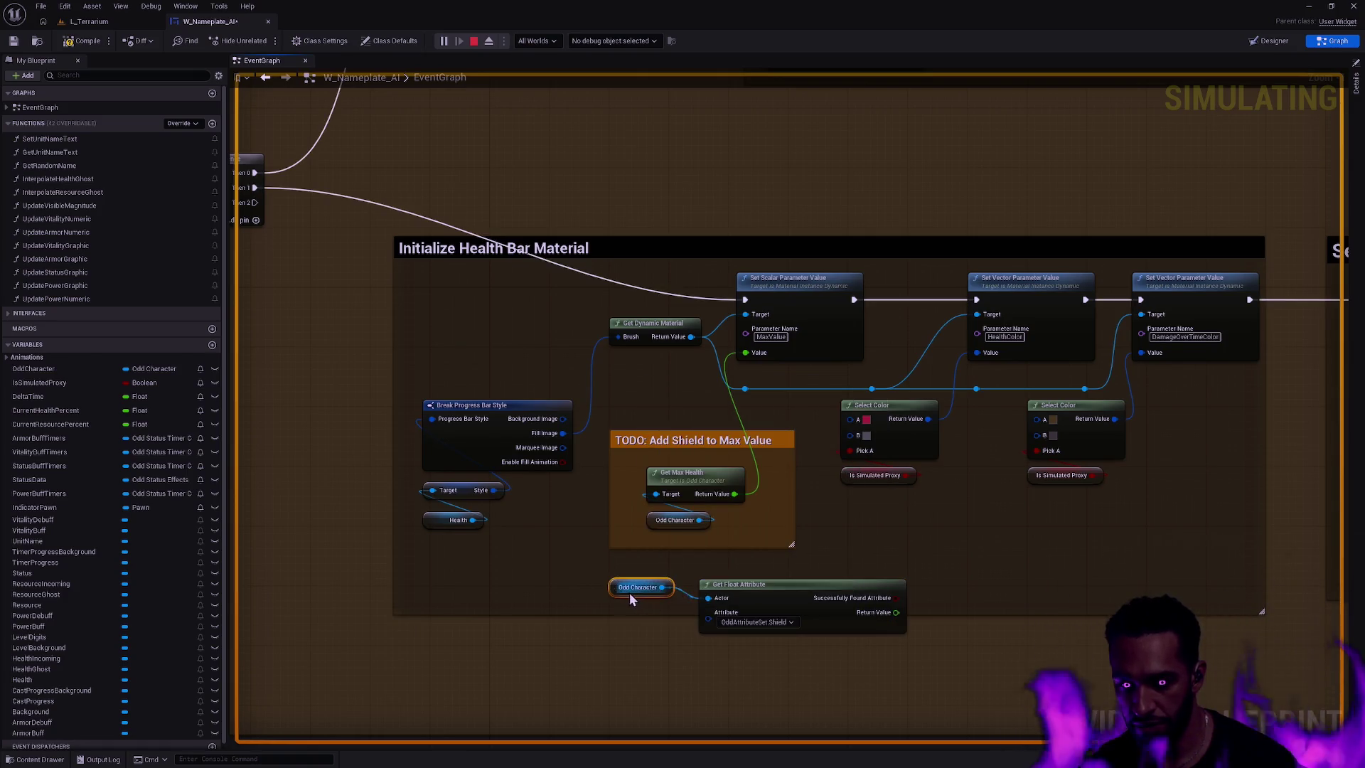
drag(633, 599, 617, 614)
- Add a float + node summing Shield with Get Max Health and wire it into MaxValue
mouse_move(895, 612)
mouse_down()
mouse_move(920, 621)
mouse_move(941, 575)
mouse_up()
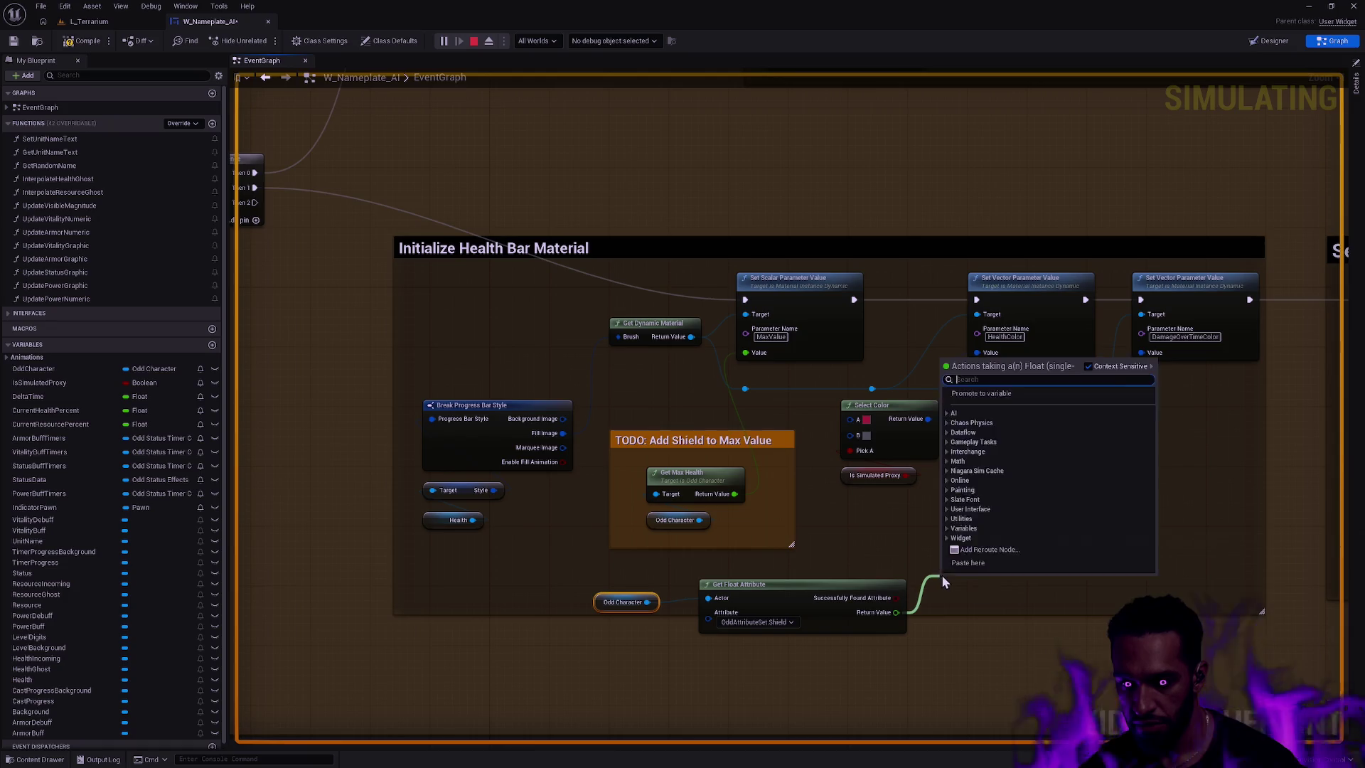
text(+)
click(988, 482)
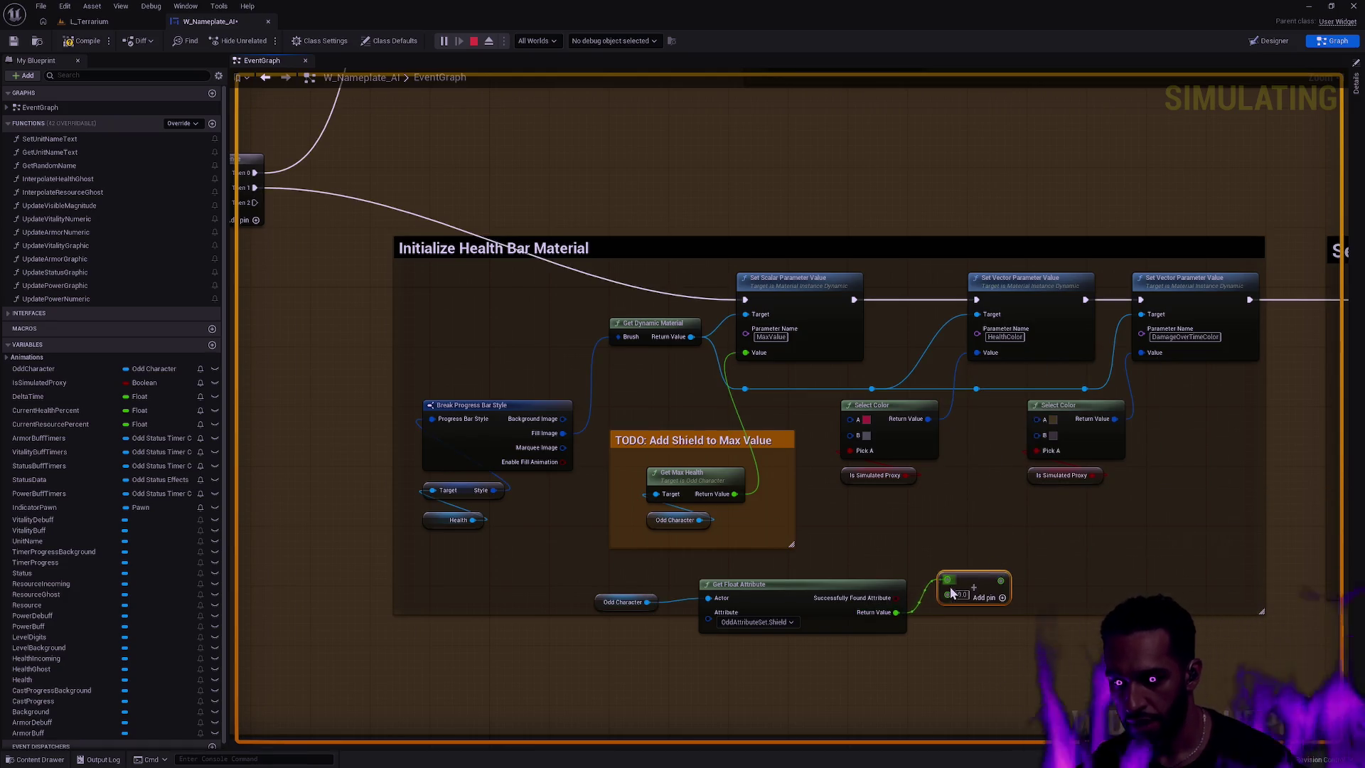
drag(947, 580, 732, 493)
mouse_move(744, 353)
mouse_down()
mouse_move(1045, 597)
mouse_move(974, 588)
mouse_move(995, 579)
mouse_up()
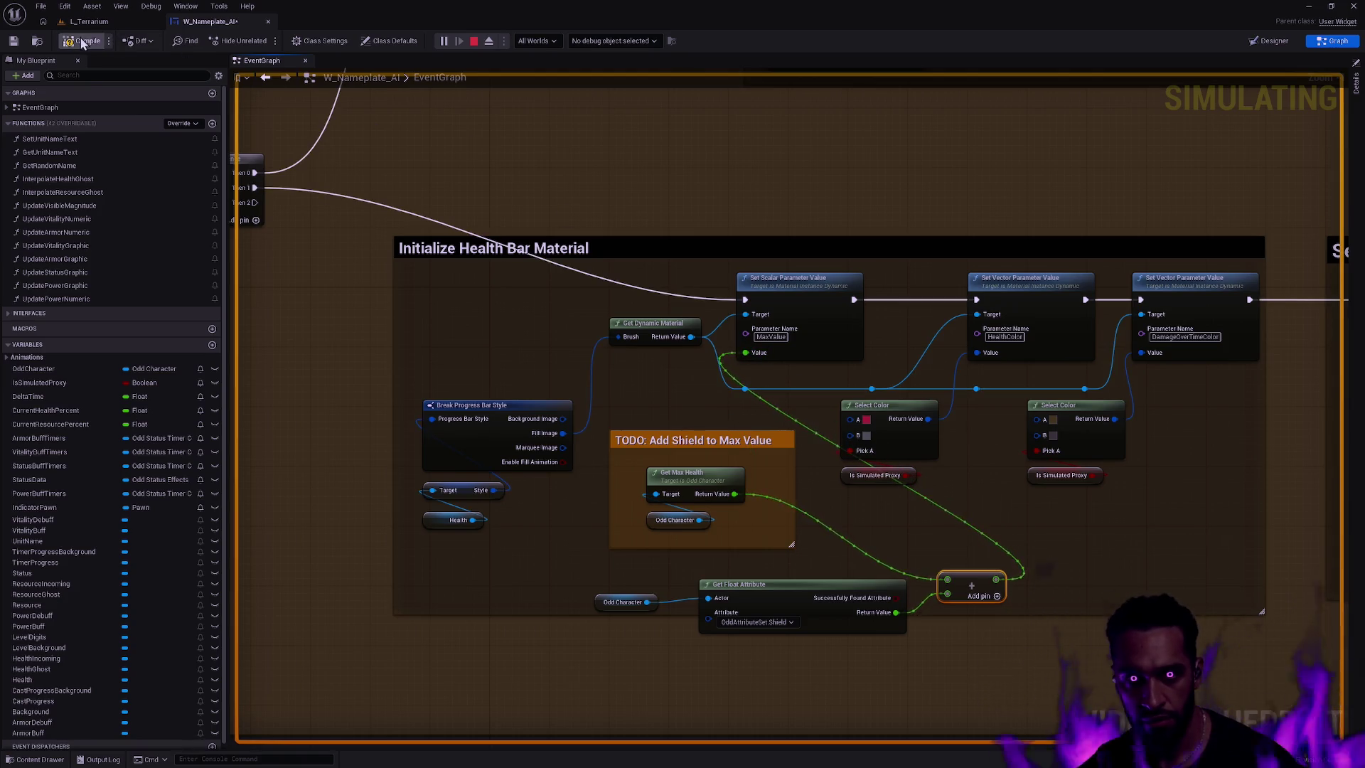
click(95, 22)
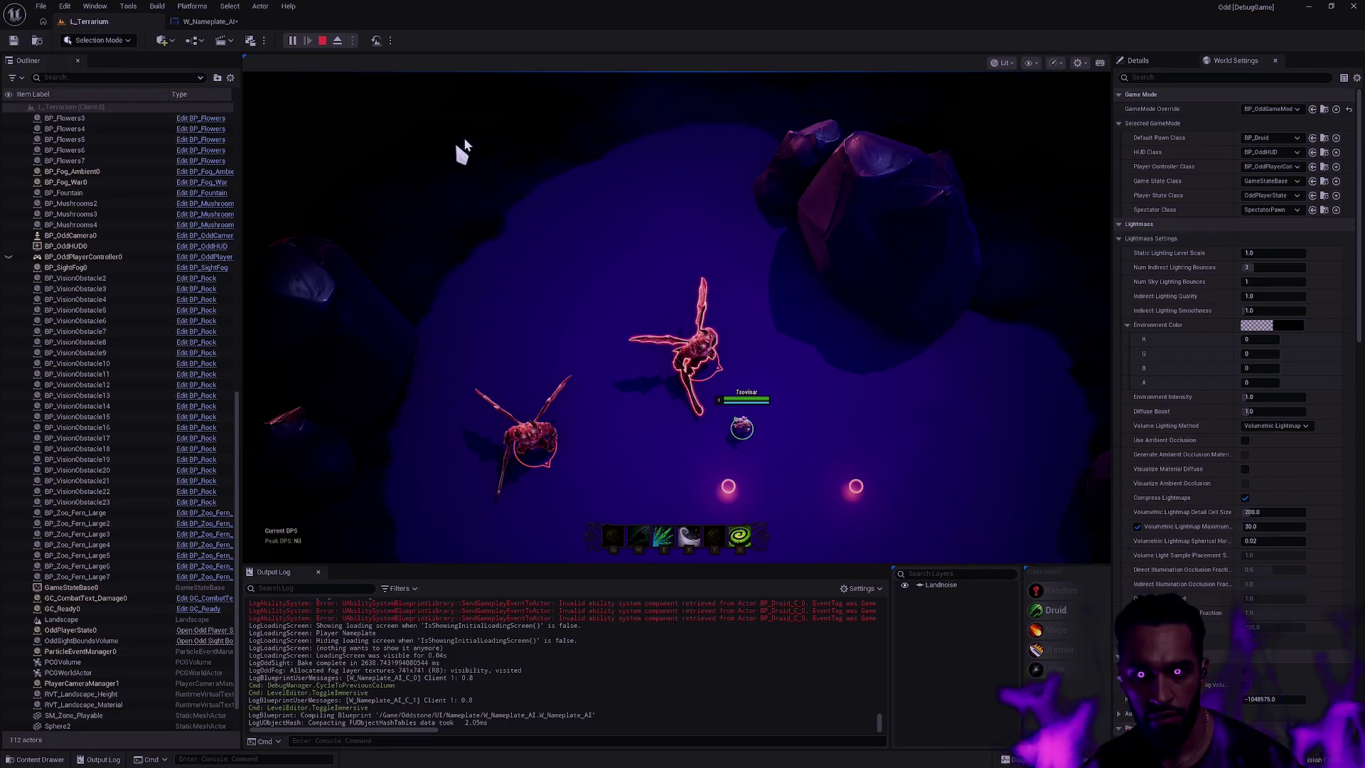
- Save W_Nameplate_AI, then Play From Here in L_Terrarium, walk toward the enemy, and stop
click(210, 21)
click(14, 40)
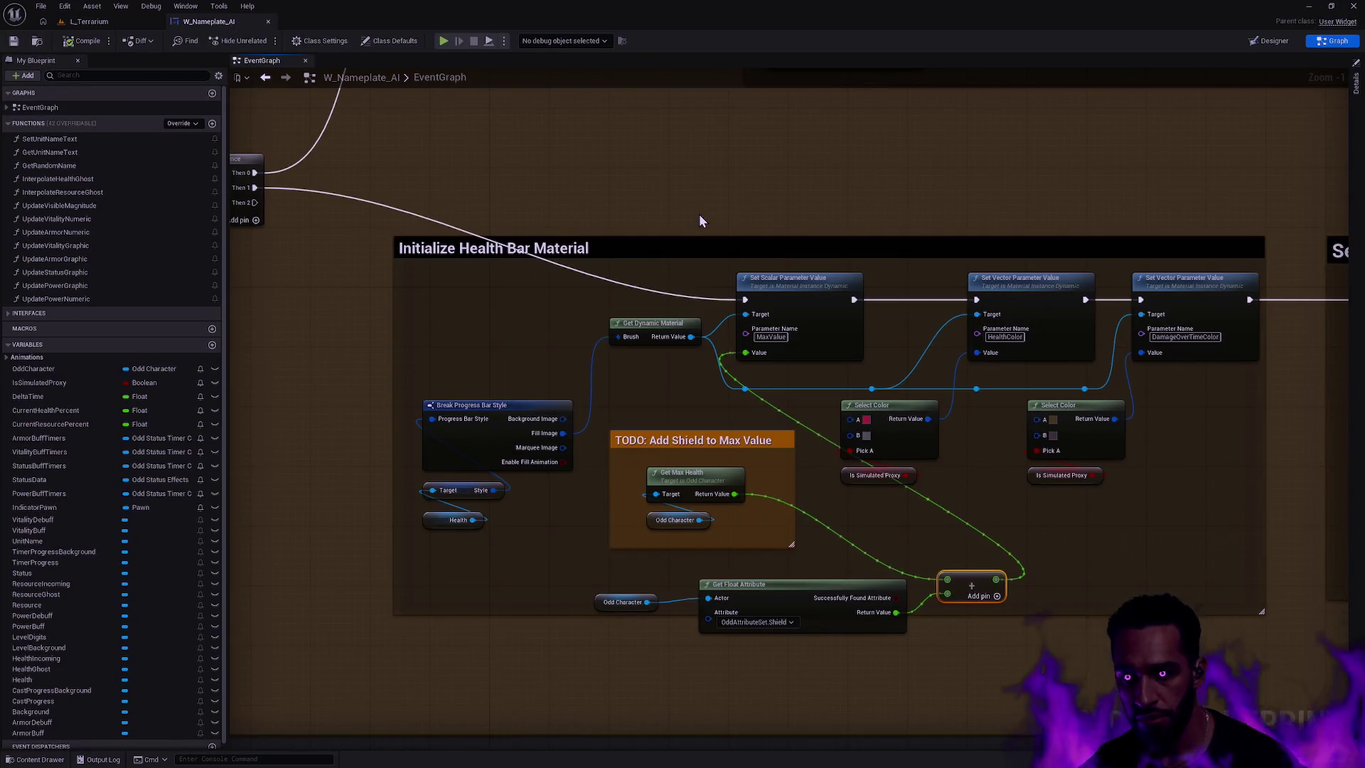
click(89, 22)
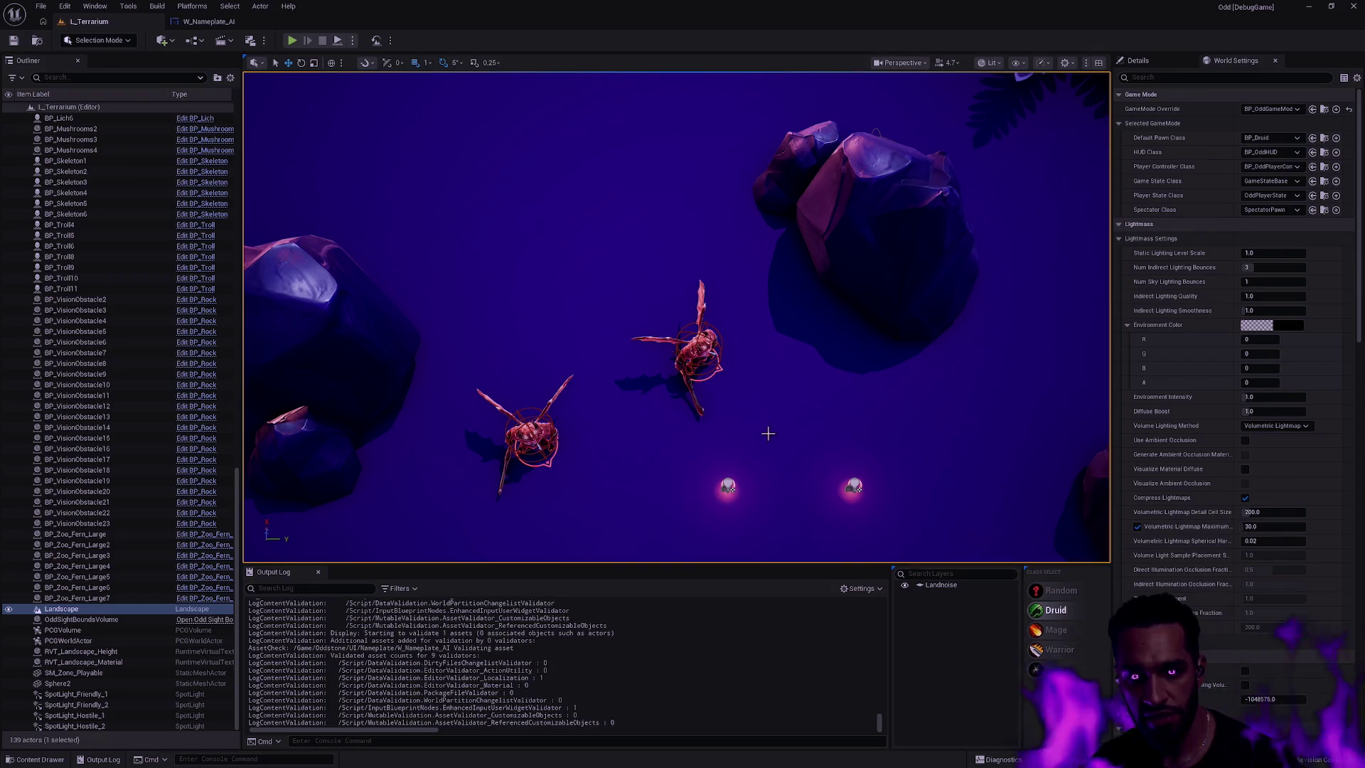
right_click(941, 444)
click(1000, 436)
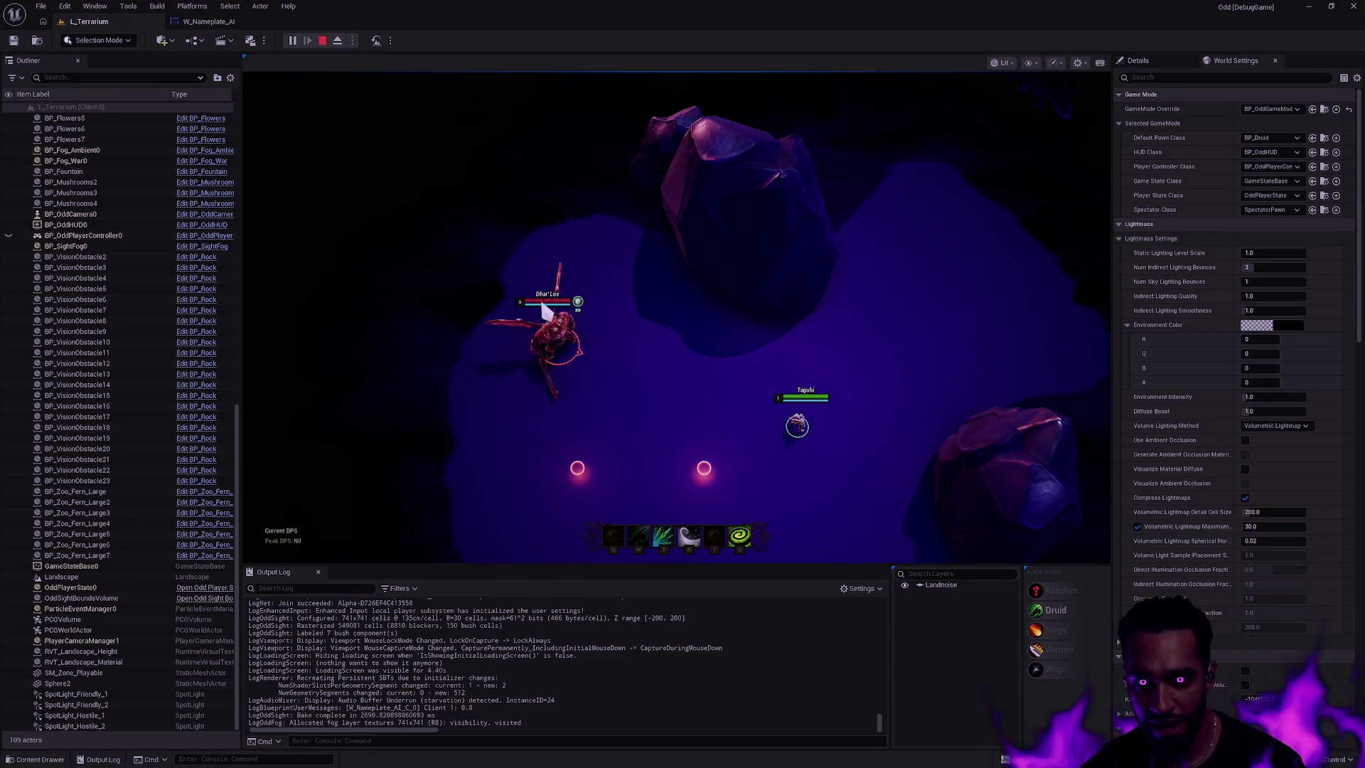
right_click(710, 396)
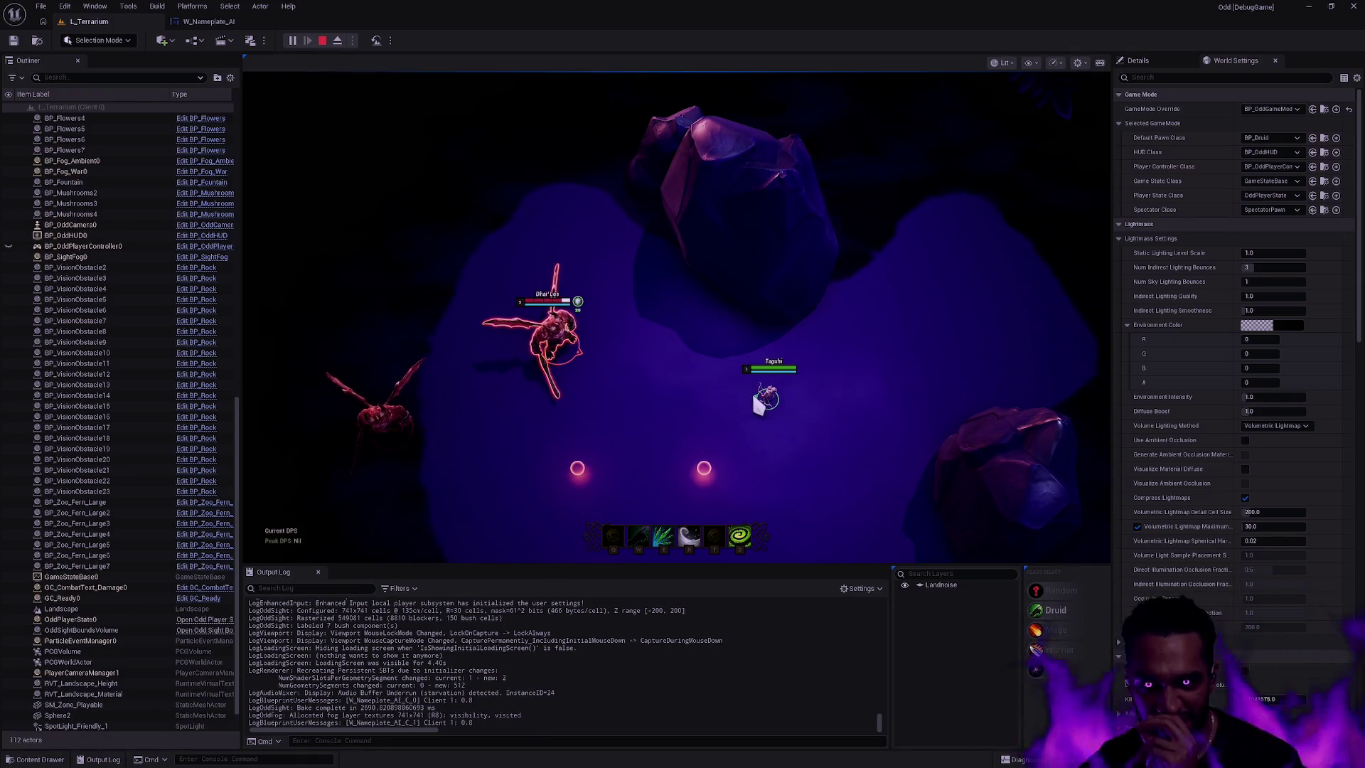
key(Escape)
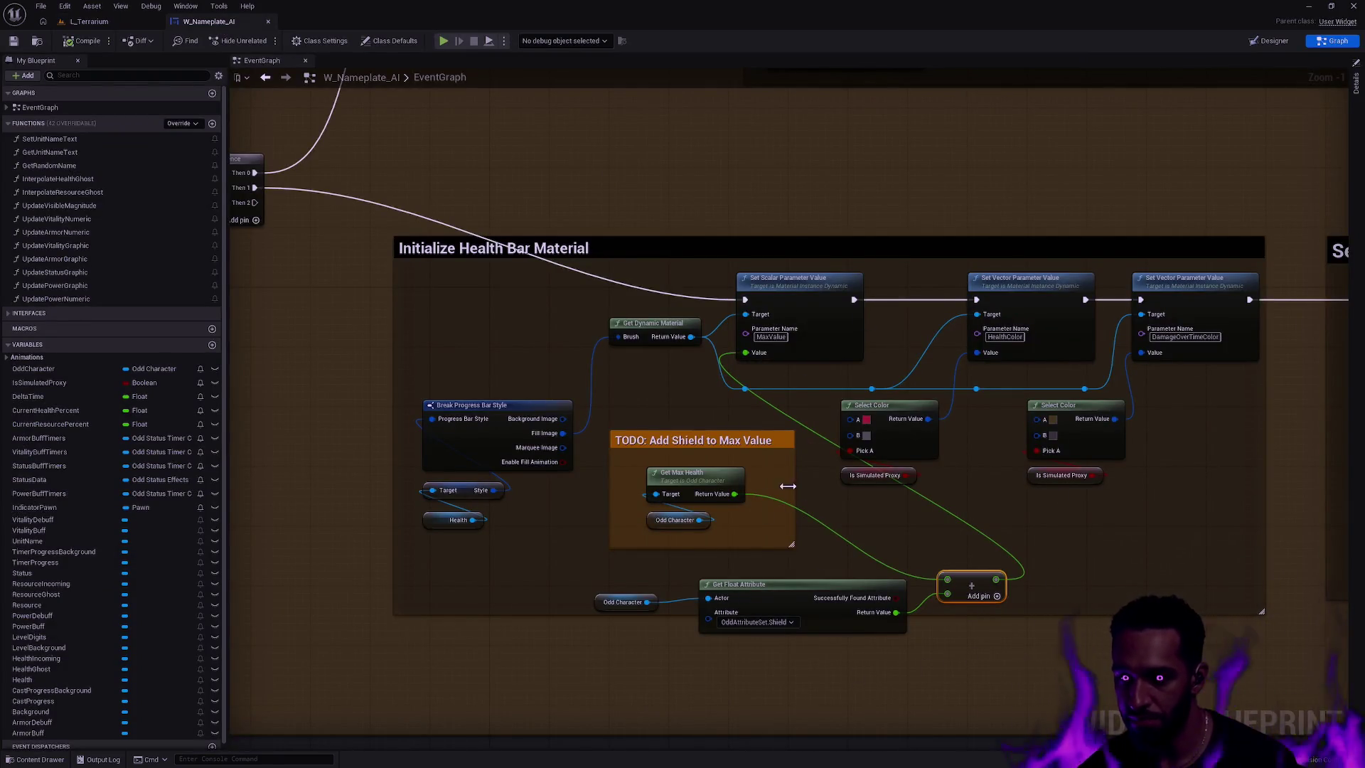
- Wire Get Max Health directly into MaxValue and delete the shield getter, Add node and TODO comment
drag(734, 494, 744, 353)
drag(650, 650, 741, 603)
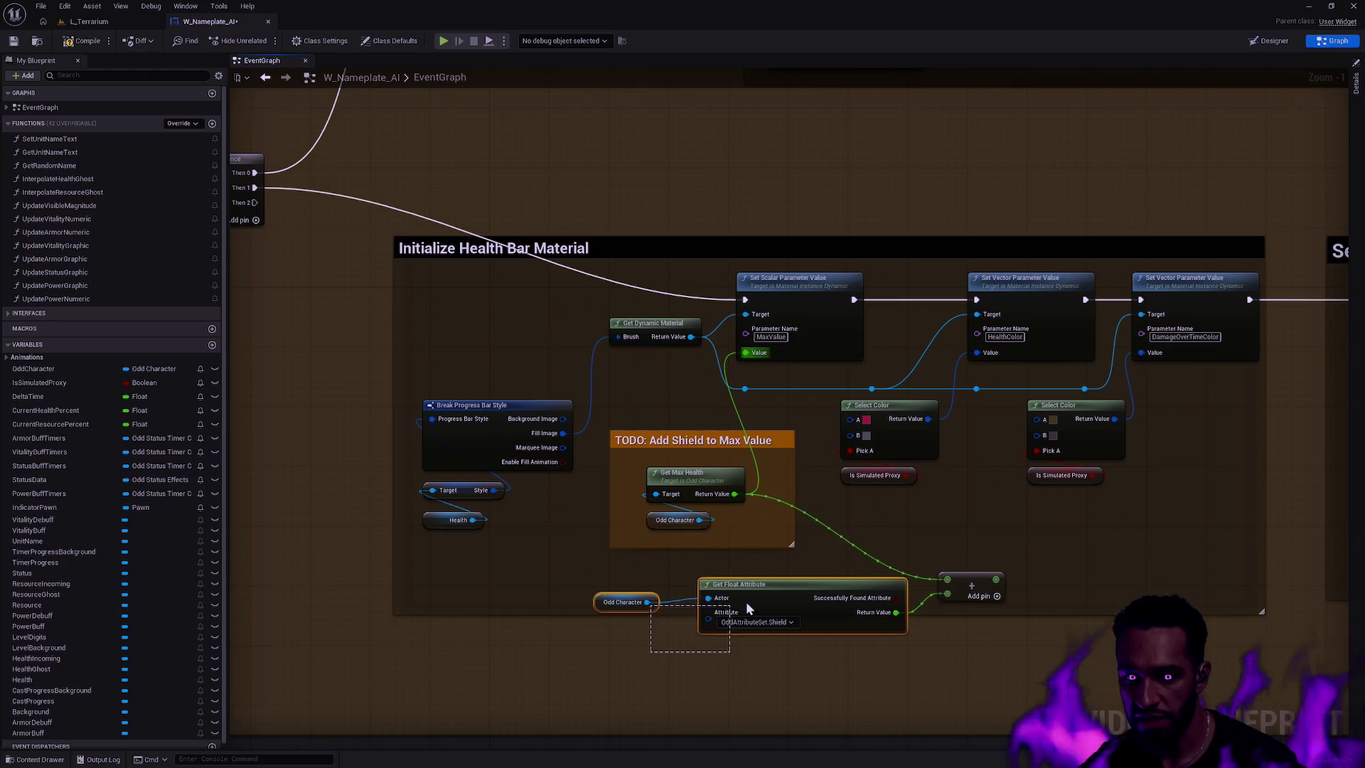
key(Delete)
click(972, 577)
key(Delete)
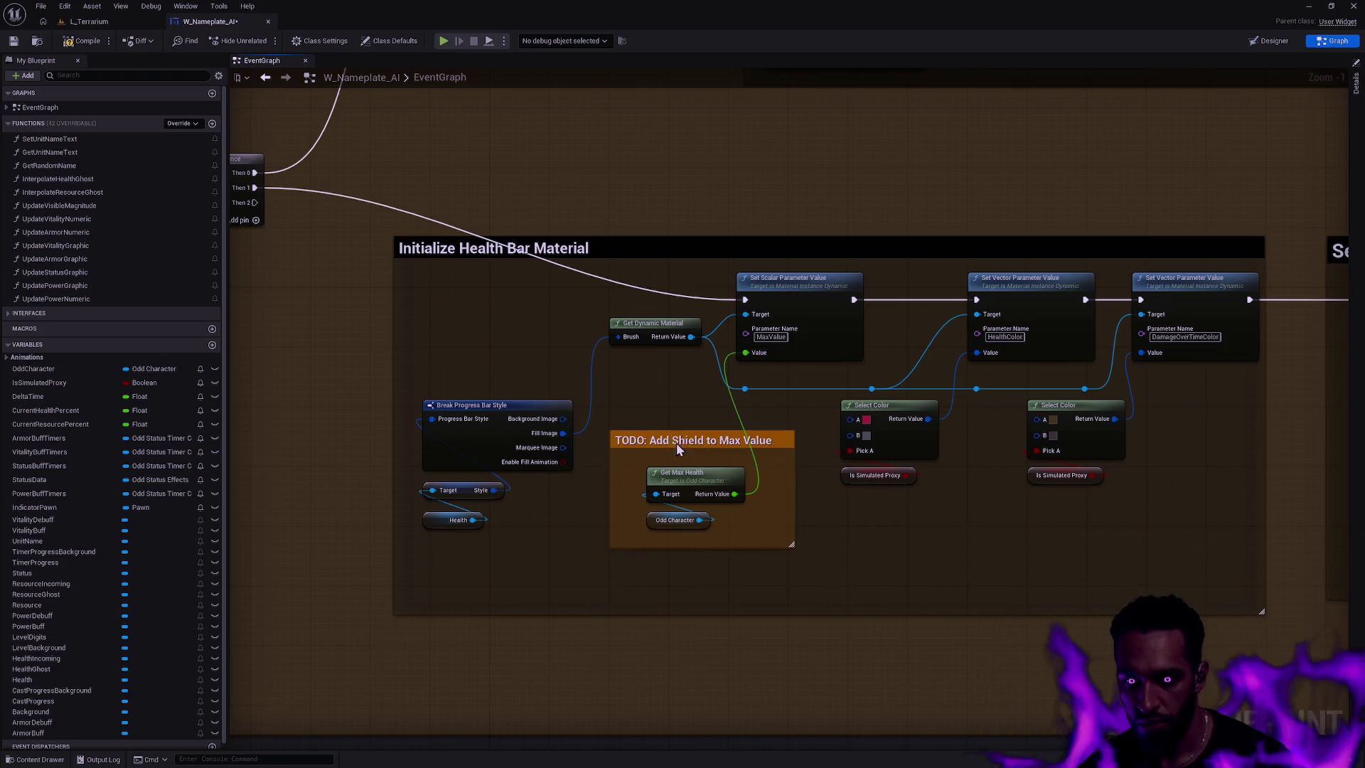
click(774, 440)
key(Delete)
- Move Get Max Health and Odd Character up-left and save the reverted blueprint
scroll(794, 499, down, 5)
scroll(748, 496, up, 6)
mouse_move(747, 496)
mouse_down()
mouse_move(818, 427)
mouse_move(765, 342)
mouse_move(775, 367)
mouse_up()
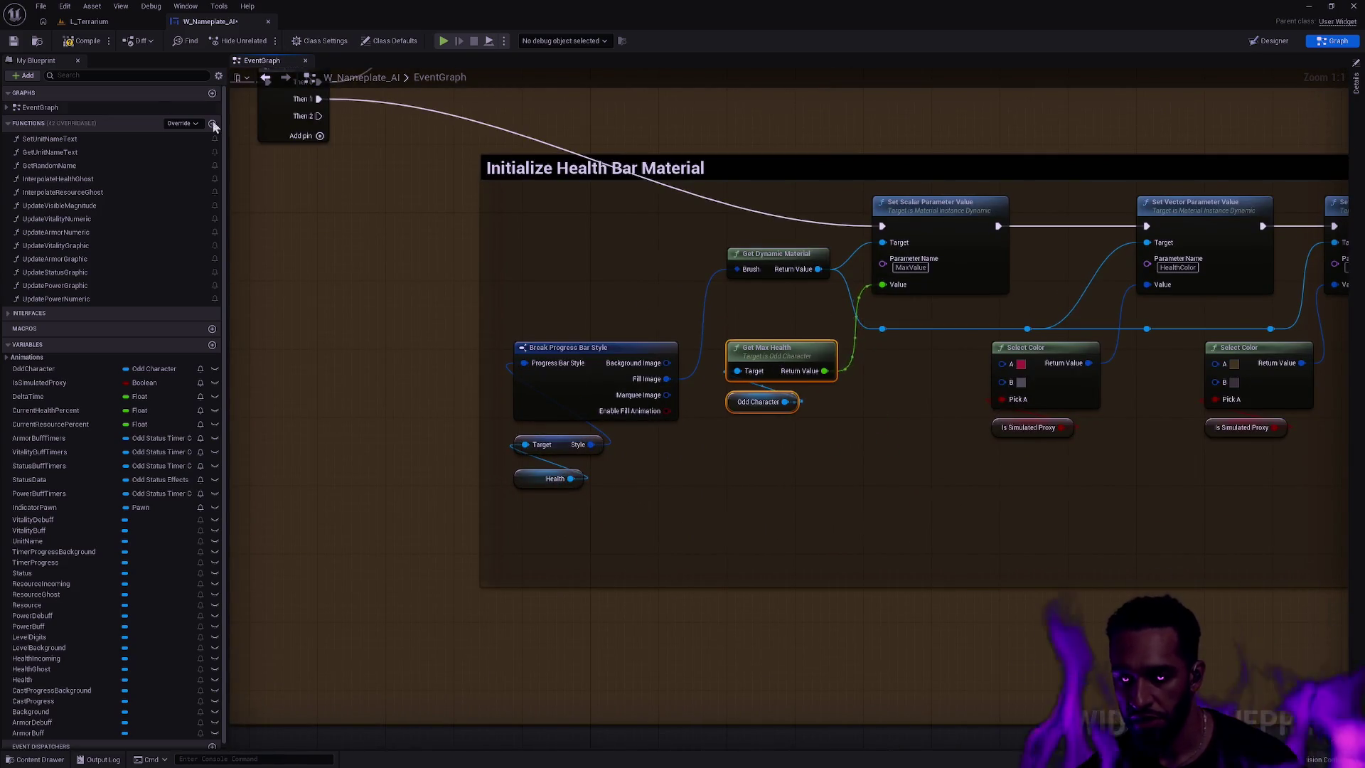
click(14, 42)
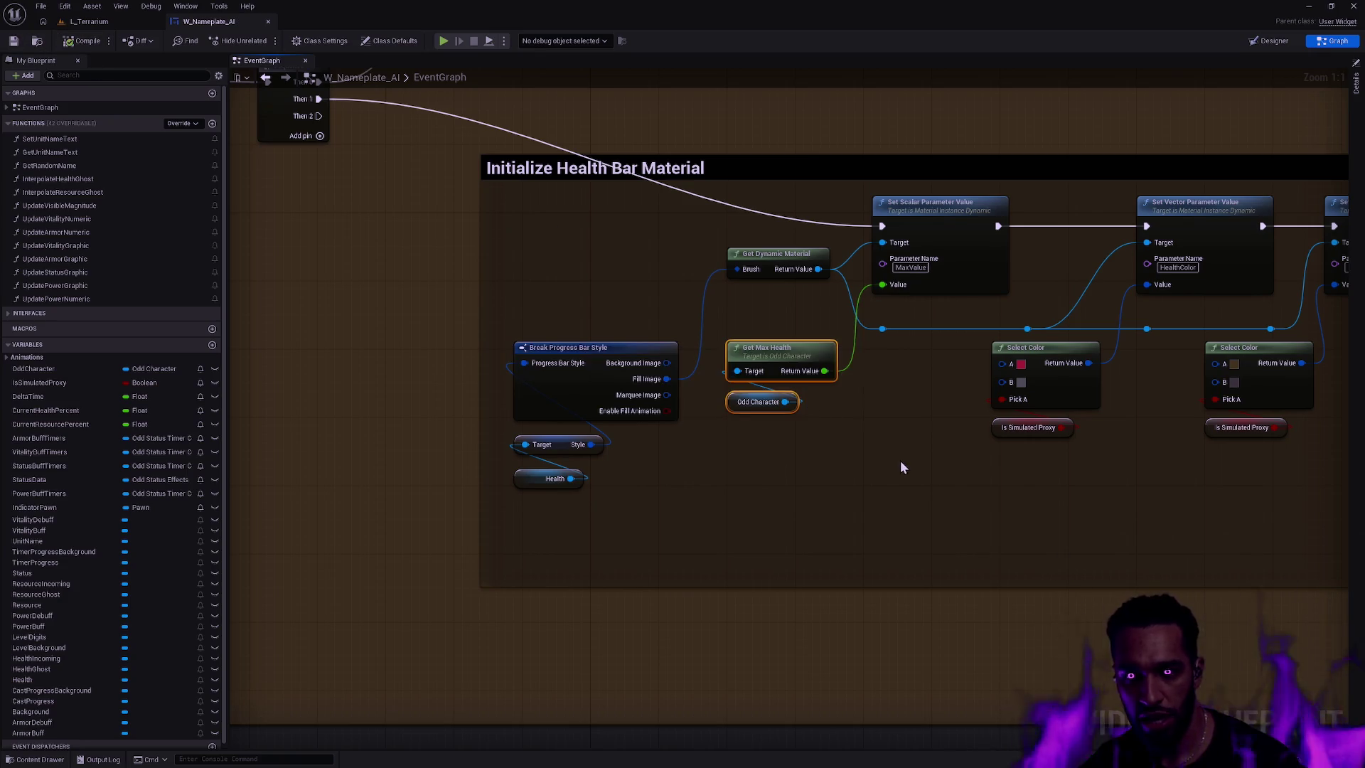
scroll(901, 462, down, 8)
scroll(756, 390, up, 5)
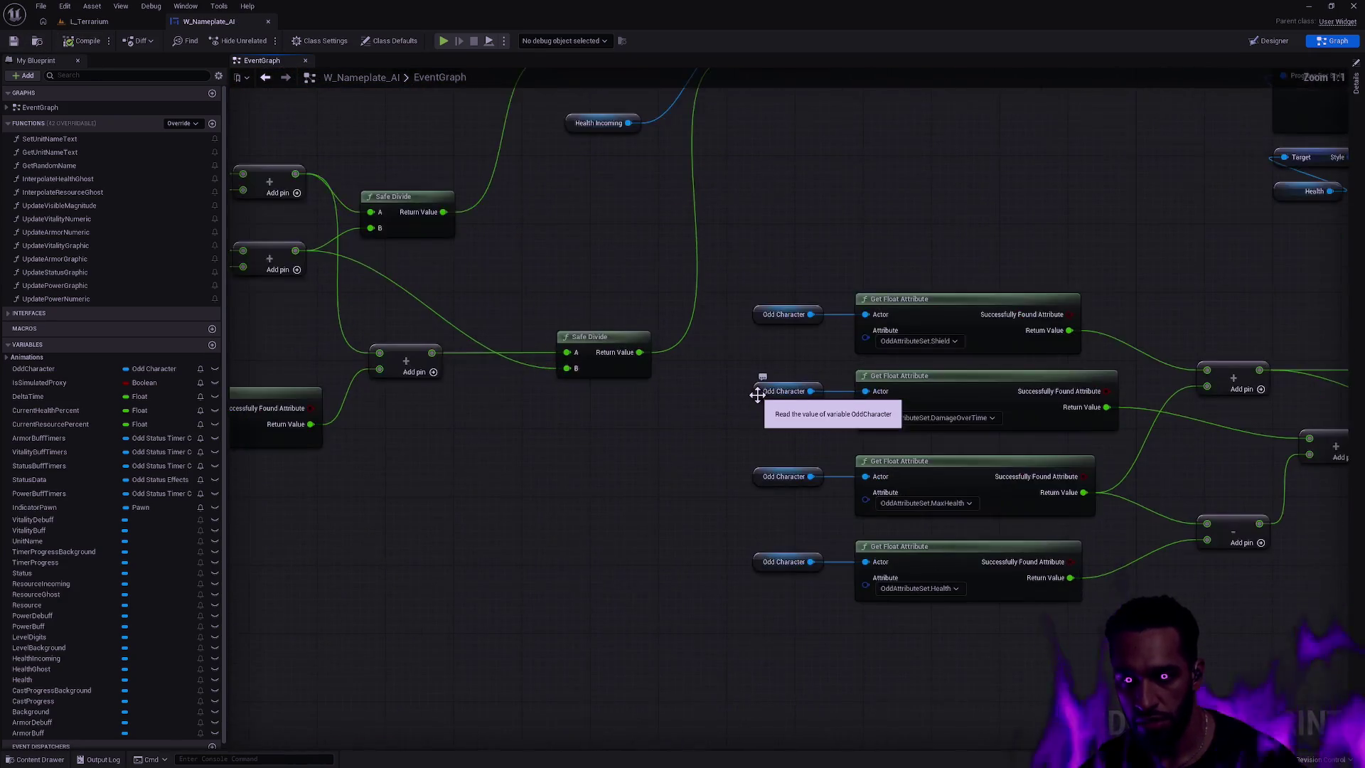
scroll(831, 375, down, 1)
scroll(1162, 285, down, 3)
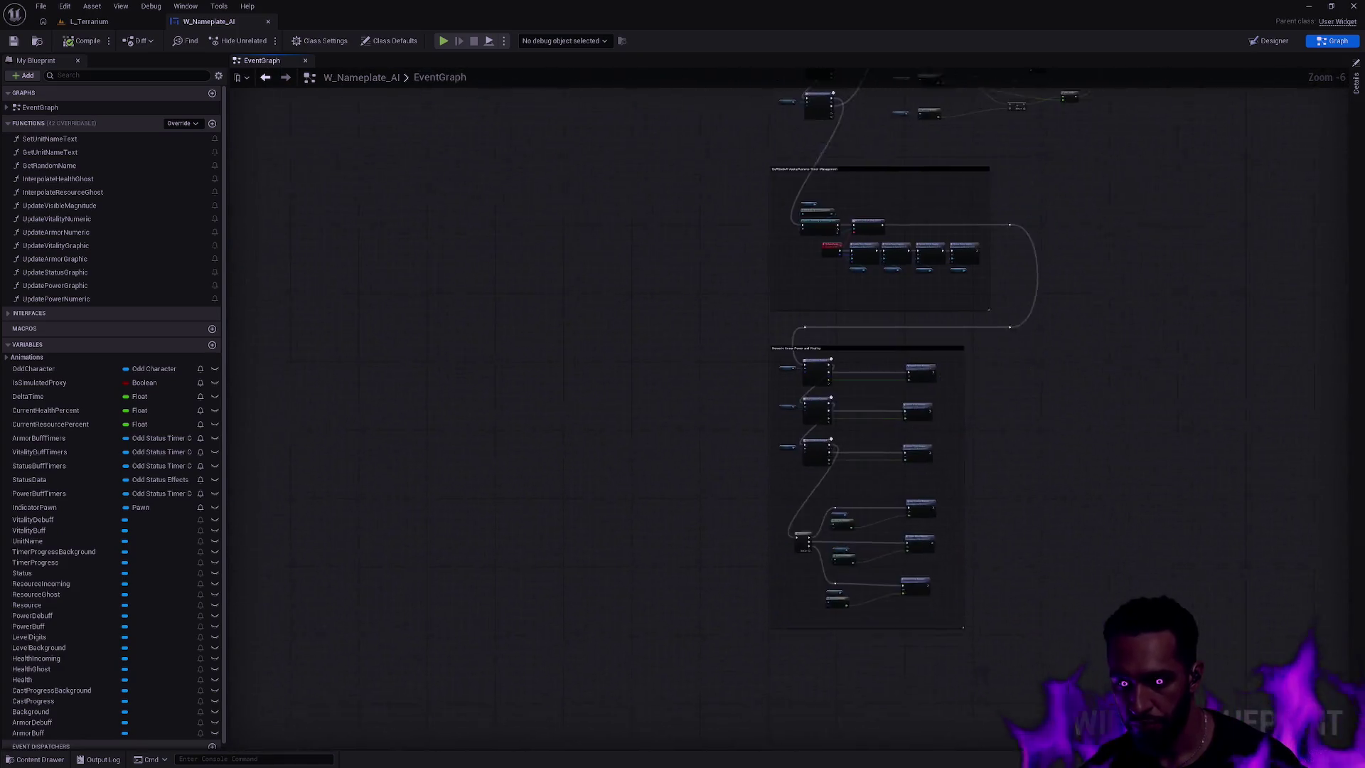
scroll(596, 233, up, 3)
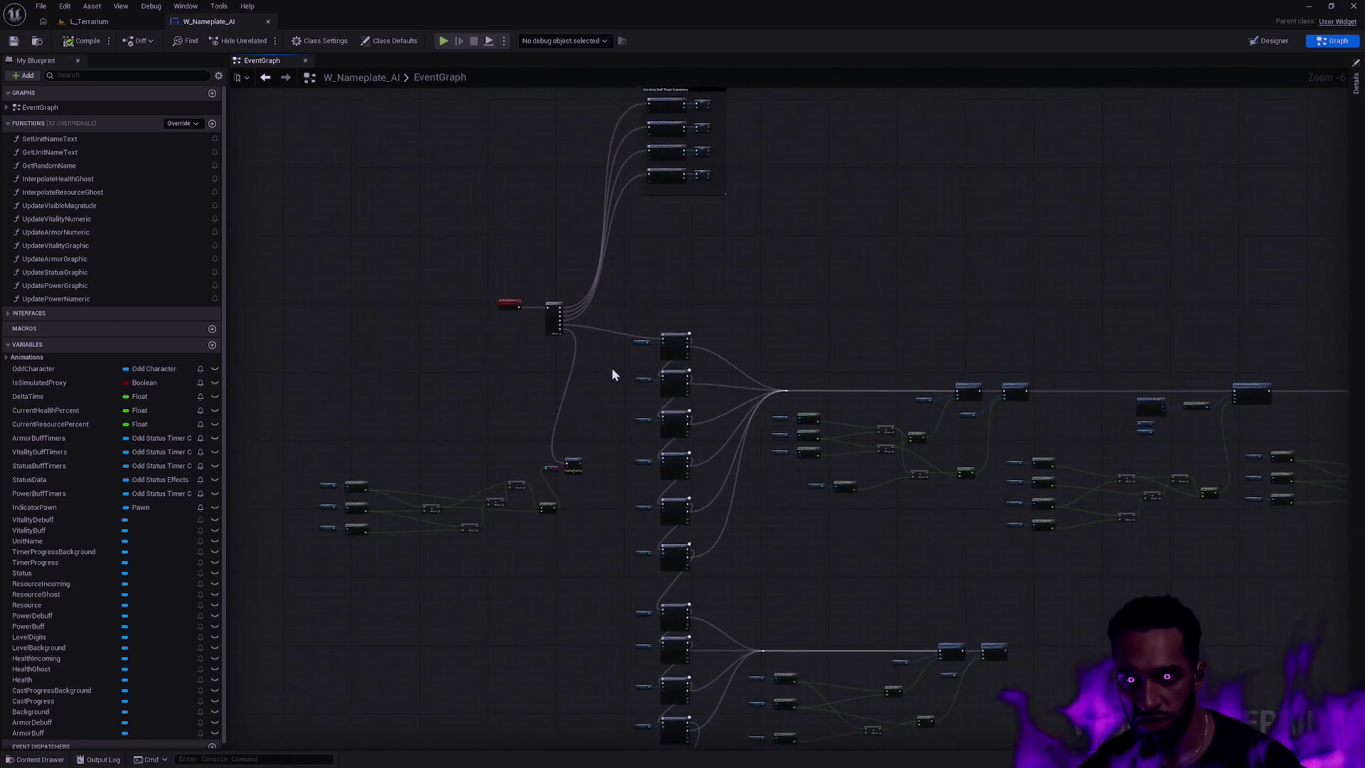
mouse_move(475, 265)
mouse_down()
mouse_move(1039, 493)
mouse_move(1084, 433)
mouse_up()
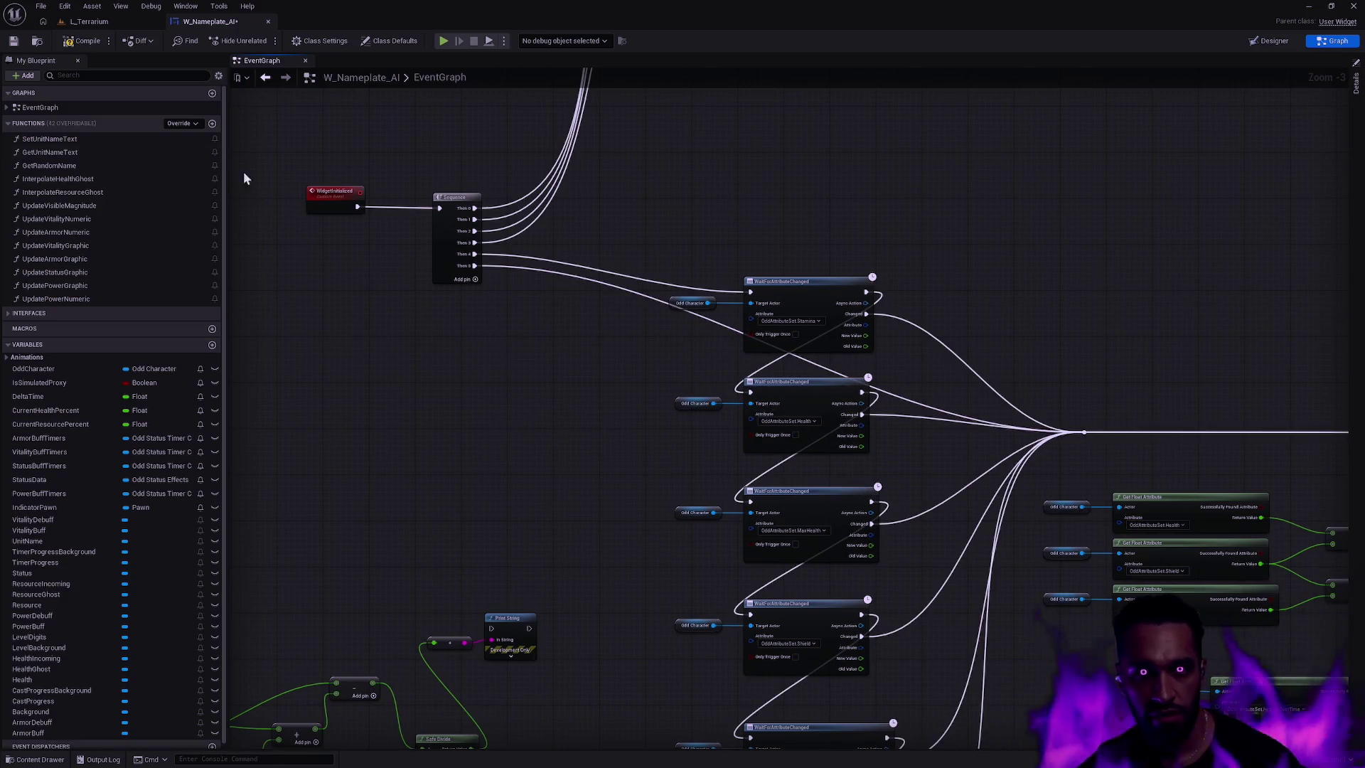
- Start an Alt+P play session of L_Terrarium and make it full screen with F11
click(90, 22)
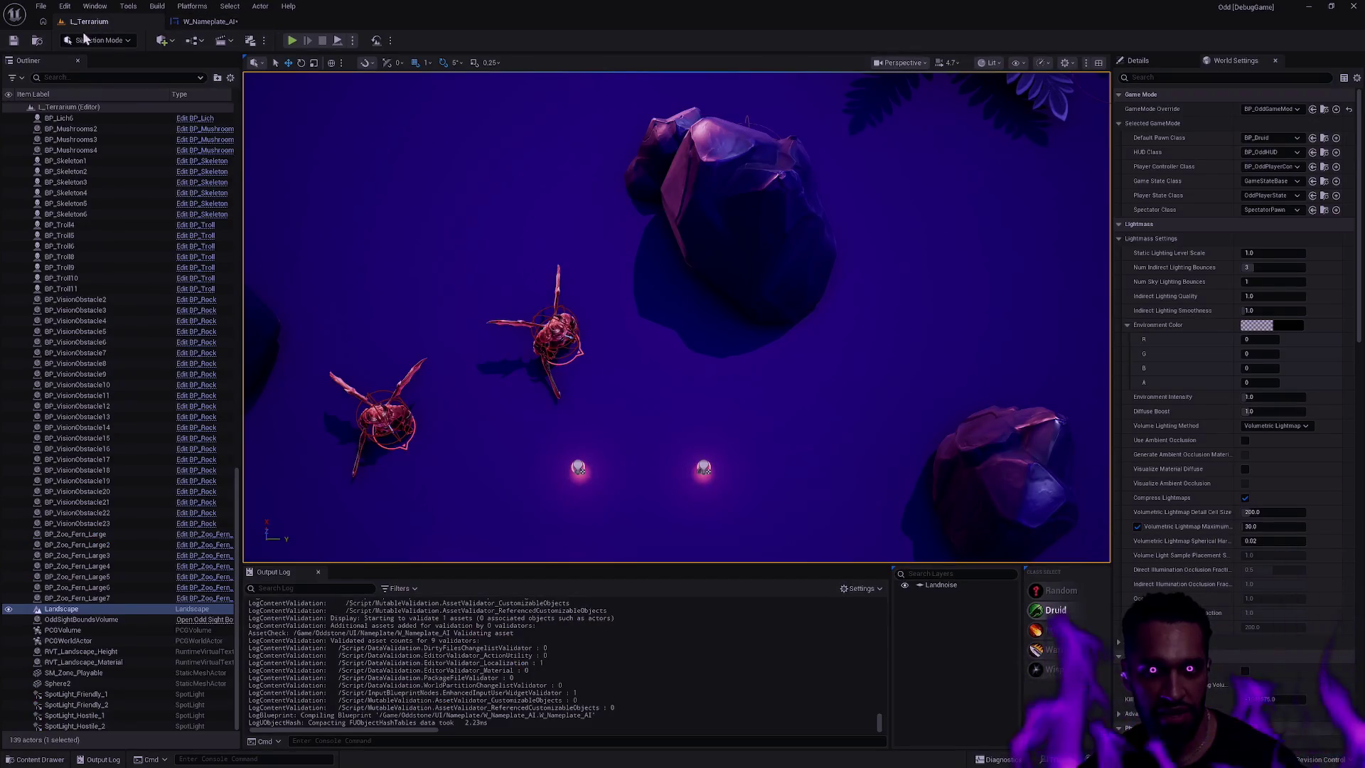
click(210, 24)
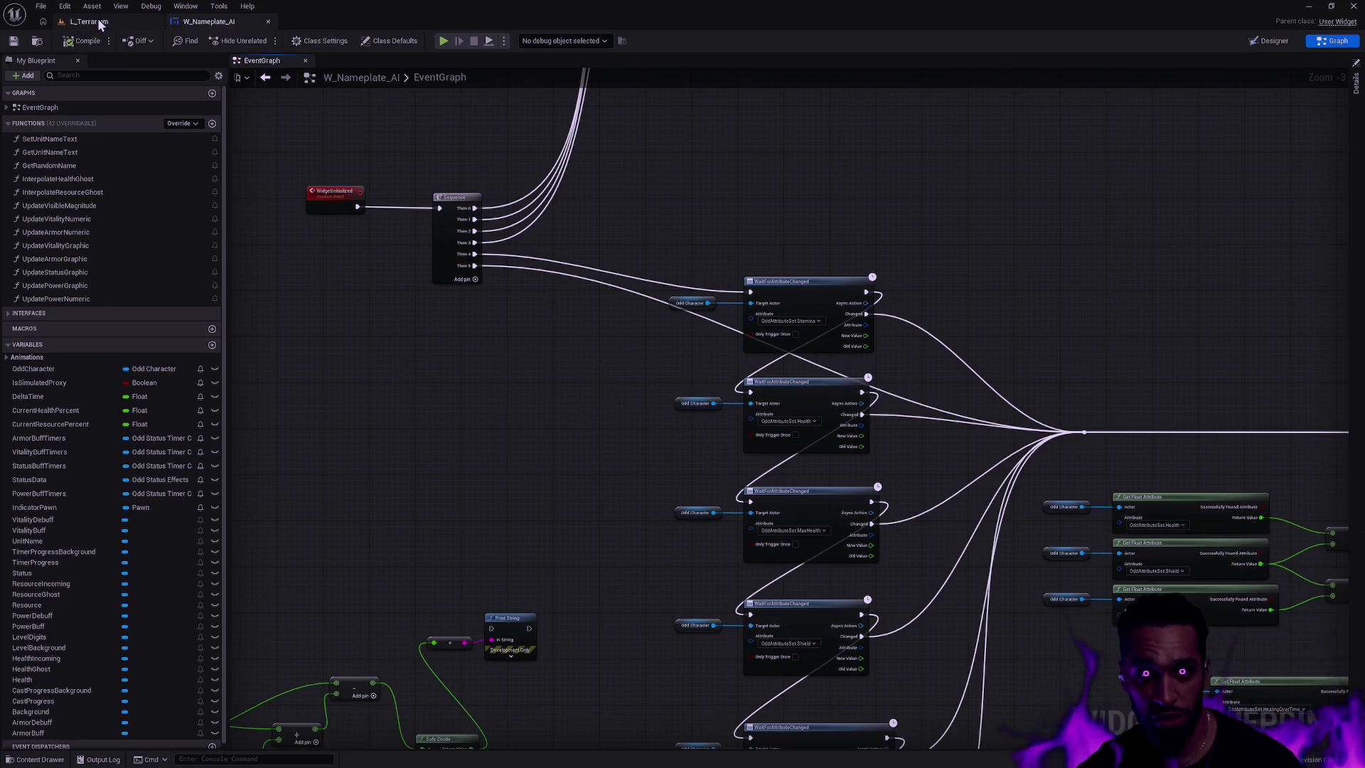
click(96, 21)
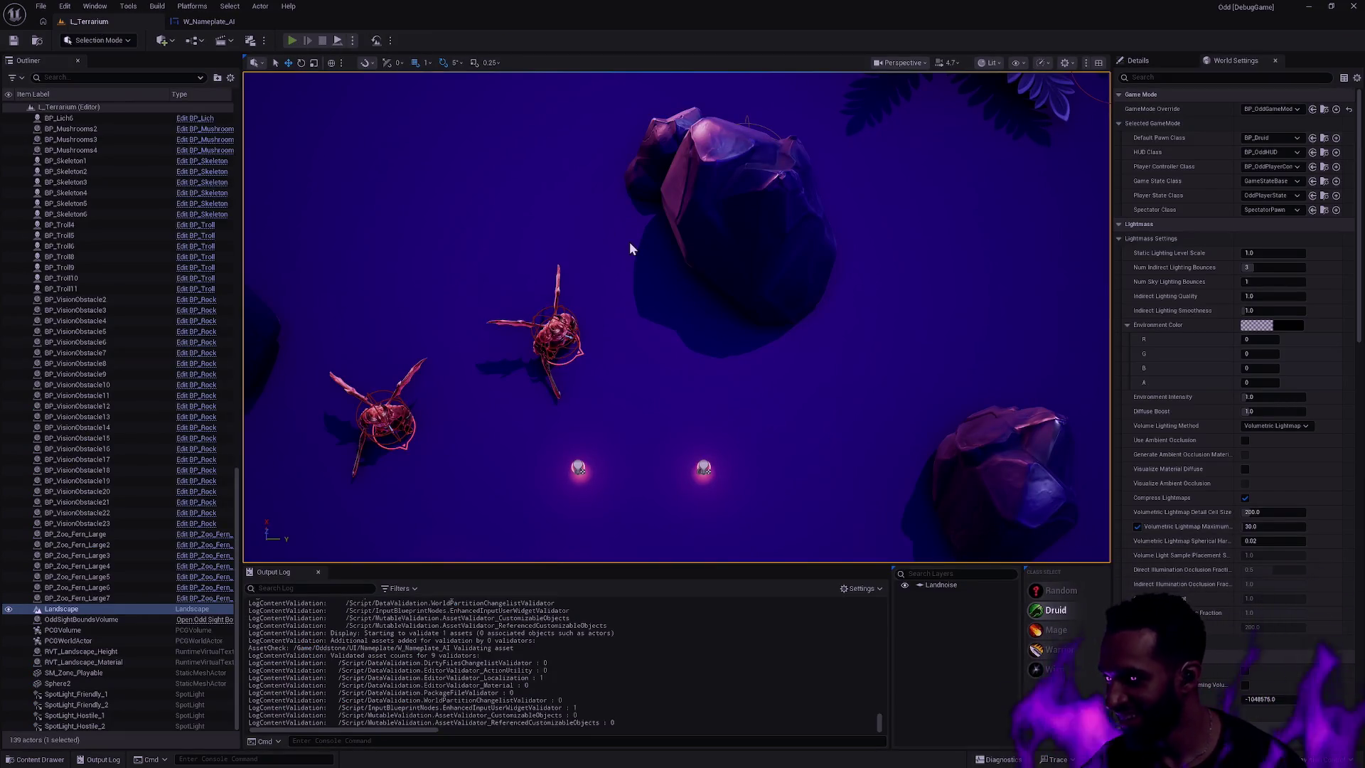
key(alt+p)
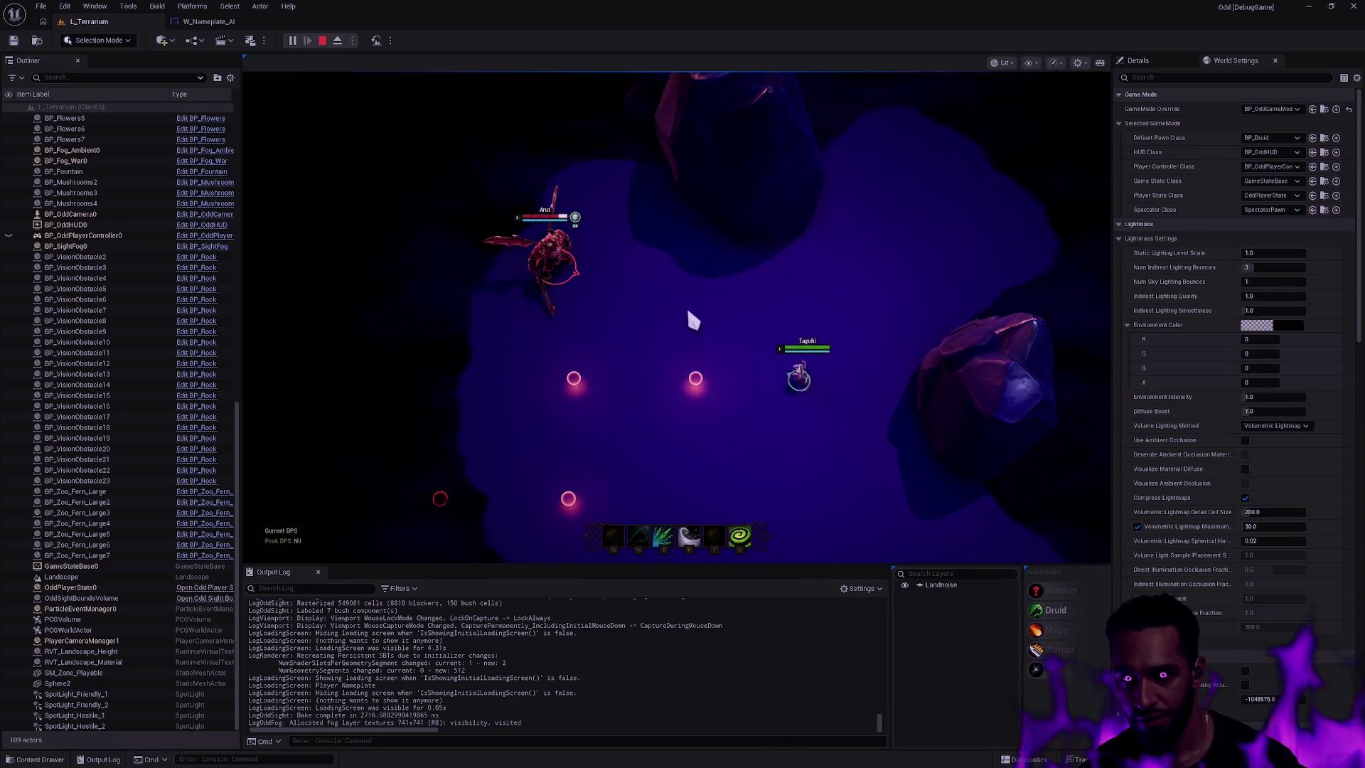
key(F11)
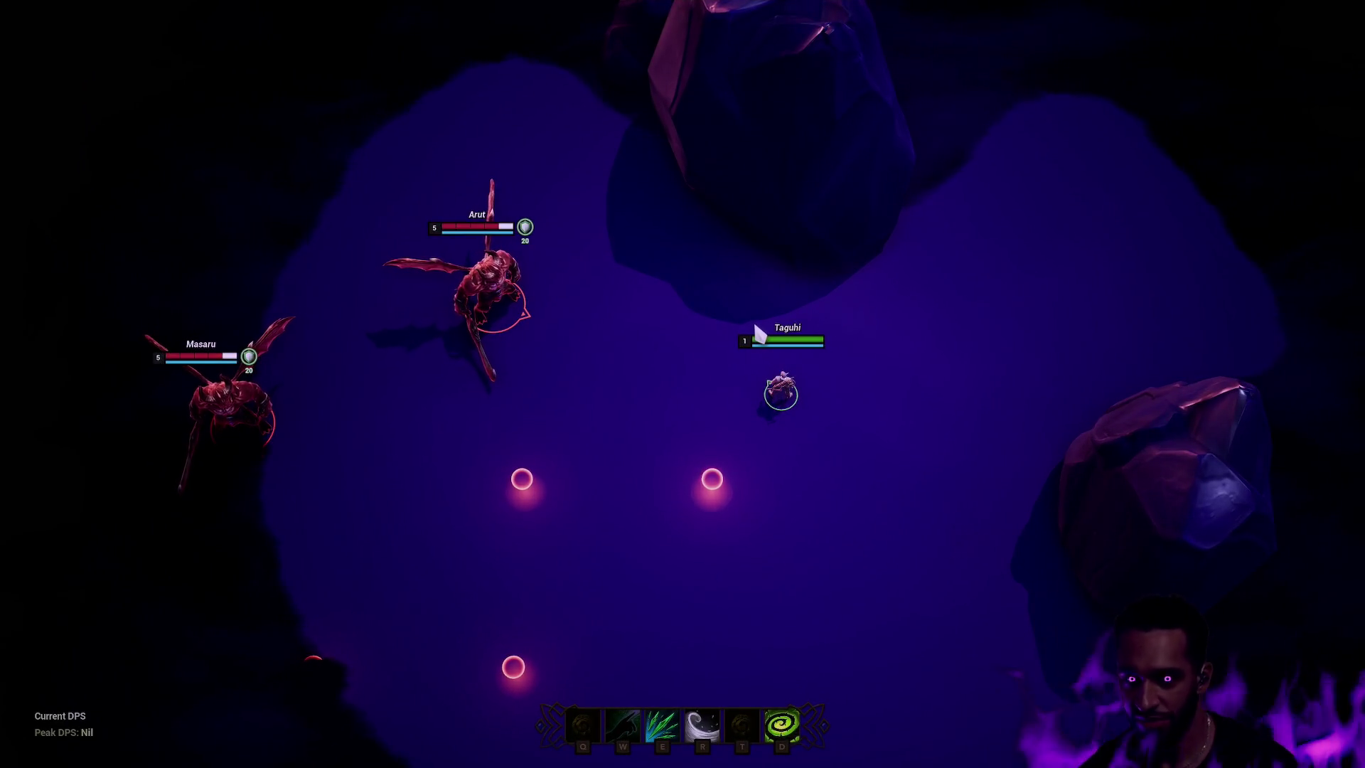
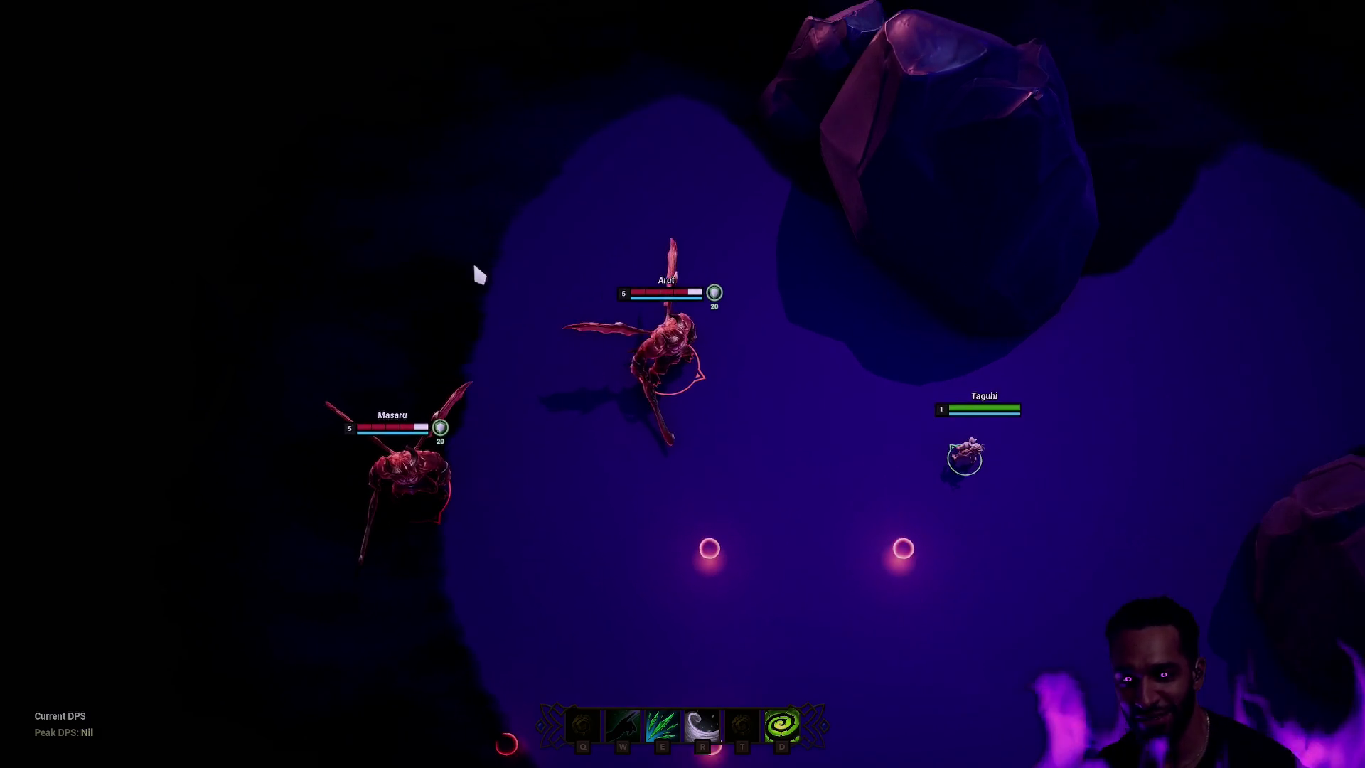
- Attack the winged enemy with right-clicks, an R dash and an E strike ability
right_click(814, 511)
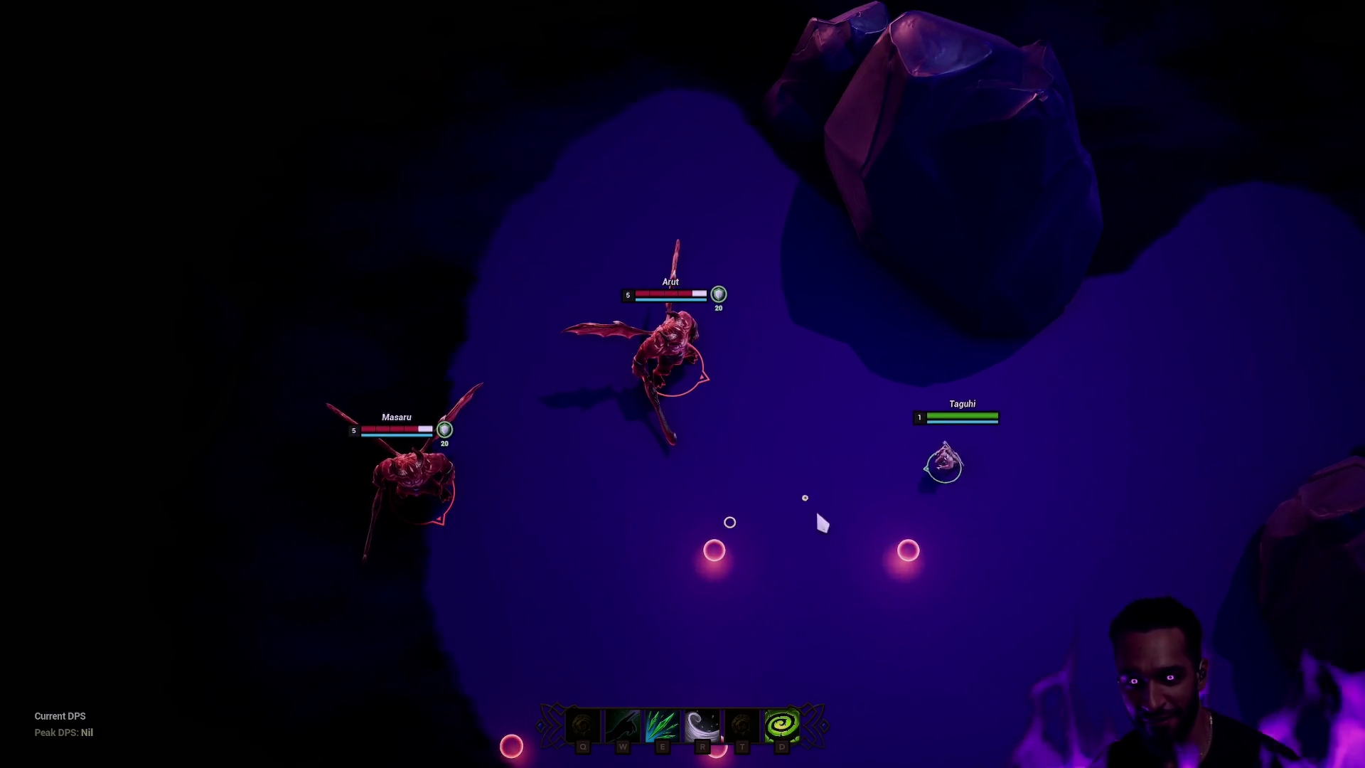
right_click(932, 439)
right_click(668, 356)
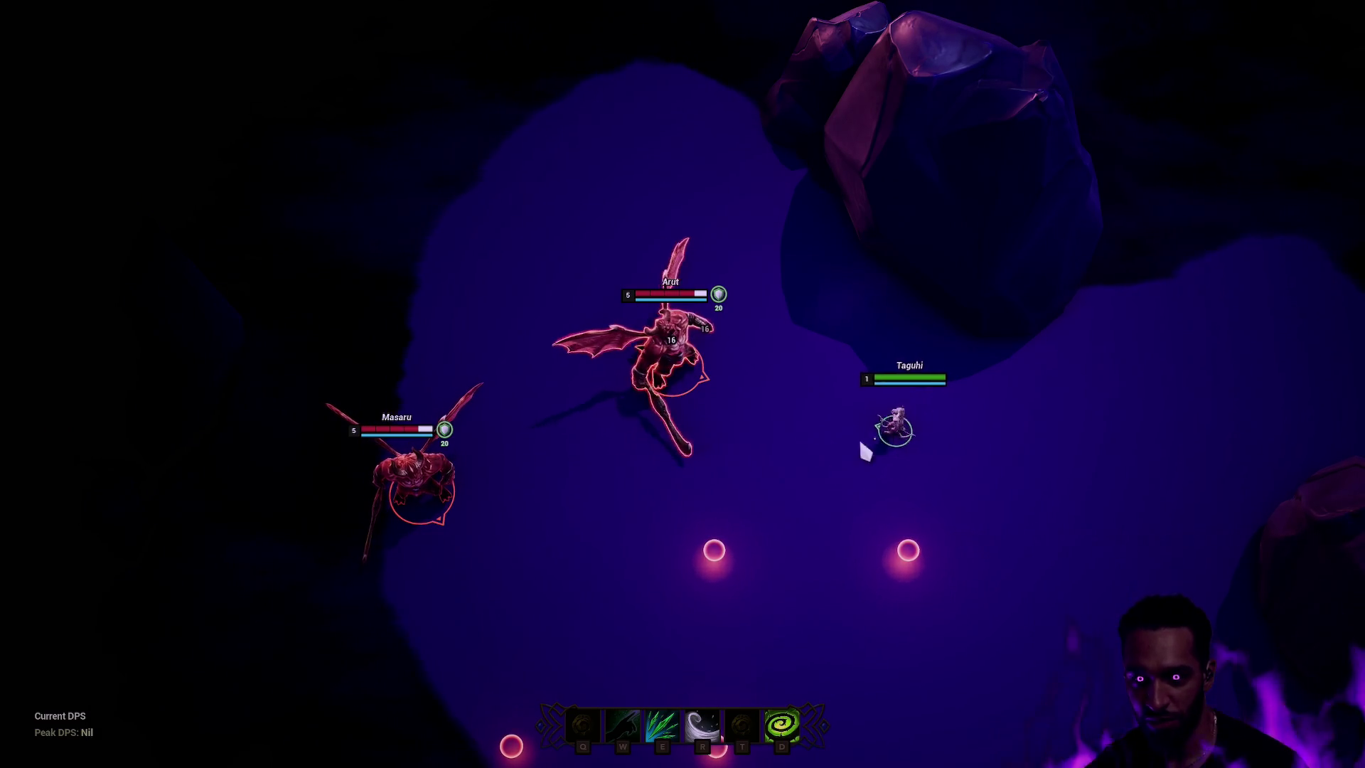
key(r)
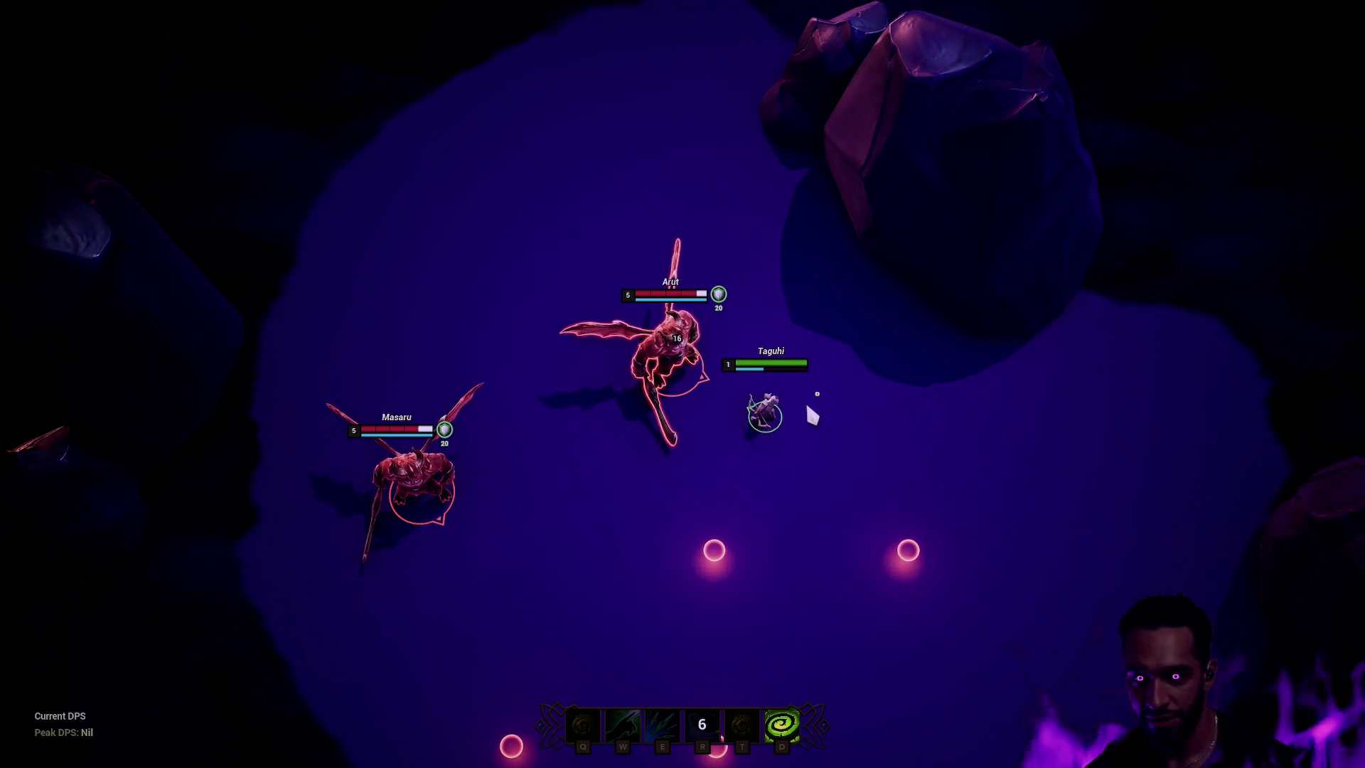
right_click(856, 408)
right_click(817, 457)
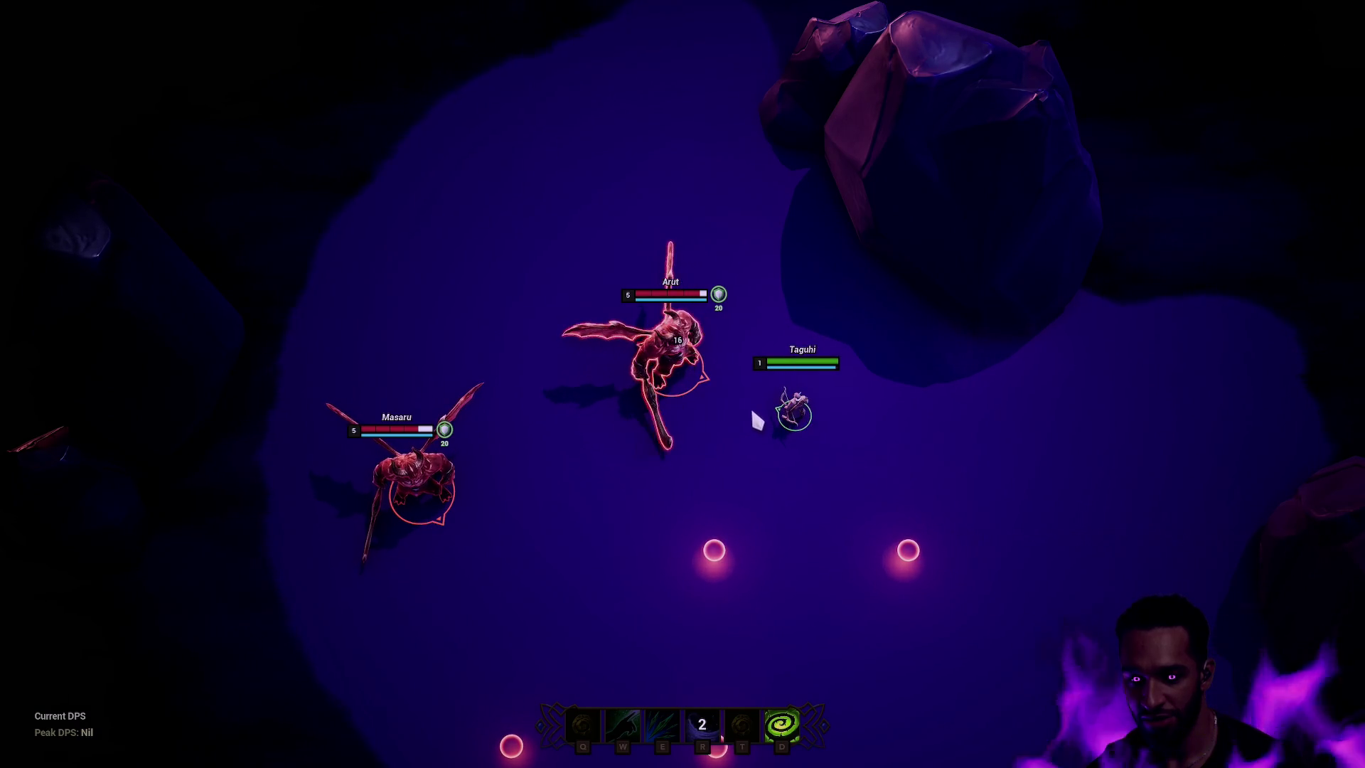
key(e)
- Walk the character down the arena, then stop the play session with Esc
right_click(849, 455)
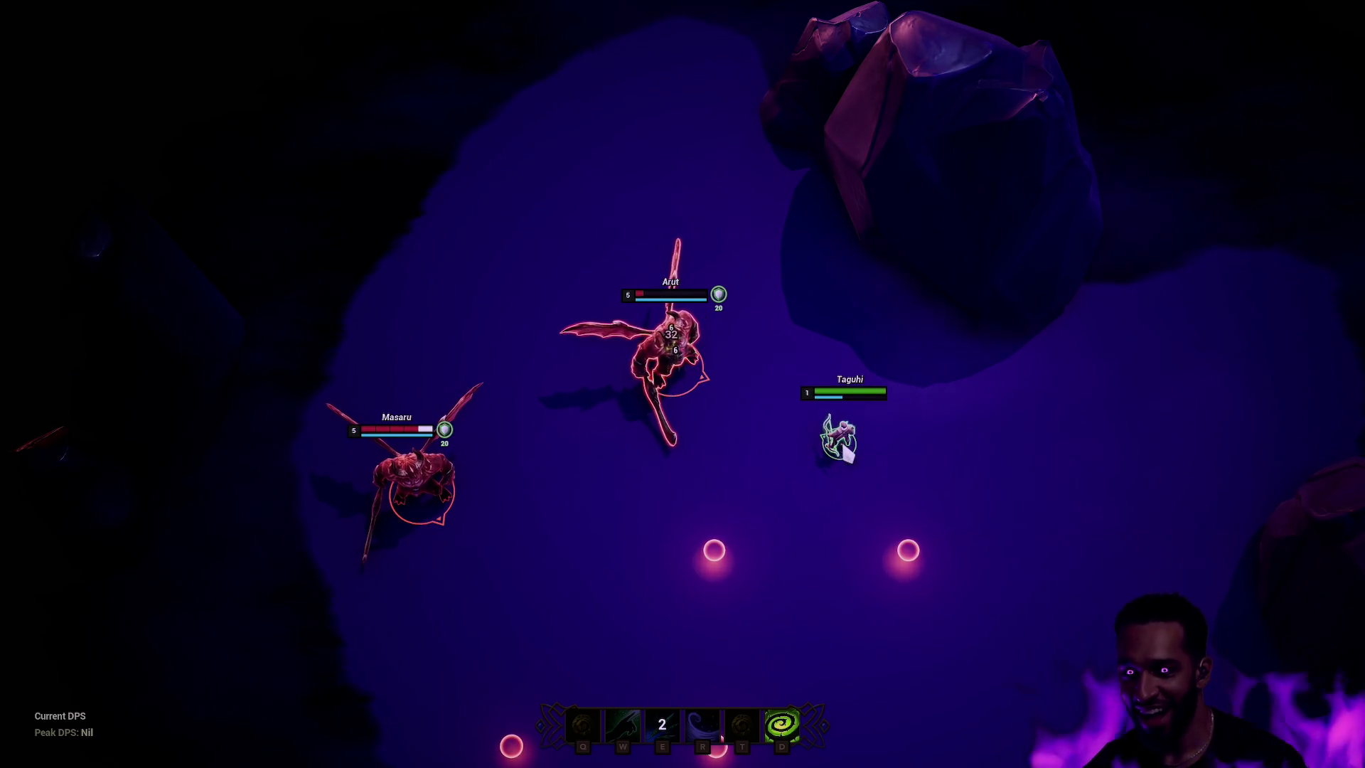
right_click(637, 491)
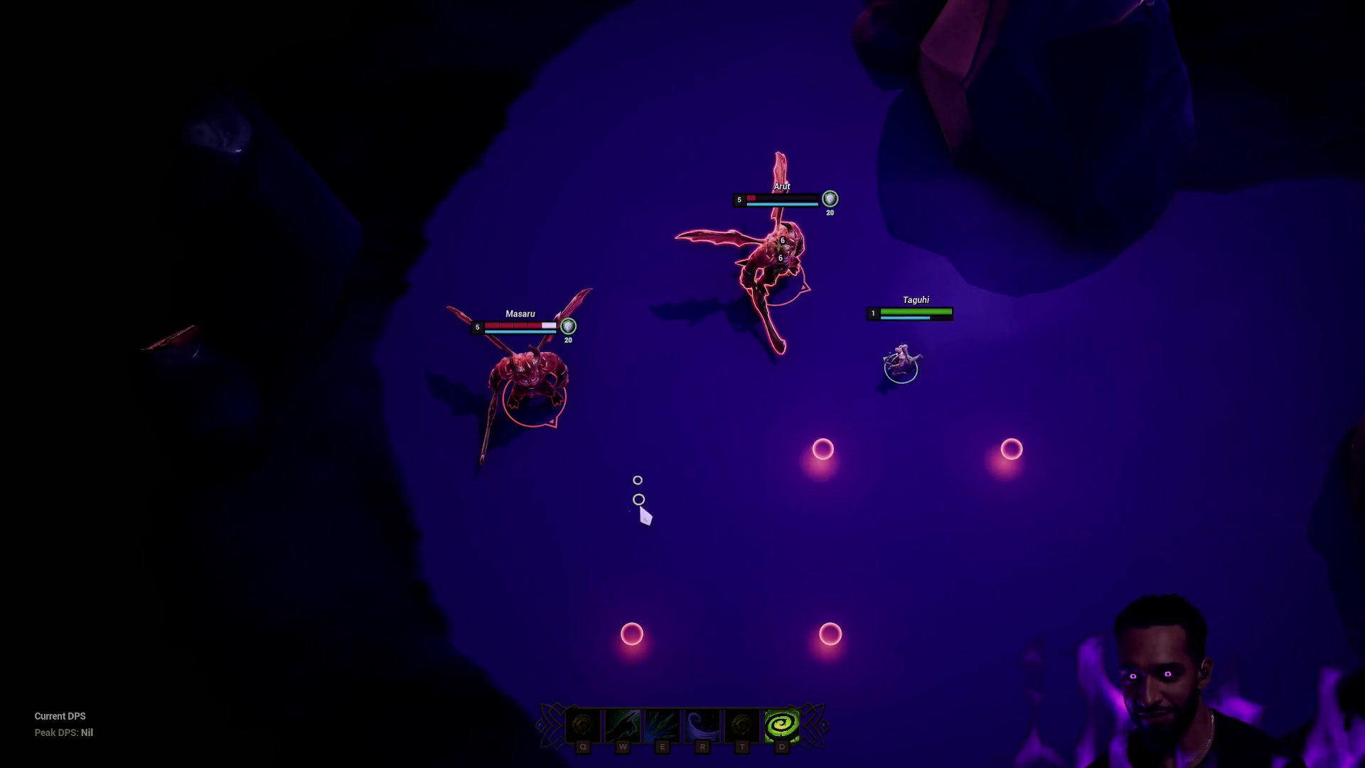
right_click(654, 443)
right_click(685, 466)
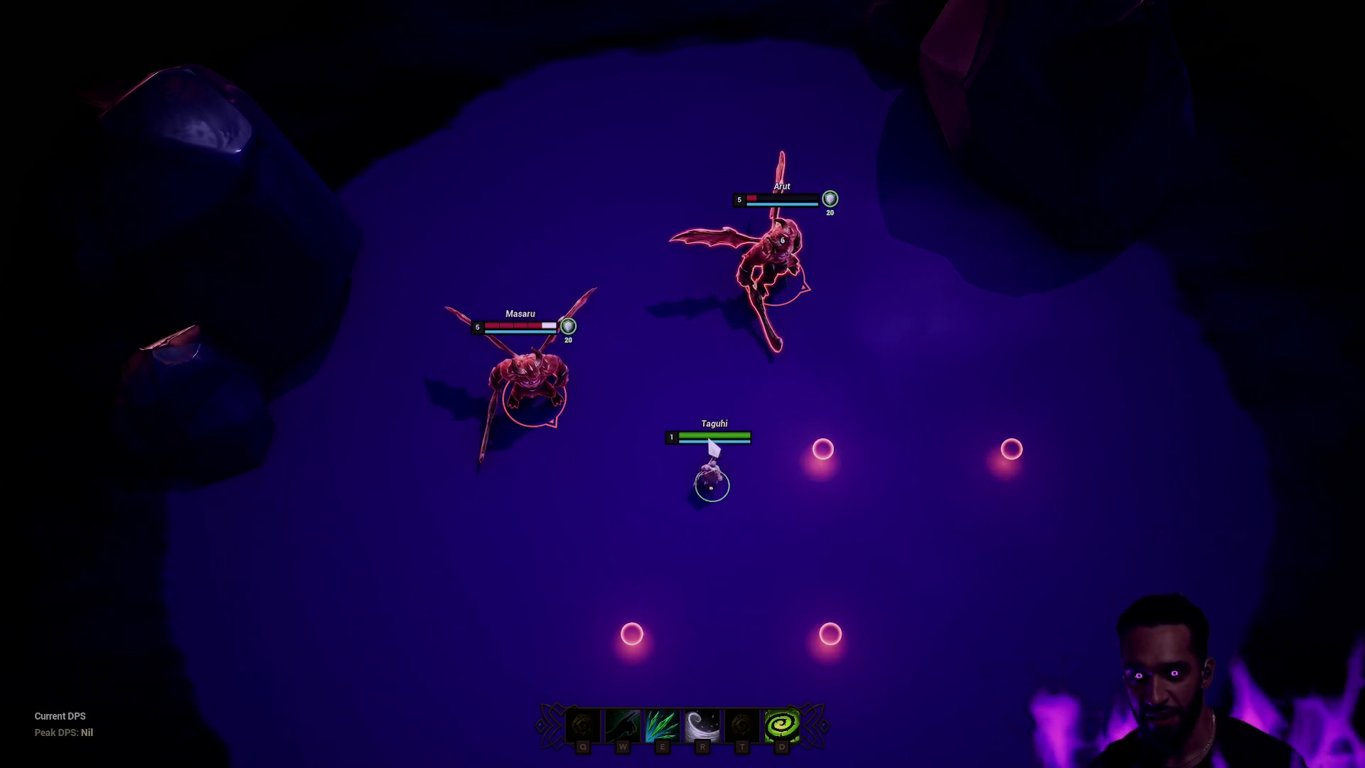
right_click(736, 533)
right_click(721, 536)
key(Escape)
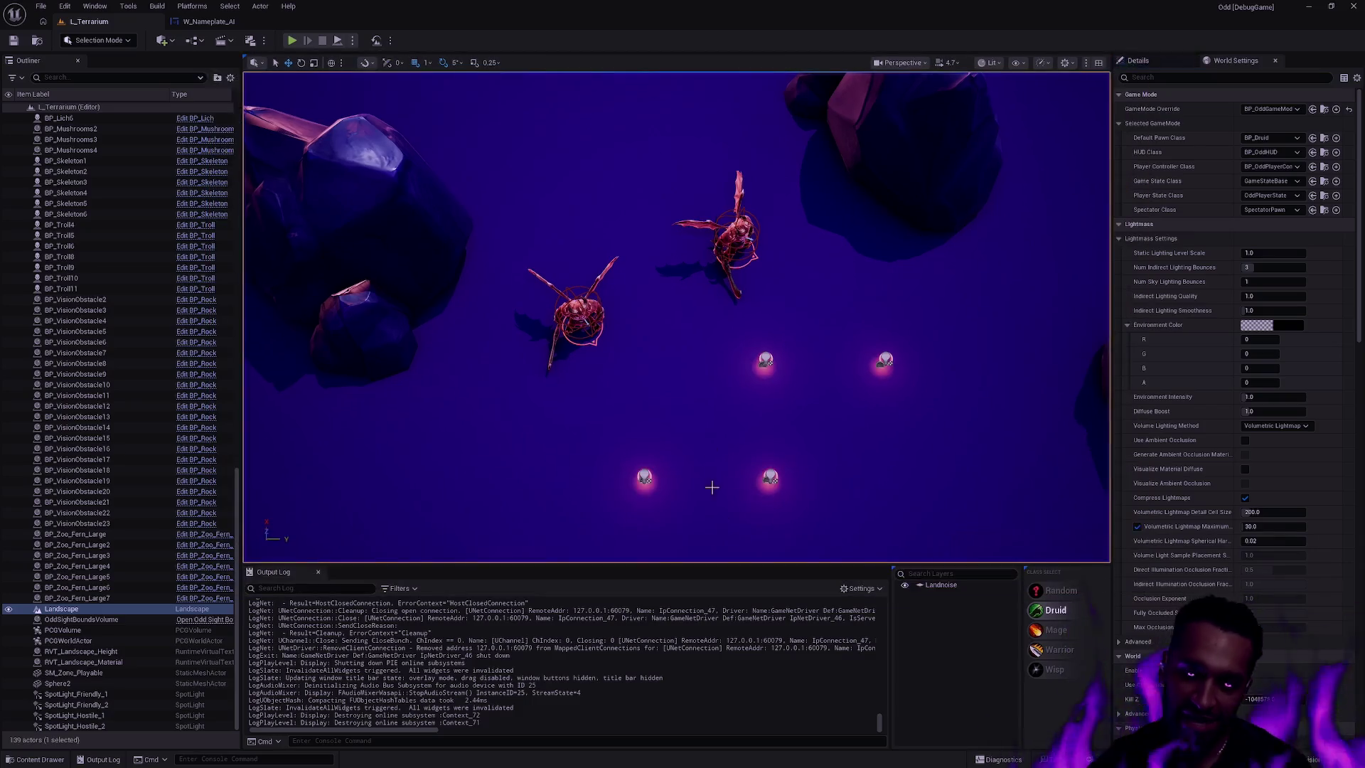
- Switch to W_Nameplate_AI and survey its event graph chains, including the Set Percent nodes
click(205, 21)
scroll(484, 343, down, 4)
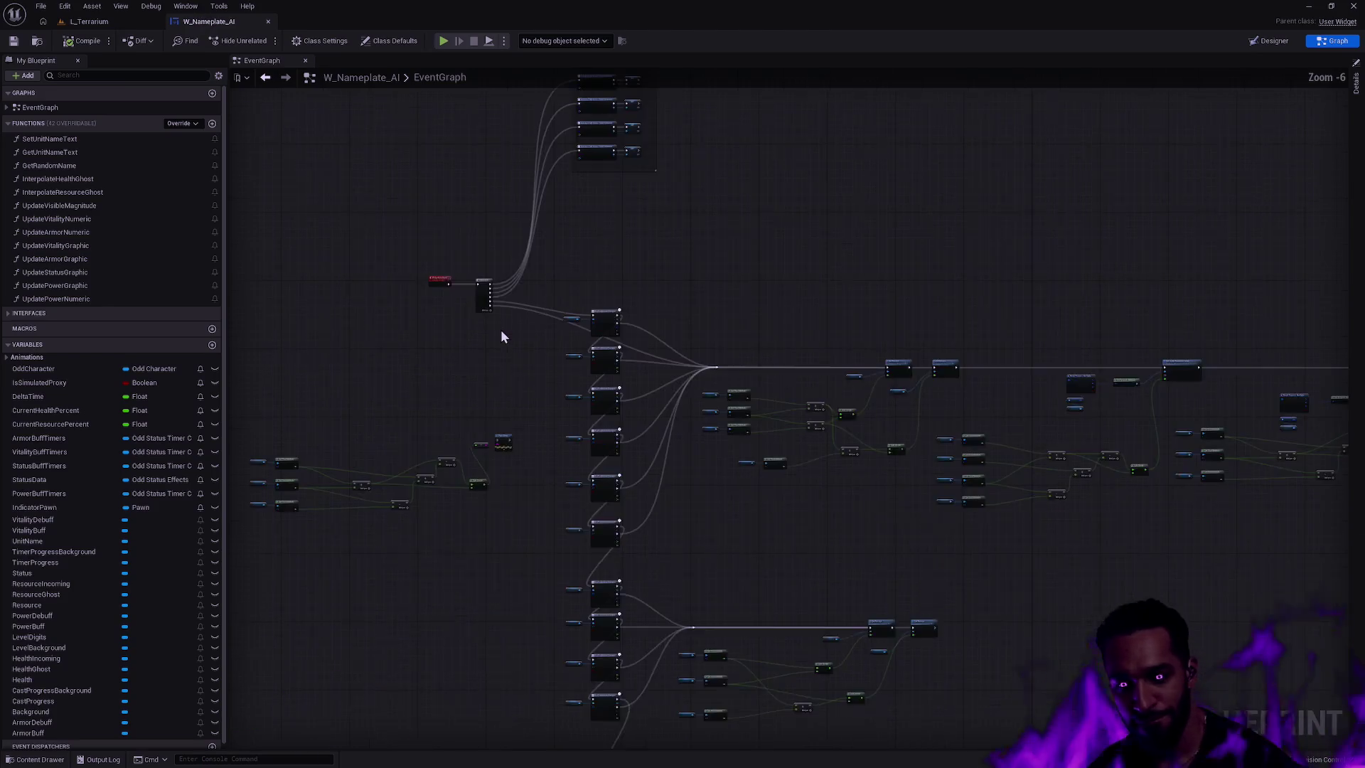
scroll(809, 419, up, 3)
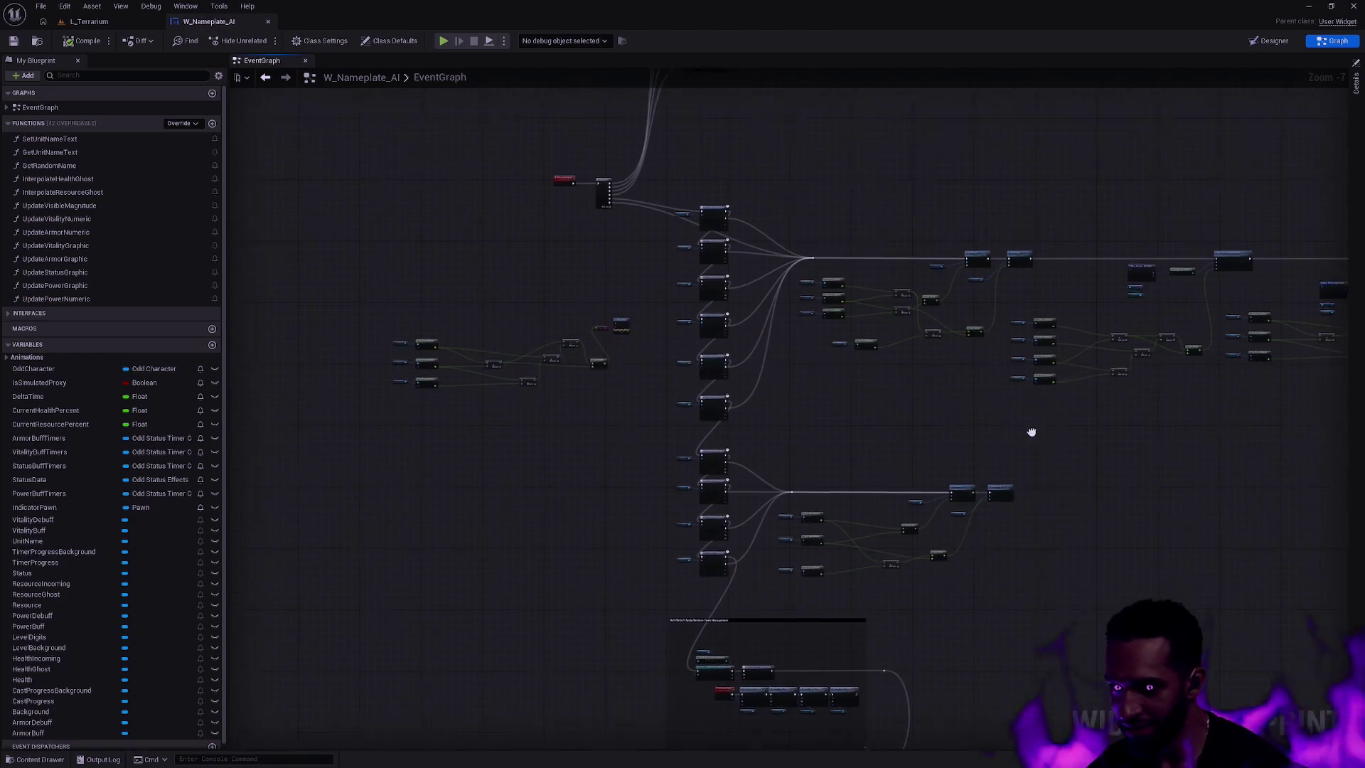
scroll(781, 346, down, 3)
scroll(816, 511, up, 3)
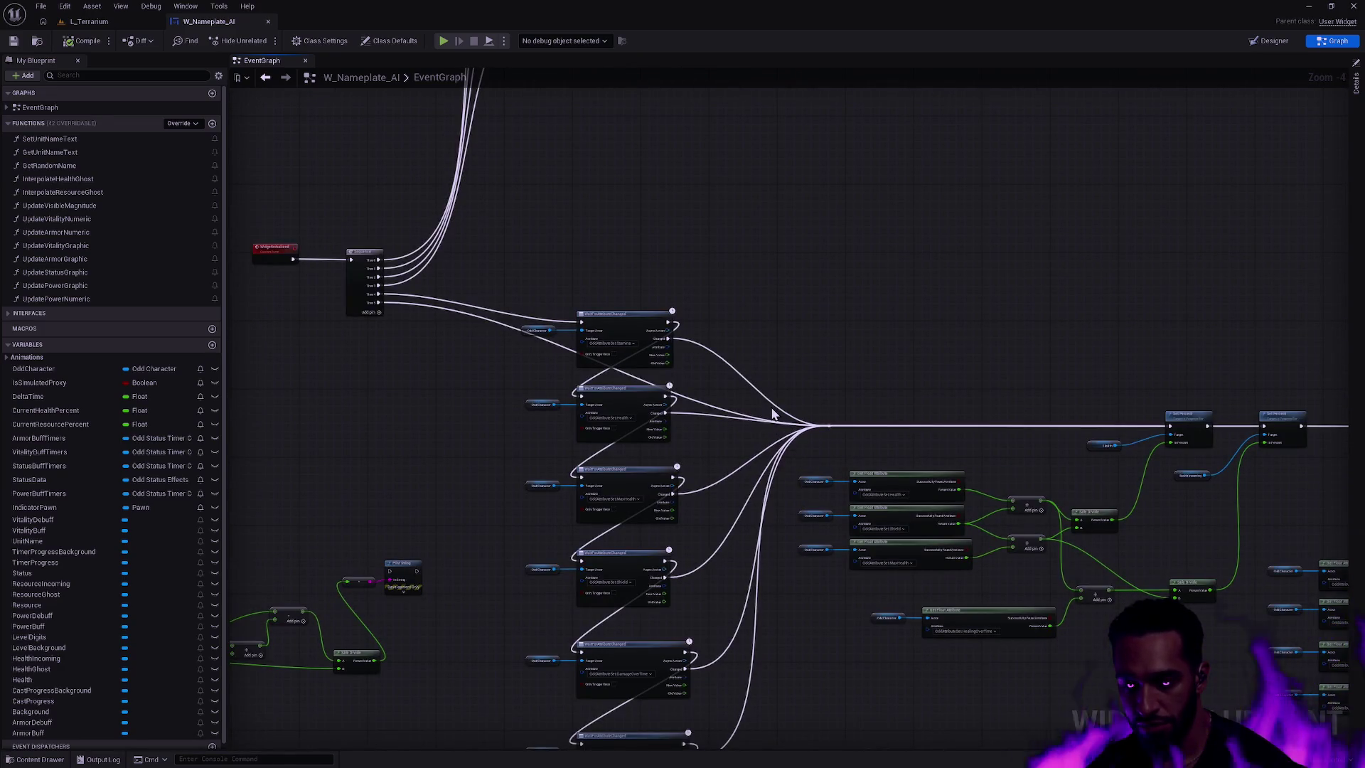
drag(990, 433, 481, 337)
scroll(695, 327, down, 2)
drag(578, 368, 1196, 454)
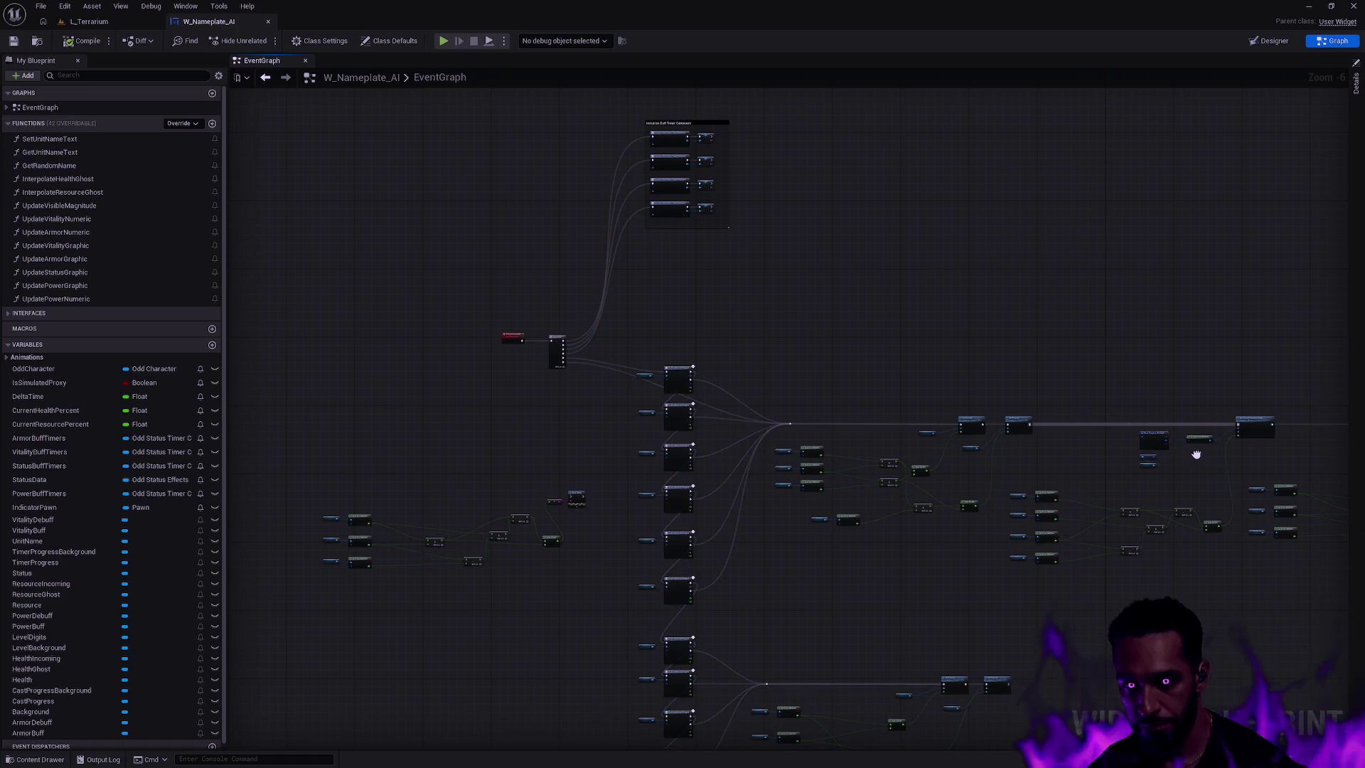
scroll(1196, 454, up, 3)
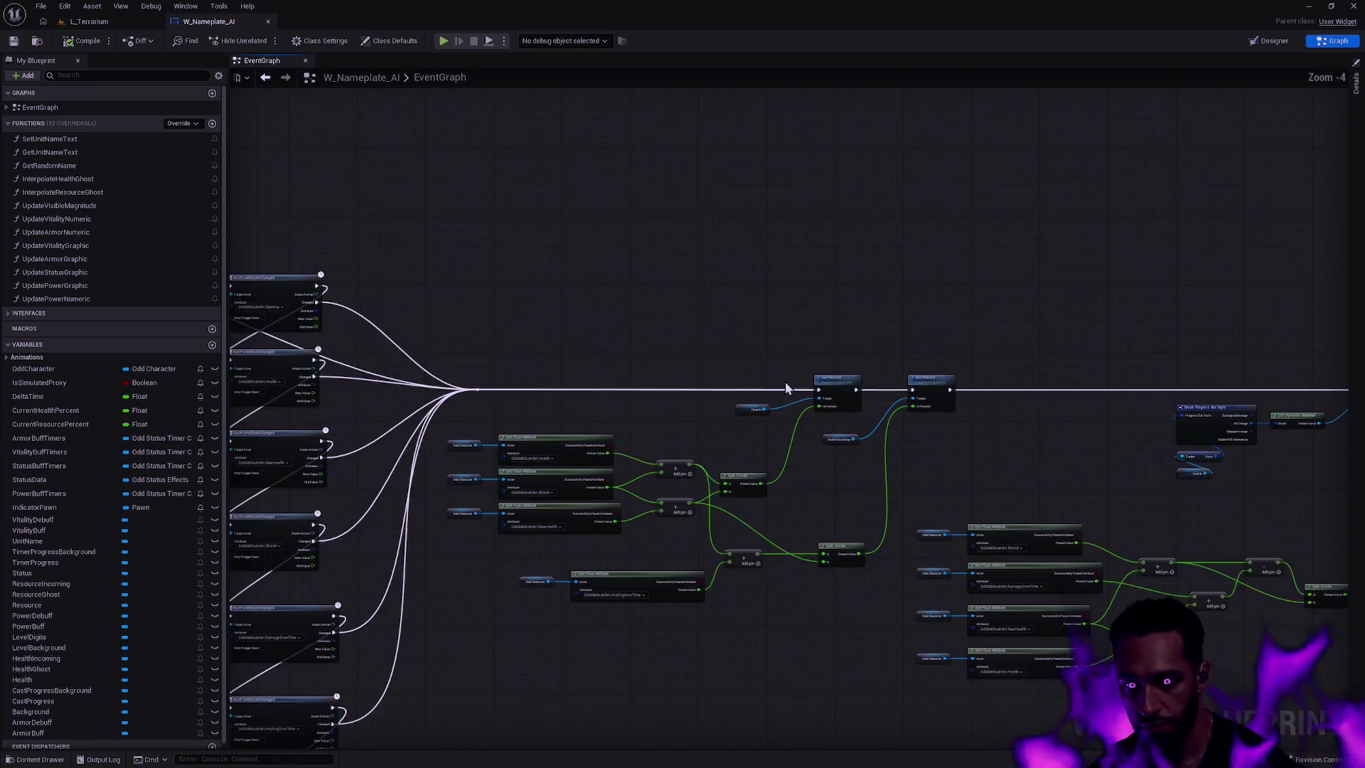
scroll(824, 368, down, 1)
drag(829, 369, 1077, 318)
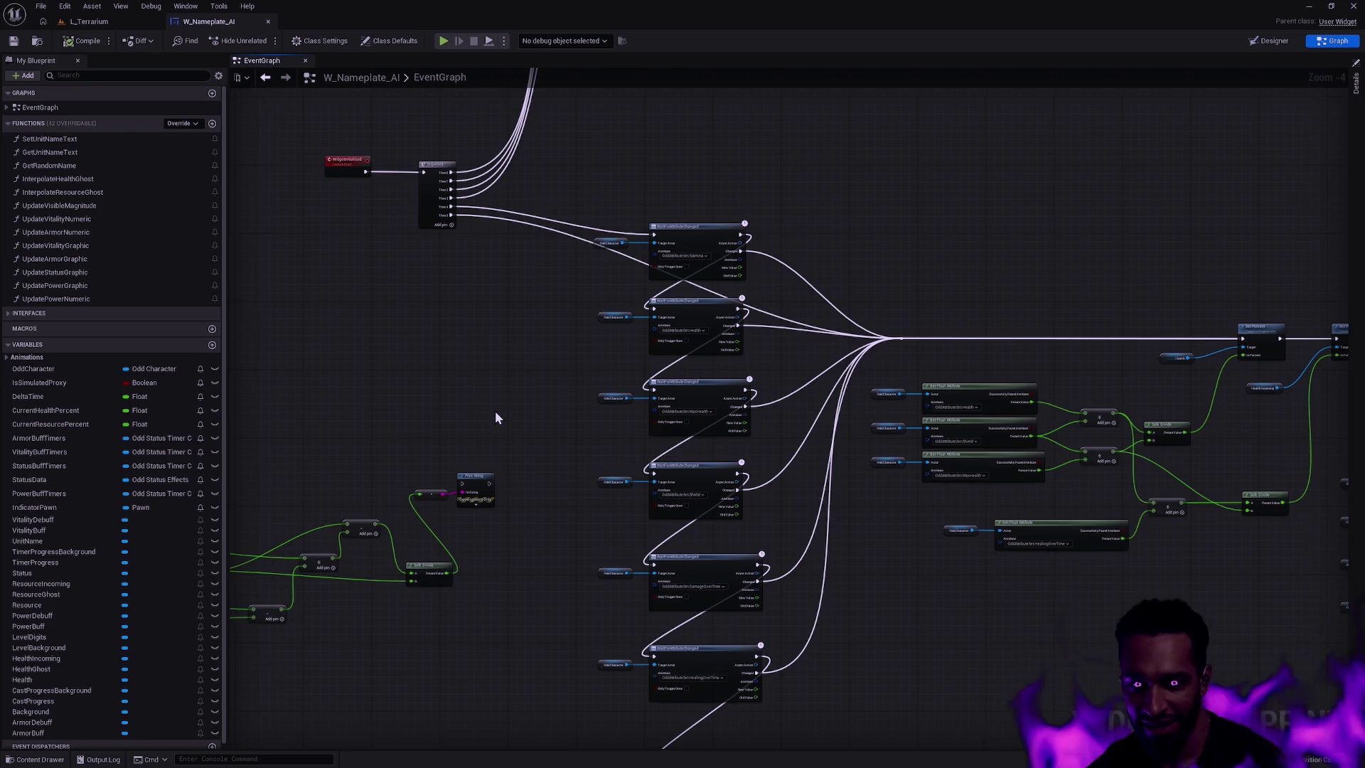
- Delete a boxed node group, undo the deletion, and save W_Nameplate_AI
scroll(534, 369, down, 2)
drag(703, 518, 199, 245)
key(Delete)
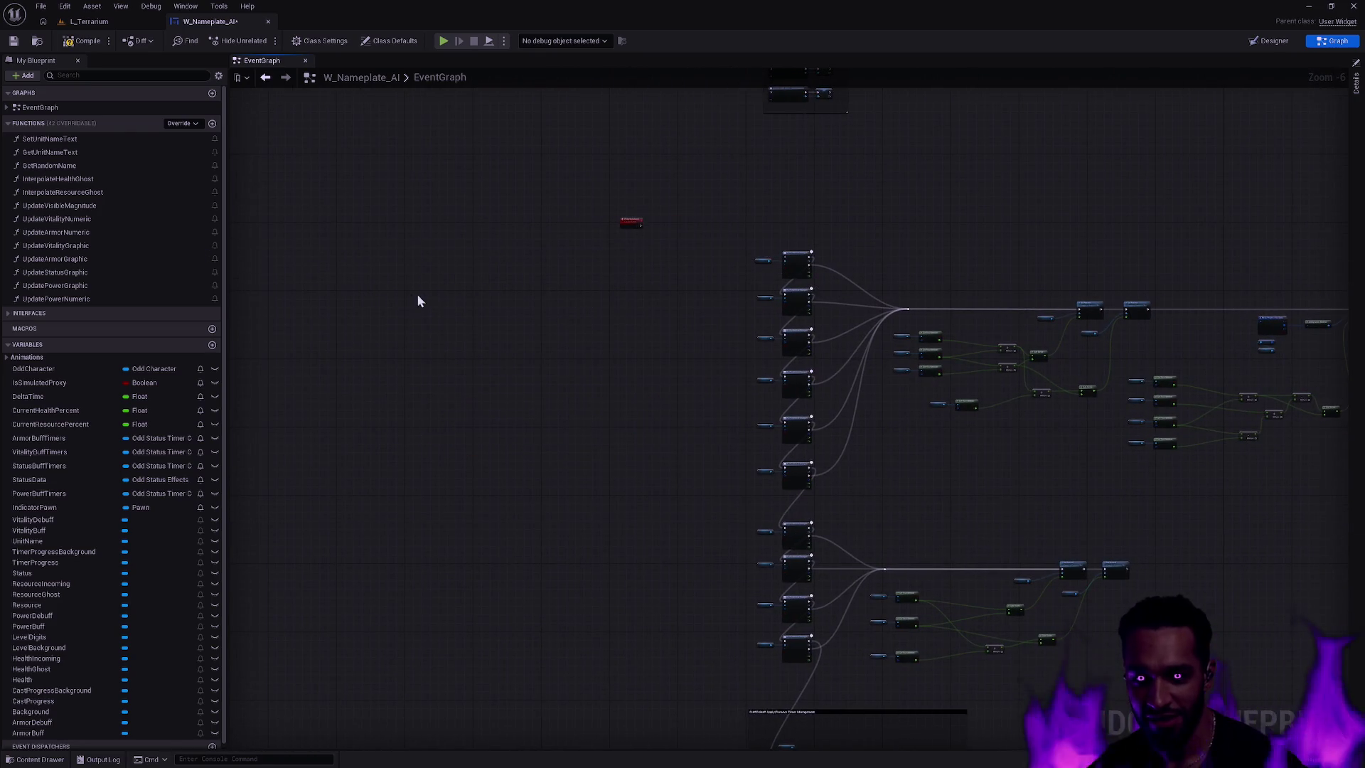
key(ctrl+z)
drag(379, 266, 709, 505)
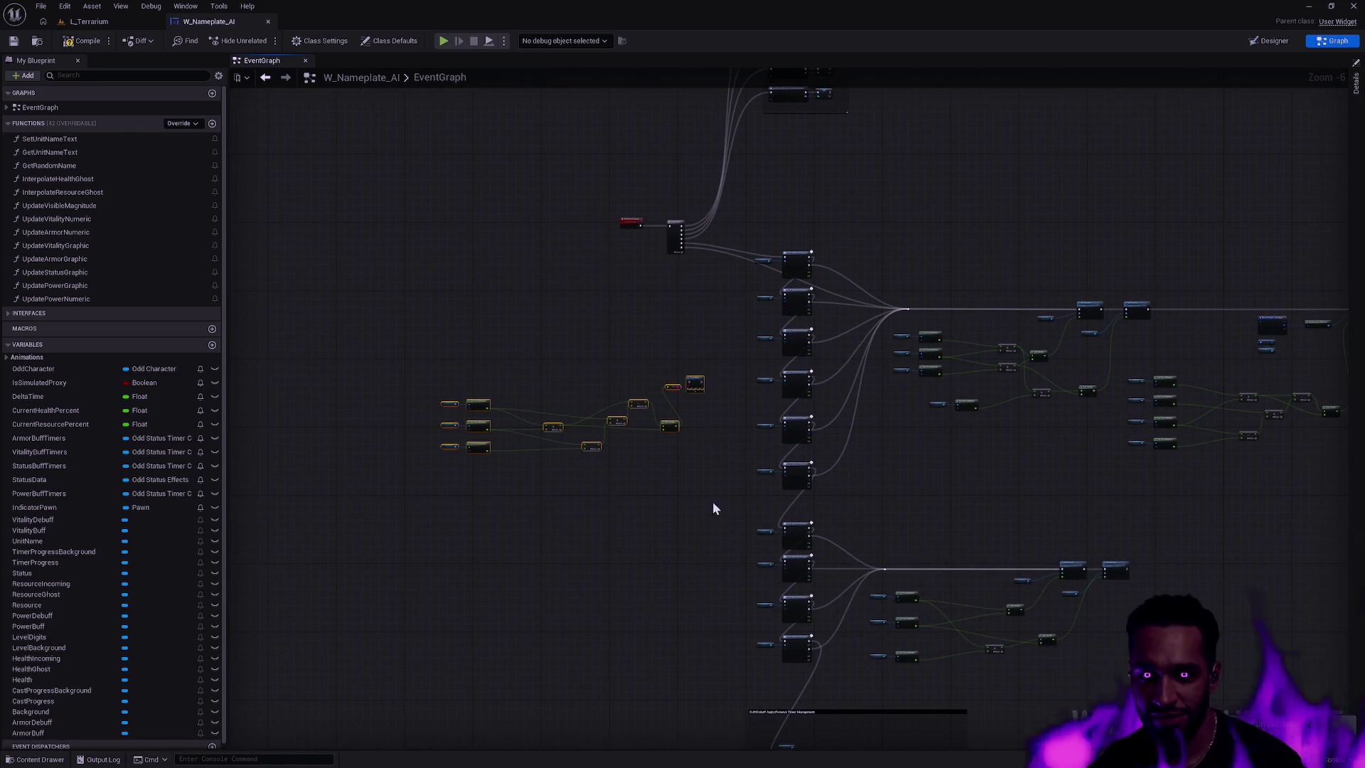
click(12, 42)
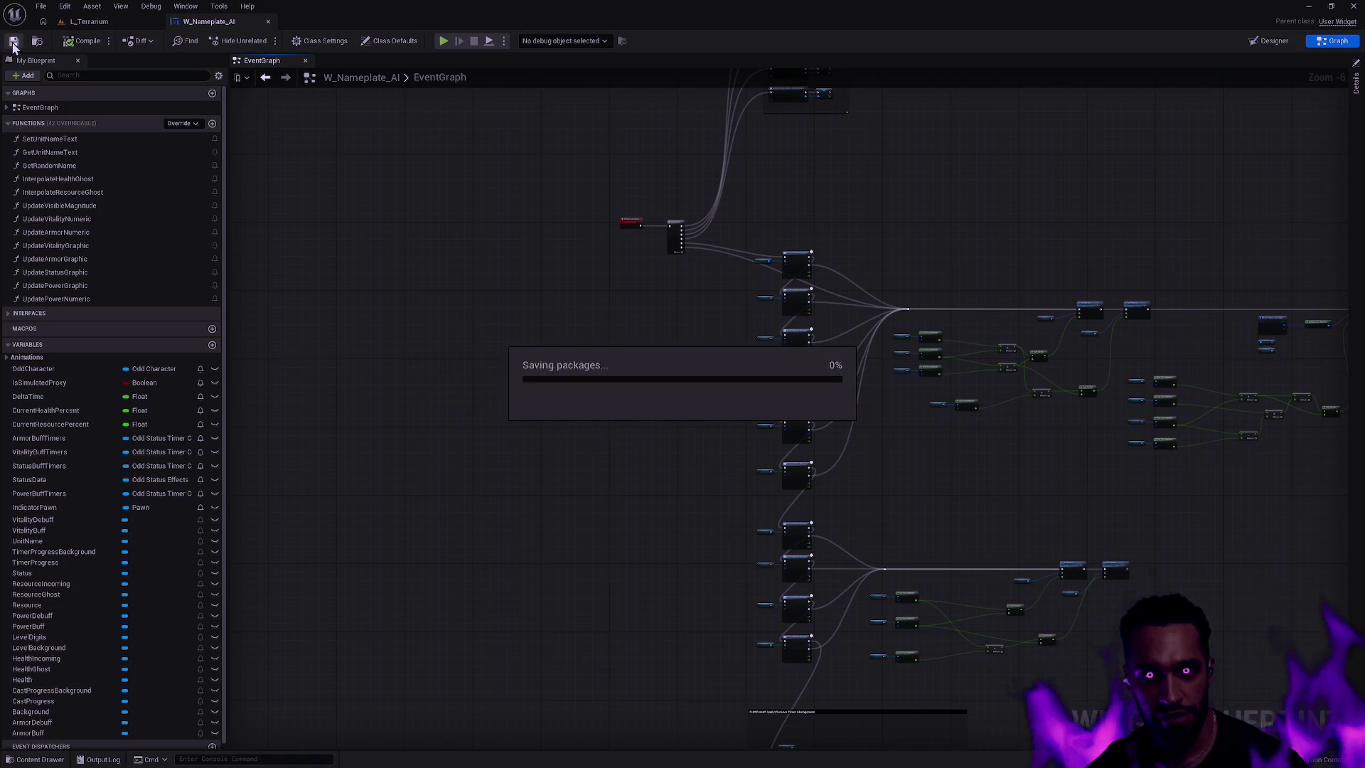
- Search assets for 'nameplate playe' and open the W_Nameplate_Player widget blueprint's EventGraph
key(ctrl+p)
key(BackSpace)
key(BackSpace)
key(BackSpace)
text(nameplate player)
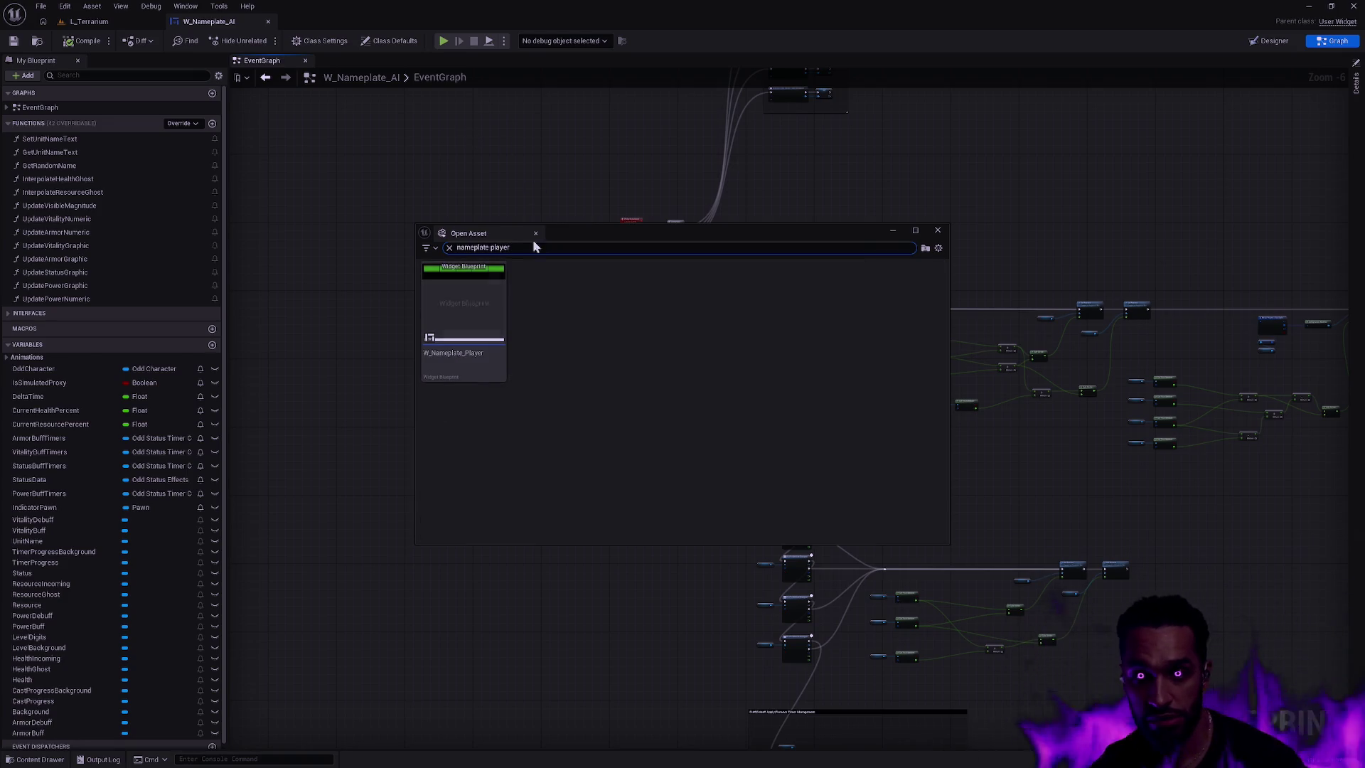
double_click(472, 313)
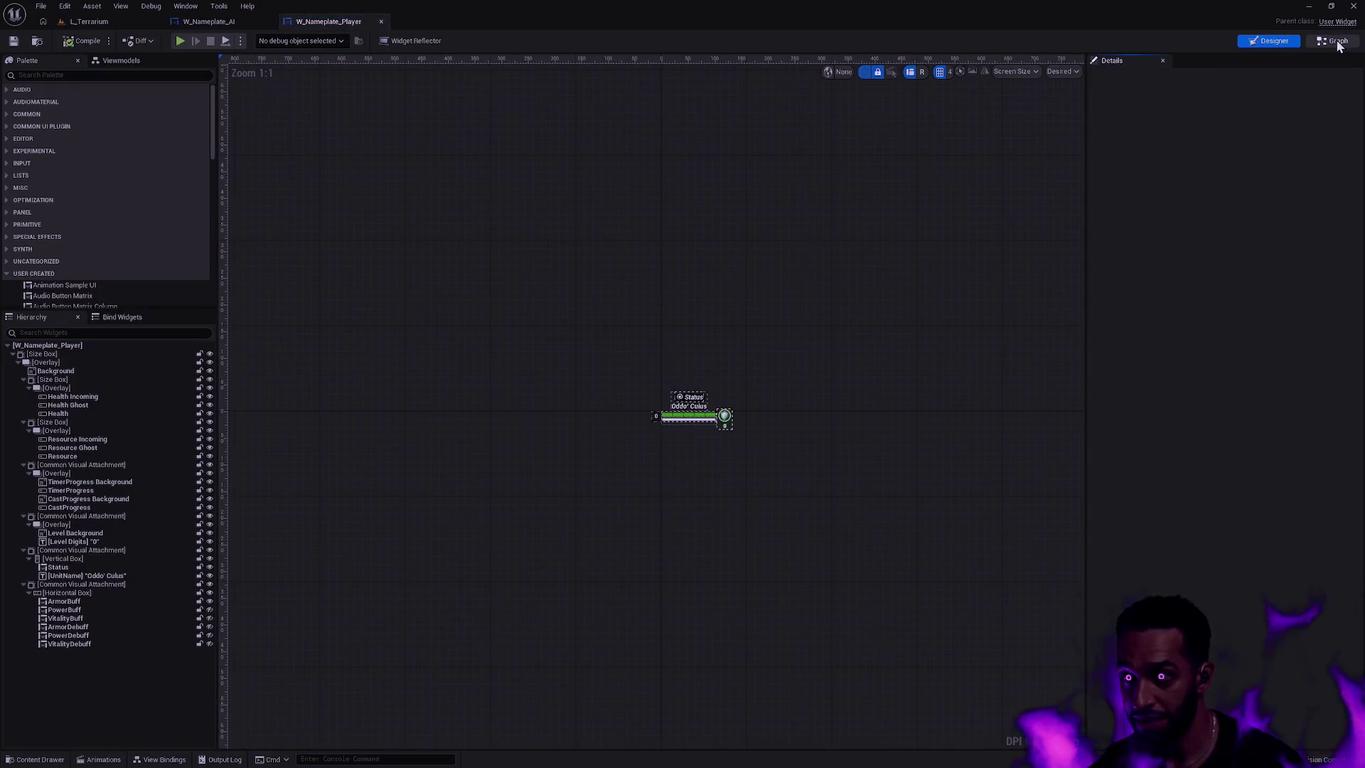
scroll(787, 350, down, 10)
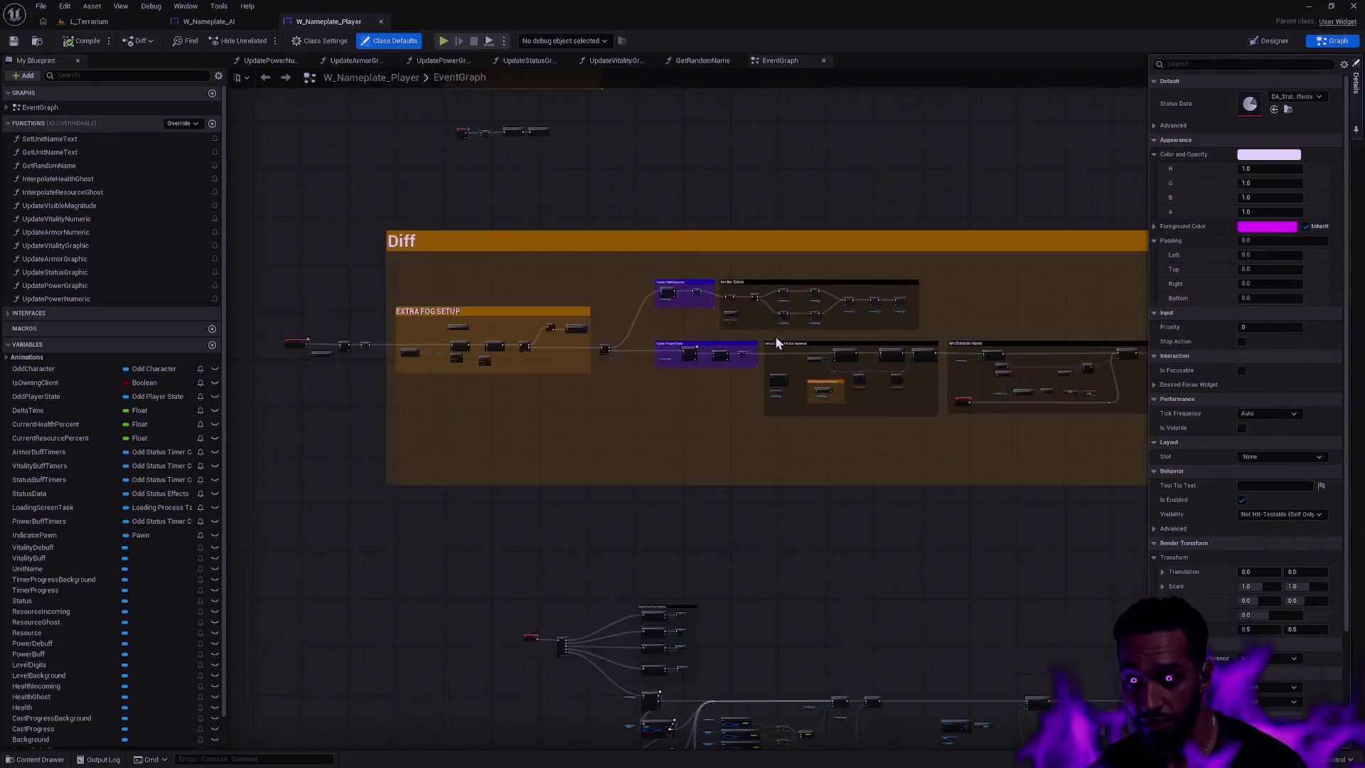
- Centre the view on the green New! comment and its WaitForAttributeChanged chain
mouse_move(889, 496)
mouse_down()
mouse_move(713, 505)
mouse_move(648, 262)
mouse_move(694, 390)
mouse_move(880, 469)
mouse_up()
scroll(782, 410, up, 7)
mouse_move(830, 410)
mouse_down()
mouse_move(839, 514)
mouse_move(868, 554)
mouse_up()
scroll(714, 365, up, 4)
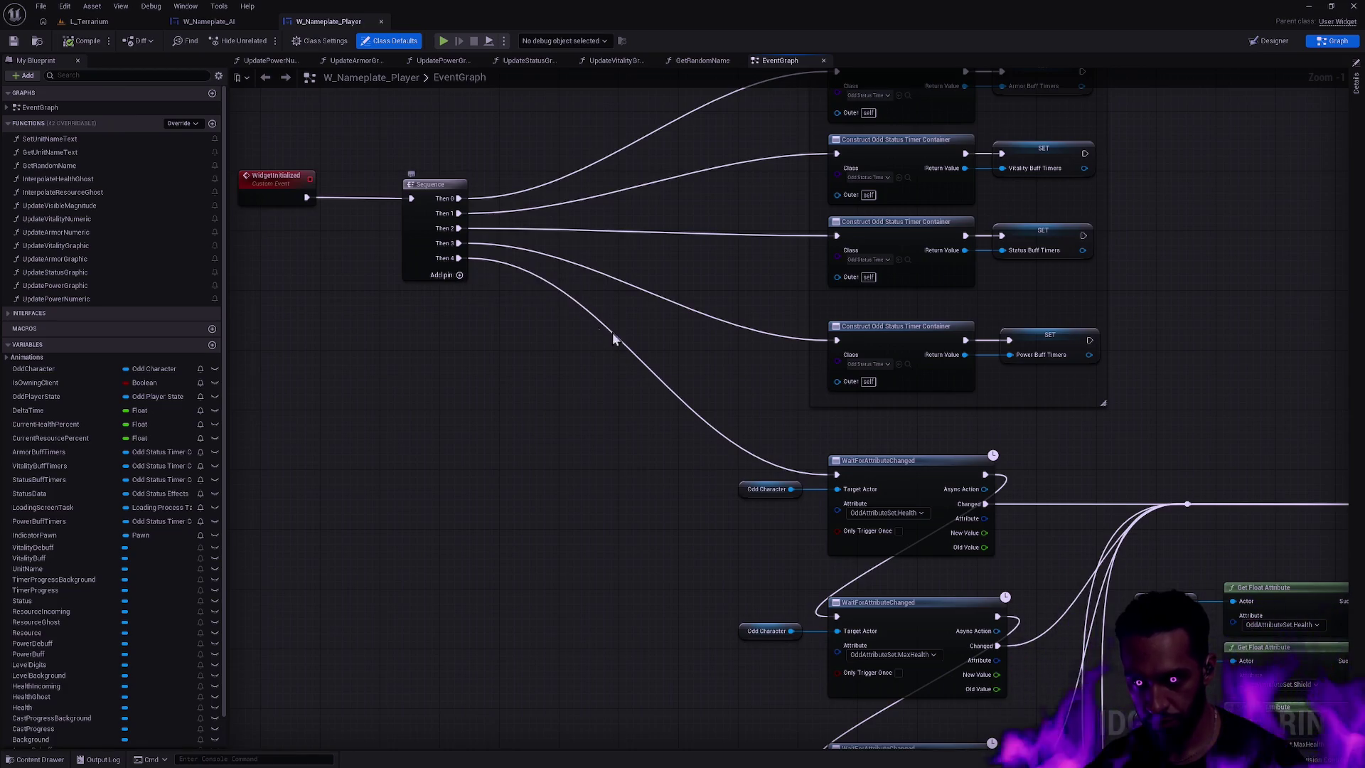
scroll(598, 327, down, 1)
drag(952, 465, 677, 254)
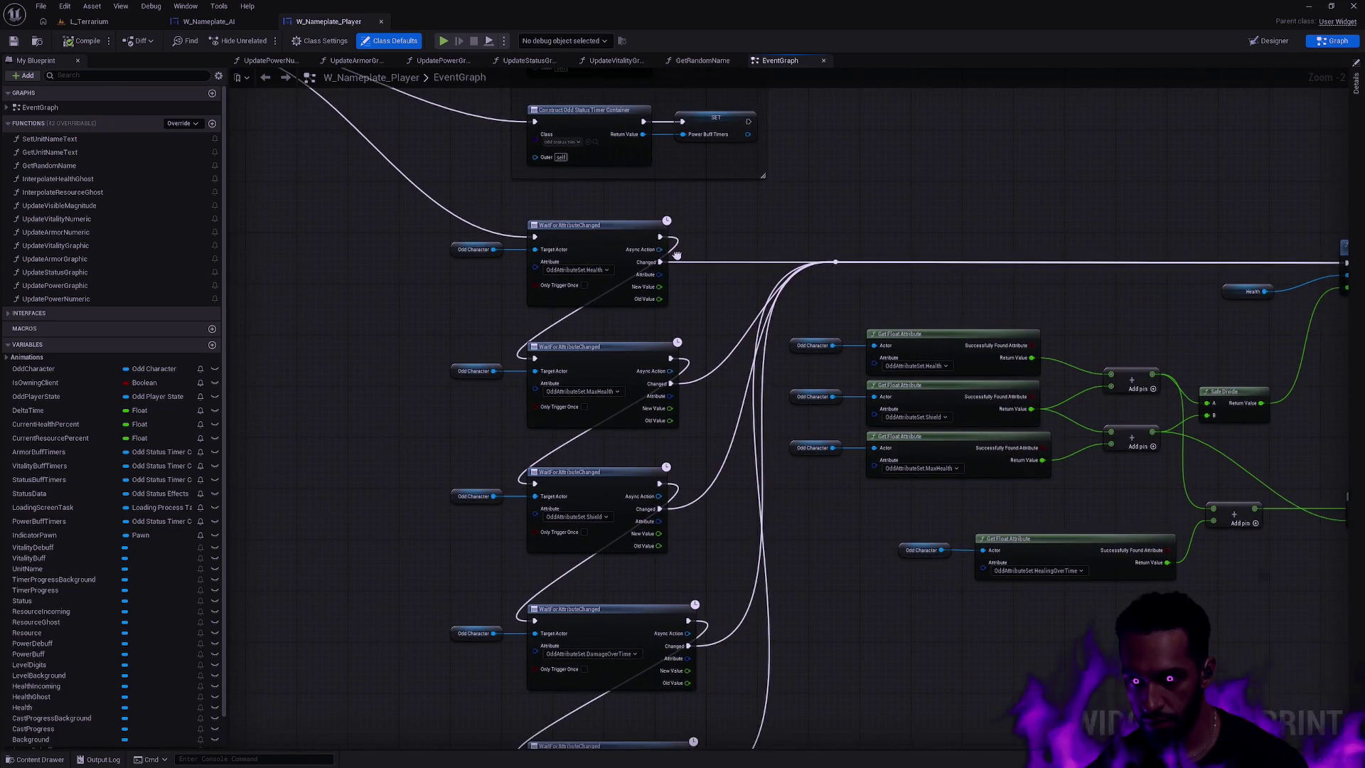
scroll(677, 260, down, 10)
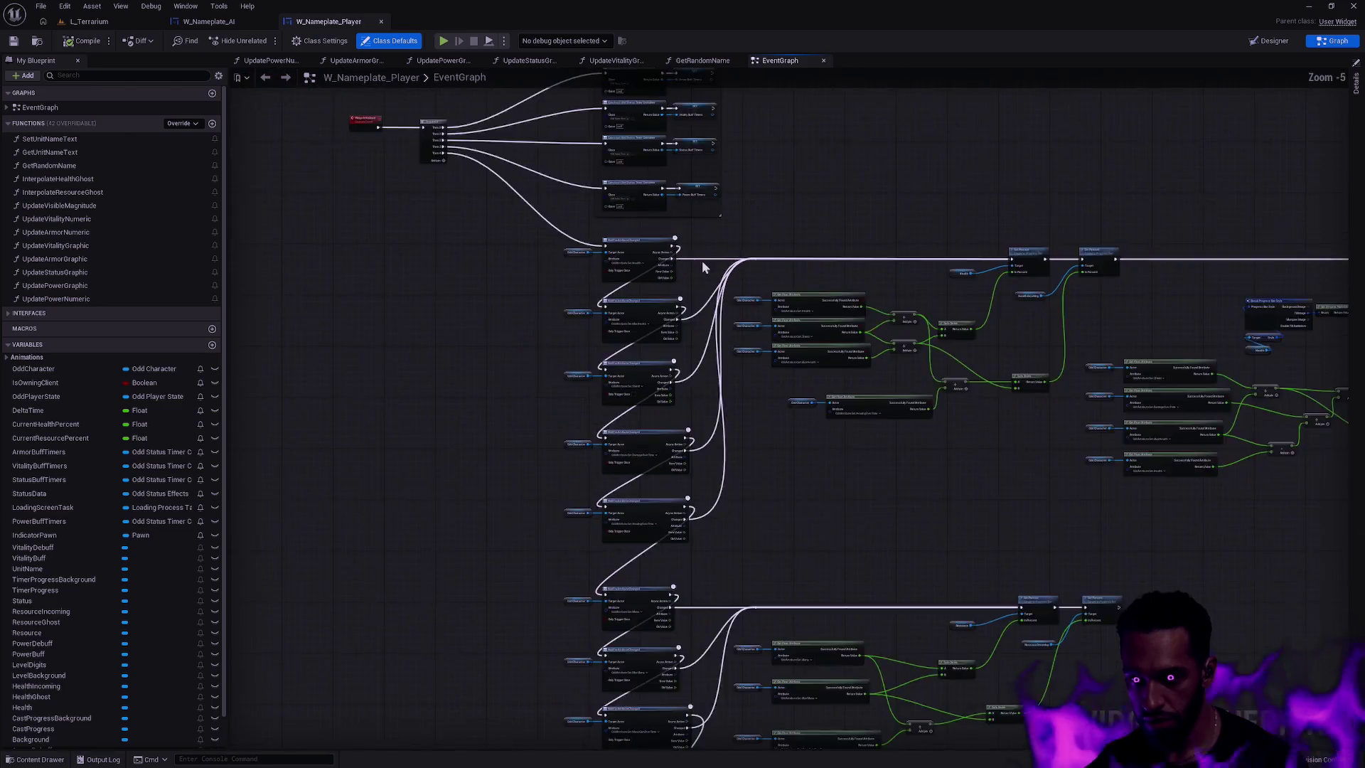
mouse_move(993, 474)
mouse_down()
mouse_move(518, 536)
mouse_move(832, 216)
mouse_up()
scroll(740, 369, up, 4)
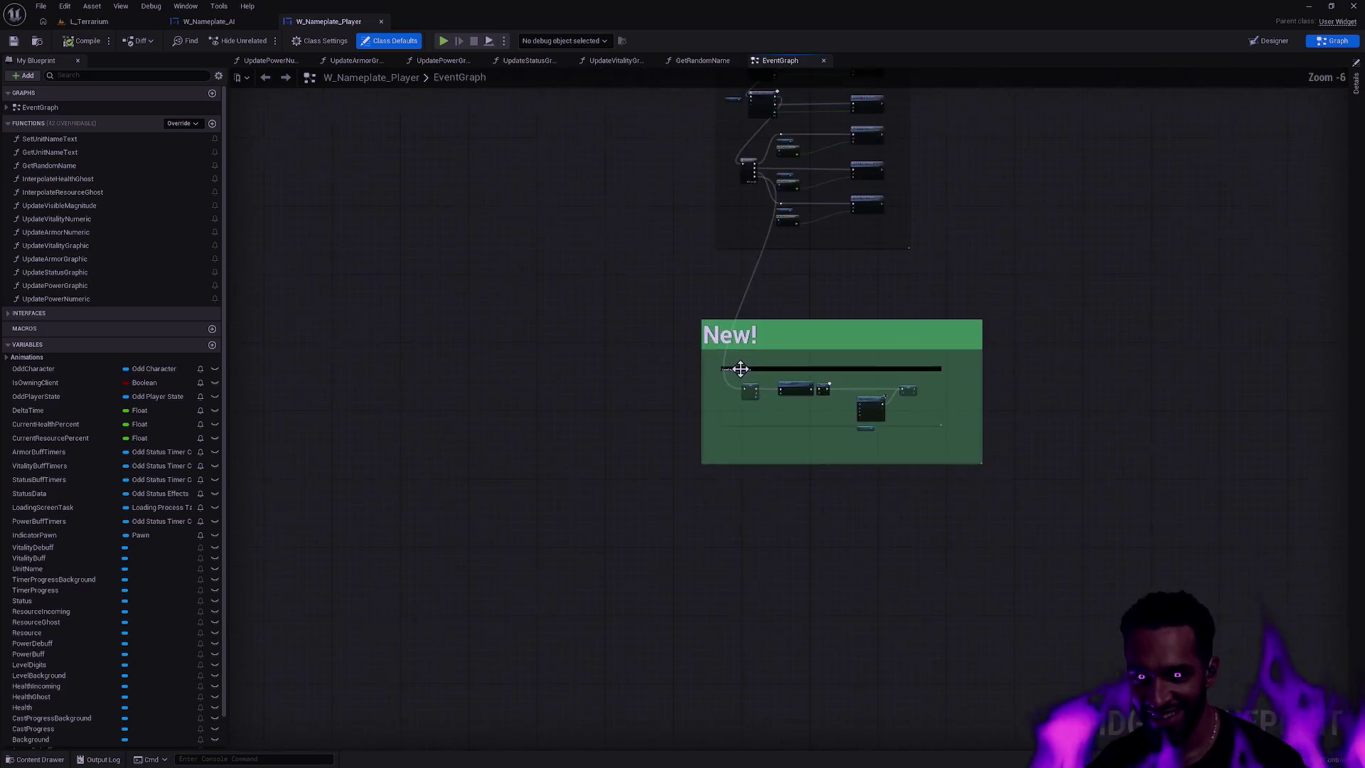
scroll(740, 368, up, 5)
scroll(893, 338, down, 6)
scroll(713, 451, up, 2)
mouse_move(874, 369)
mouse_down()
mouse_move(713, 451)
mouse_move(783, 585)
mouse_up()
scroll(879, 481, down, 7)
mouse_move(1256, 681)
mouse_down()
mouse_move(993, 680)
mouse_move(427, 334)
mouse_move(436, 246)
mouse_up()
- Lower the New! group slightly and duplicate the Health listener with its Odd Character getter
drag(642, 354, 642, 378)
scroll(720, 442, up, 13)
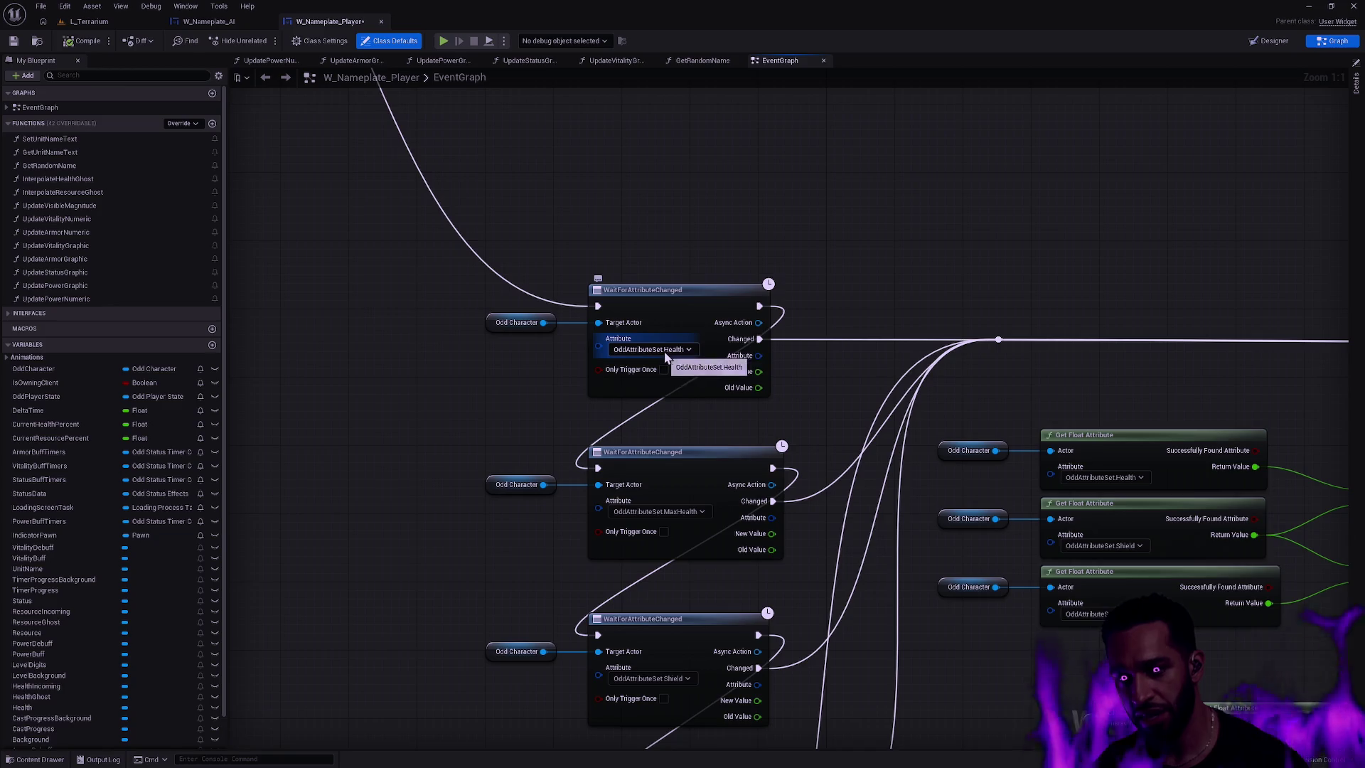
scroll(799, 393, down, 3)
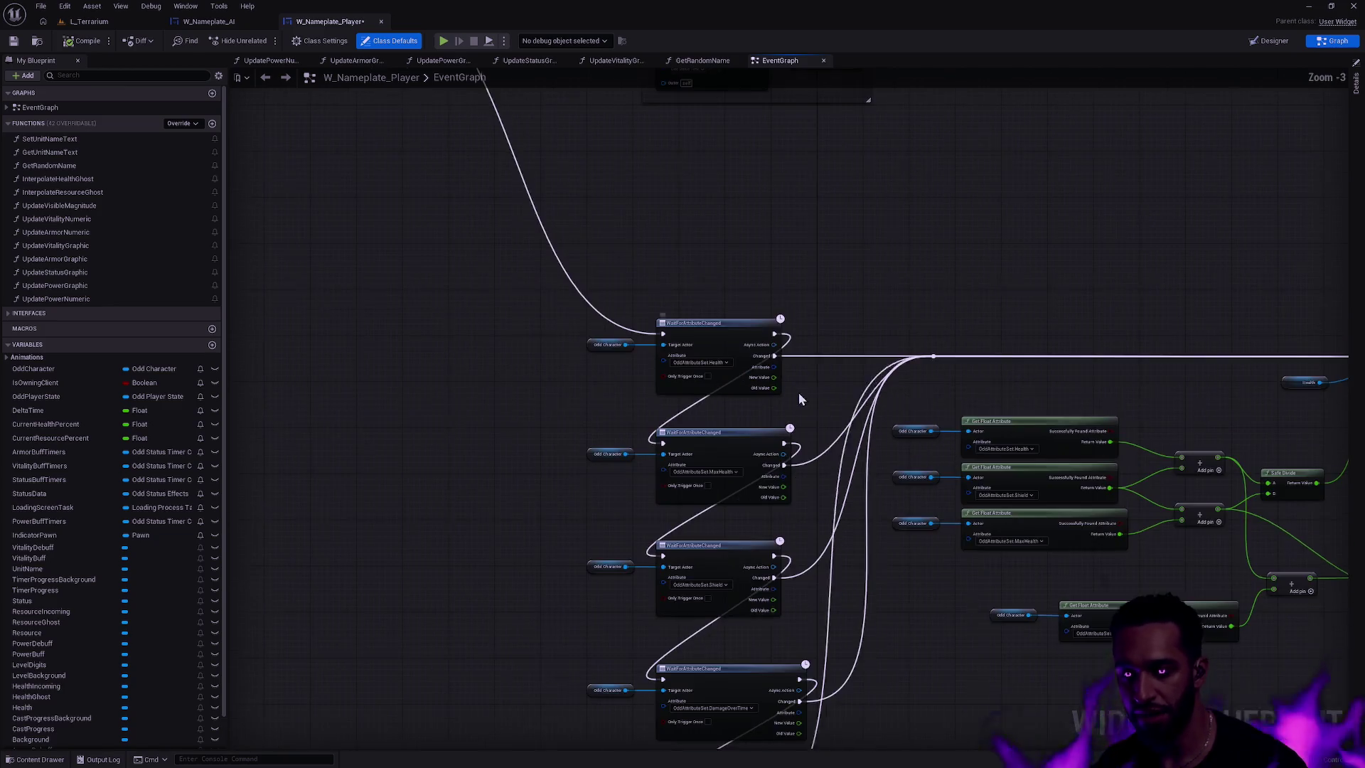
key(ctrl+d)
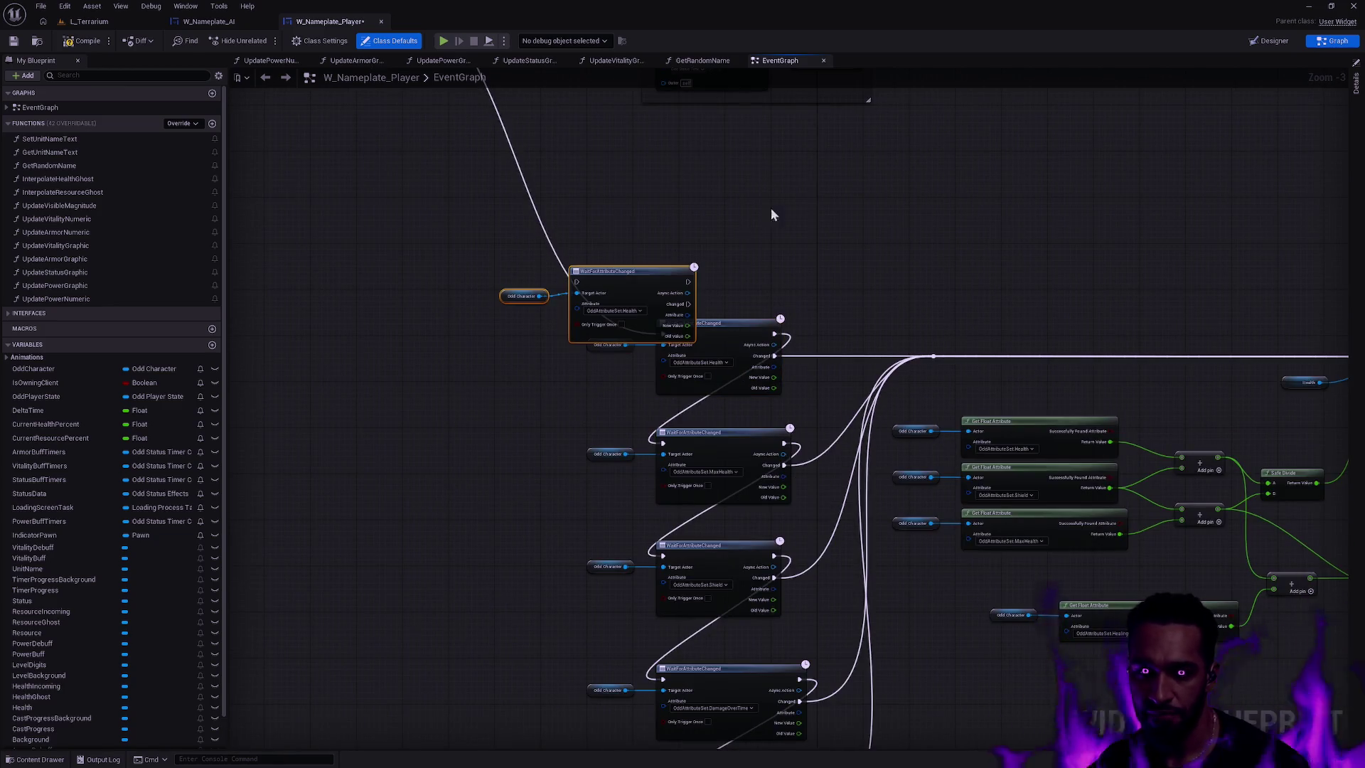
- Place the copy above the Health listener and set its Attribute to OddAttributeSet.Stamina
mouse_move(732, 277)
mouse_down()
mouse_move(741, 208)
mouse_move(731, 232)
mouse_up()
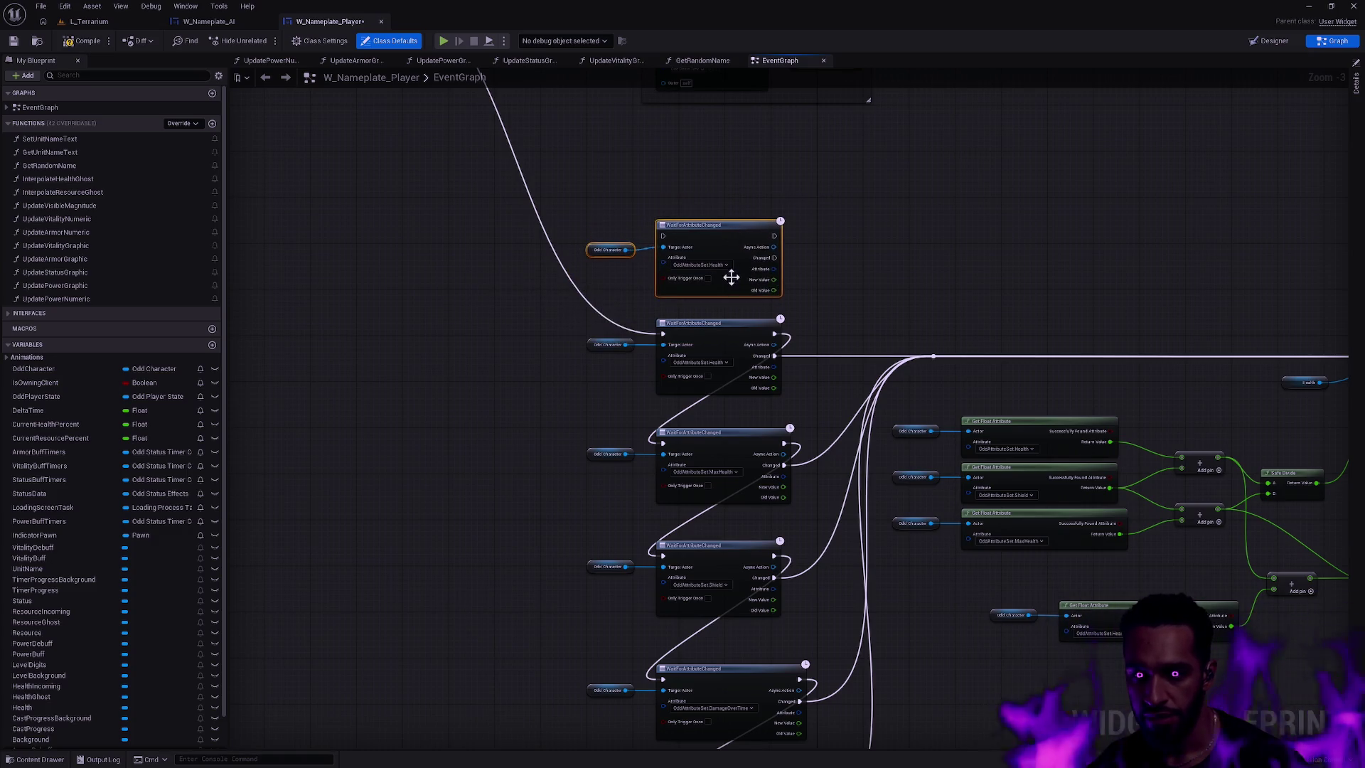
click(723, 265)
click(677, 285)
click(700, 260)
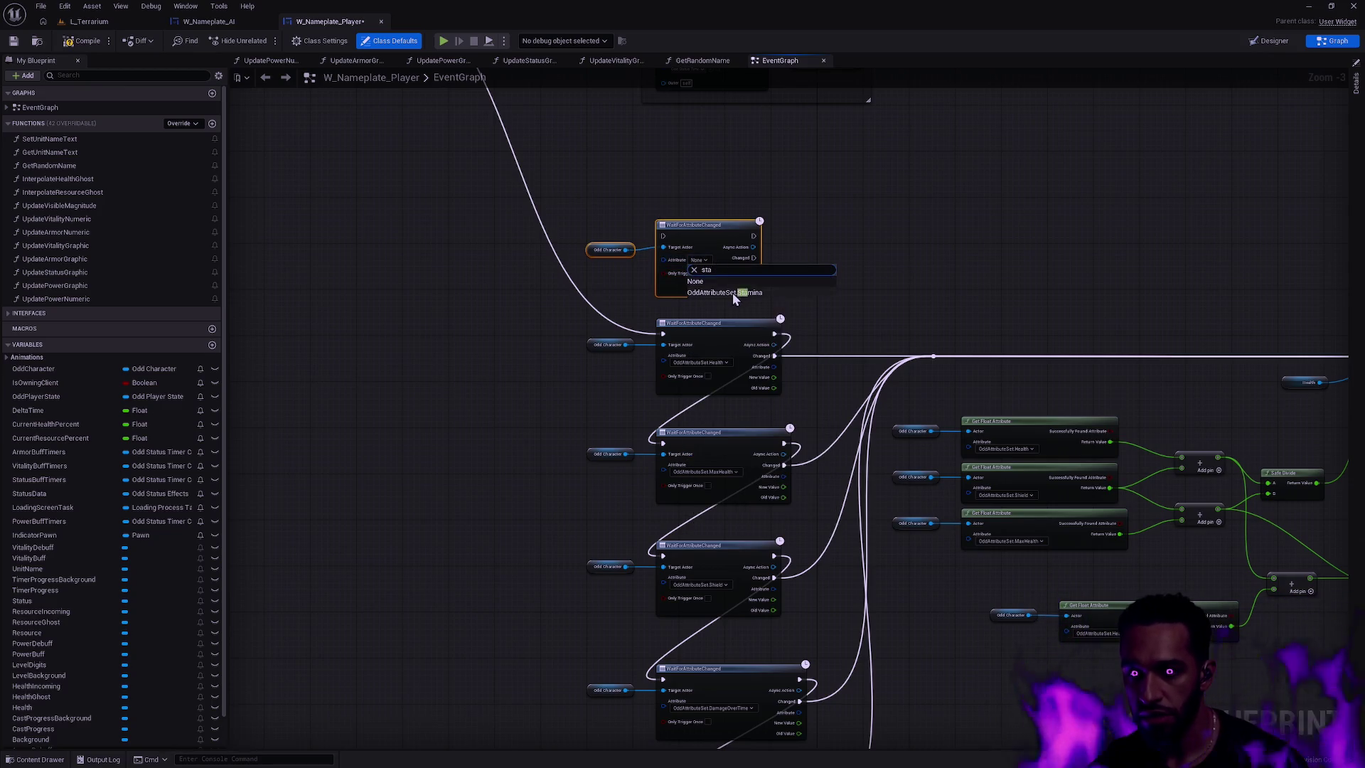
click(732, 292)
- Chain exec through Stamina into Health and feed Stamina's Changed into the shared reroute
drag(663, 334, 662, 236)
mouse_move(779, 235)
mouse_down()
mouse_move(792, 249)
mouse_move(664, 334)
mouse_up()
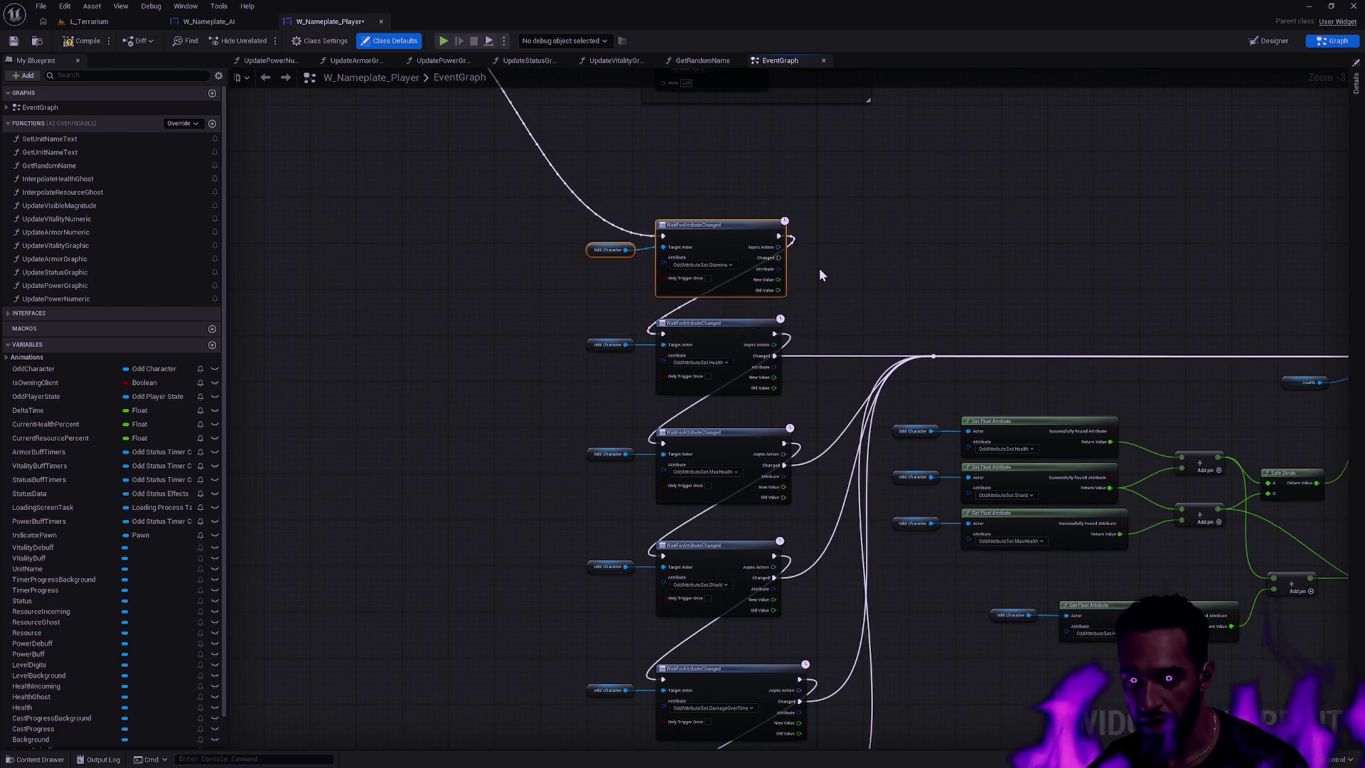
scroll(825, 301, up, 3)
mouse_move(759, 238)
mouse_down()
mouse_move(951, 388)
mouse_move(984, 382)
mouse_up()
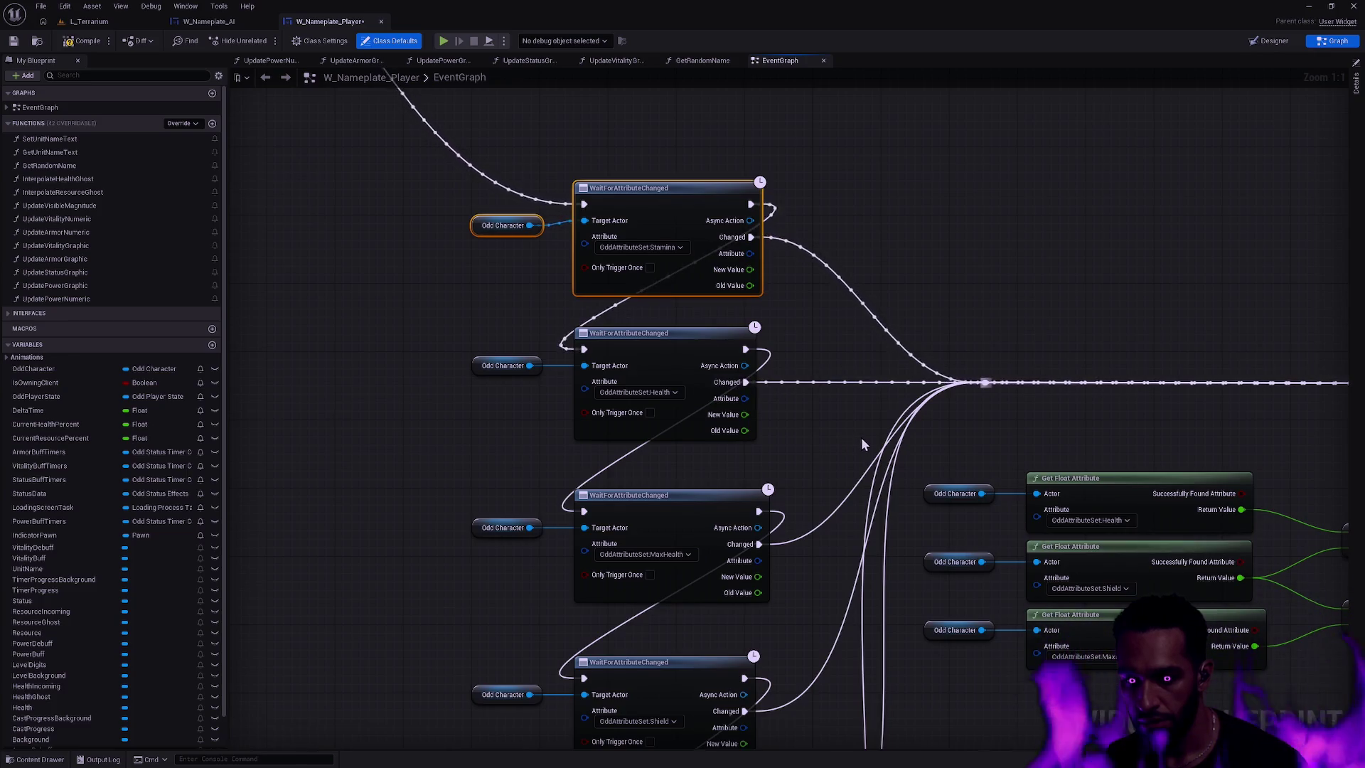
scroll(933, 459, down, 4)
scroll(920, 502, up, 4)
- Nudge the Stamina node and getter upward, then compile and save W_Nameplate_Player
mouse_move(920, 501)
mouse_down()
mouse_move(877, 552)
mouse_move(634, 467)
mouse_up()
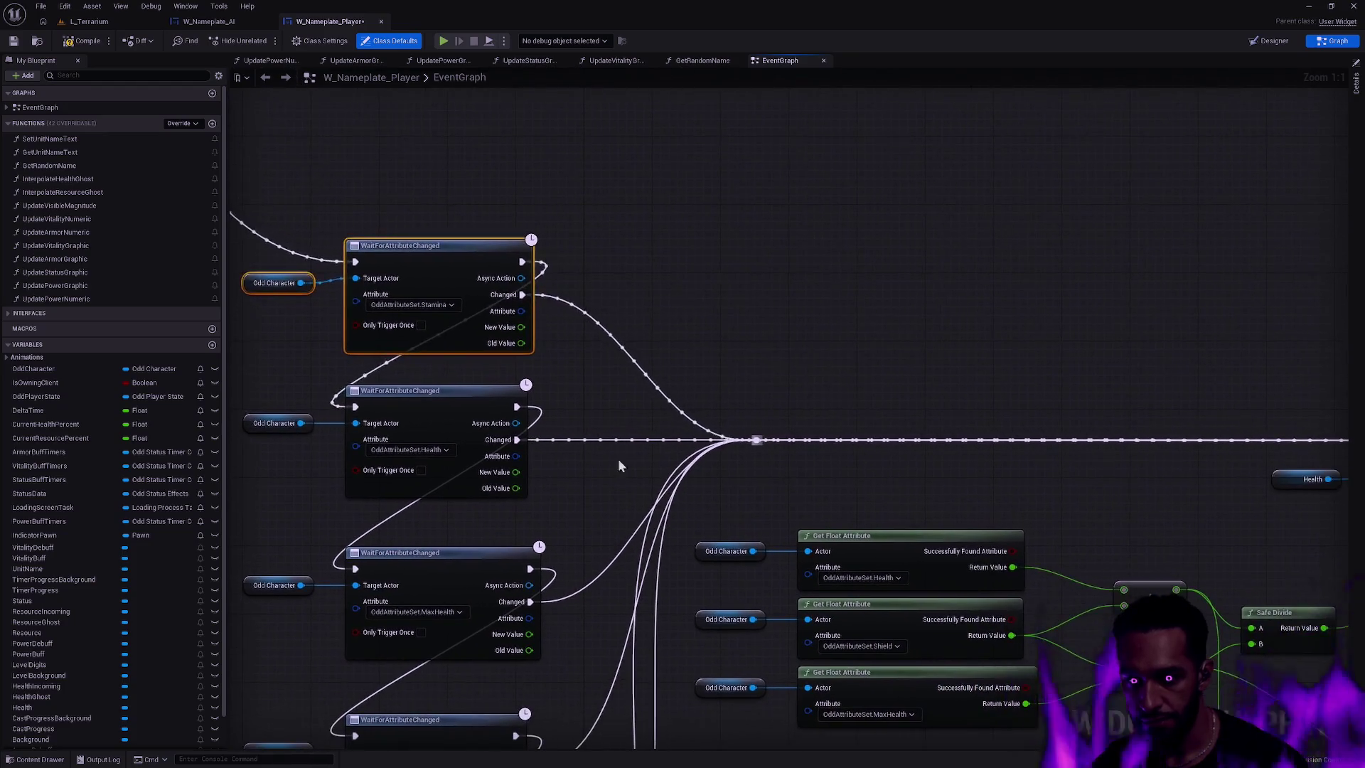
click(770, 489)
drag(306, 381, 437, 391)
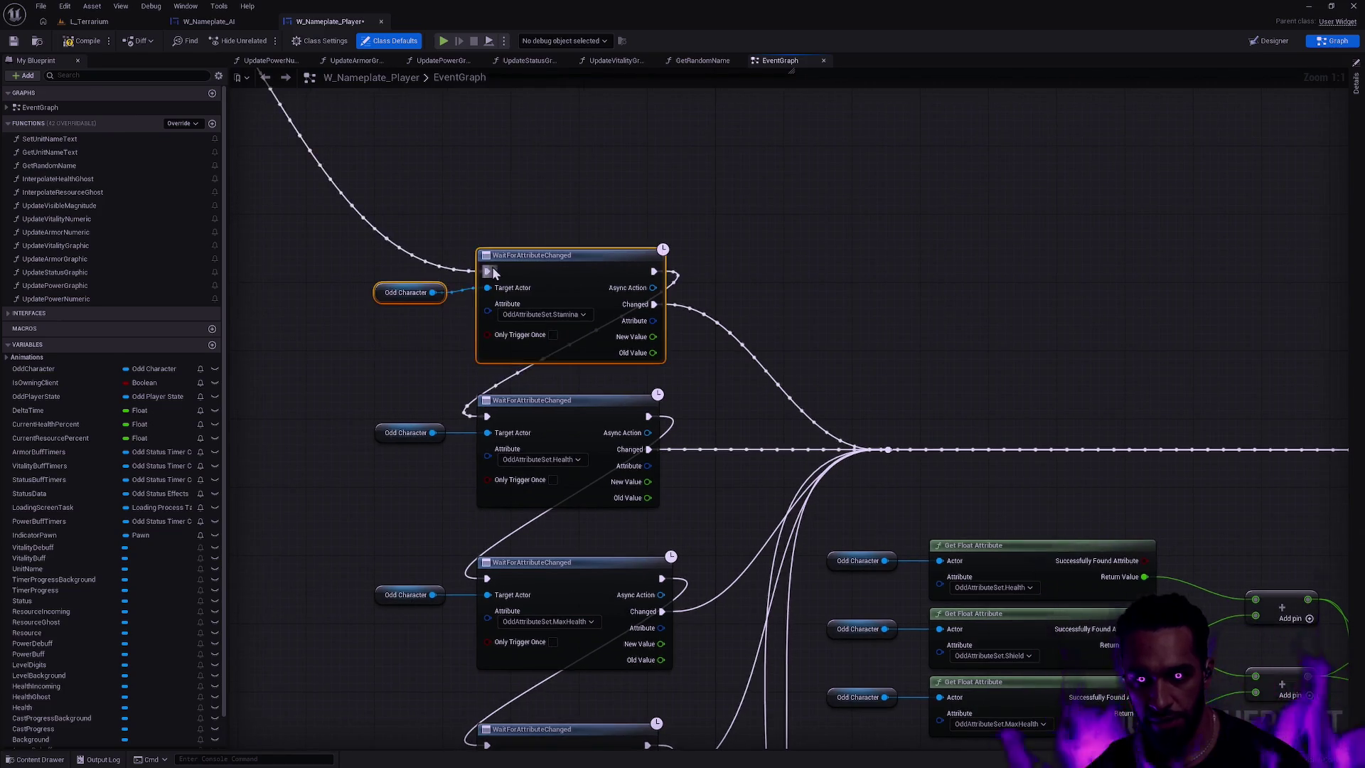
drag(377, 247, 609, 290)
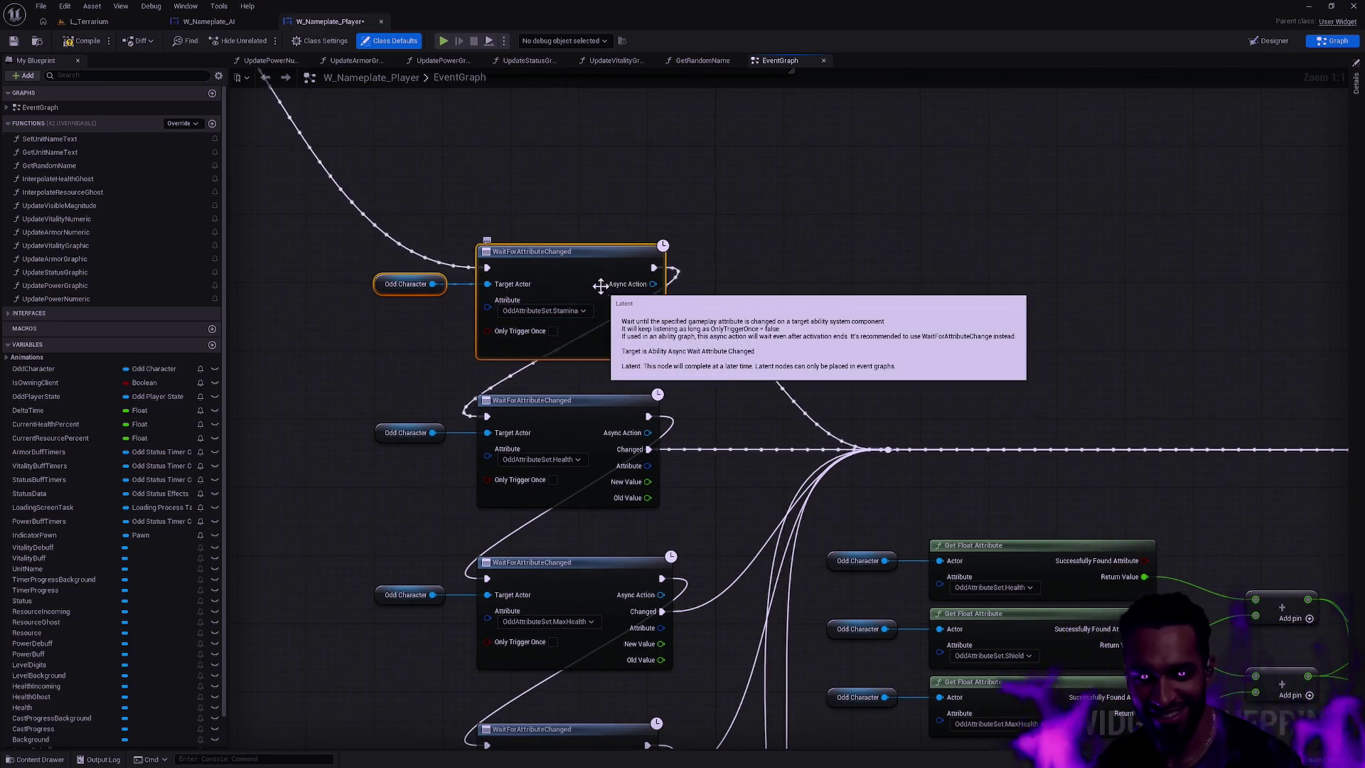
drag(370, 215, 621, 425)
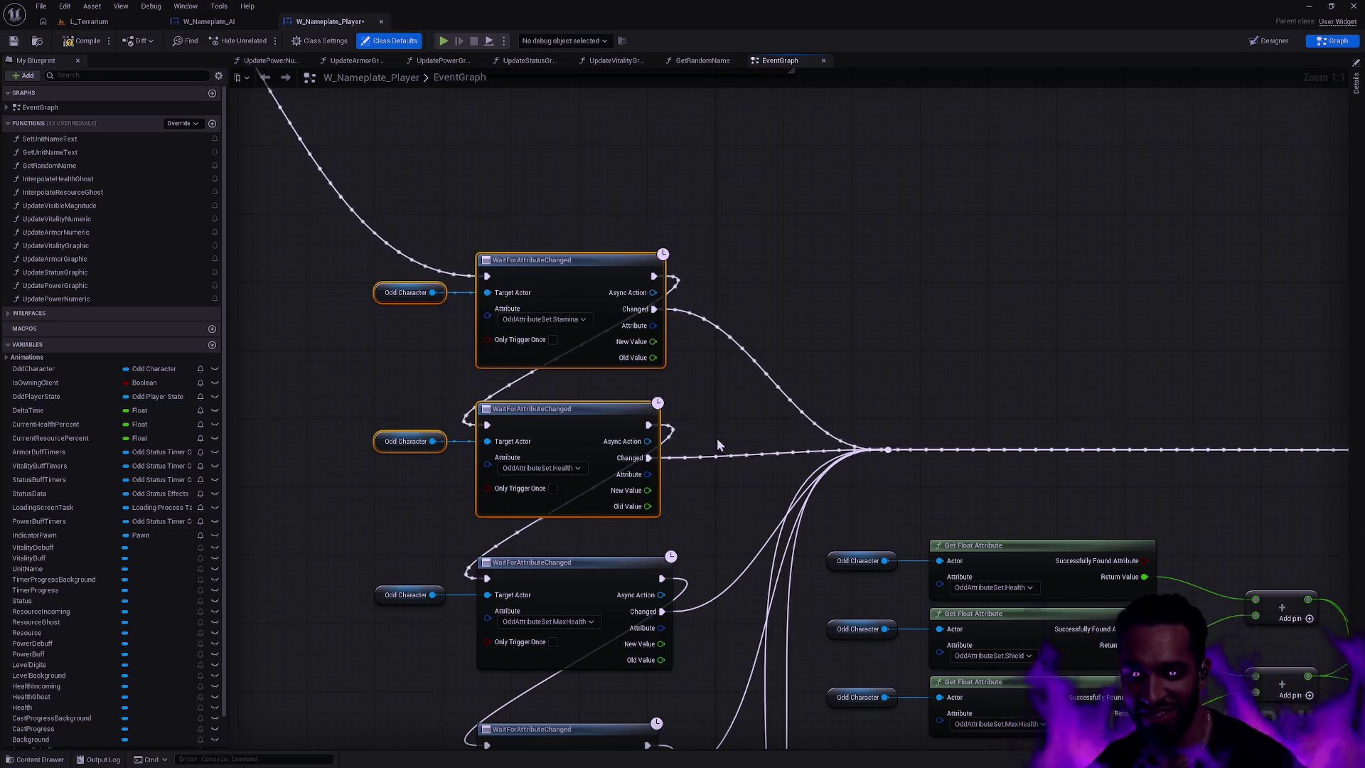
click(735, 357)
scroll(769, 319, down, 2)
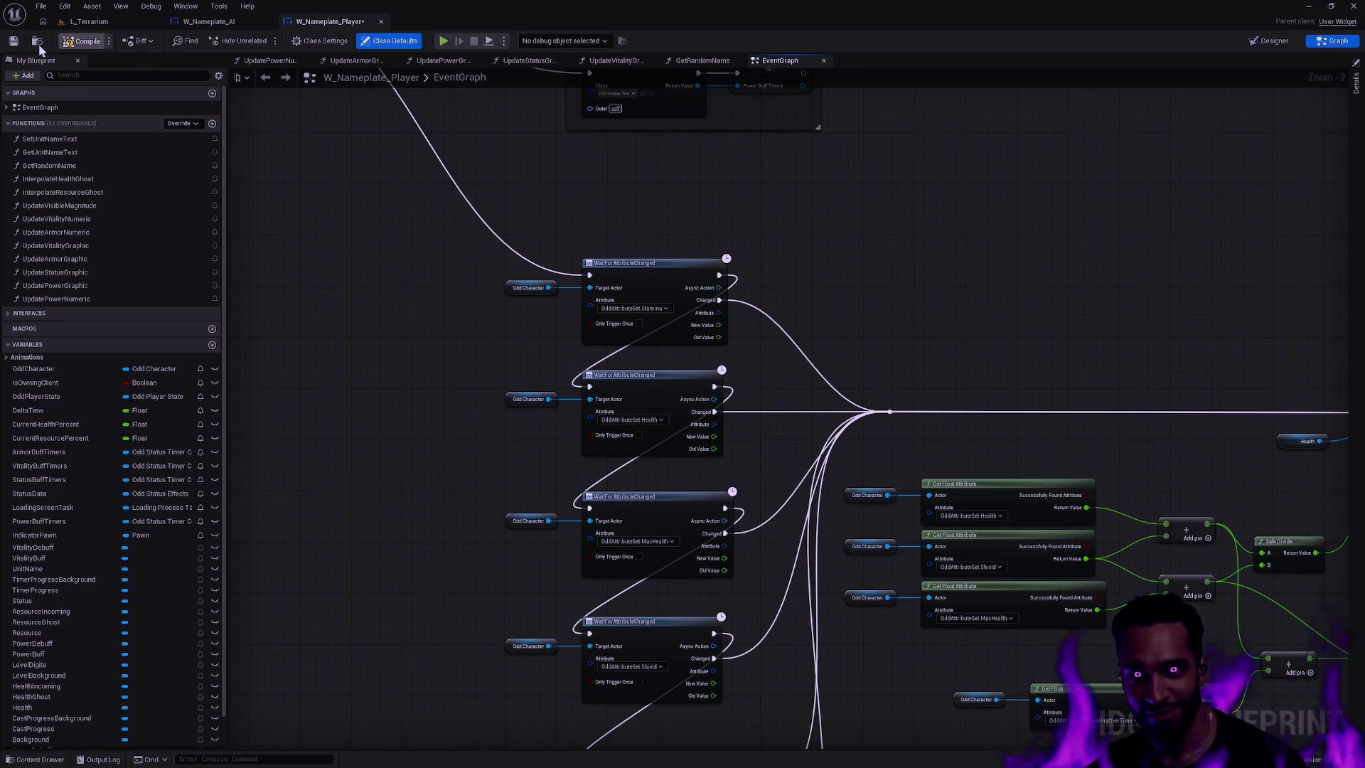
click(19, 42)
- Box-select the lower node groups and shift them down to free space above the Mana listeners
drag(796, 501, 740, 168)
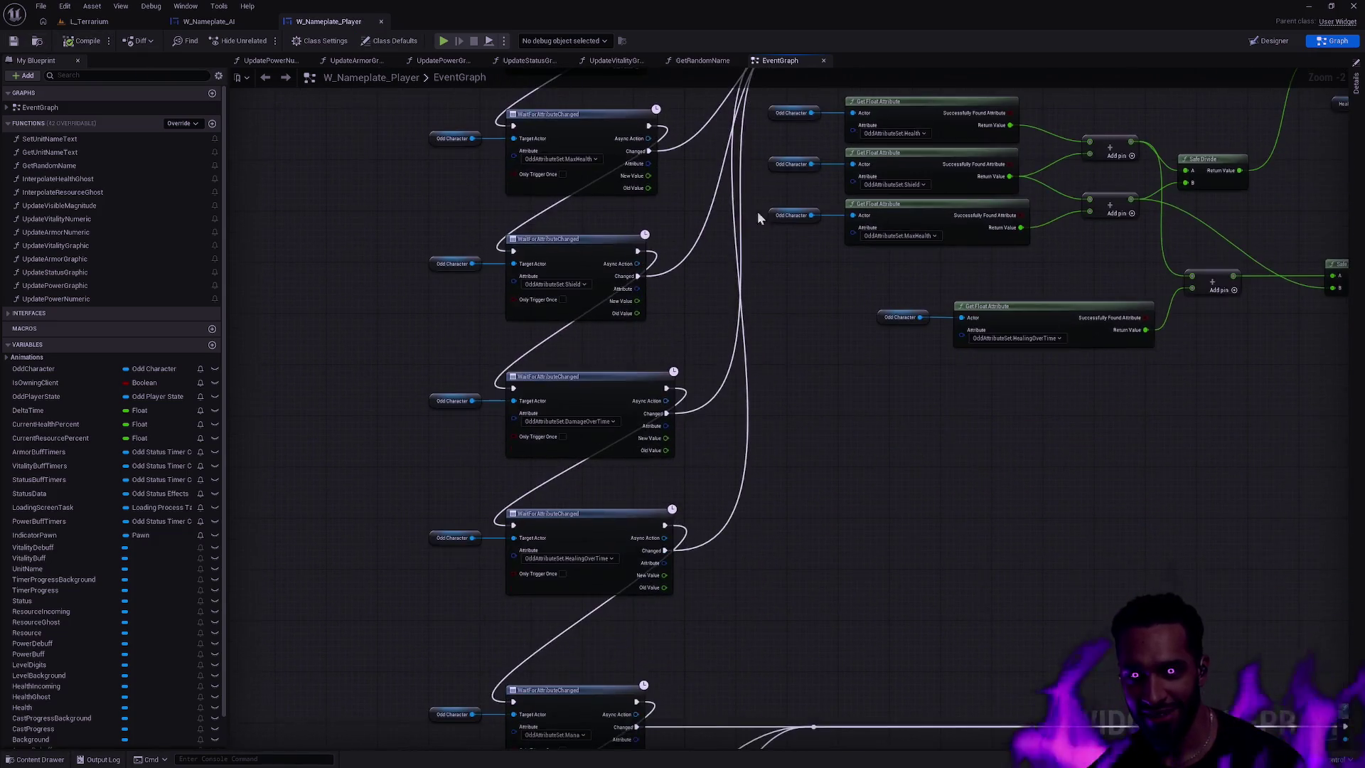
scroll(752, 384, down, 3)
scroll(661, 403, up, 2)
scroll(951, 442, down, 1)
scroll(951, 442, down, 8)
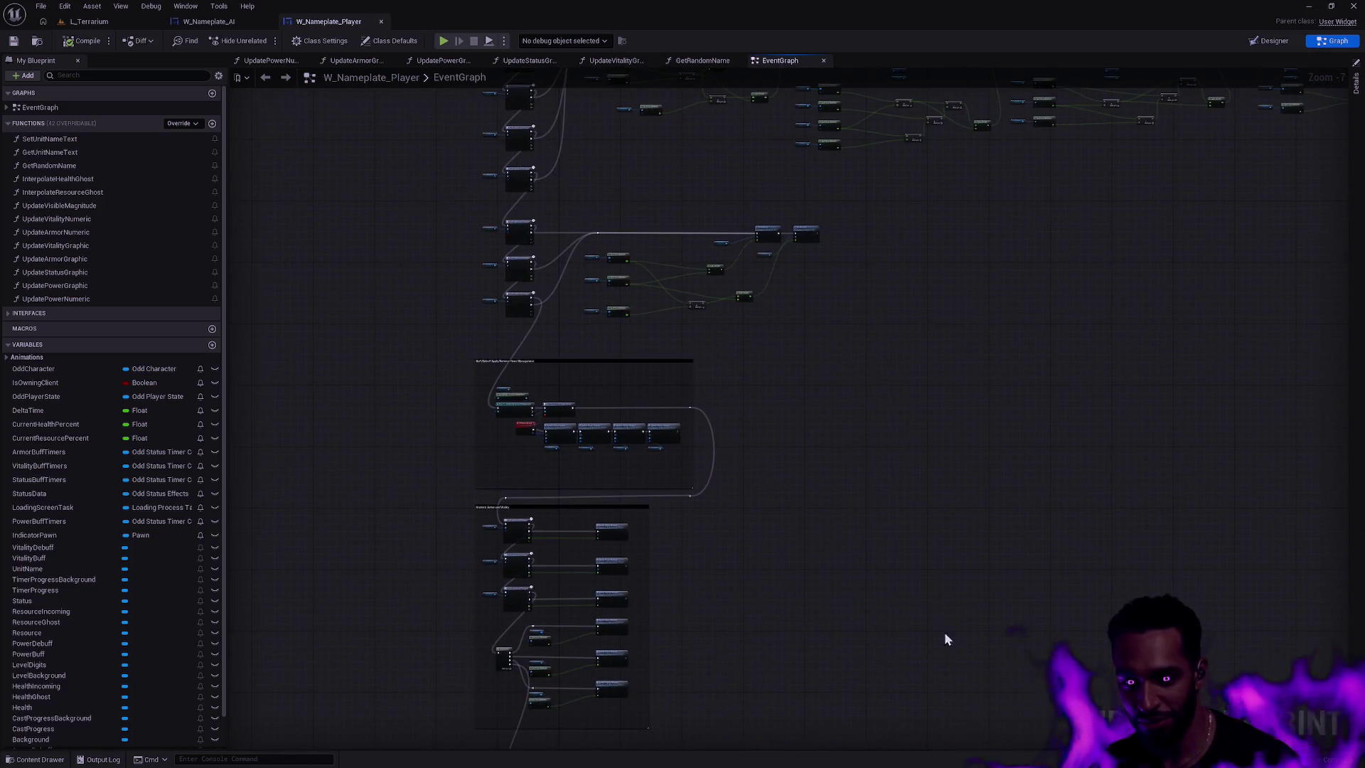
mouse_move(908, 725)
mouse_down()
mouse_move(527, 429)
mouse_move(526, 412)
mouse_up()
mouse_move(775, 408)
mouse_down()
mouse_move(894, 441)
mouse_move(740, 415)
mouse_up()
scroll(775, 416, up, 9)
scroll(703, 425, down, 2)
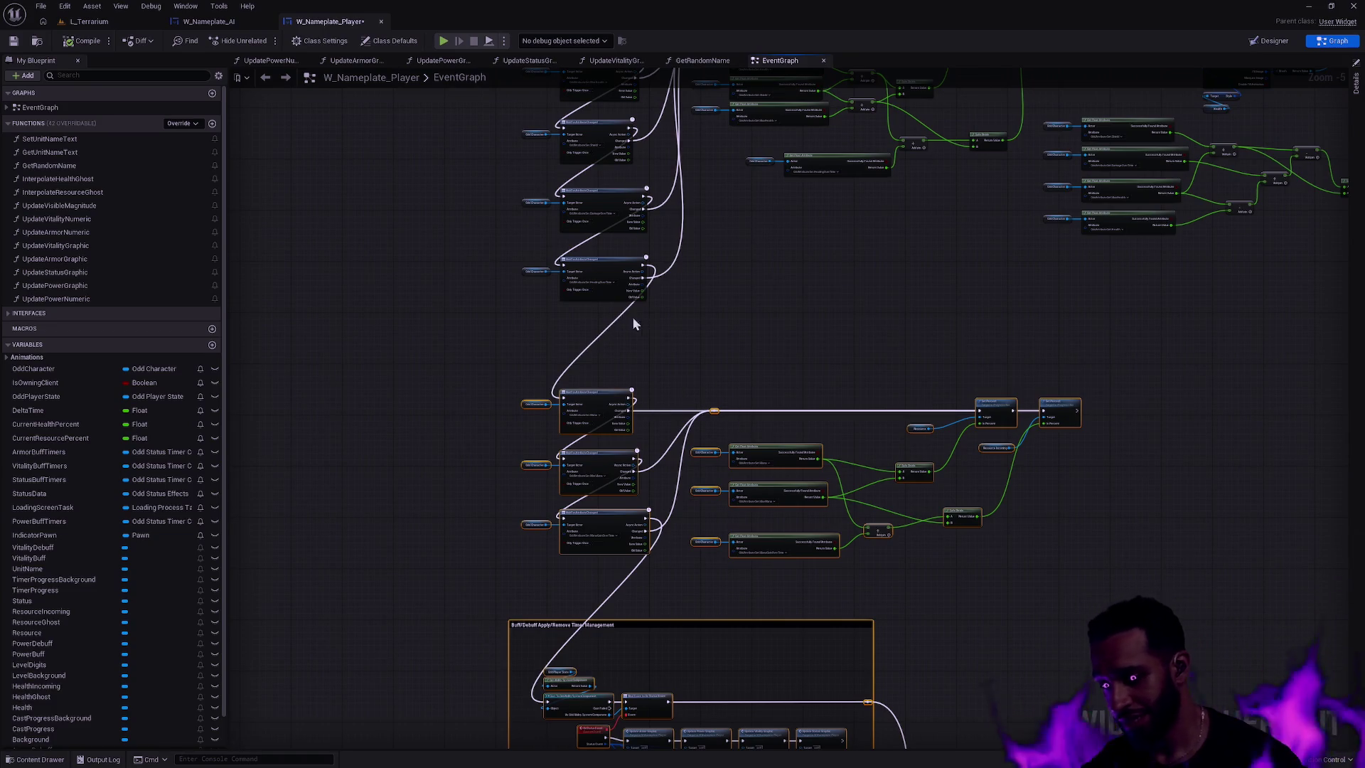
scroll(574, 318, up, 4)
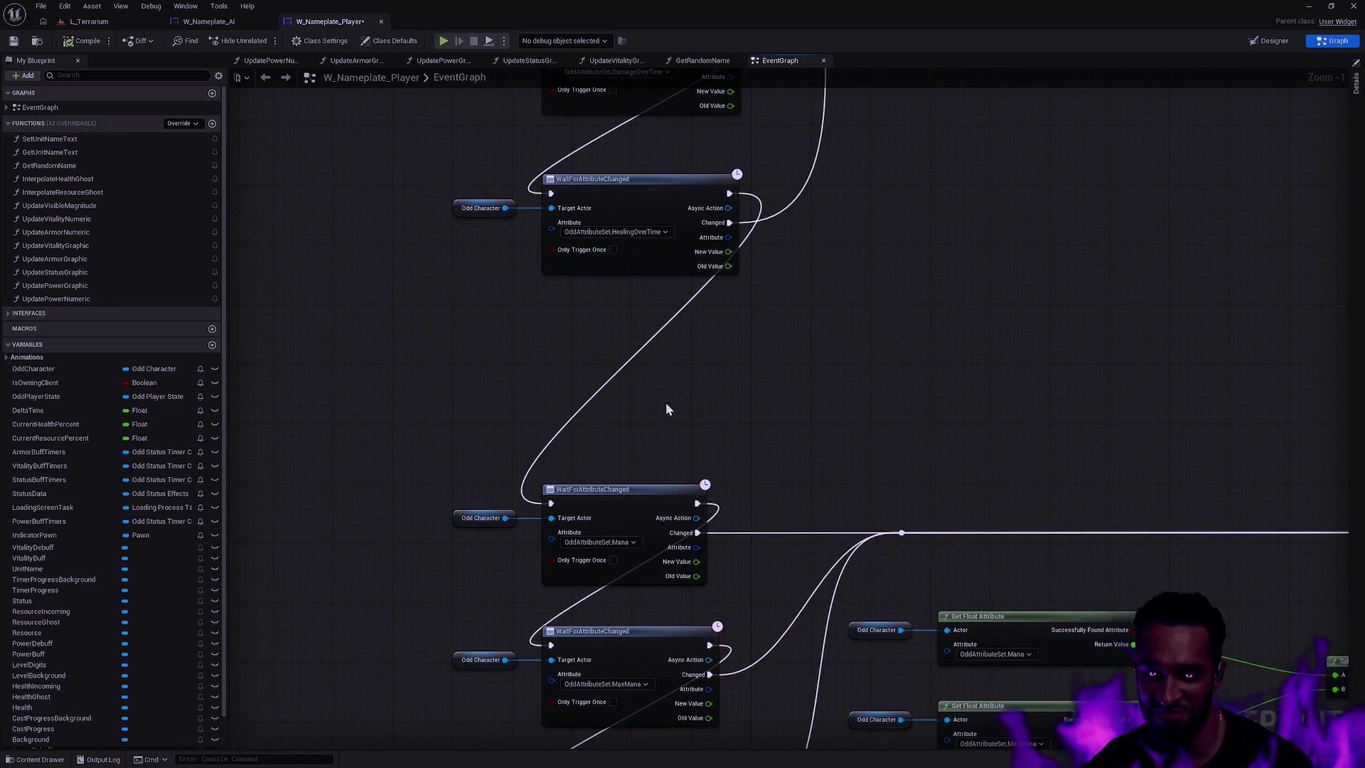
- Duplicate the Mana listener above itself, chained HealingOverTime→copy→Mana with Changed to the reroute
click(629, 522)
key(ctrl+w)
mouse_move(742, 479)
mouse_down()
mouse_move(680, 407)
mouse_move(603, 369)
mouse_up()
drag(599, 388, 607, 369)
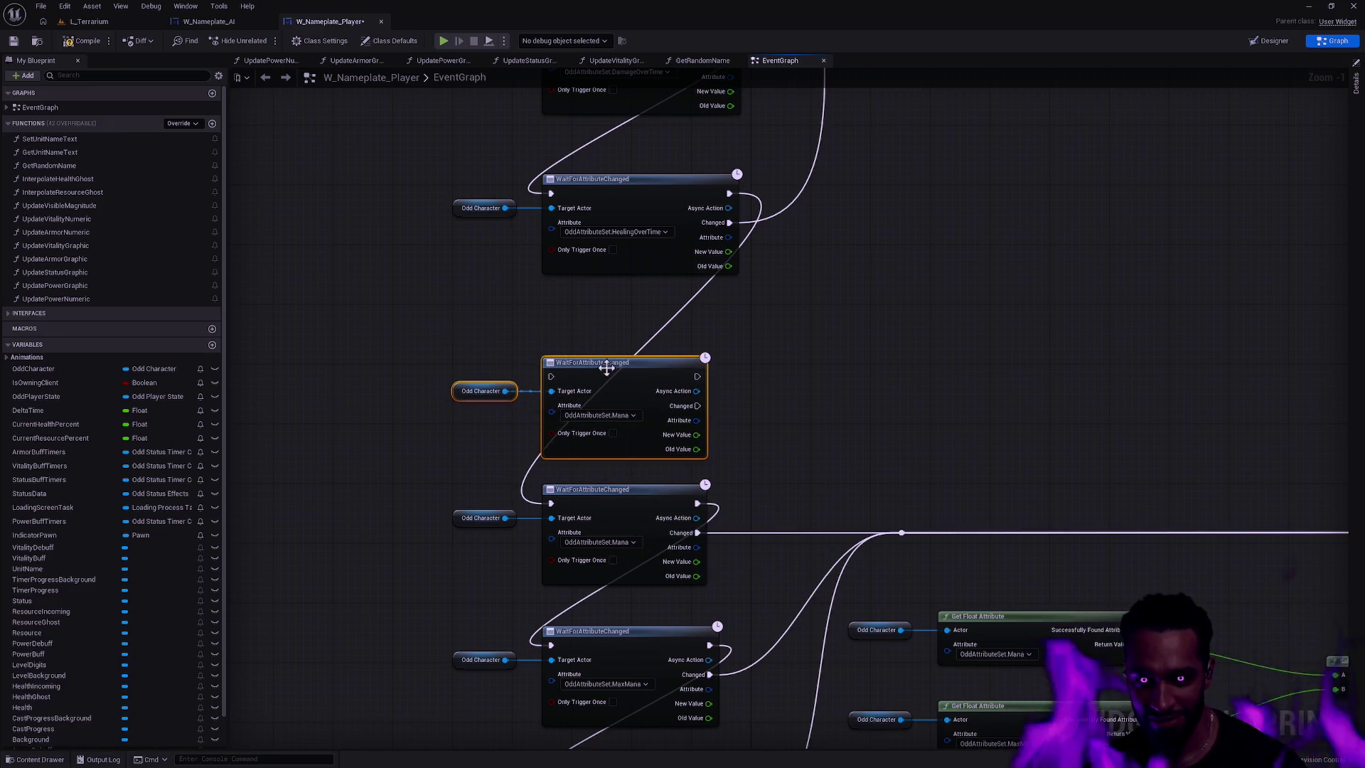
drag(728, 193, 553, 377)
drag(697, 375, 551, 504)
mouse_move(697, 406)
mouse_down()
mouse_move(913, 539)
mouse_move(902, 533)
mouse_up()
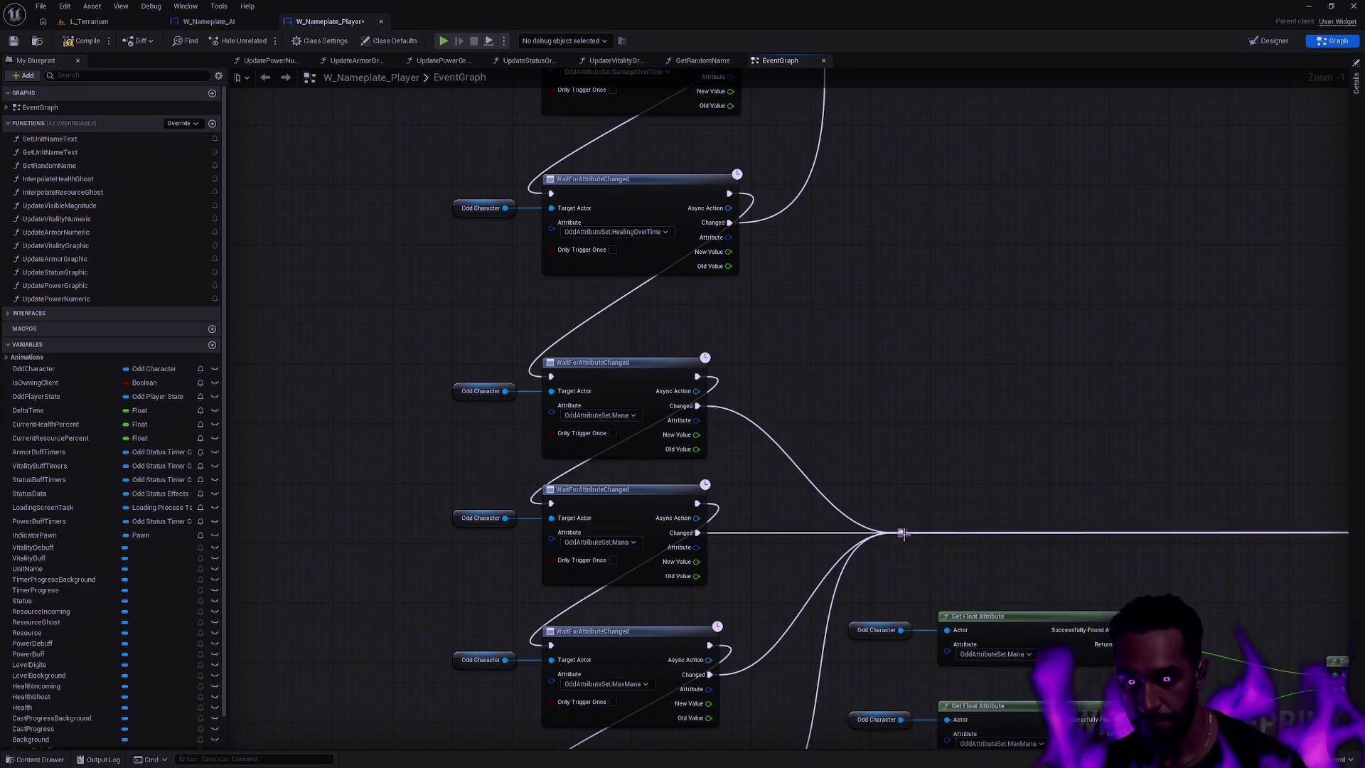
- Set the new listener's Attribute to OddAttributeSet.Spirit
click(617, 415)
text(spirit)
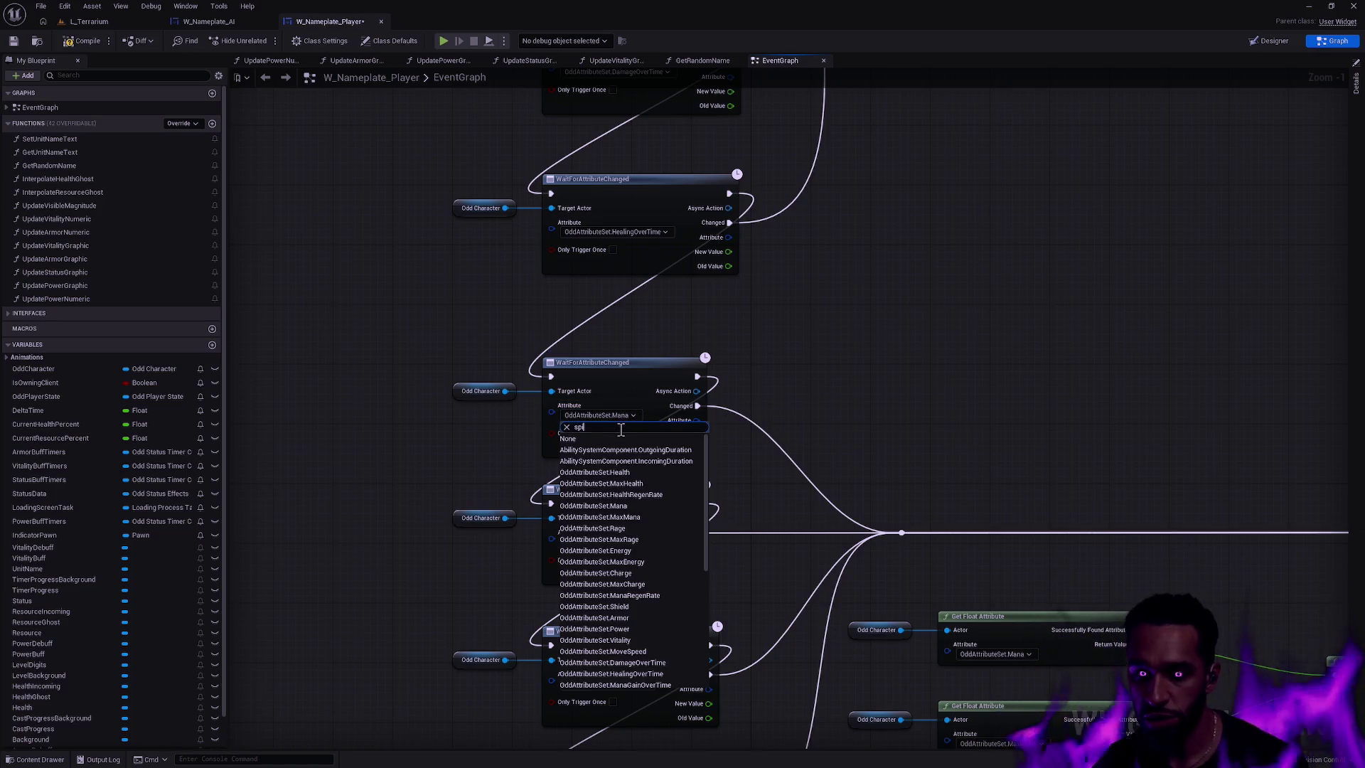
click(608, 450)
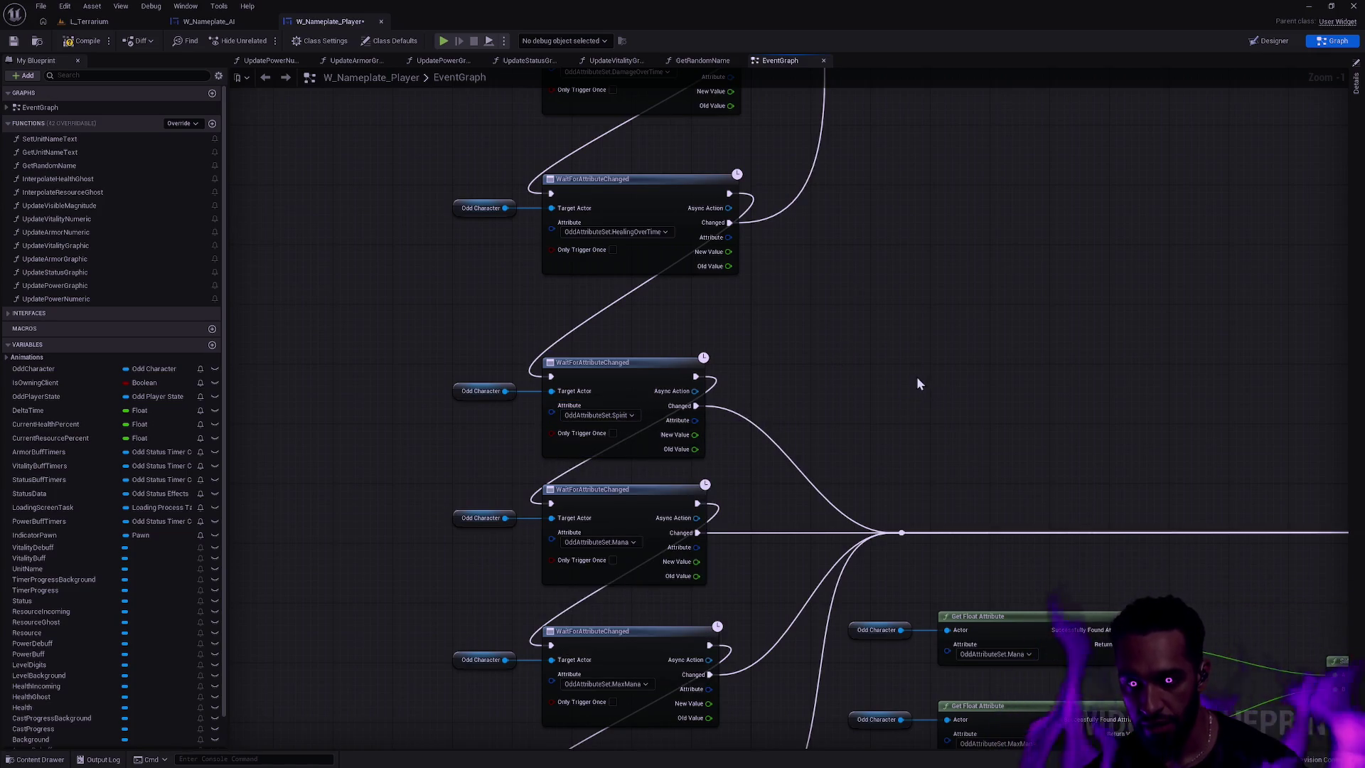
scroll(919, 383, down, 6)
mouse_move(907, 433)
mouse_down()
mouse_move(663, 342)
mouse_move(626, 359)
mouse_up()
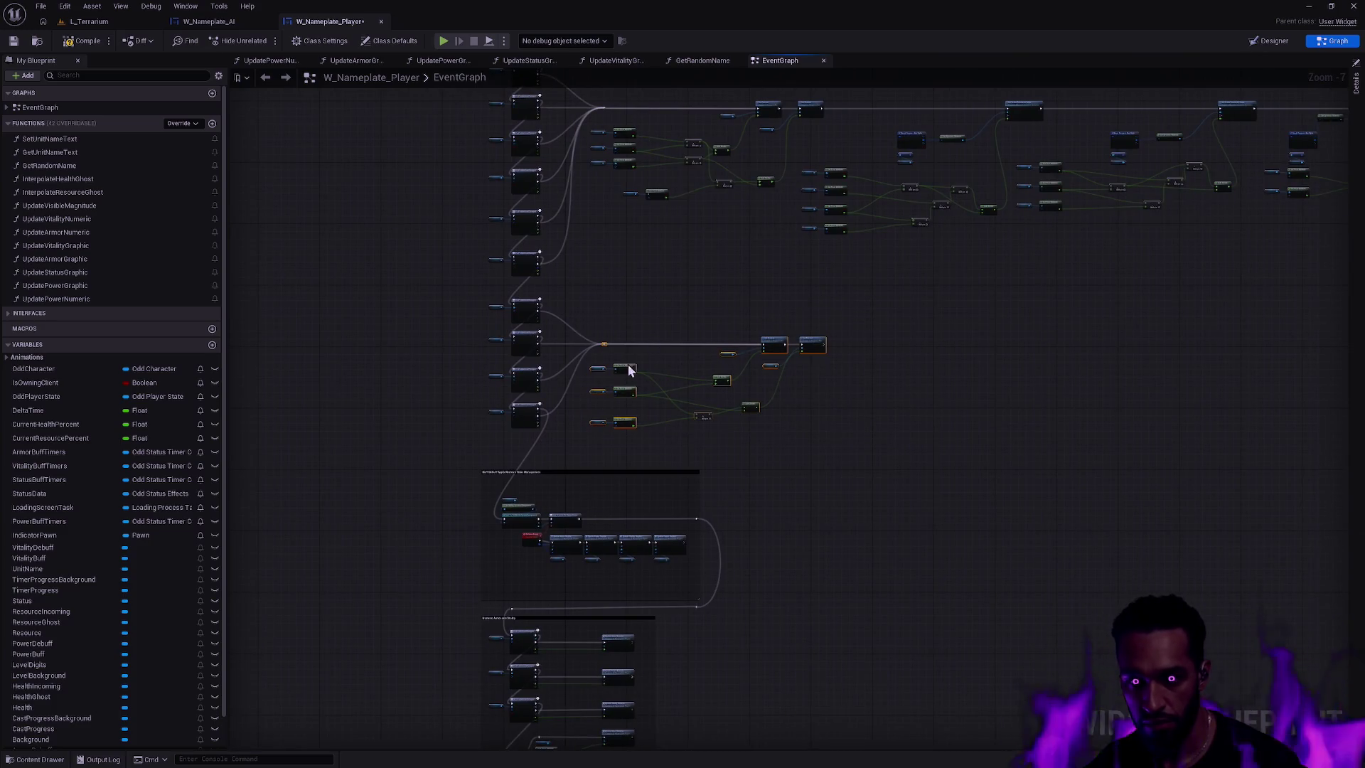
- Shift the Mana group's attribute-reading nodes up and lower a row of downstream nodes
click(626, 387)
scroll(642, 331, up, 3)
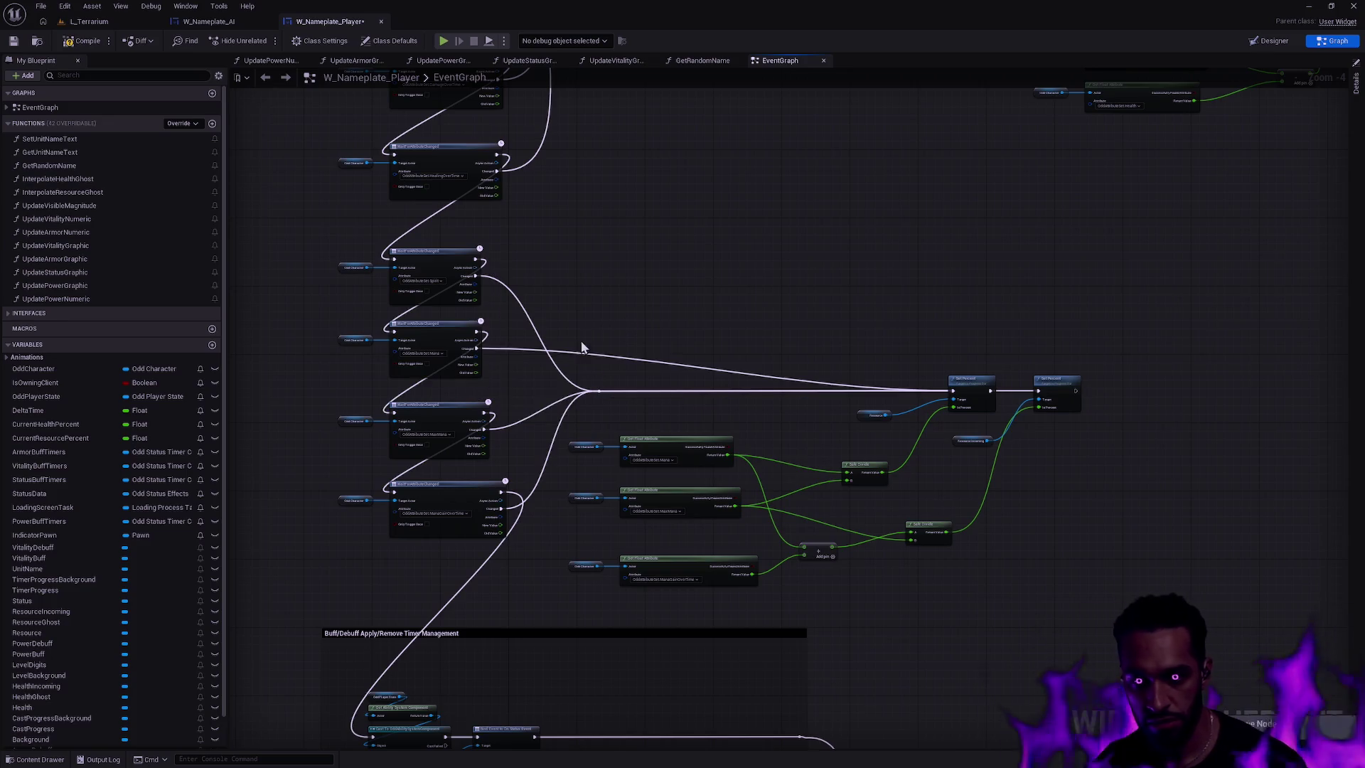
mouse_move(478, 348)
mouse_down()
mouse_move(609, 402)
mouse_move(609, 383)
mouse_up()
scroll(661, 326, down, 1)
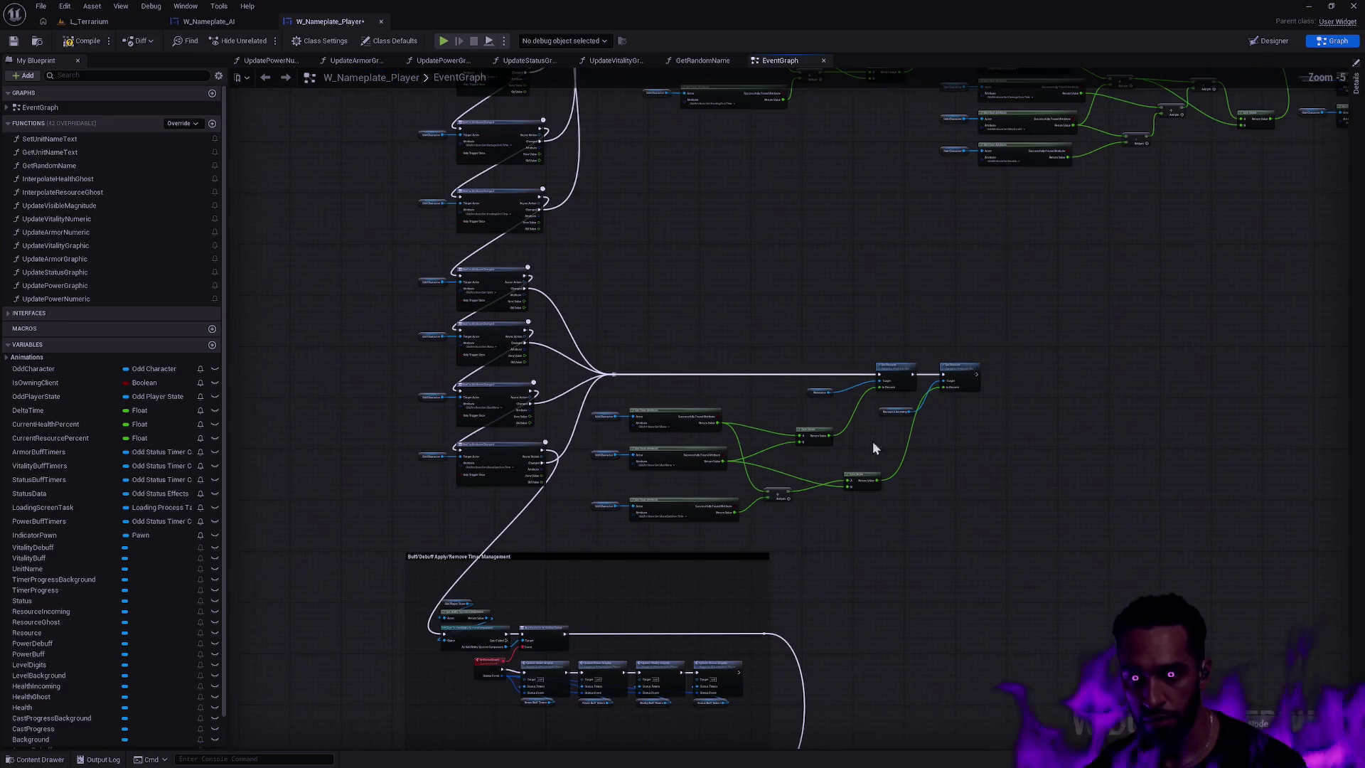
drag(1013, 522, 597, 313)
drag(677, 416, 698, 396)
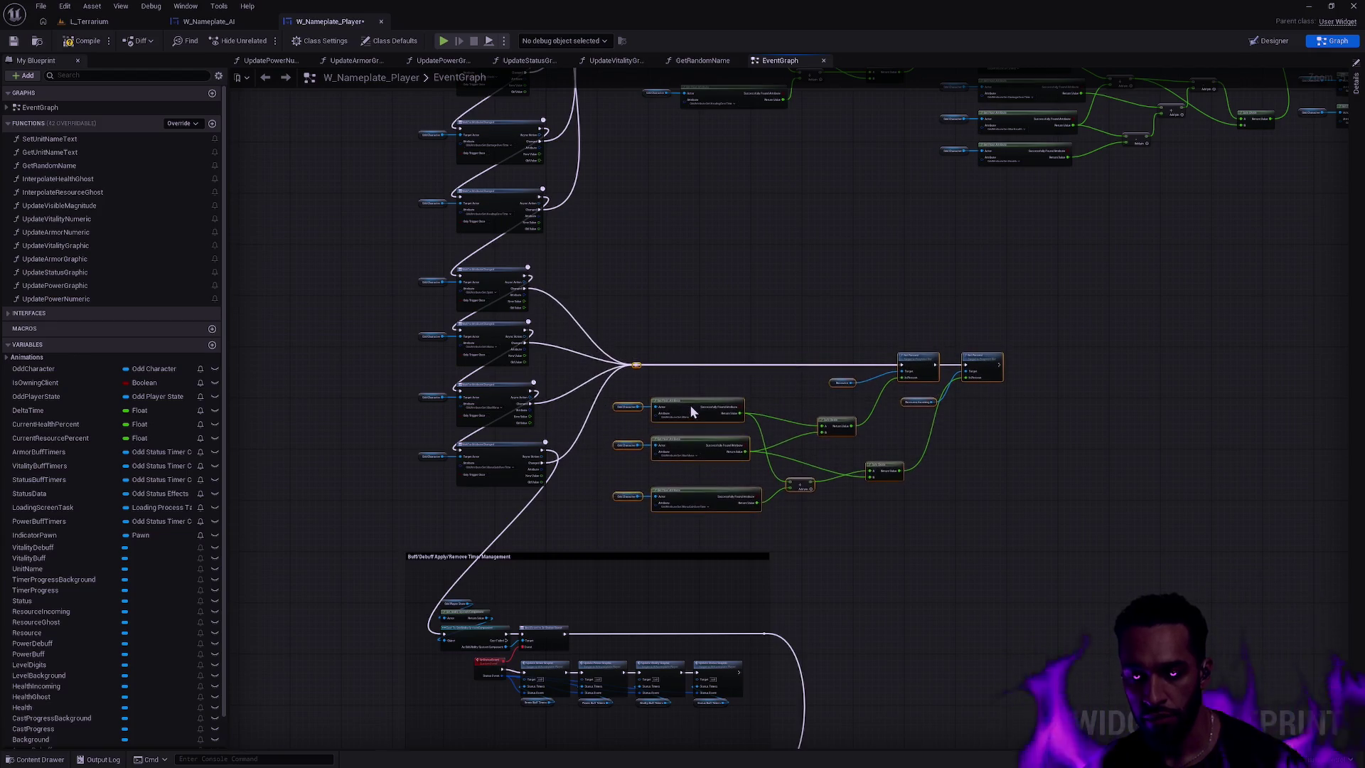
click(749, 303)
scroll(816, 262, down, 2)
scroll(757, 452, down, 1)
drag(1187, 428, 402, 237)
mouse_move(564, 275)
mouse_down()
mouse_move(565, 324)
mouse_move(652, 378)
mouse_move(684, 357)
mouse_up()
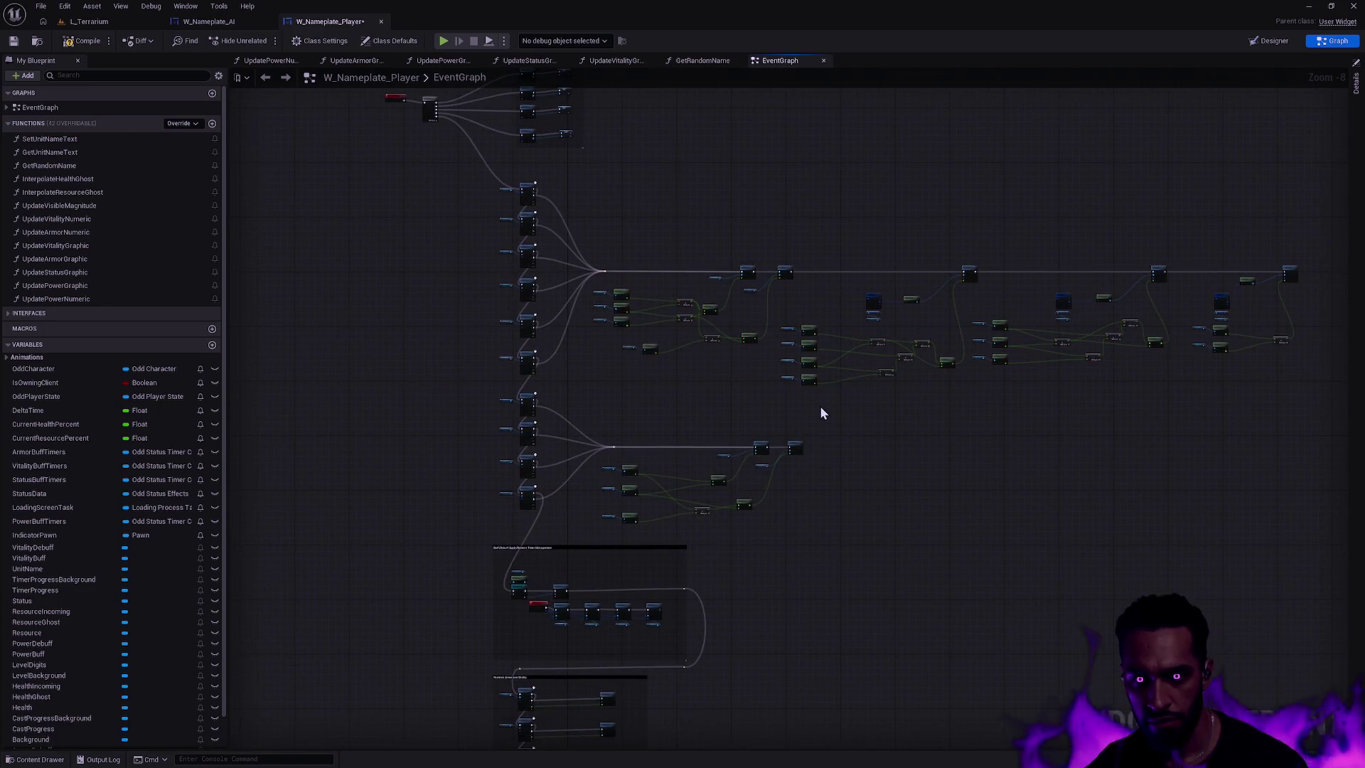
- Add two extra output pins to the W_Nameplate_Player Sequence node
drag(694, 546, 823, 391)
drag(710, 154, 624, 466)
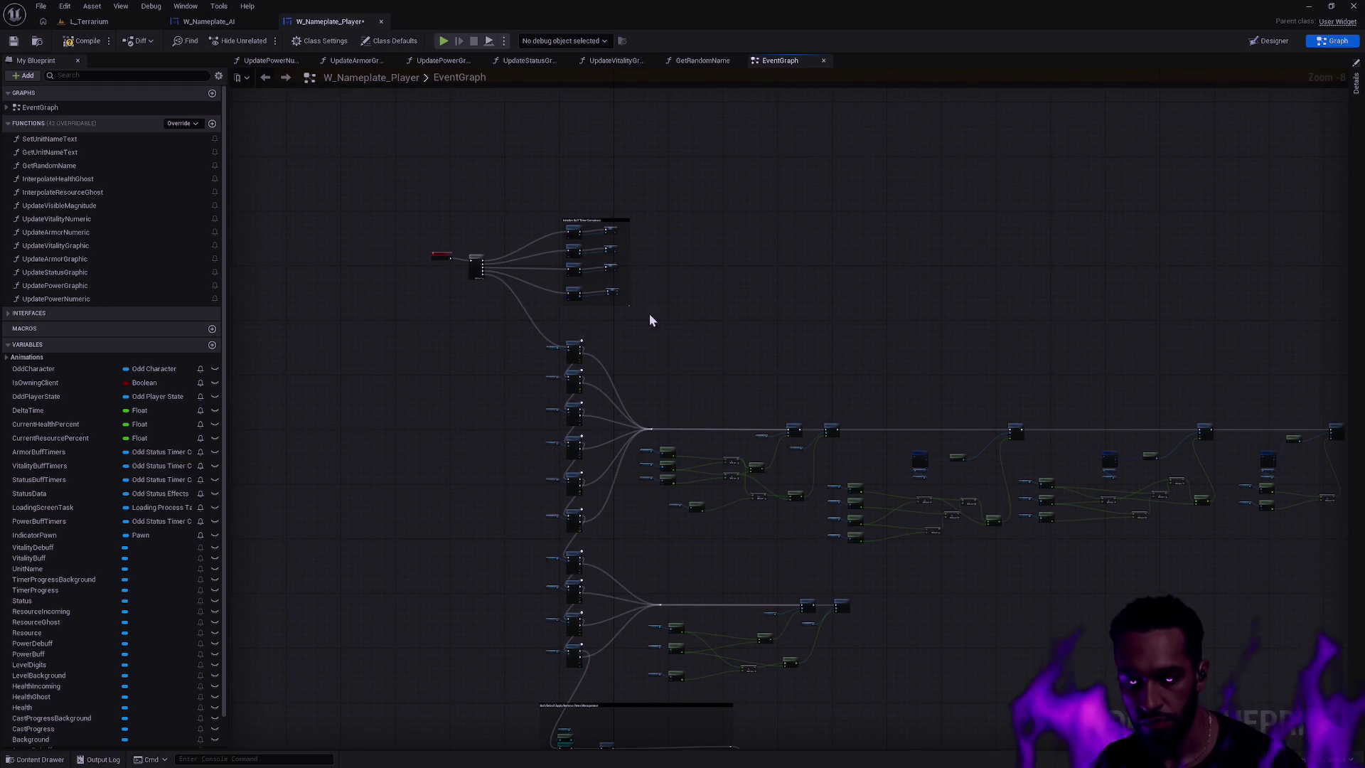
scroll(603, 373, up, 5)
drag(603, 372, 761, 308)
scroll(759, 301, down, 1)
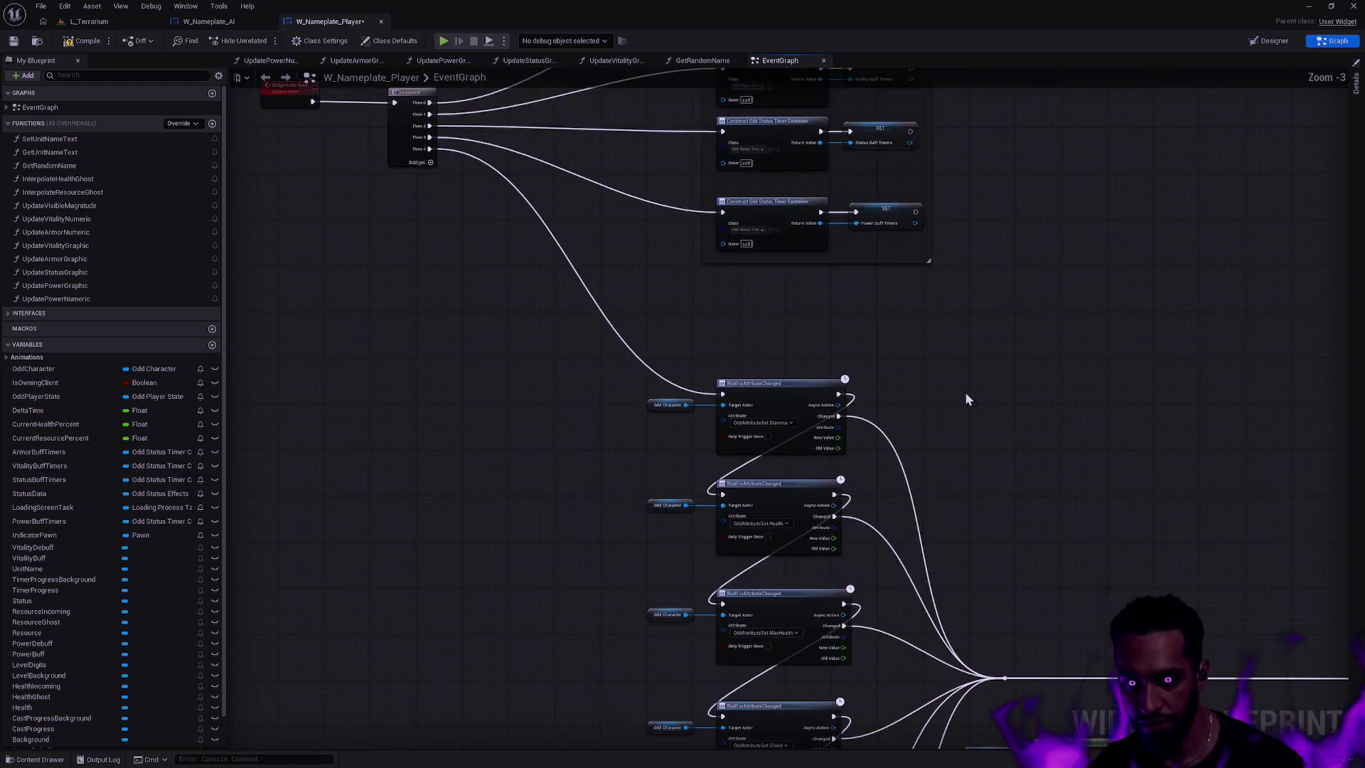
drag(961, 388, 636, 175)
scroll(675, 199, down, 5)
scroll(691, 215, up, 3)
drag(690, 215, 720, 273)
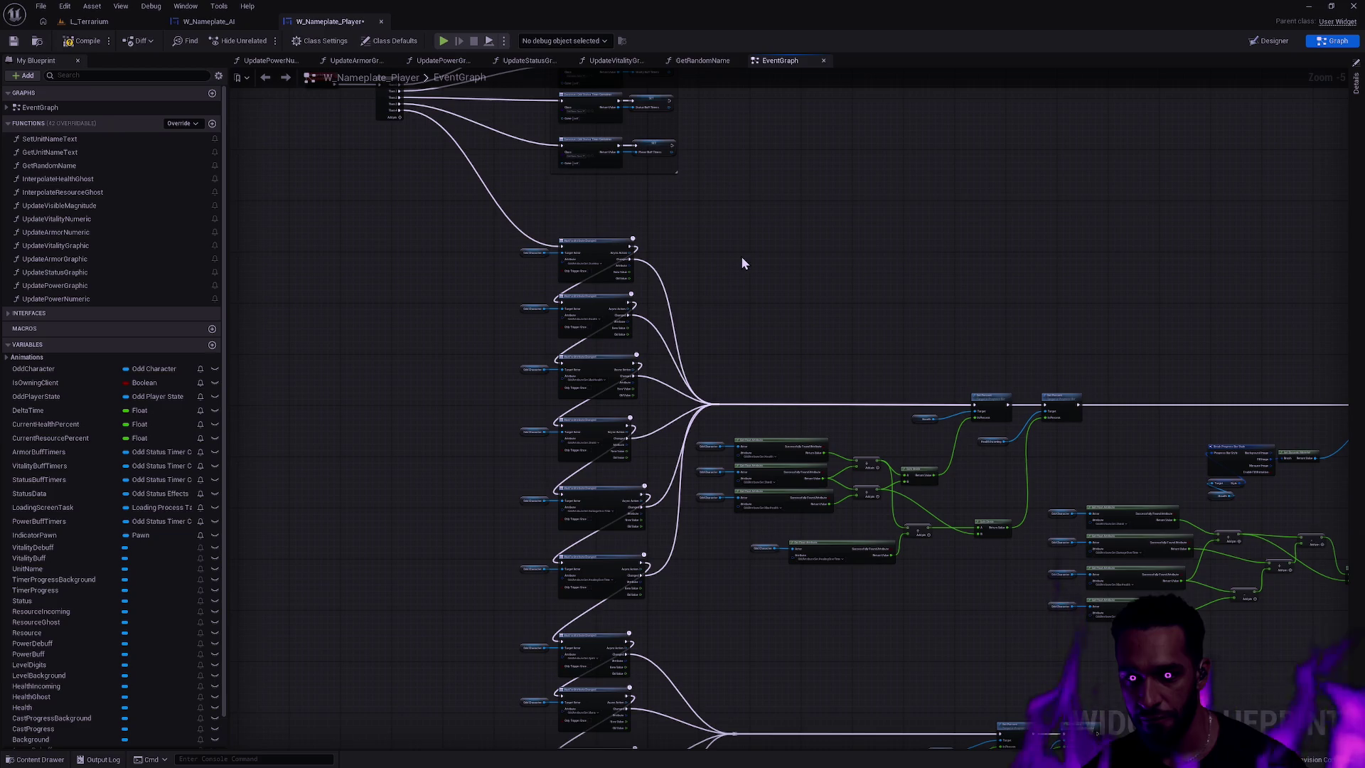
scroll(697, 186, up, 2)
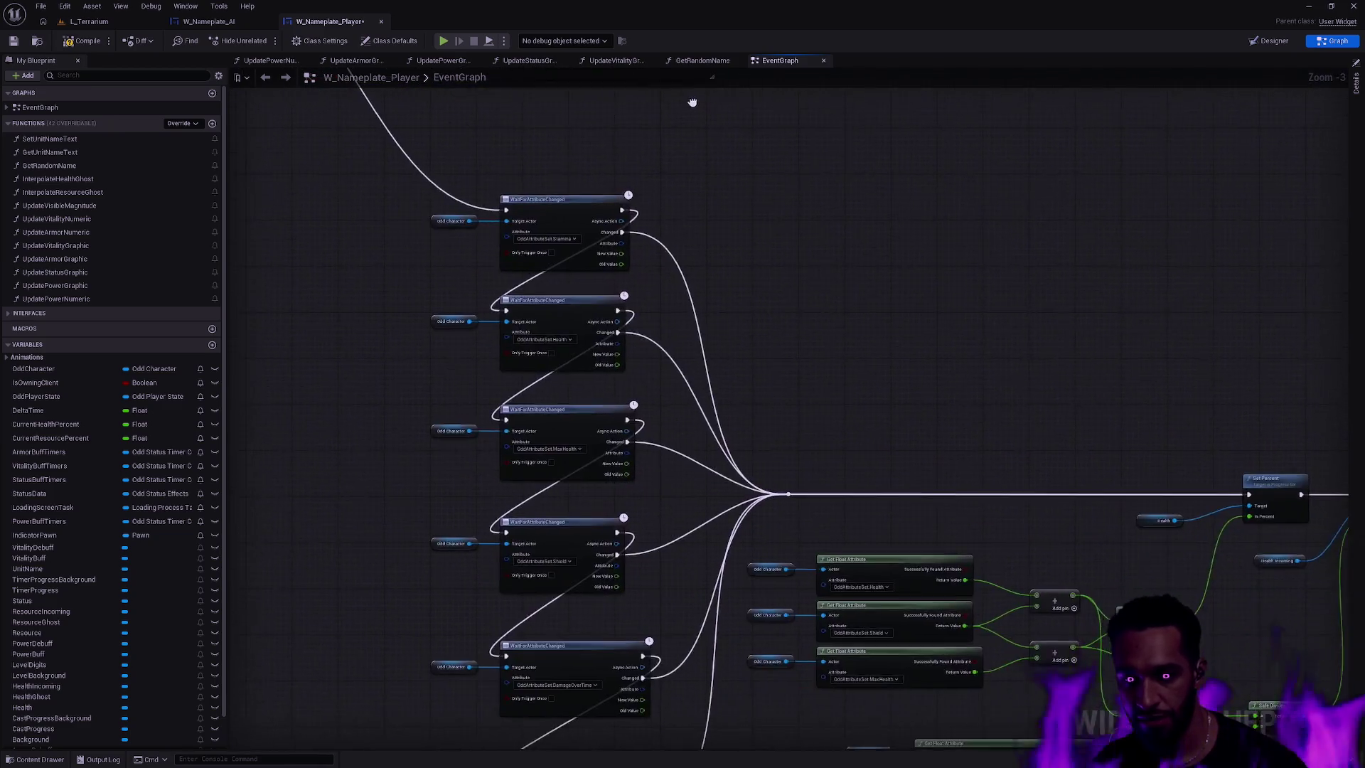
drag(692, 100, 596, 284)
click(446, 262)
click(447, 273)
- Wire Sequence's Then 5 into the exec junction and reroute node, then return to W_Nameplate_AI
mouse_move(447, 261)
mouse_down()
mouse_move(1095, 672)
mouse_move(1005, 716)
mouse_move(843, 539)
mouse_up()
scroll(796, 455, down, 3)
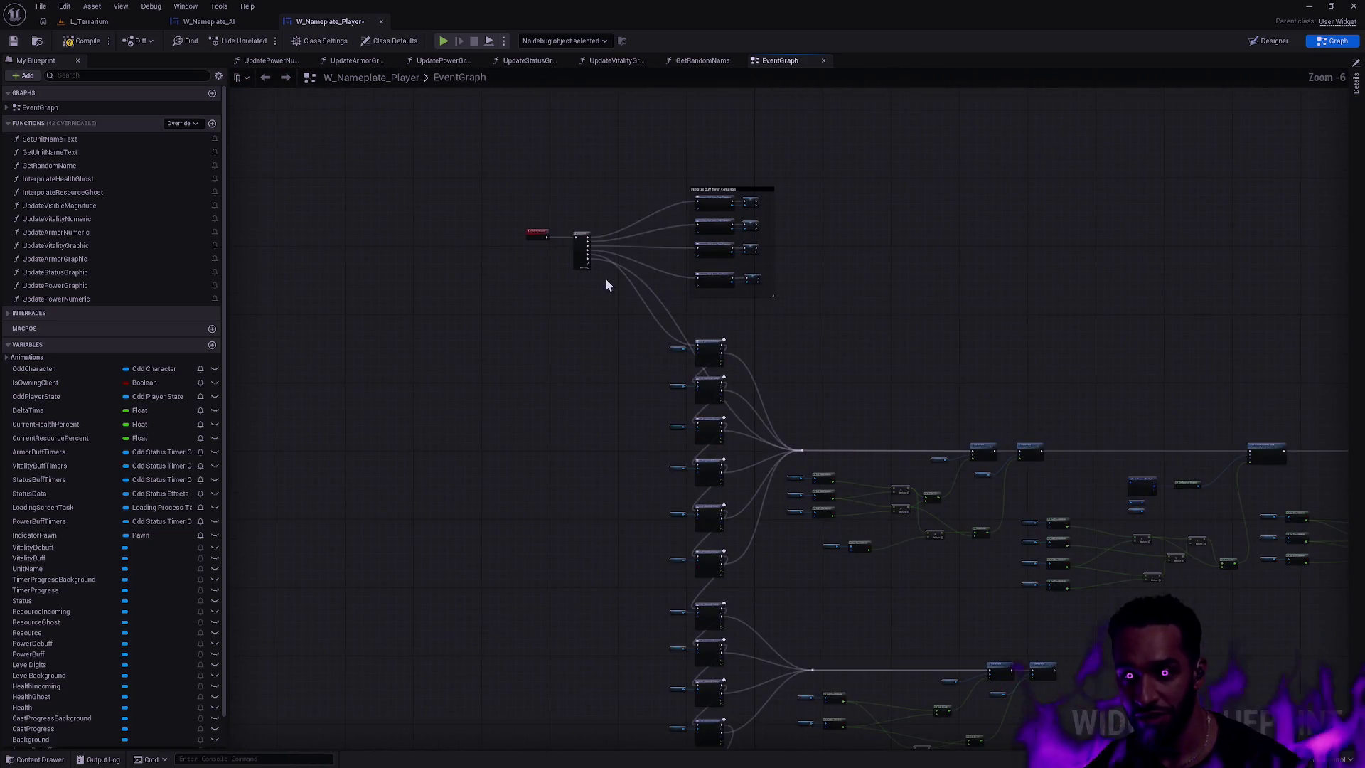
mouse_move(588, 263)
mouse_down()
mouse_move(700, 366)
mouse_move(789, 602)
mouse_move(787, 590)
mouse_up()
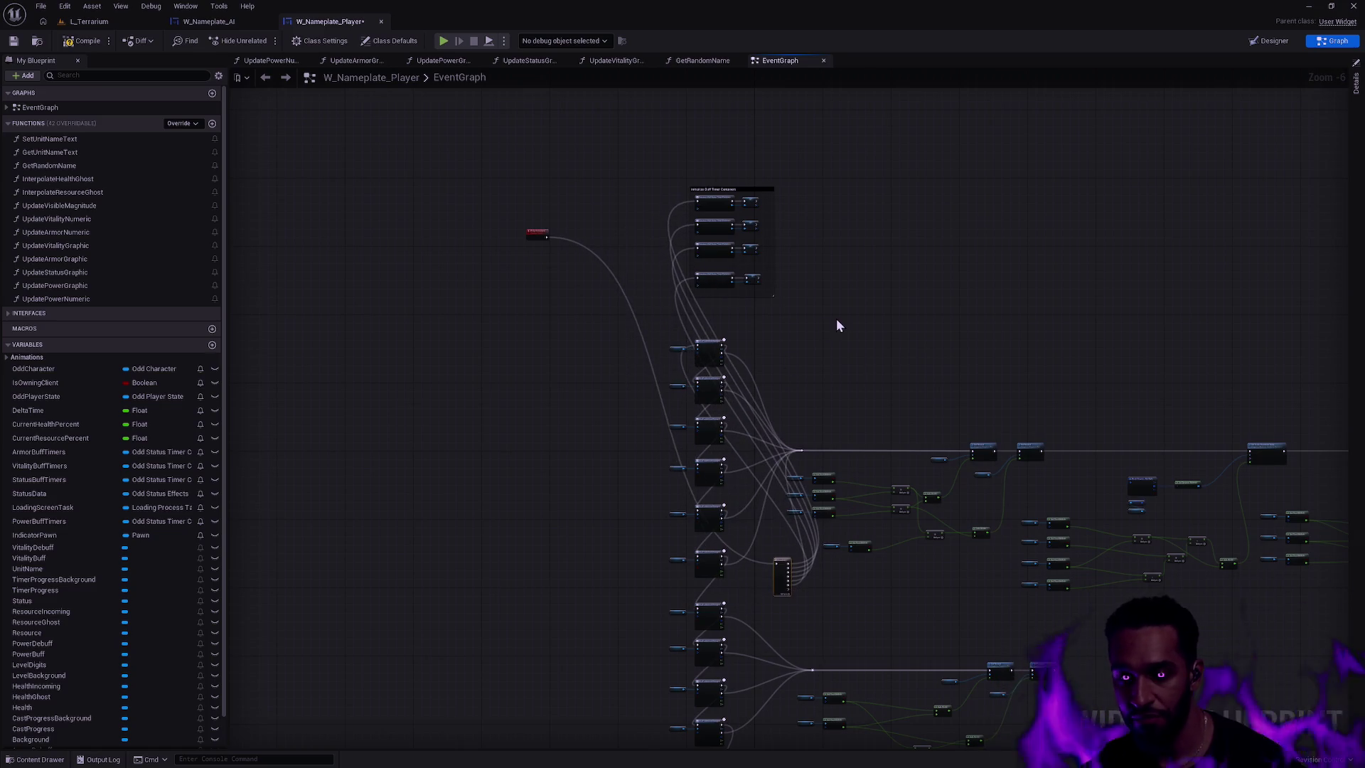
key(ctrl+z)
scroll(605, 261, up, 4)
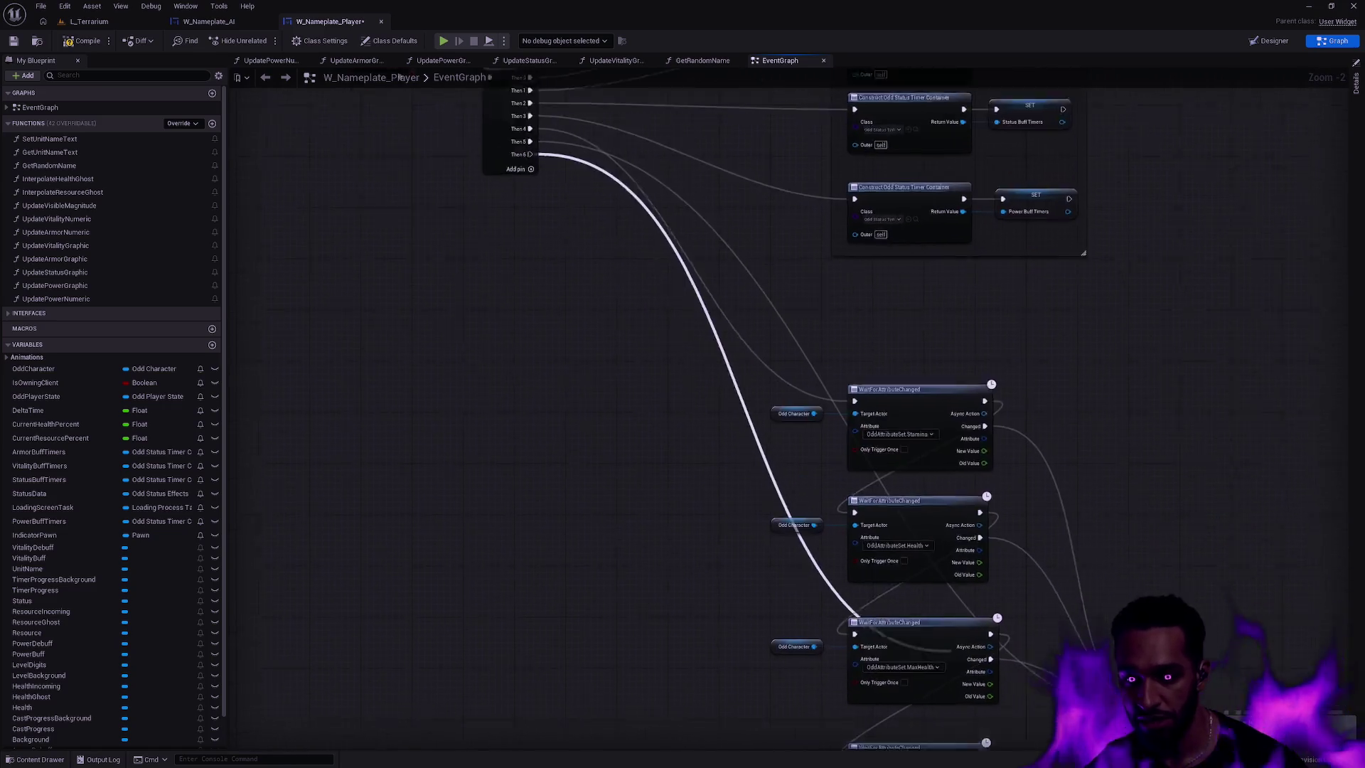
mouse_move(951, 650)
mouse_down()
mouse_move(960, 671)
mouse_move(750, 483)
mouse_up()
scroll(867, 462, down, 7)
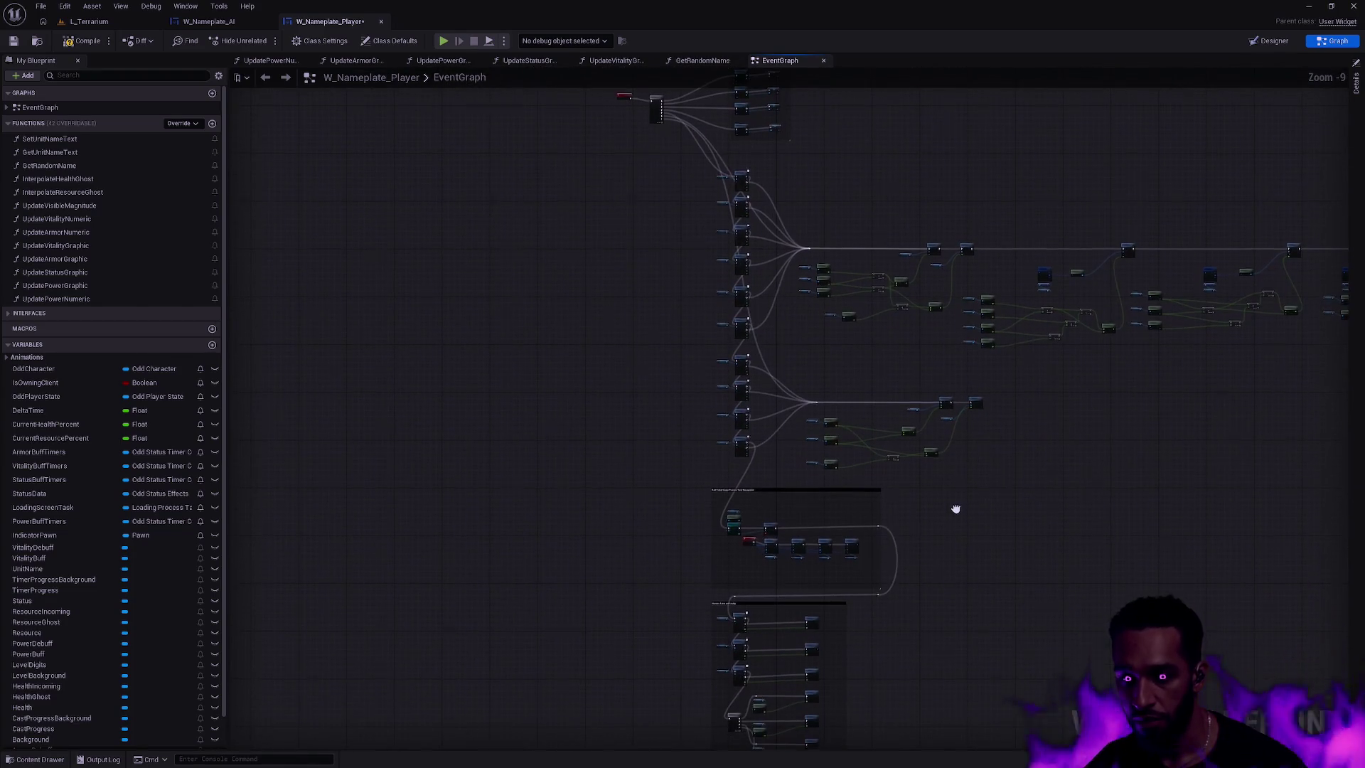
scroll(955, 509, up, 5)
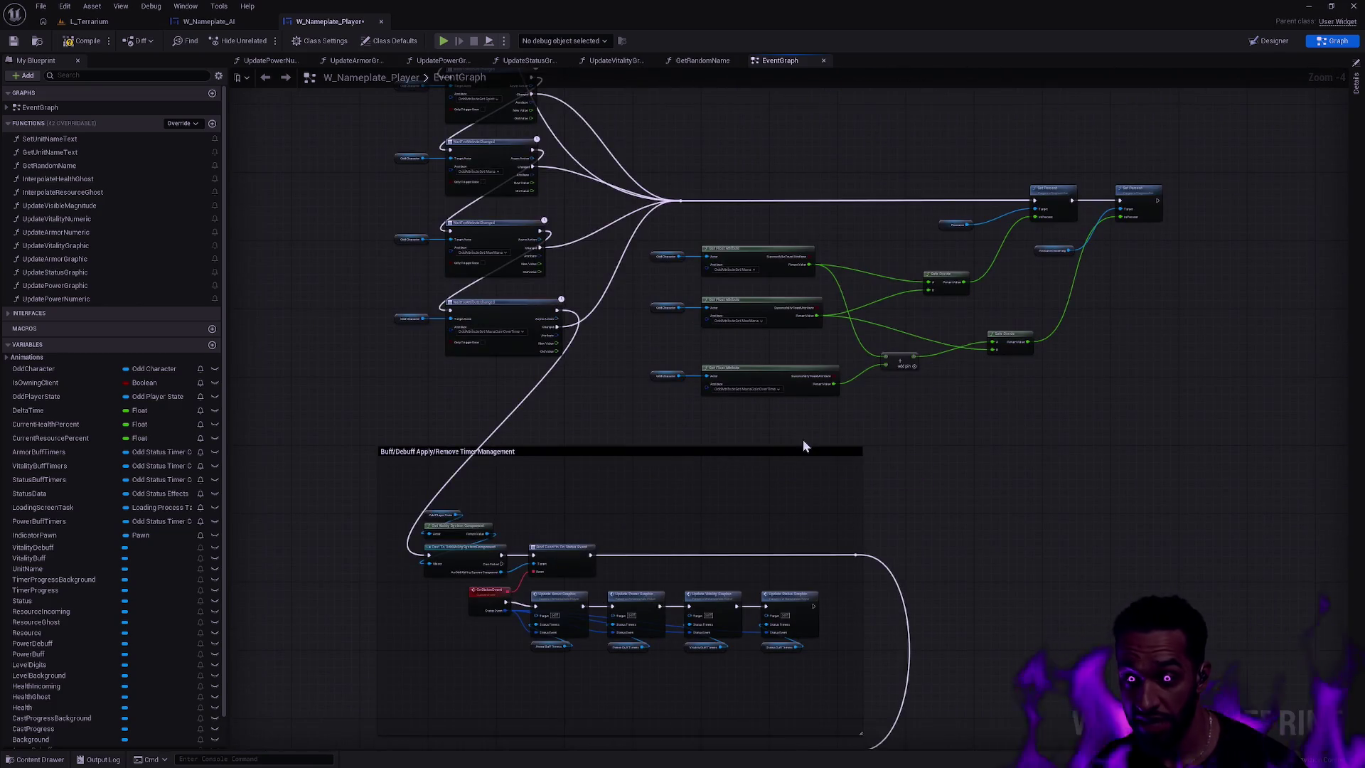
click(225, 22)
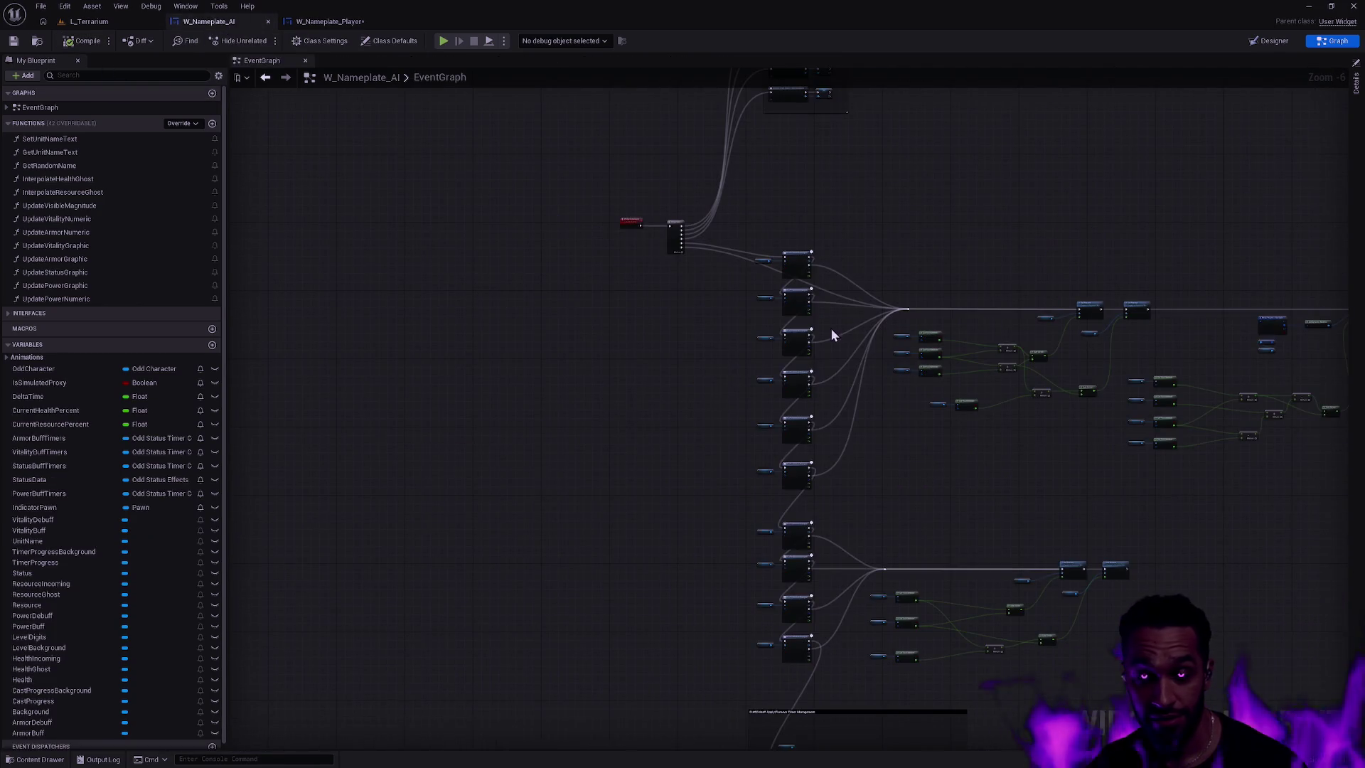
- Undo the accidental Sequence node move in W_Nameplate_AI and save the blueprint
scroll(924, 440, down, 4)
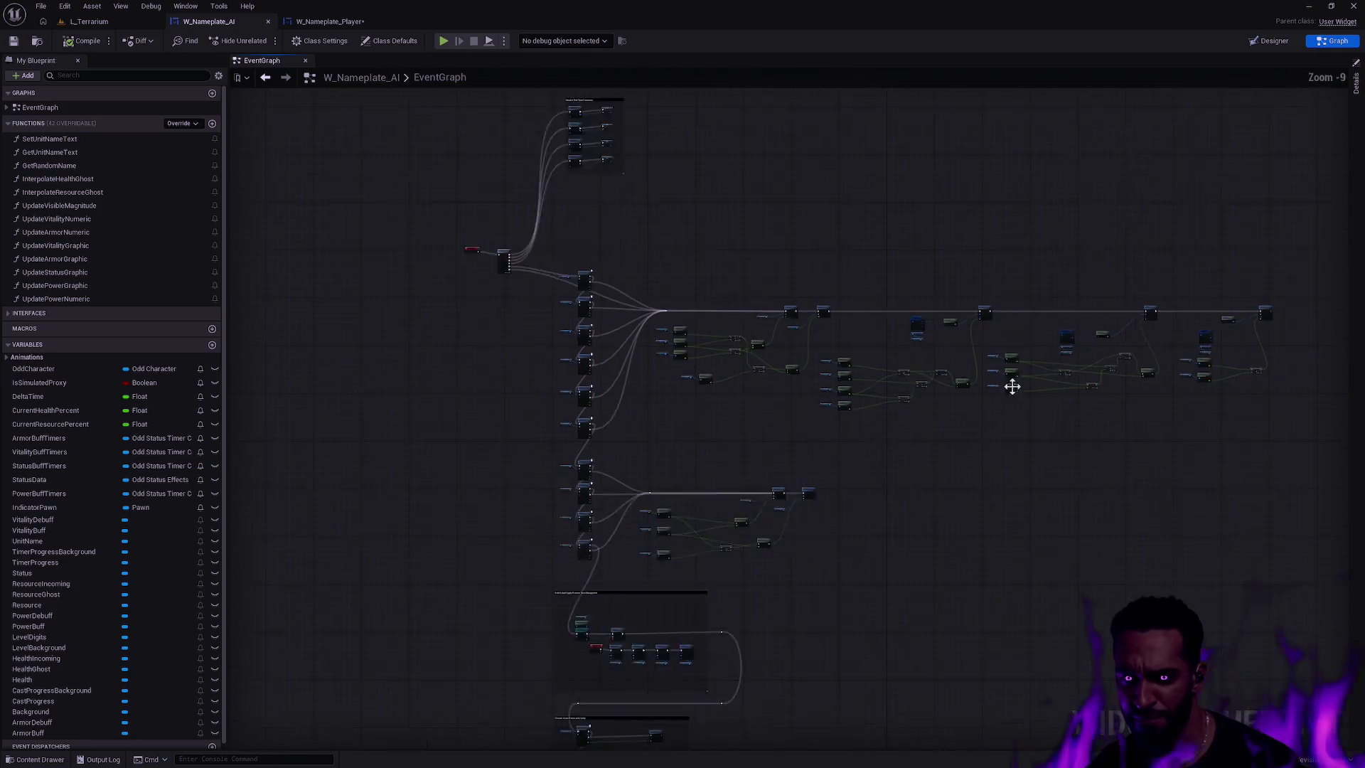
drag(540, 446, 757, 440)
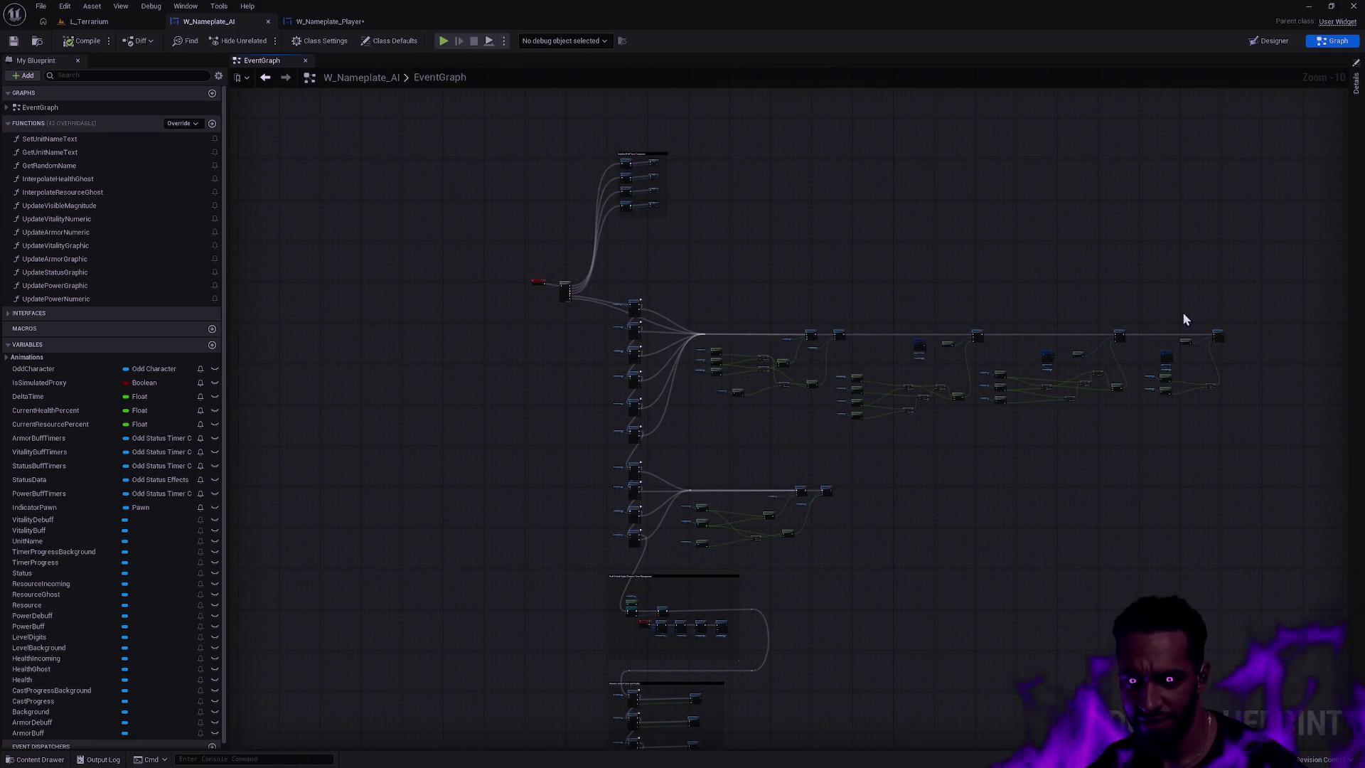
scroll(943, 458, up, 6)
mouse_move(378, 119)
mouse_down()
mouse_move(560, 320)
mouse_move(846, 540)
mouse_up()
key(ctrl+z)
mouse_move(573, 158)
mouse_down()
mouse_move(799, 450)
mouse_move(1031, 700)
mouse_move(872, 596)
mouse_move(769, 501)
mouse_up()
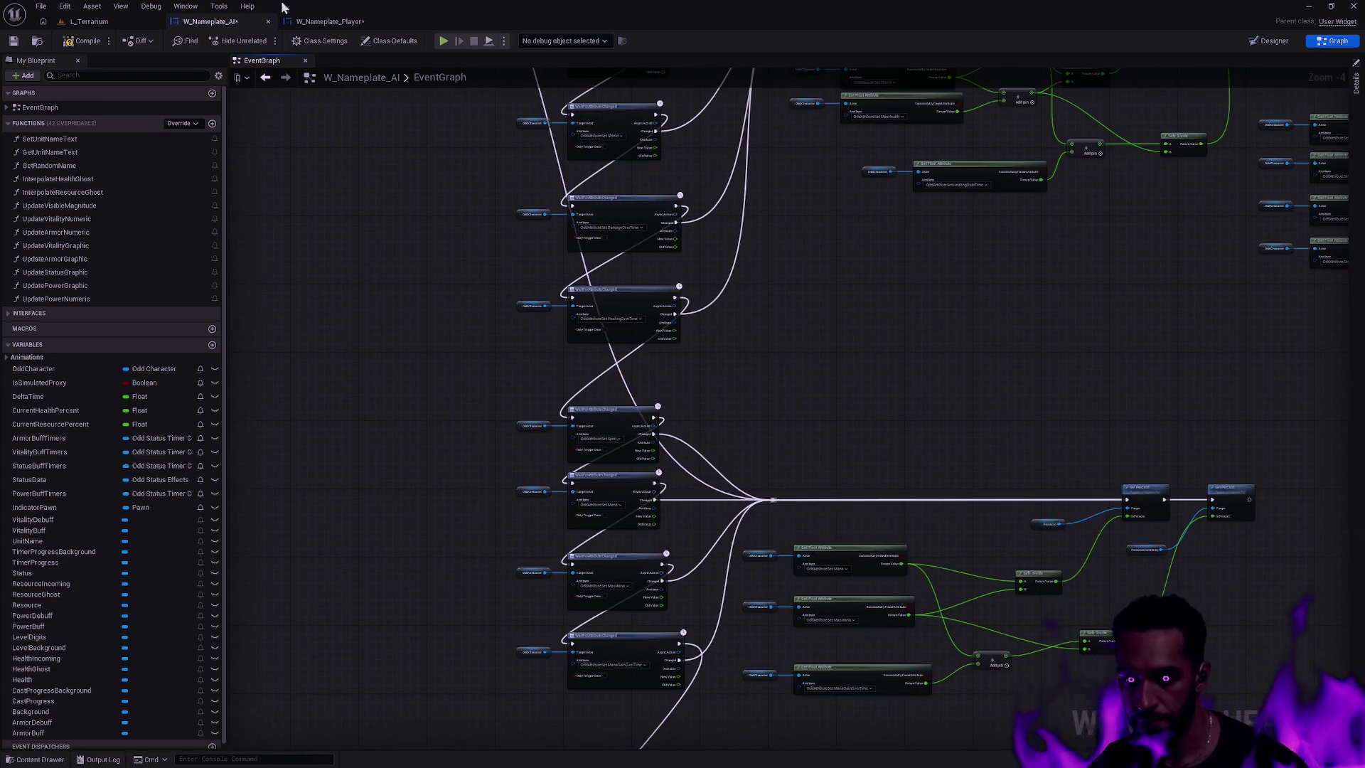
click(16, 43)
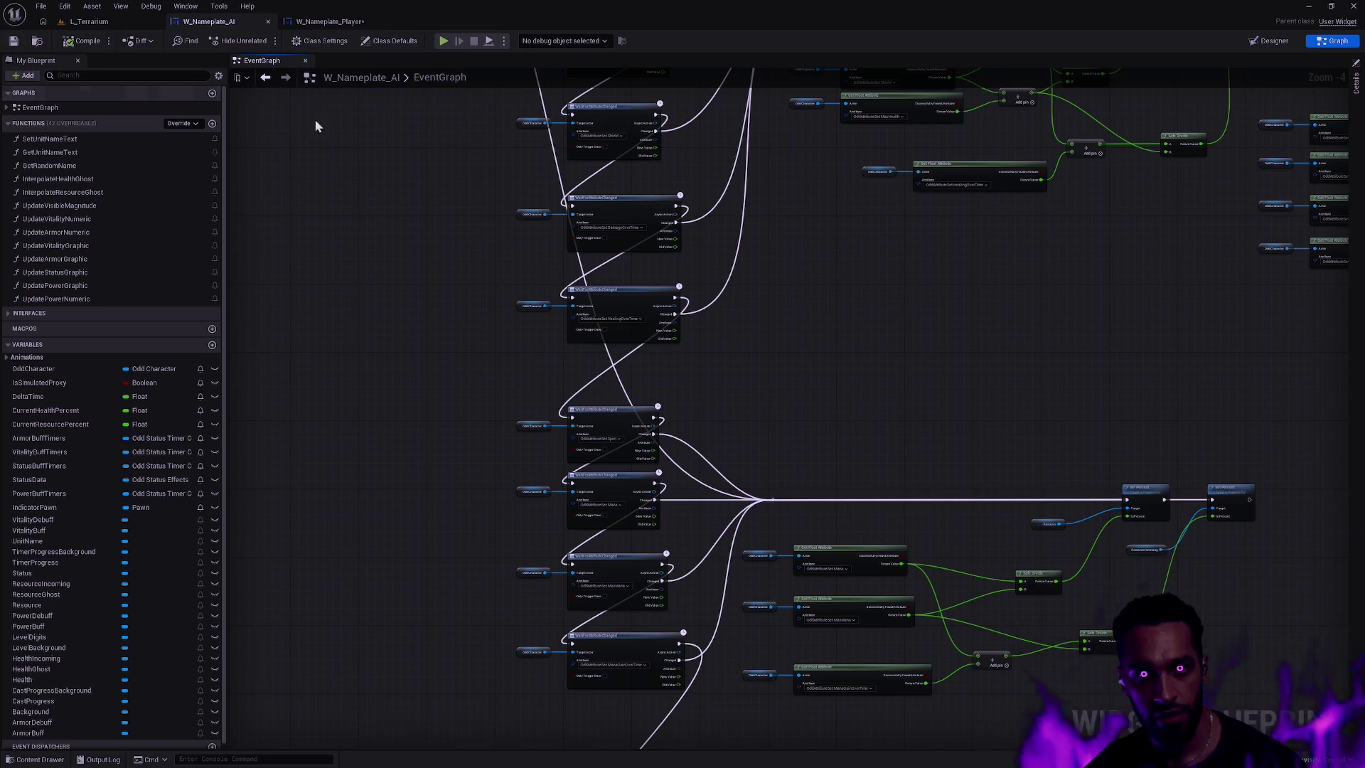
key(ctrl+p)
- Find 'miniplate' in the Content Browser and open the W_Miniplate_Prototype widget blueprint's event graph
text(miniplate)
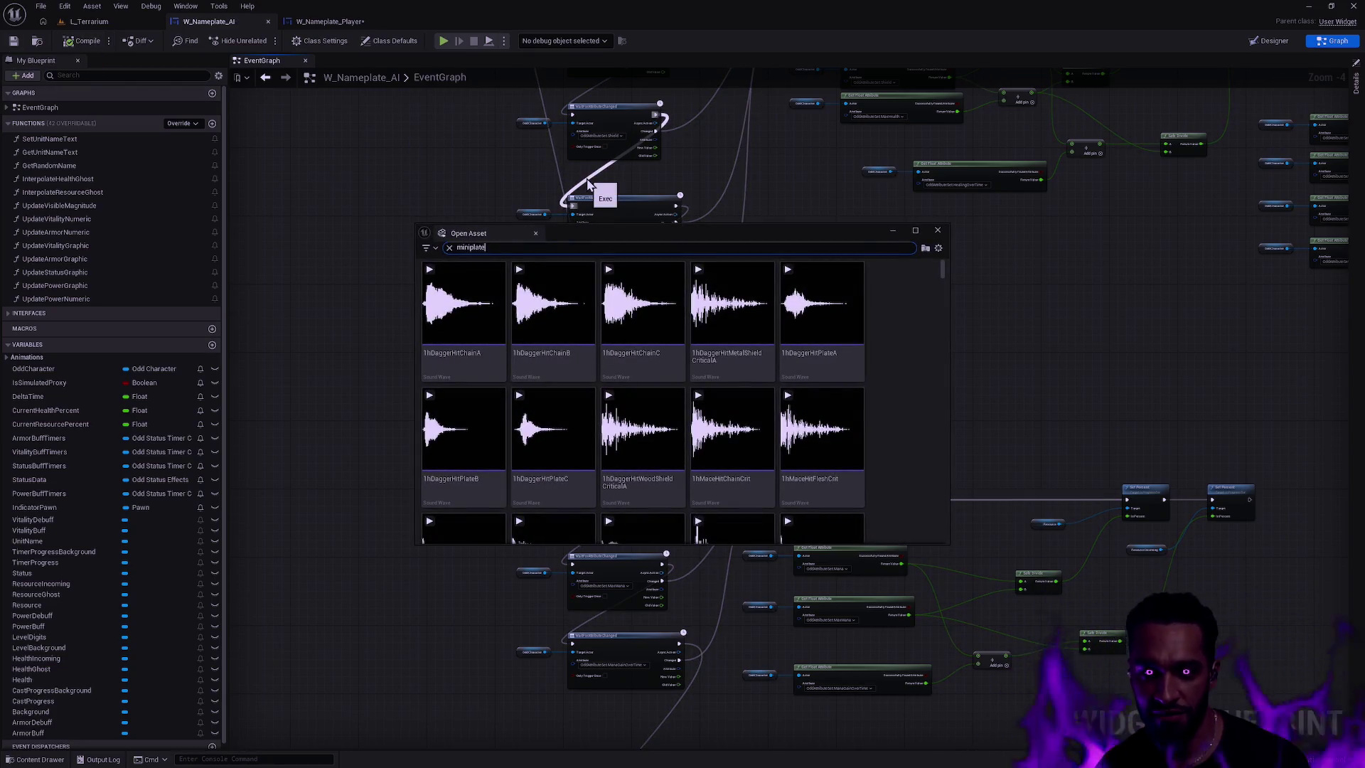
click(452, 356)
double_click(449, 352)
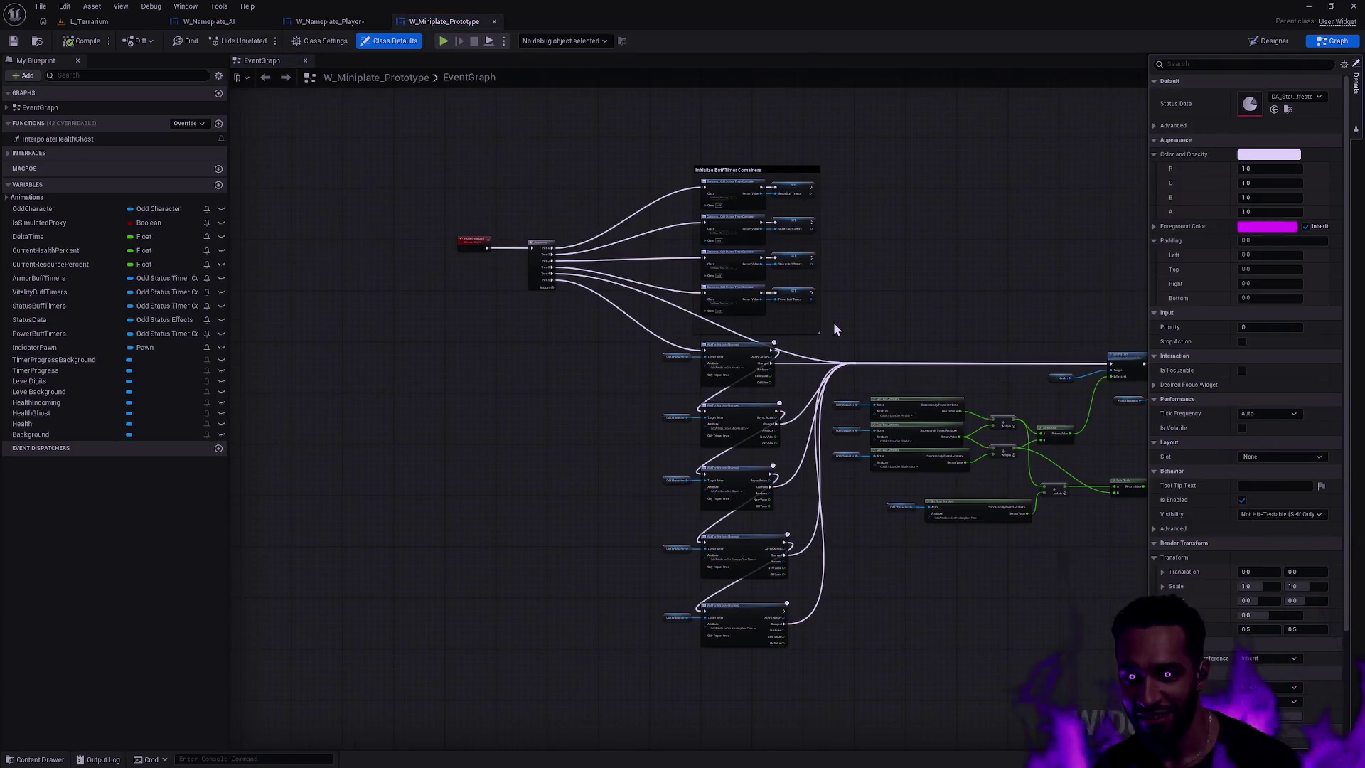
scroll(771, 288, down, 4)
scroll(762, 366, up, 2)
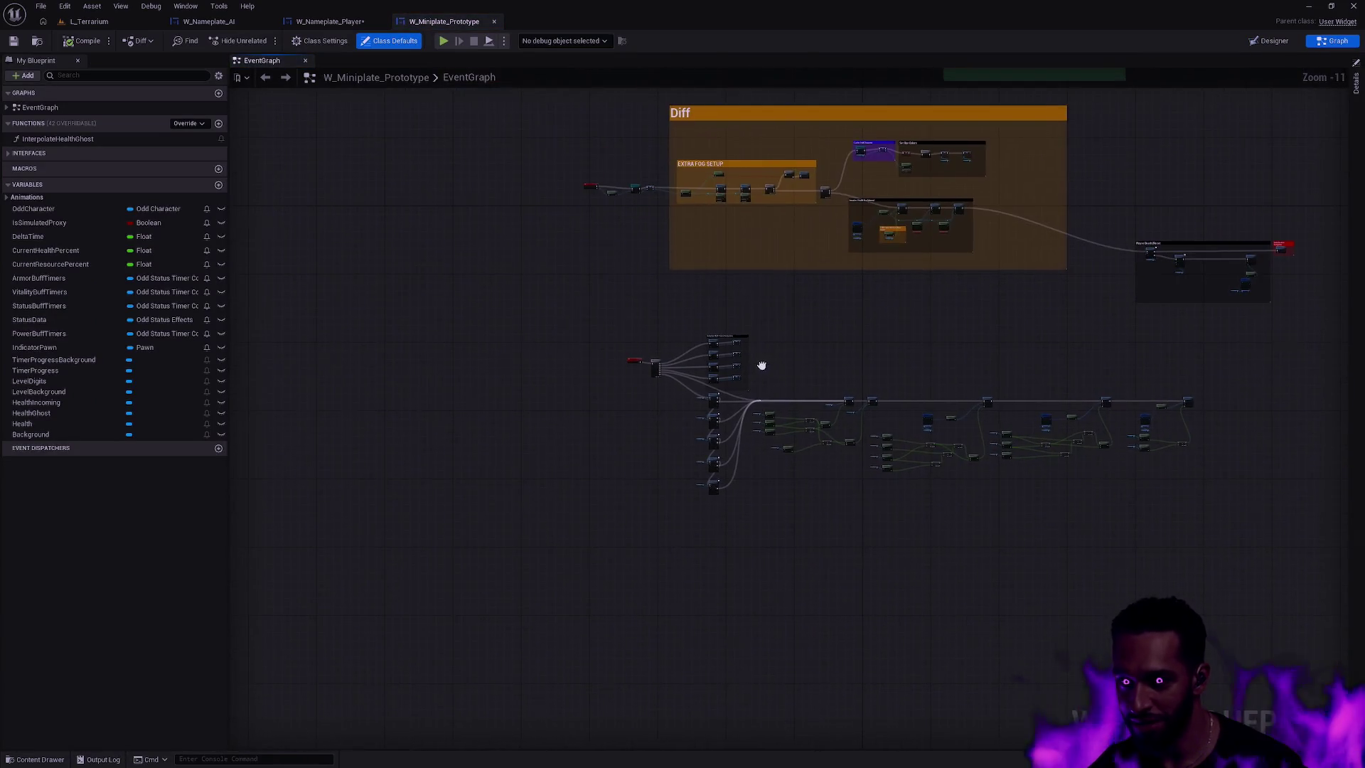
scroll(858, 349, up, 1)
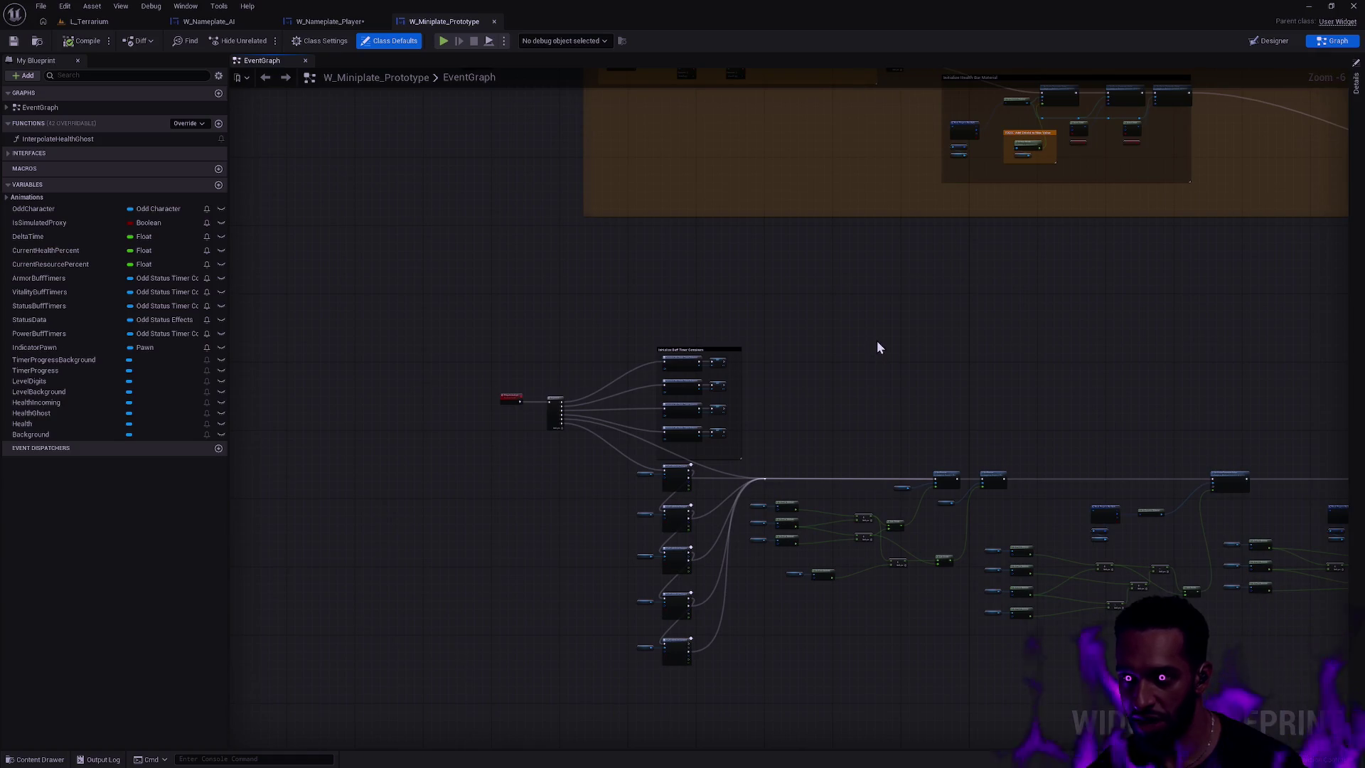
scroll(952, 444, down, 2)
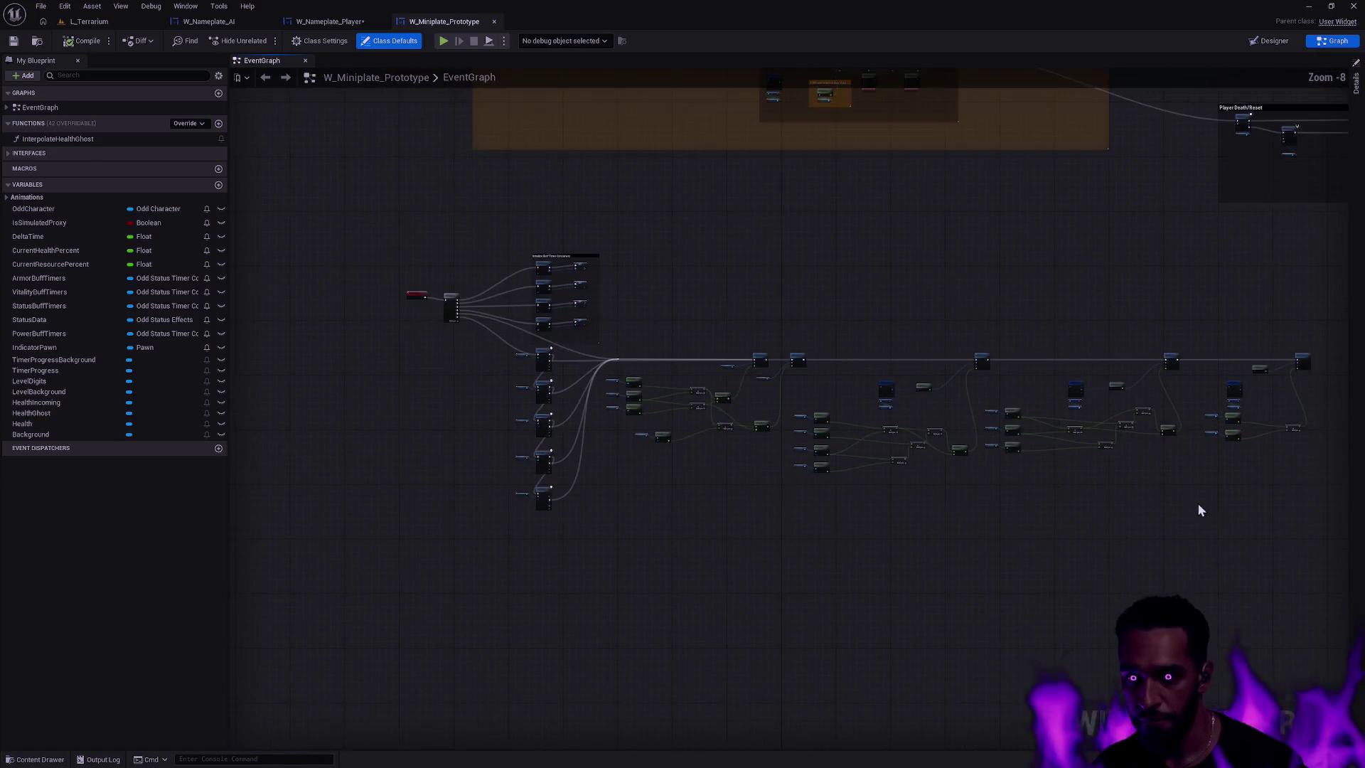
- Select the main node network, then check the miniplate's Designer layout and return to the graph
mouse_move(1259, 600)
mouse_down()
mouse_move(391, 365)
mouse_move(375, 341)
mouse_up()
scroll(506, 411, up, 4)
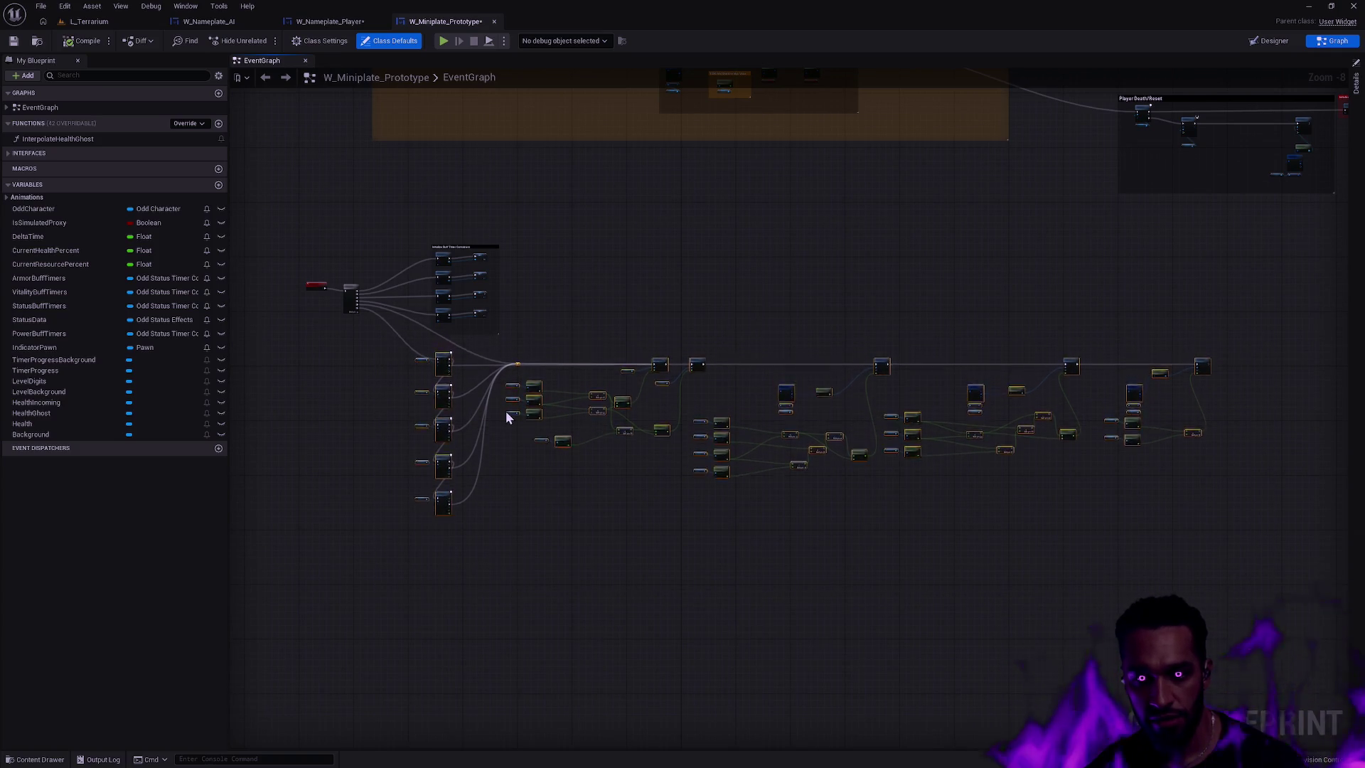
drag(676, 545, 729, 587)
click(766, 355)
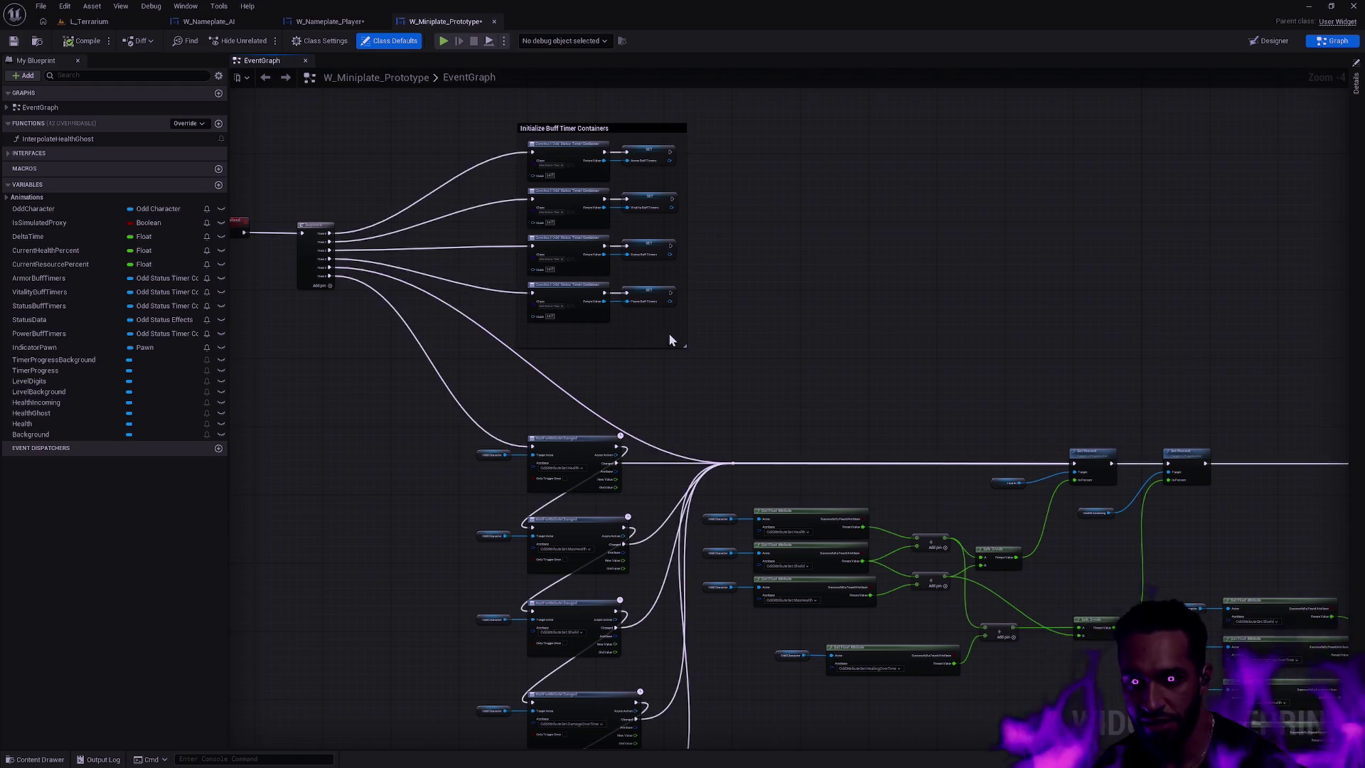
click(1269, 40)
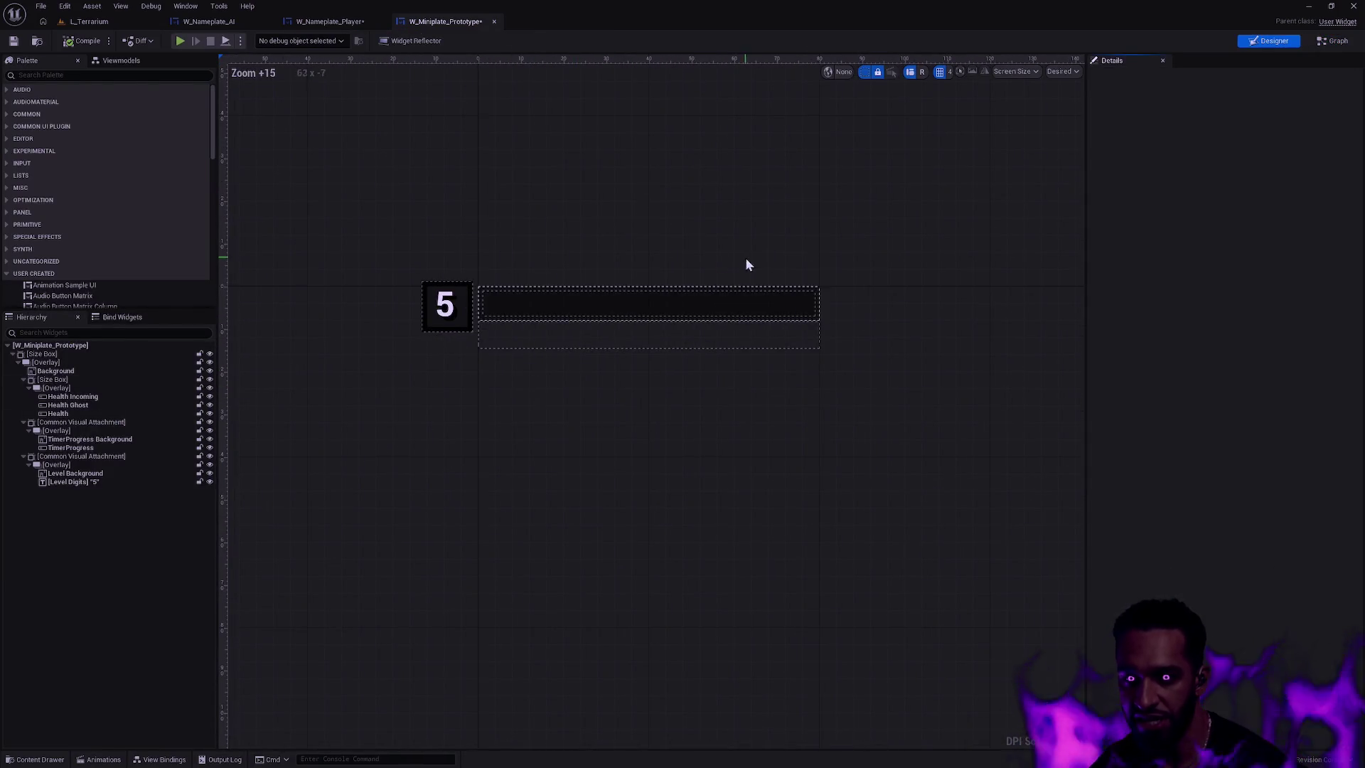
click(1333, 40)
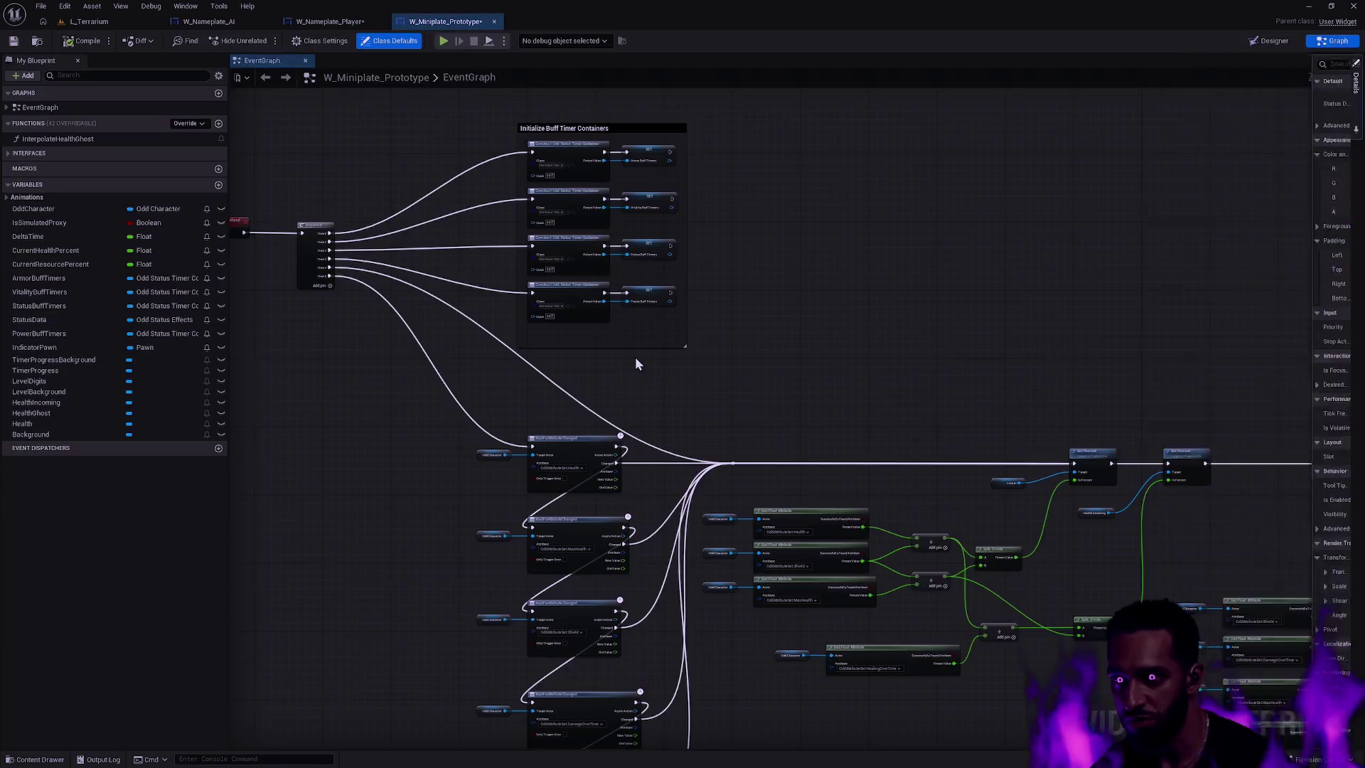
- Arrange the five WaitForAttributeChanged nodes and the lower node group into a column, then clear the selection
scroll(762, 346, down, 5)
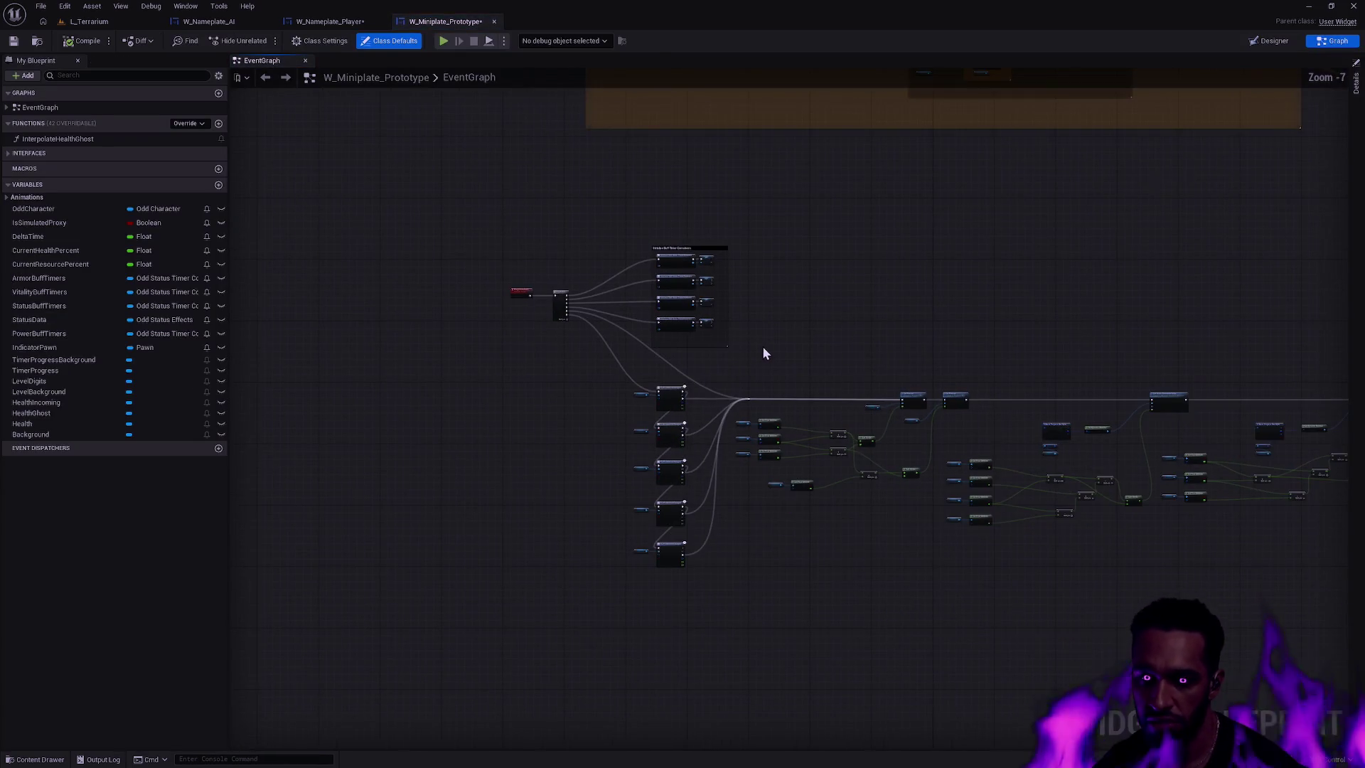
drag(1121, 613, 417, 435)
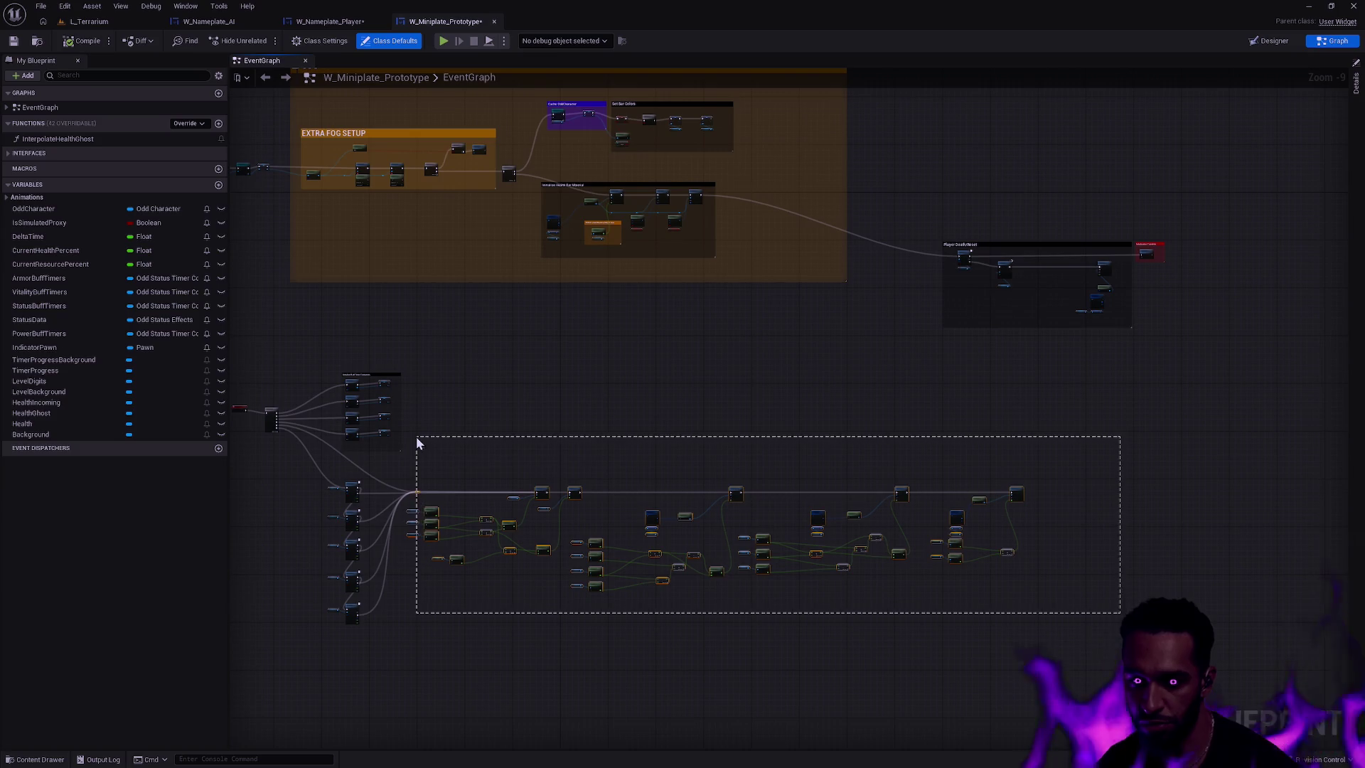
mouse_move(1163, 648)
mouse_down()
mouse_move(480, 459)
mouse_move(408, 457)
mouse_up()
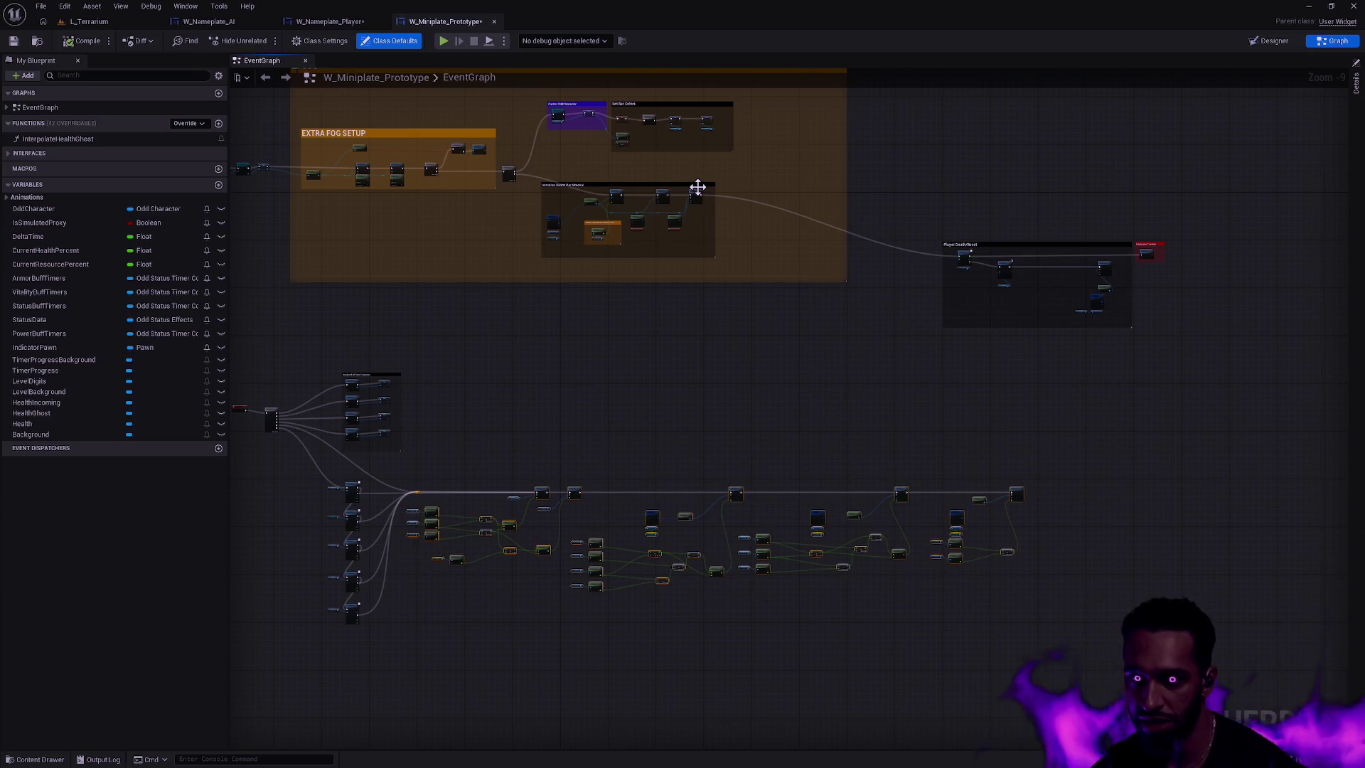
mouse_move(501, 344)
mouse_down()
mouse_move(646, 533)
mouse_move(668, 689)
mouse_move(786, 334)
mouse_up()
scroll(705, 368, up, 5)
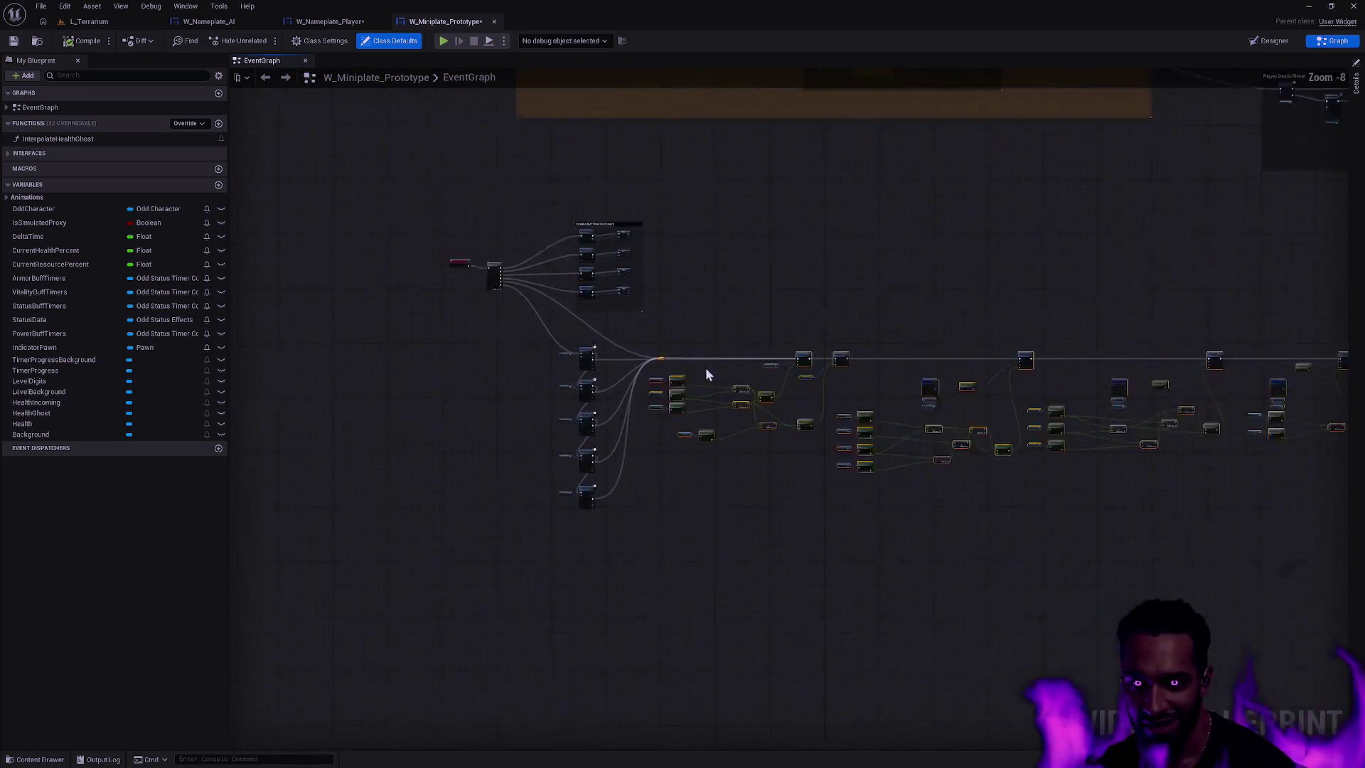
drag(616, 250, 830, 241)
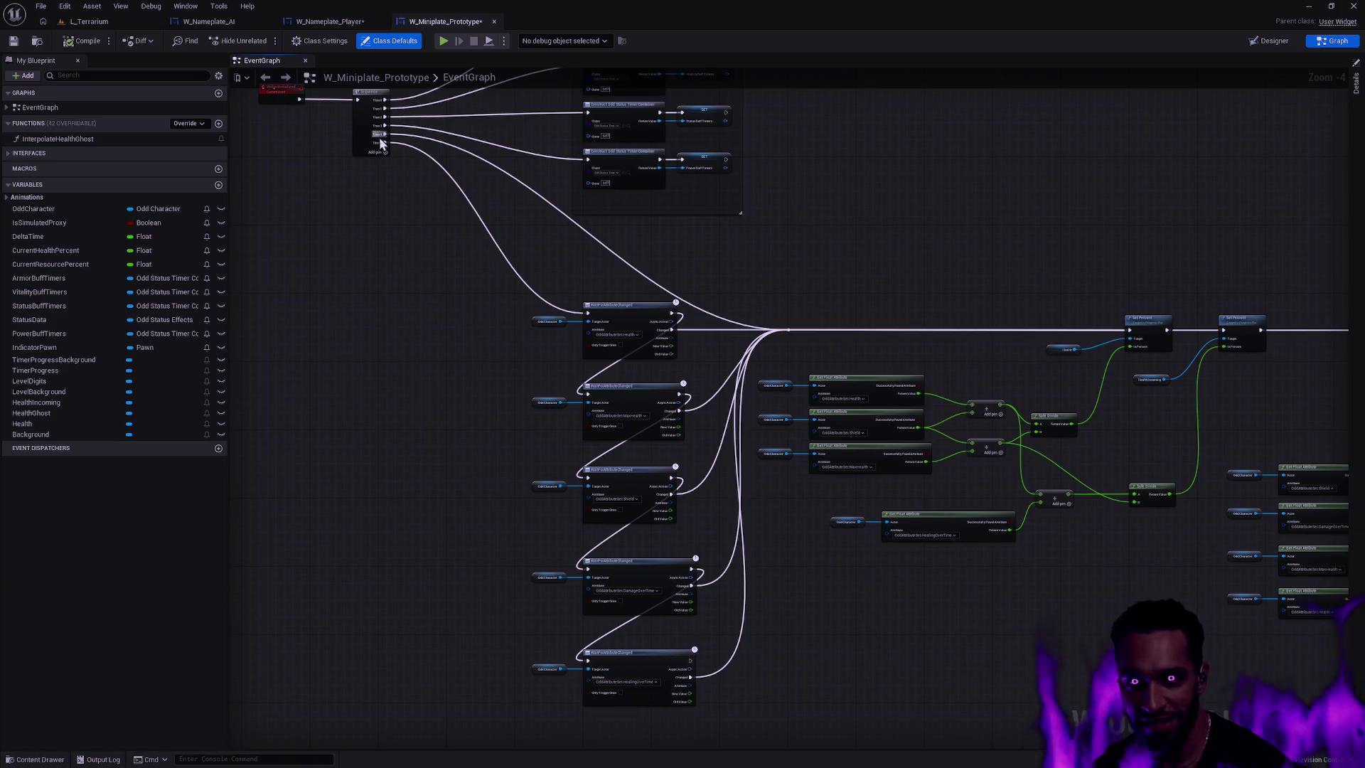
mouse_move(505, 721)
mouse_down()
mouse_move(711, 540)
mouse_move(714, 305)
mouse_move(770, 300)
mouse_up()
scroll(770, 300, down, 2)
scroll(964, 422, down, 3)
mouse_move(1258, 555)
mouse_down()
mouse_move(509, 441)
mouse_move(315, 379)
mouse_up()
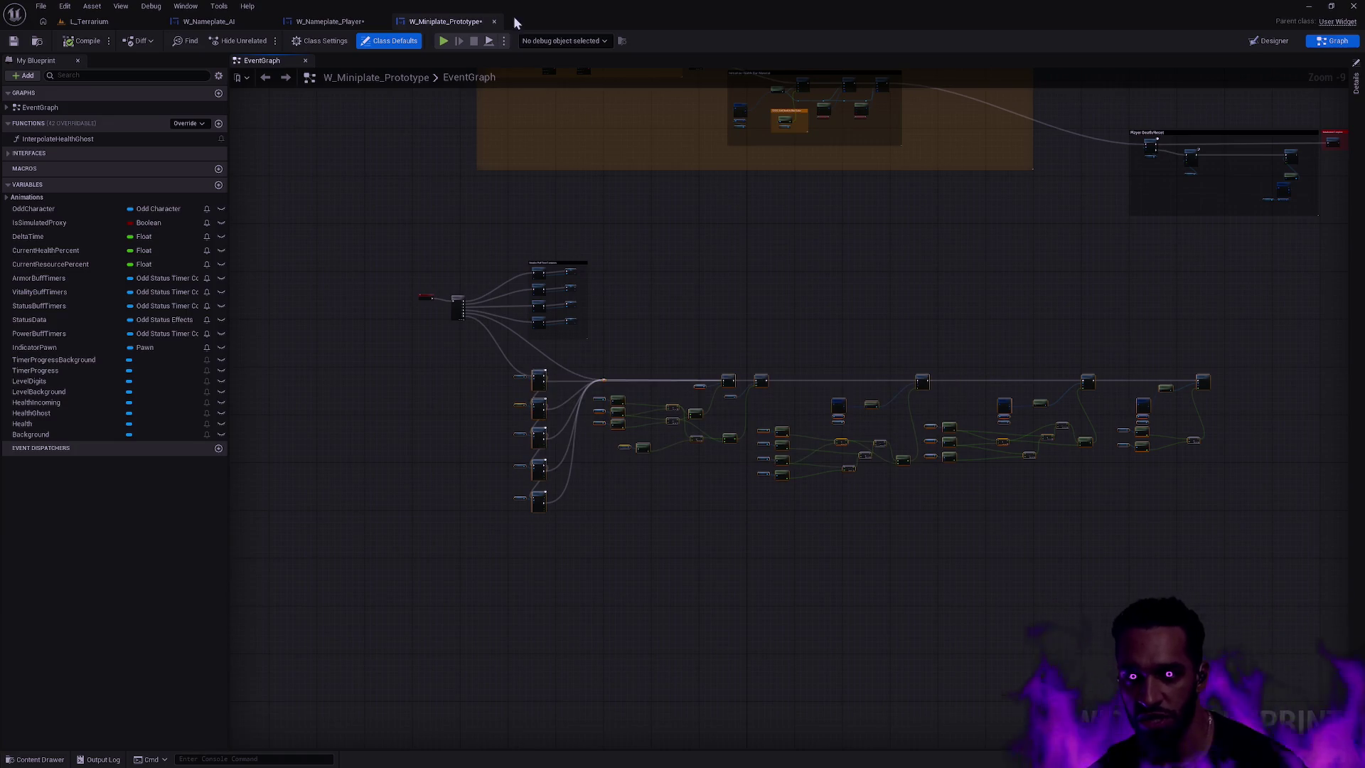
click(540, 378)
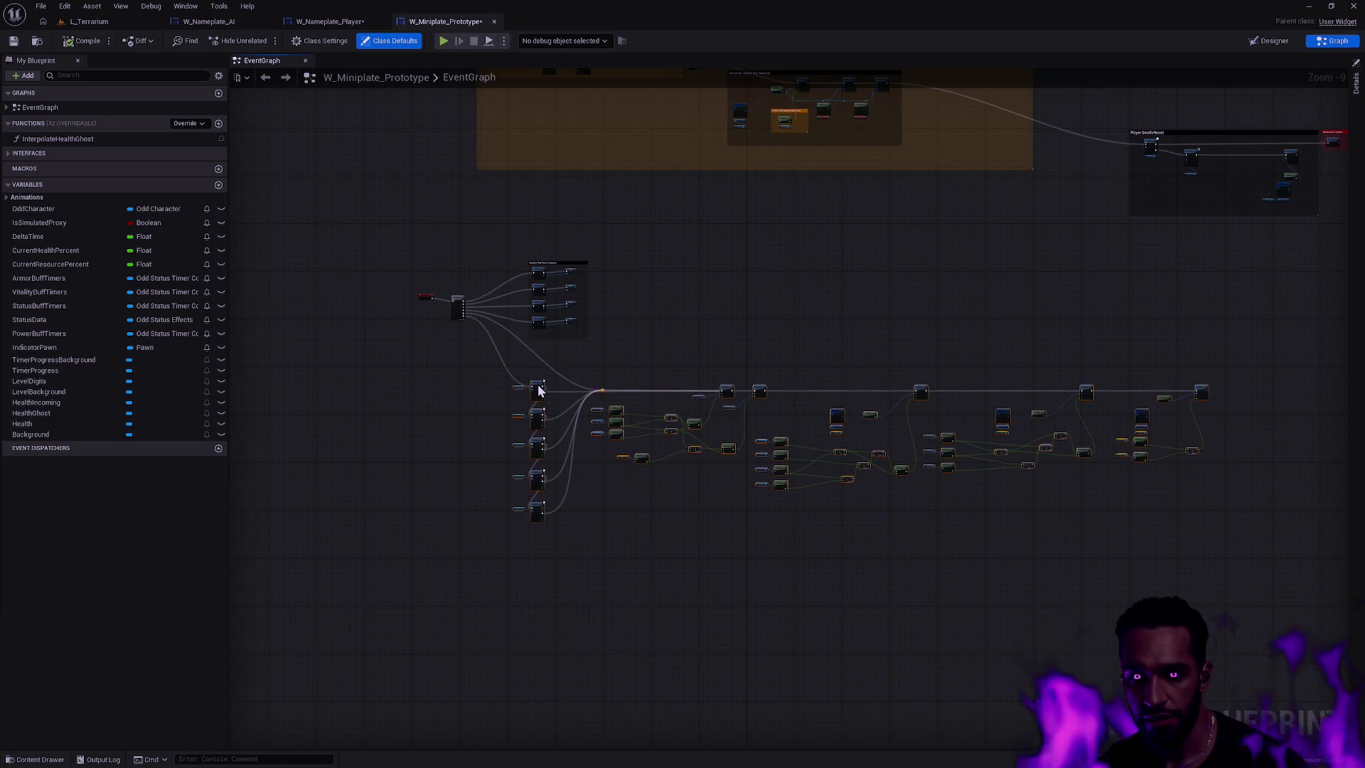
- Move the lower node group down and duplicate the Health WaitForAttributeChanged node with its character input
drag(487, 365, 1050, 524)
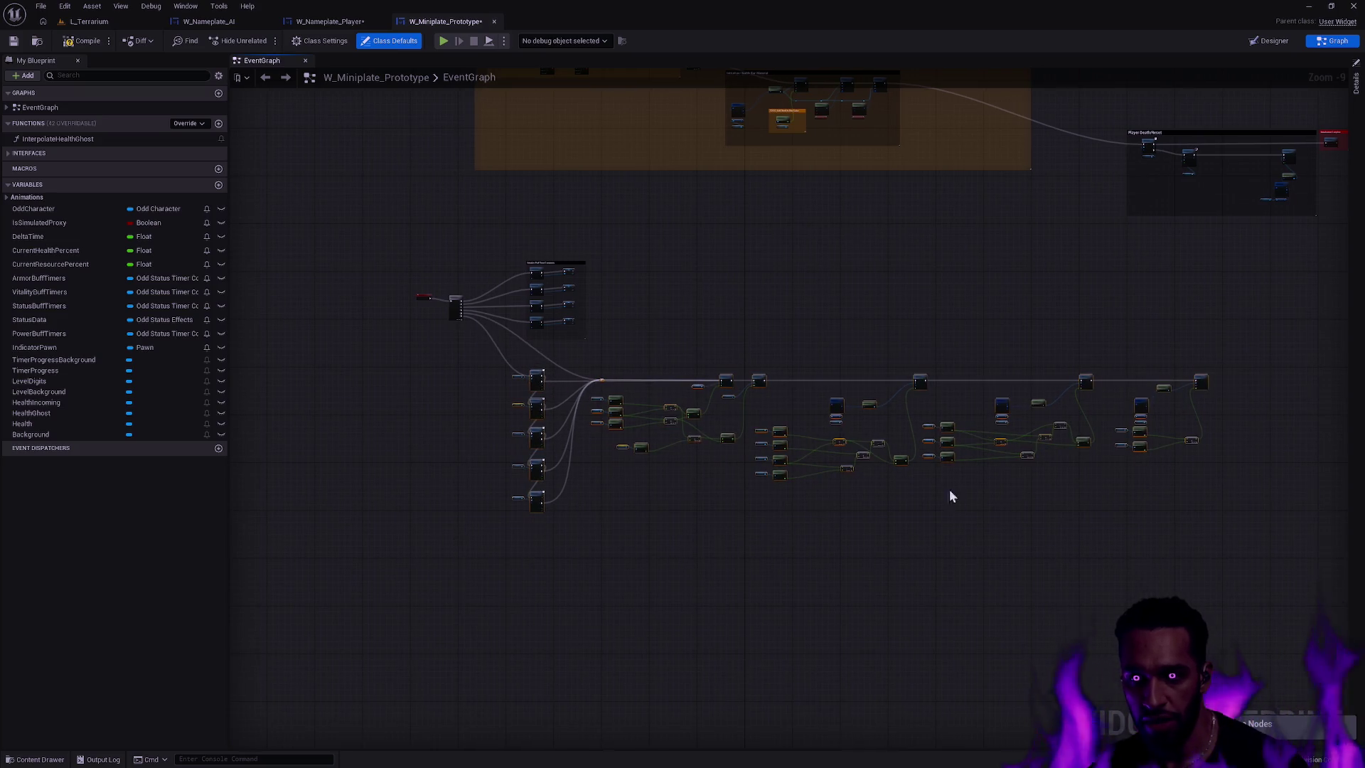
drag(539, 384, 534, 413)
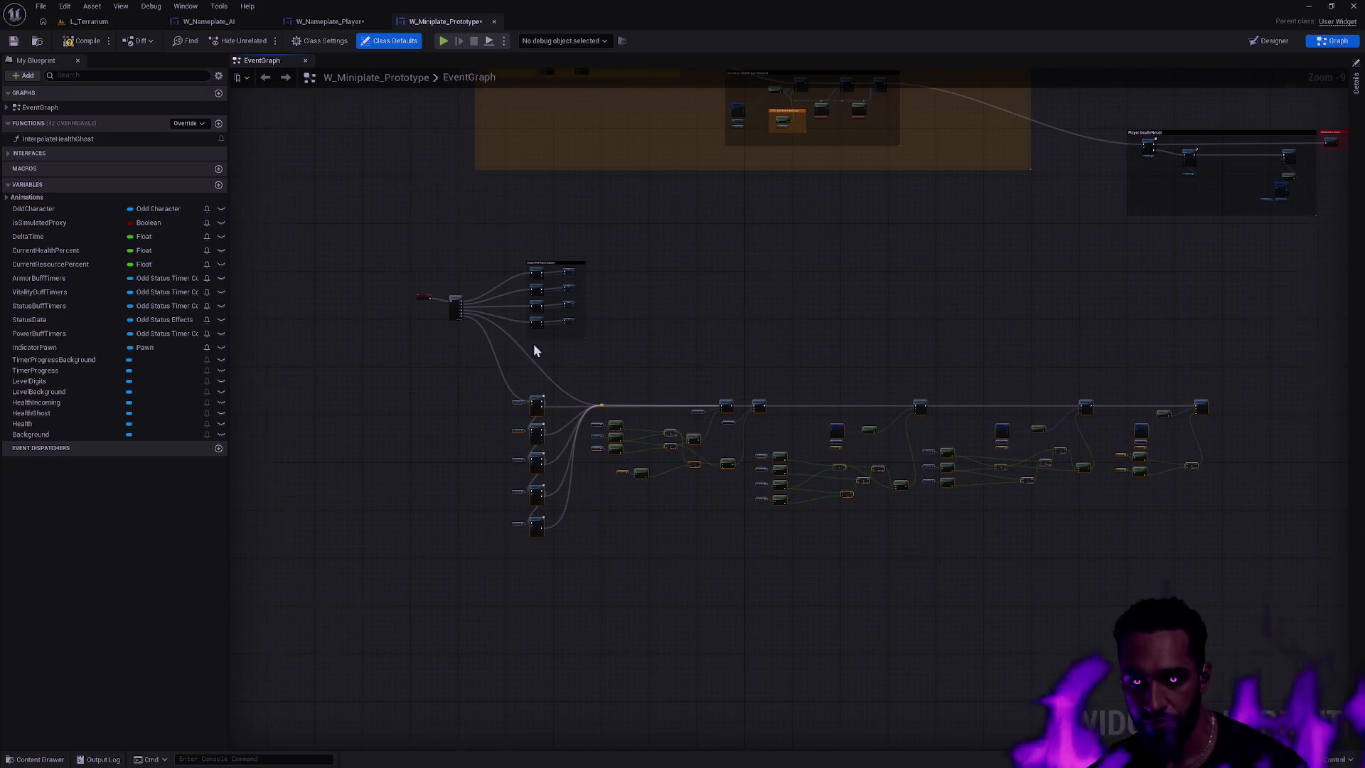
scroll(537, 356, up, 6)
mouse_move(426, 457)
mouse_down()
mouse_move(667, 579)
mouse_move(571, 425)
mouse_up()
key(ctrl+d)
- Set the copied node's Attribute to Stamina and wire Sequence Then 5 into it
click(591, 453)
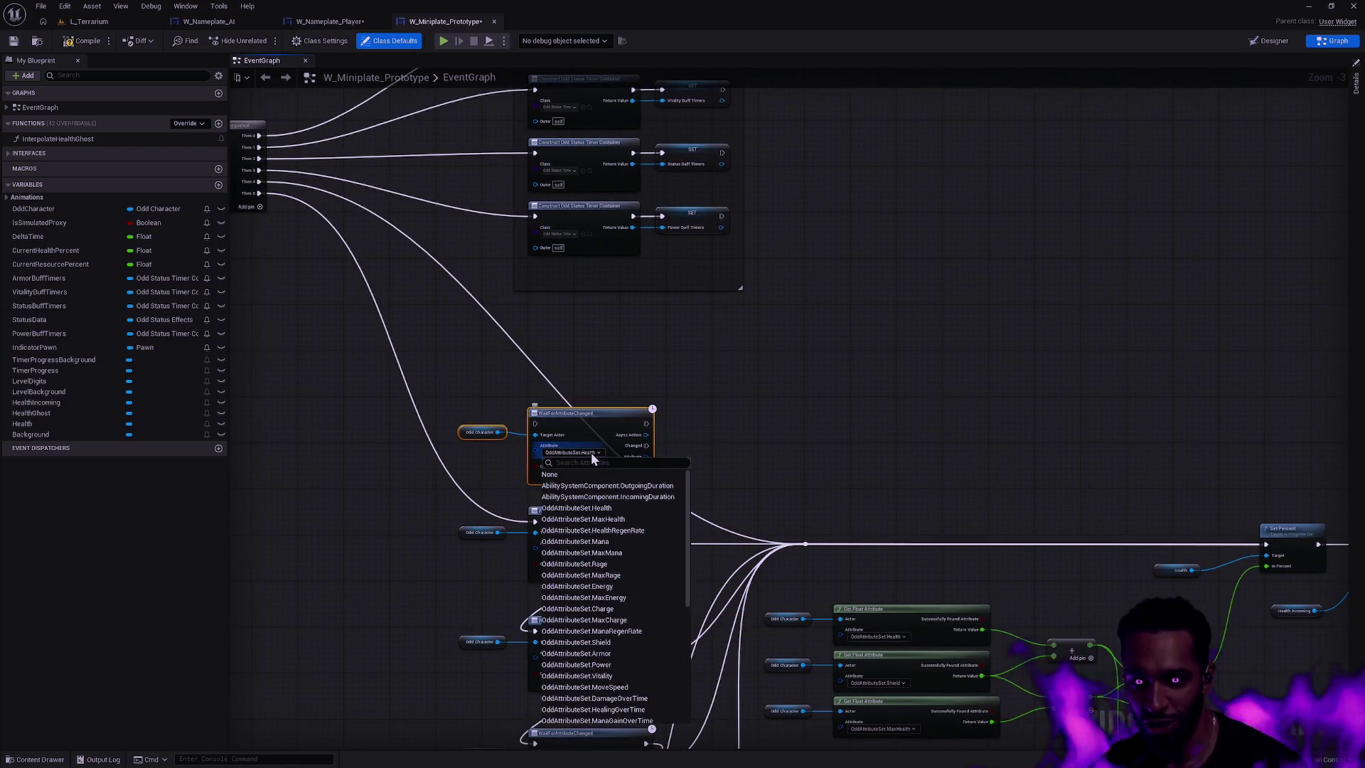
text(stamina)
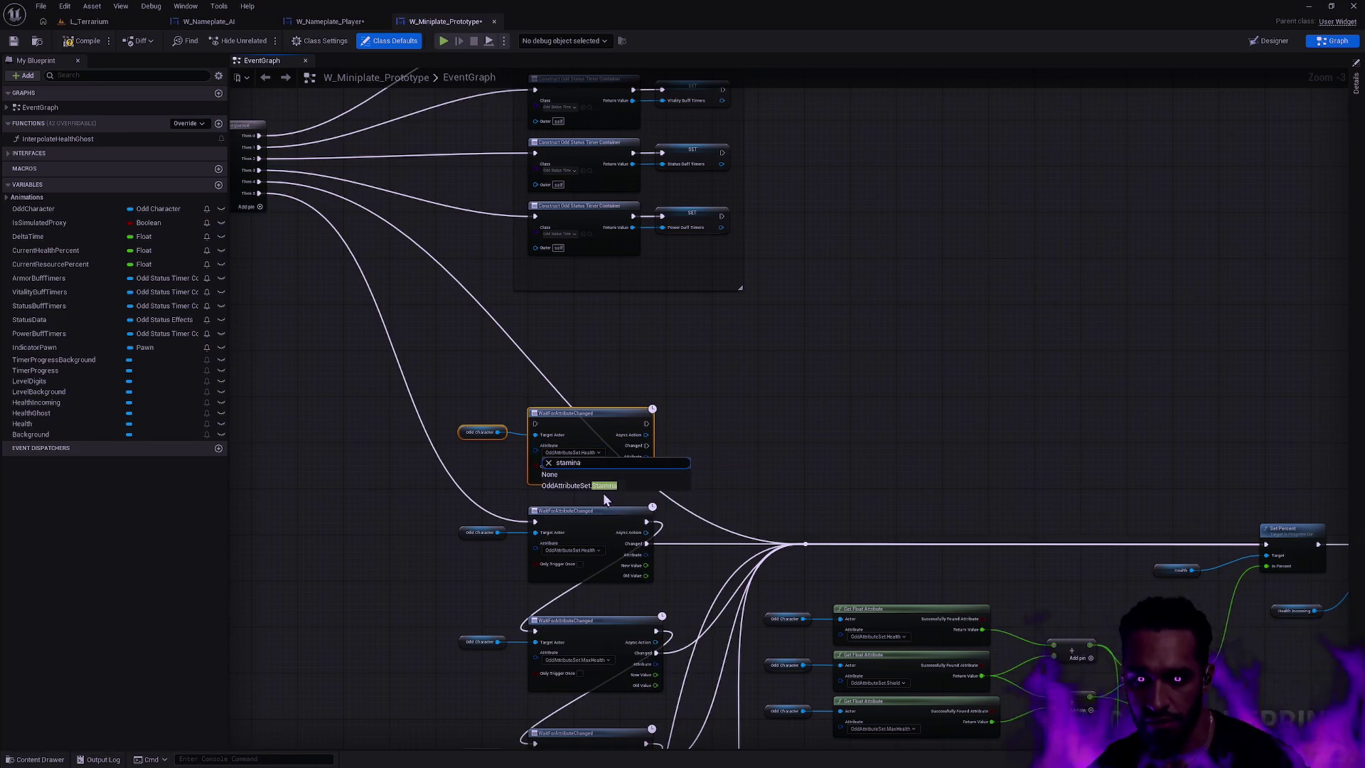
click(602, 494)
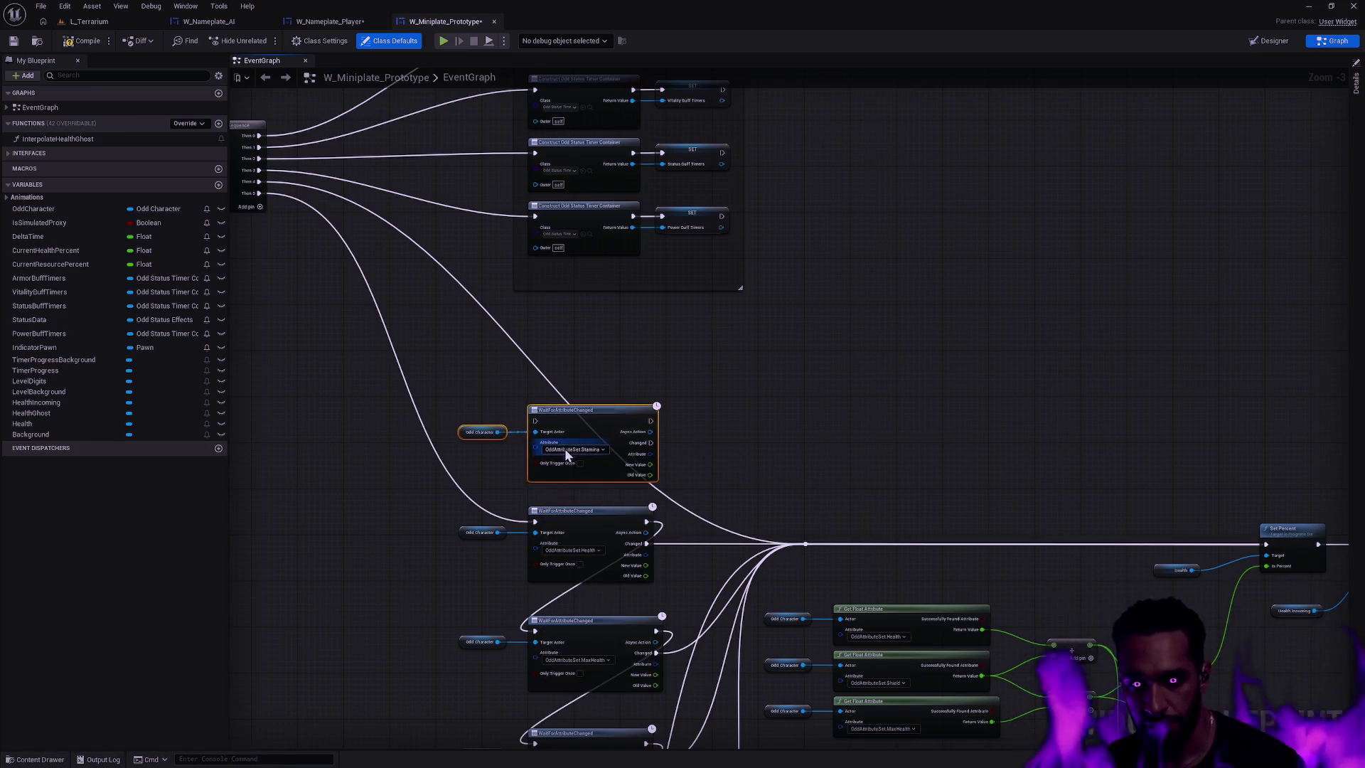
mouse_move(650, 420)
mouse_down()
mouse_move(545, 480)
mouse_move(535, 525)
mouse_move(728, 453)
mouse_move(650, 421)
mouse_up()
drag(259, 193, 535, 421)
- Connect the Stamina and Health Changed outputs into the update chain, shifting the downstream nodes
drag(650, 442, 805, 543)
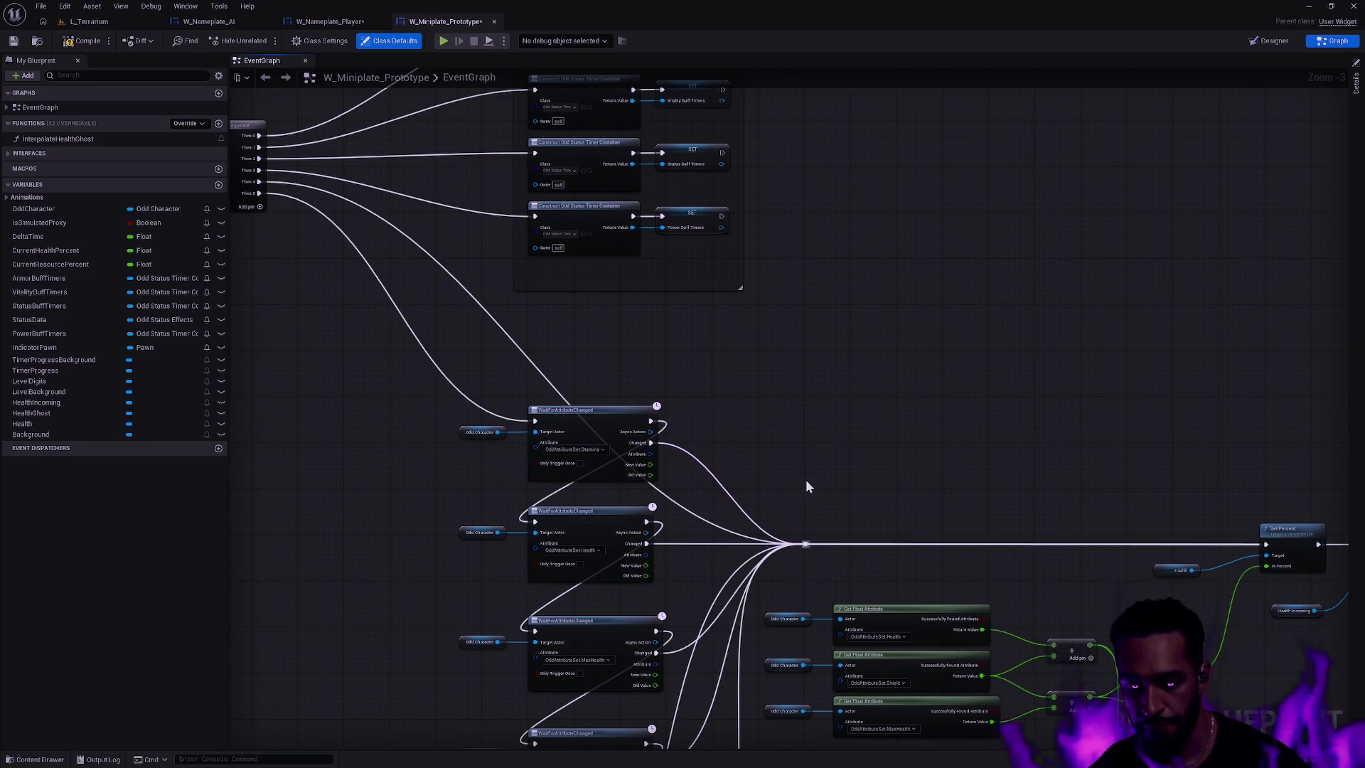
scroll(867, 490, down, 3)
scroll(497, 427, down, 2)
mouse_move(1191, 618)
mouse_down()
mouse_move(739, 472)
mouse_move(357, 427)
mouse_up()
mouse_move(503, 456)
mouse_down()
mouse_move(577, 464)
mouse_move(606, 526)
mouse_move(630, 490)
mouse_up()
scroll(630, 490, up, 4)
mouse_move(474, 484)
mouse_down()
mouse_move(819, 510)
mouse_move(908, 573)
mouse_up()
scroll(887, 483, down, 3)
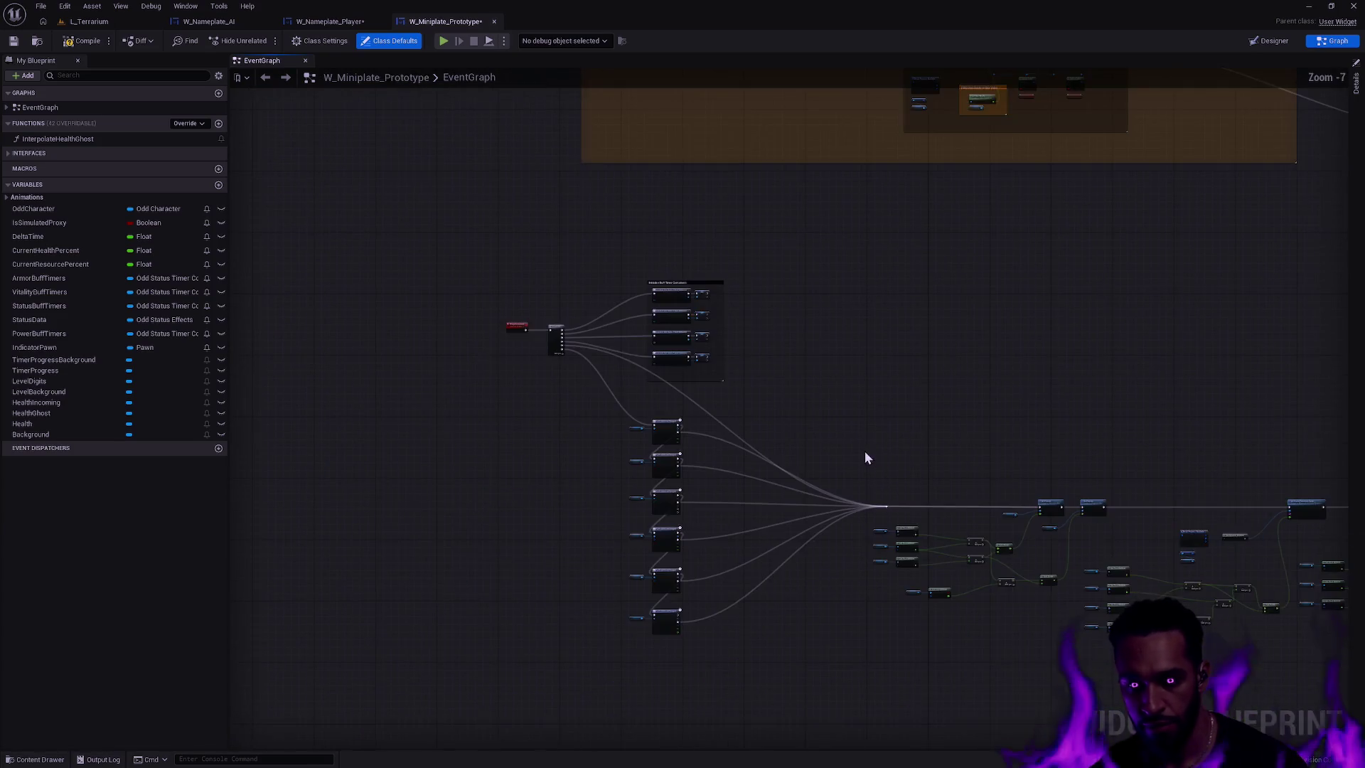
drag(868, 457, 660, 424)
- Shift the lower chain left and tidy the Sequence wire with one repositioned reroute node
scroll(660, 424, down, 2)
drag(1270, 640, 615, 435)
drag(672, 486, 593, 489)
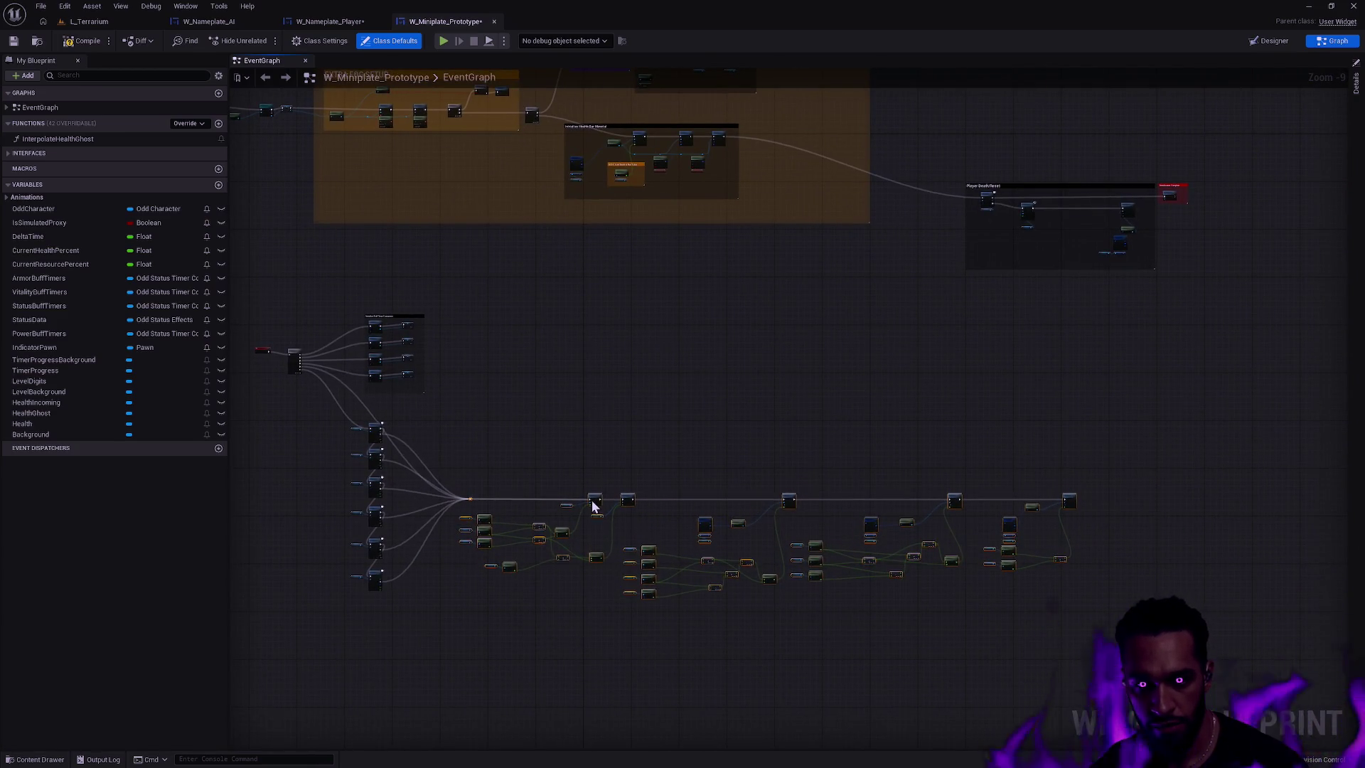
scroll(649, 426, up, 2)
double_click(502, 385)
mouse_move(501, 385)
mouse_down()
mouse_move(582, 403)
mouse_move(517, 393)
mouse_move(573, 396)
mouse_move(575, 411)
mouse_up()
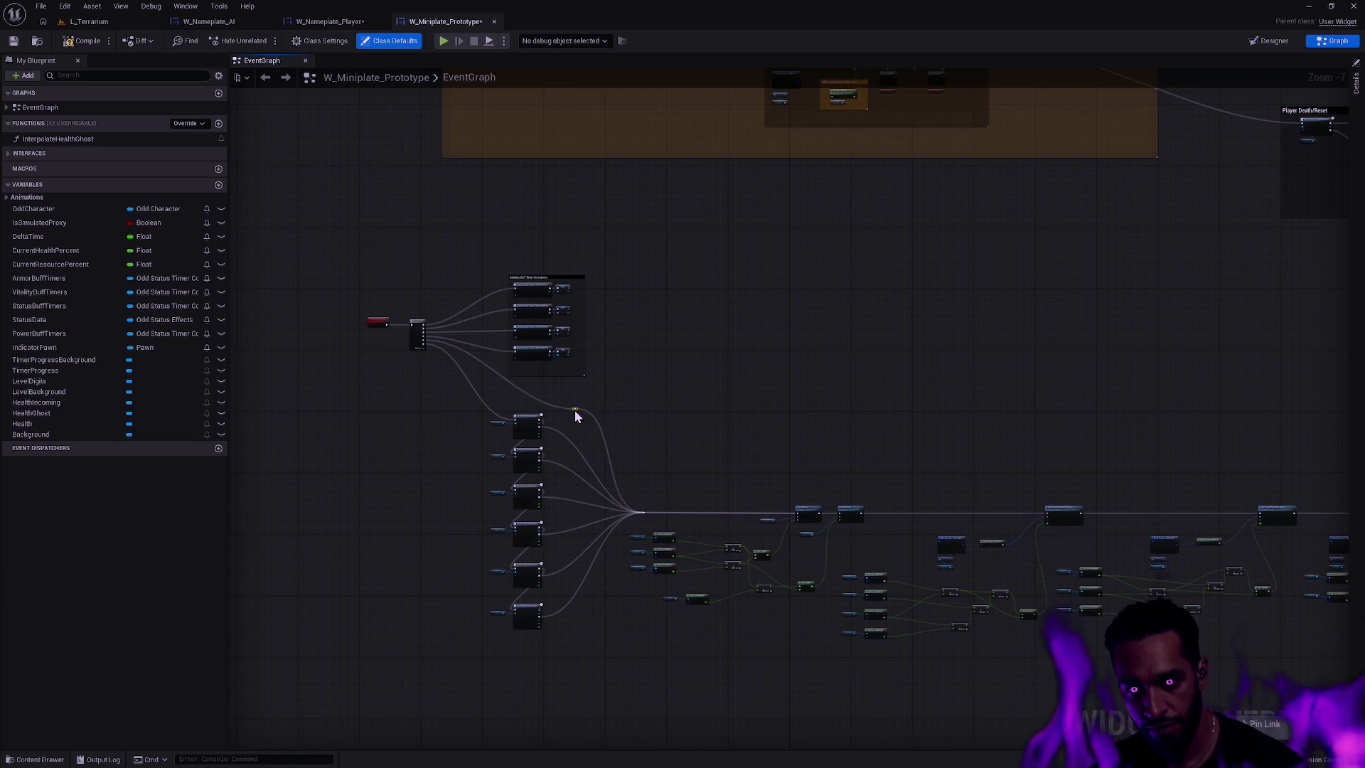
scroll(599, 407, up, 2)
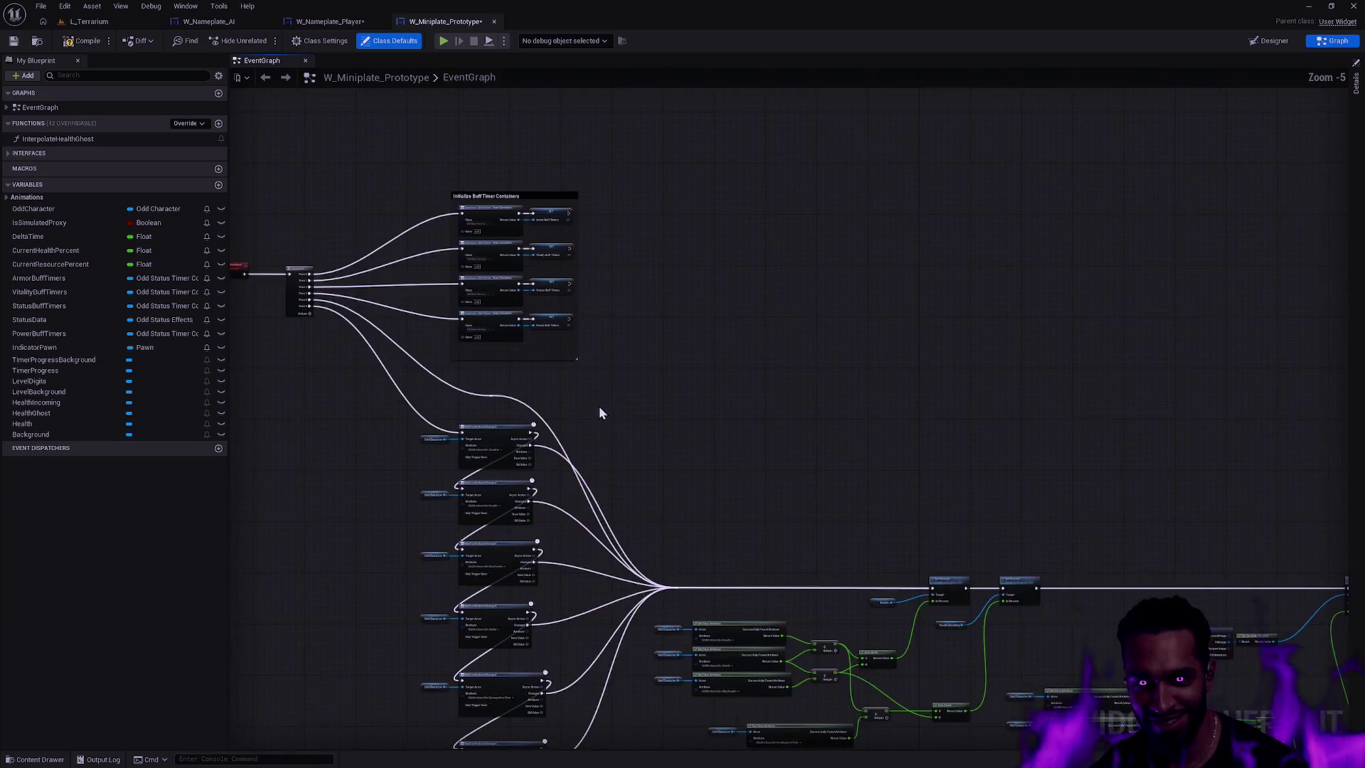
double_click(532, 399)
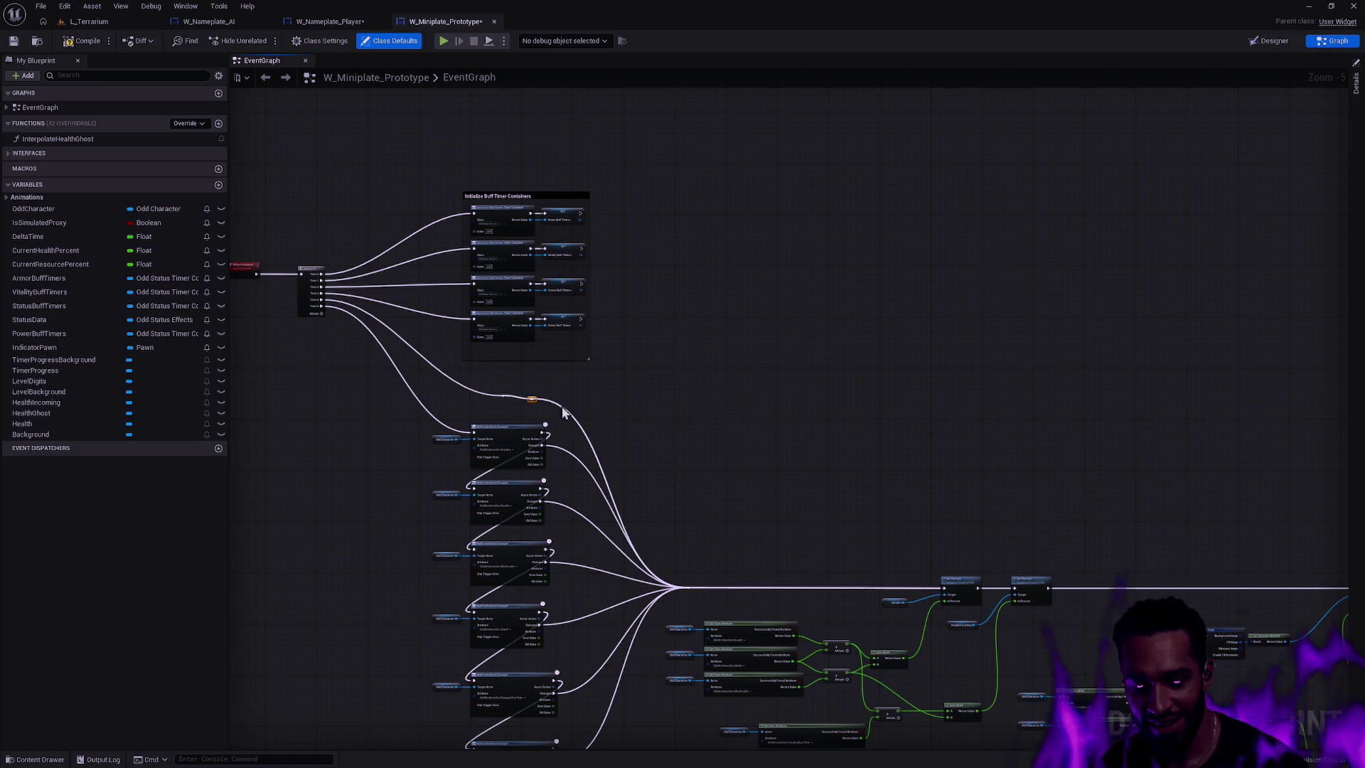
click(487, 410)
key(ctrl+z)
drag(532, 398, 688, 399)
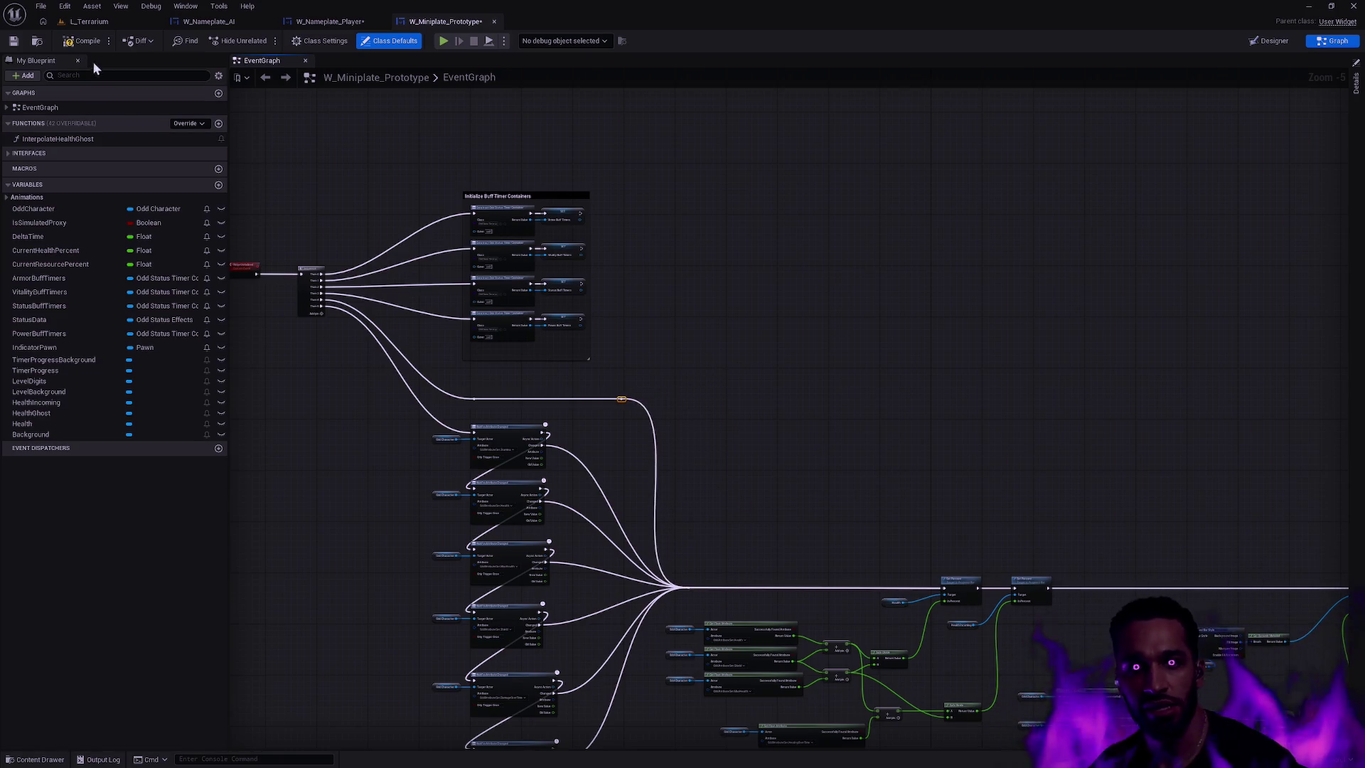
scroll(777, 226, down, 1)
drag(853, 337, 845, 309)
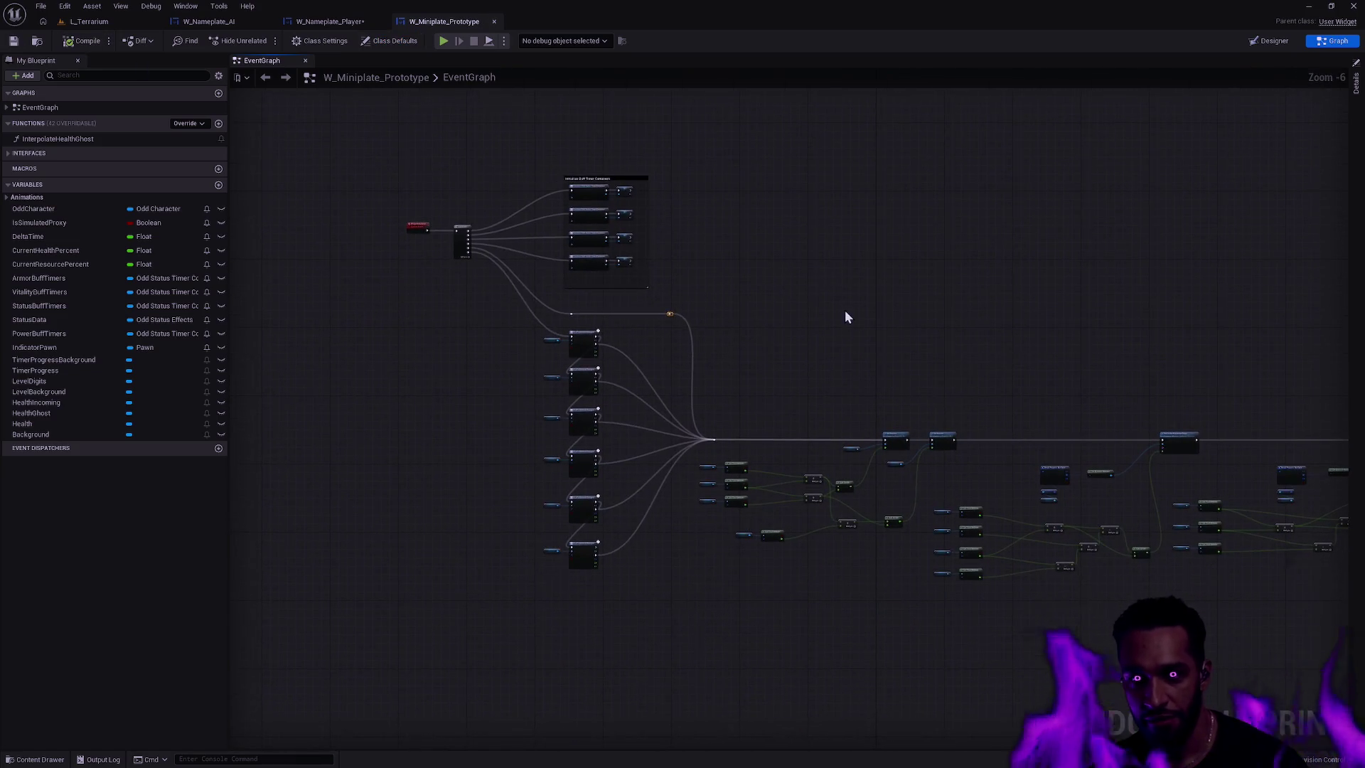
- In W_Nameplate_Player, move the column's reroute node down and to the left
click(325, 23)
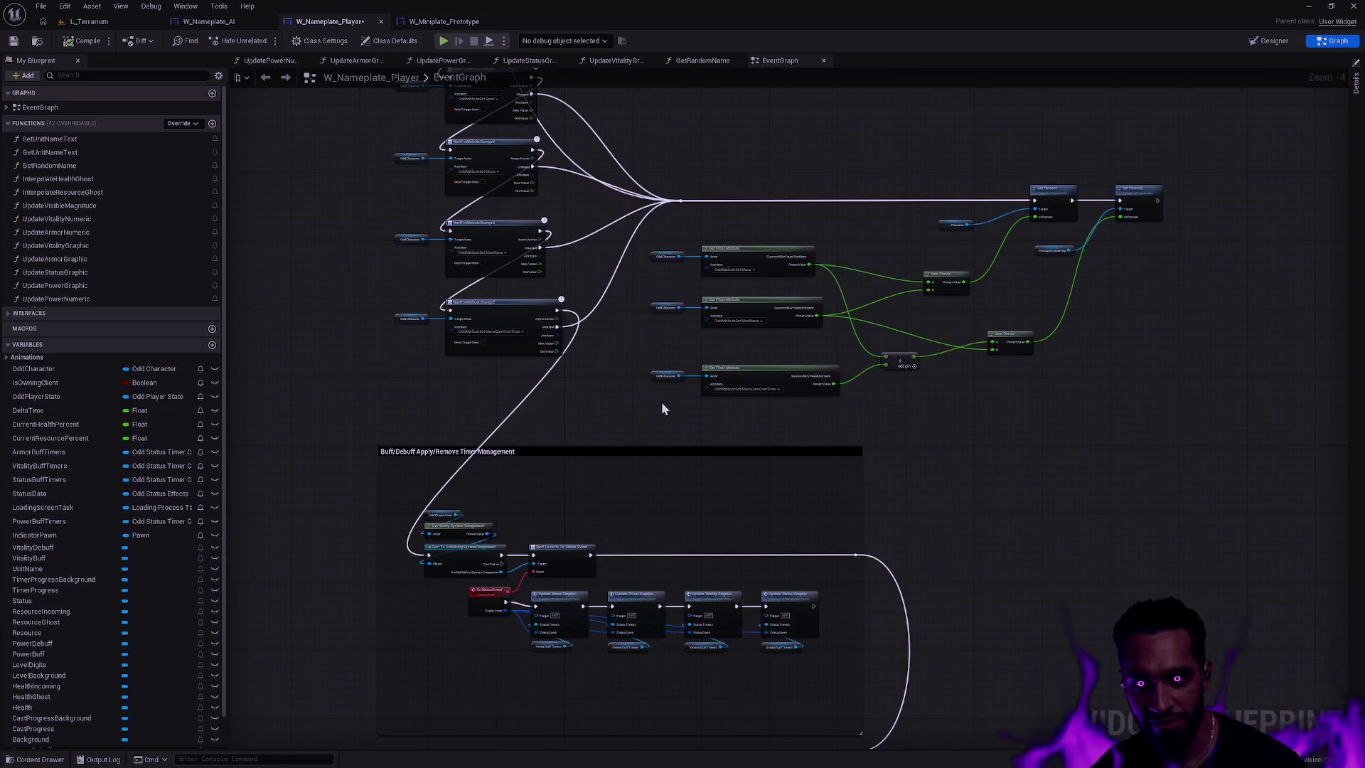
scroll(666, 408, down, 4)
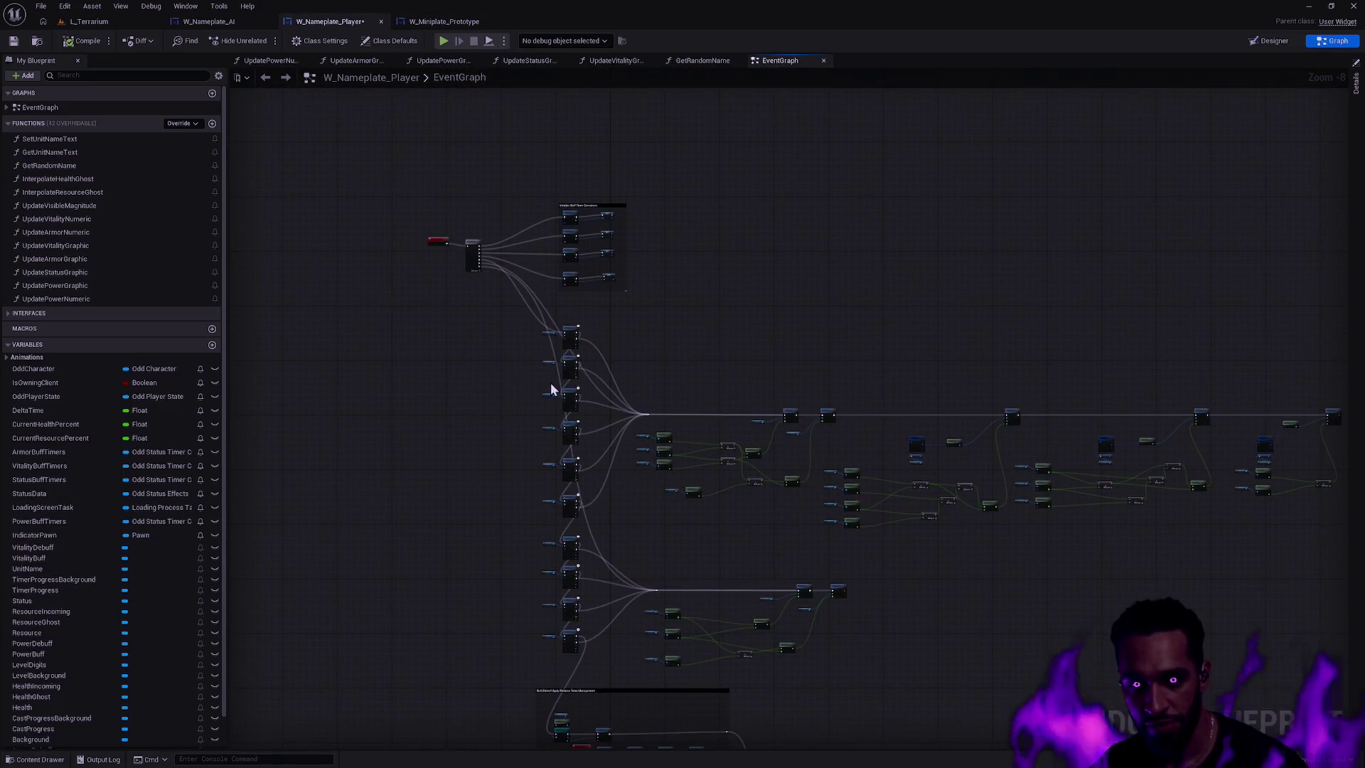
click(578, 538)
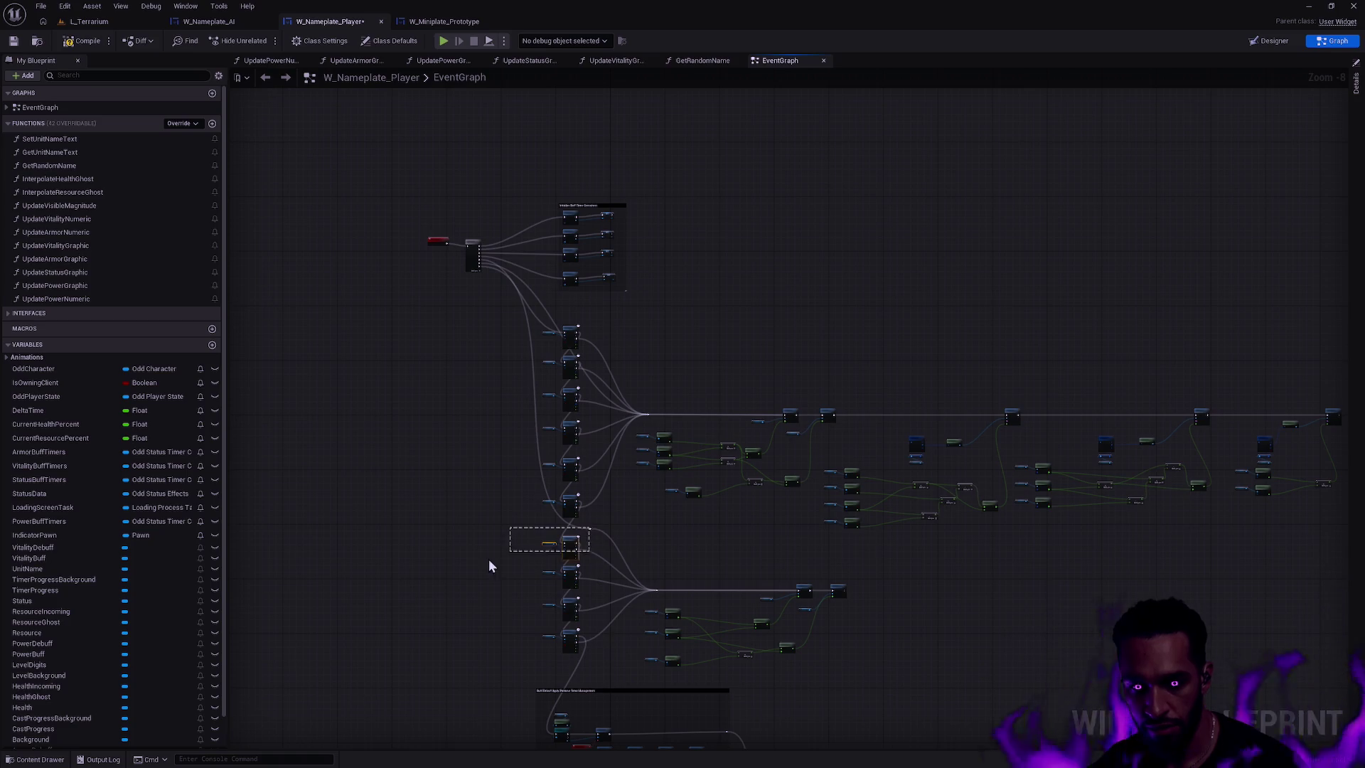
mouse_move(588, 530)
mouse_down()
mouse_move(463, 537)
mouse_move(457, 561)
mouse_move(573, 542)
mouse_move(377, 652)
mouse_move(458, 512)
mouse_move(746, 548)
mouse_move(697, 560)
mouse_move(661, 375)
mouse_move(634, 321)
mouse_move(737, 313)
mouse_move(644, 354)
mouse_up()
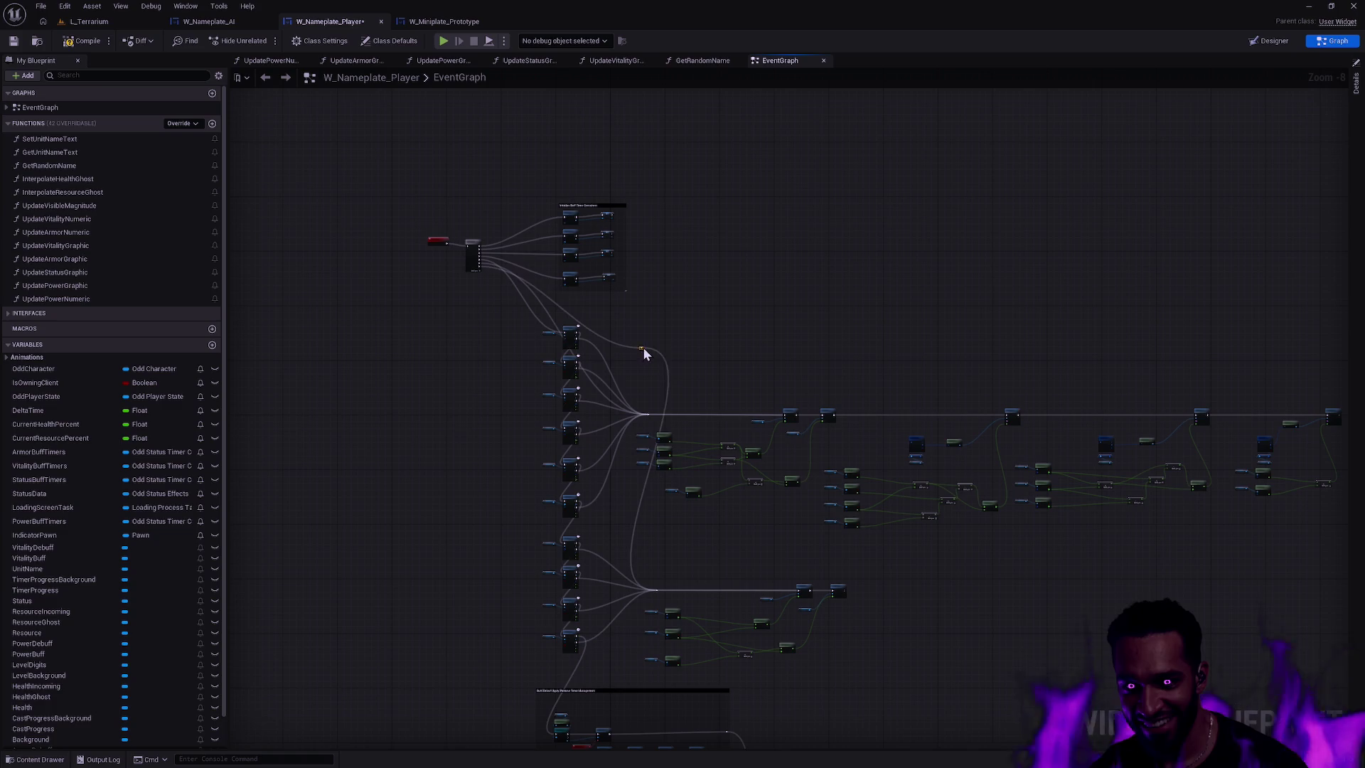
- Route the Sequence output through the reroute, save the blueprint, and return to L_Terrarium
scroll(654, 348, up, 1)
scroll(711, 263, up, 2)
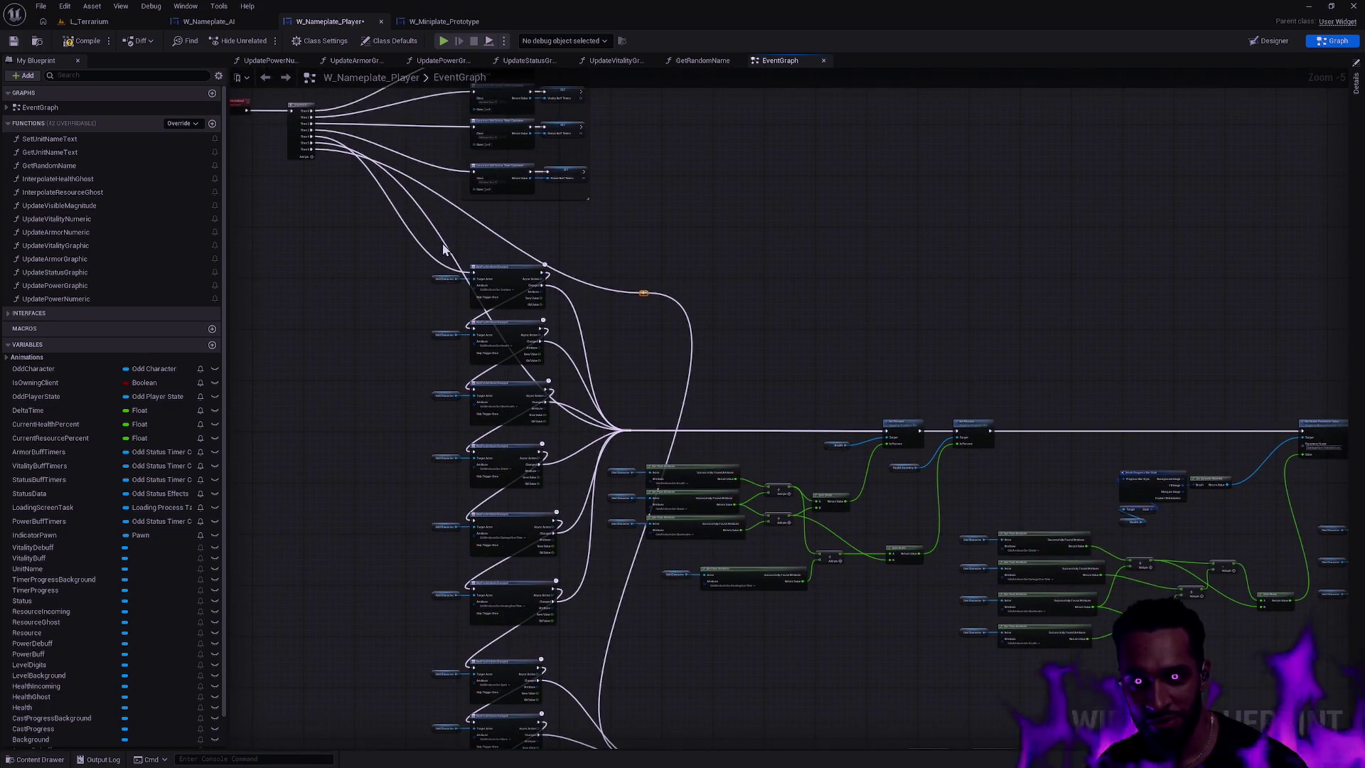
mouse_move(457, 249)
mouse_down()
mouse_move(654, 295)
mouse_move(663, 276)
mouse_up()
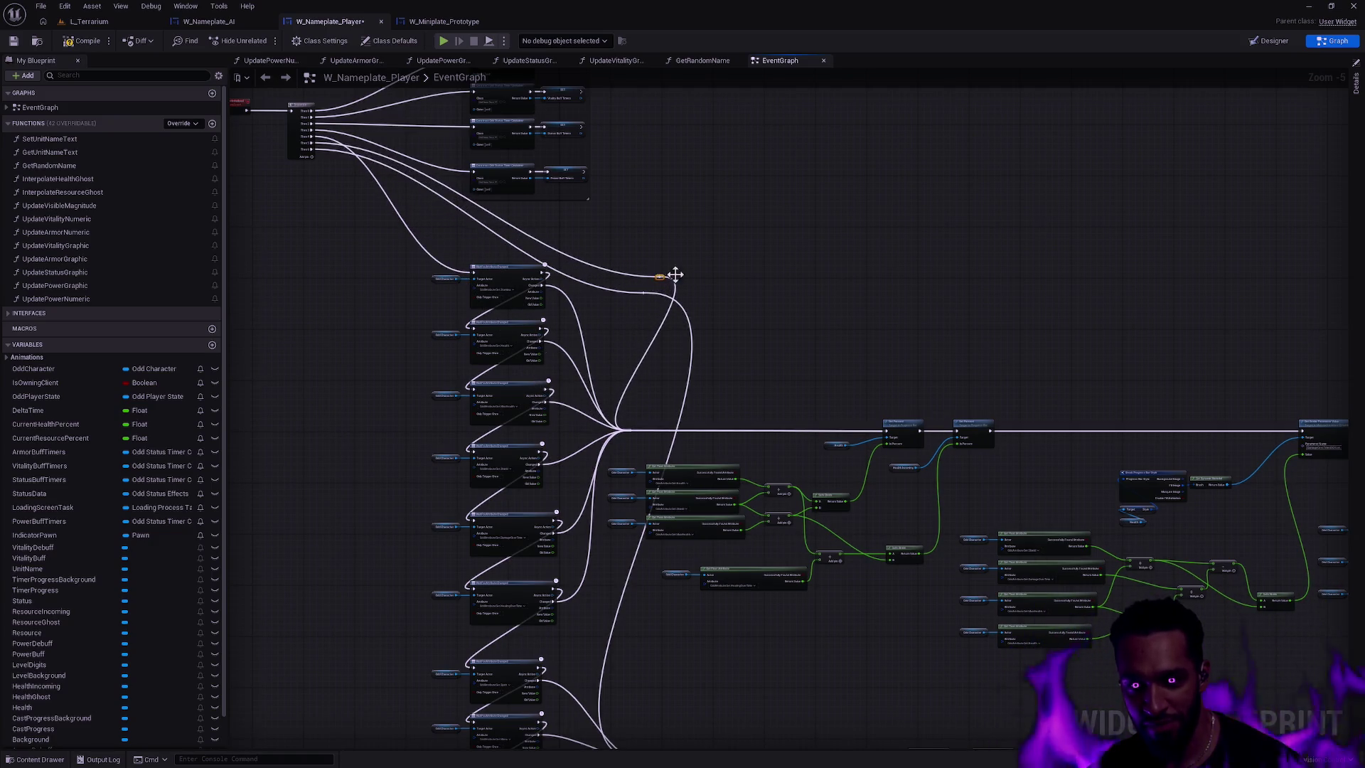
scroll(764, 276, down, 1)
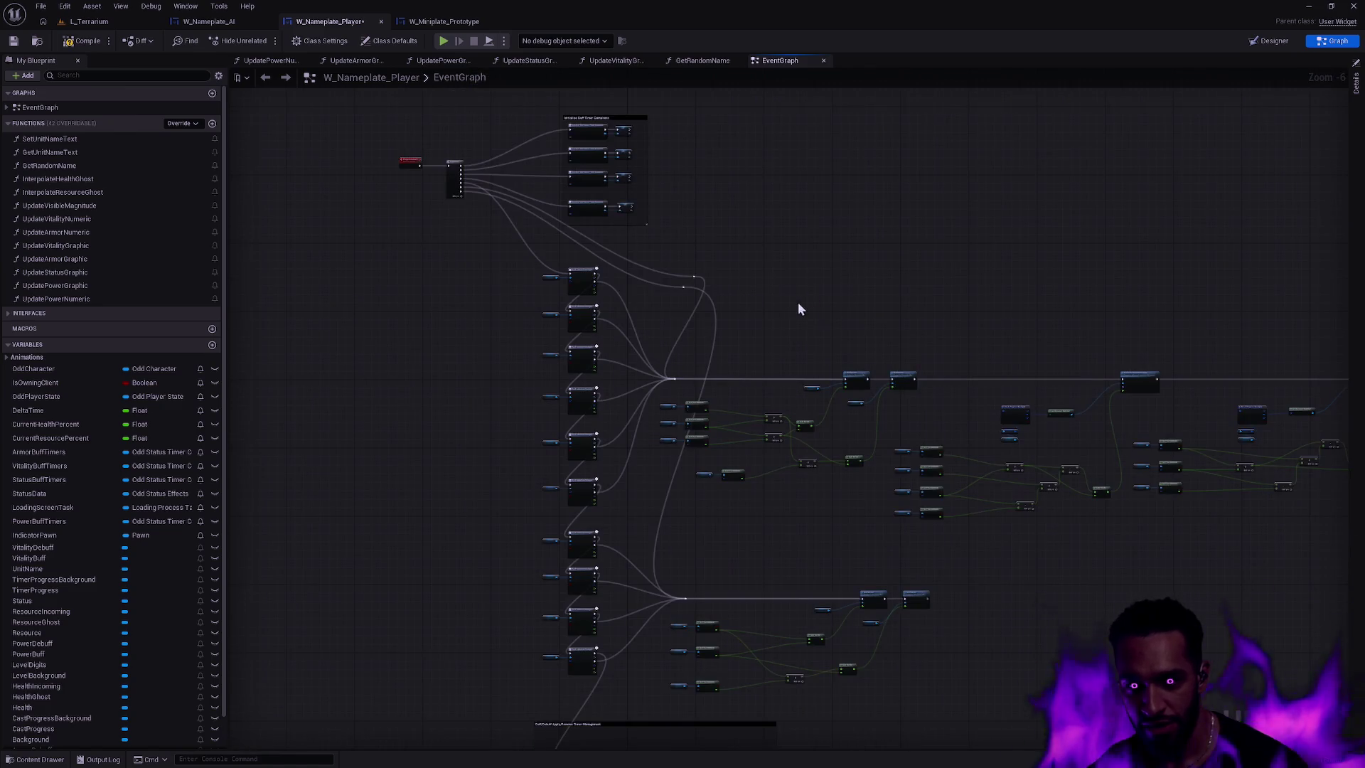
click(13, 41)
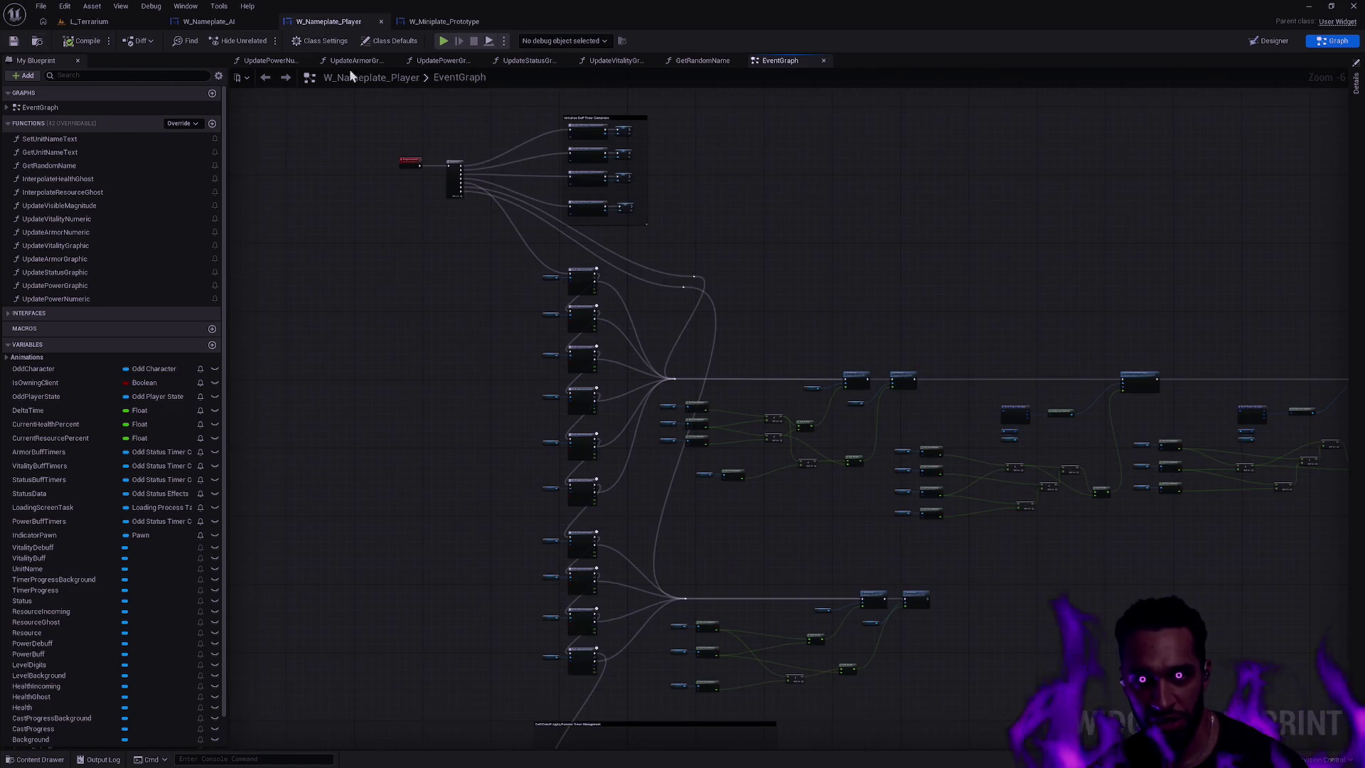
click(146, 20)
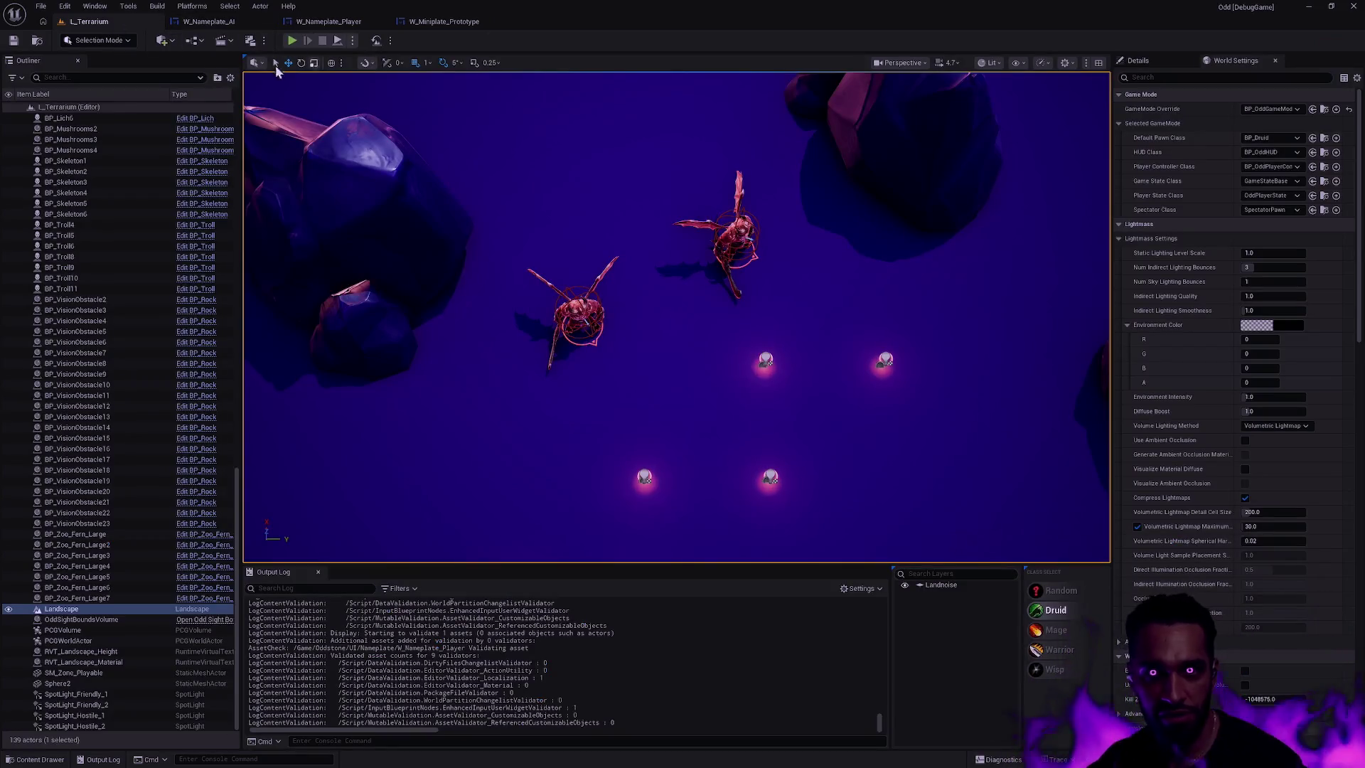